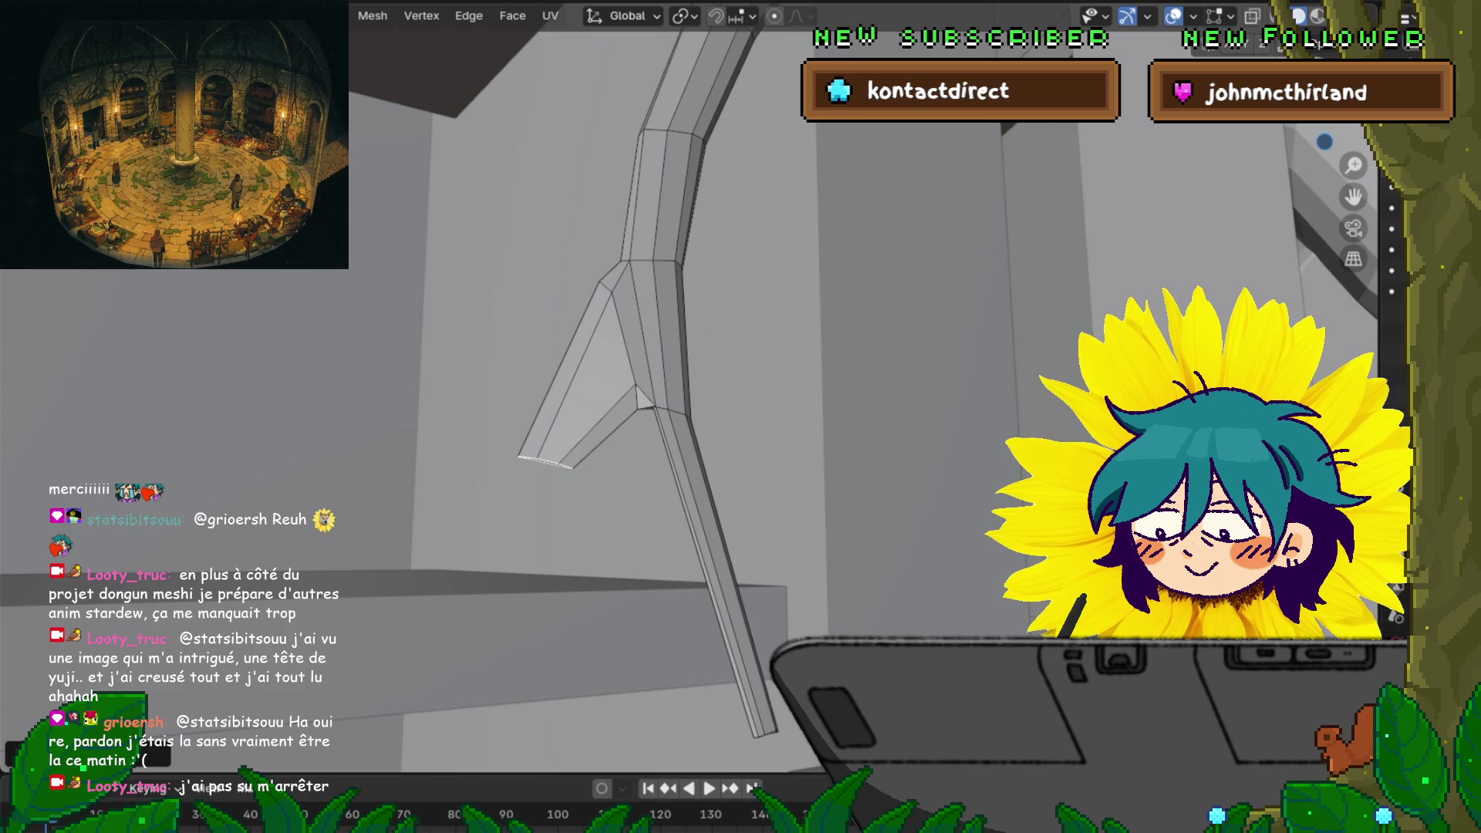
Extrude the right leg's tip vertex straight down to begin a toe, leaving its size unchanged
middle_click_drag(740, 416, 833, 382)
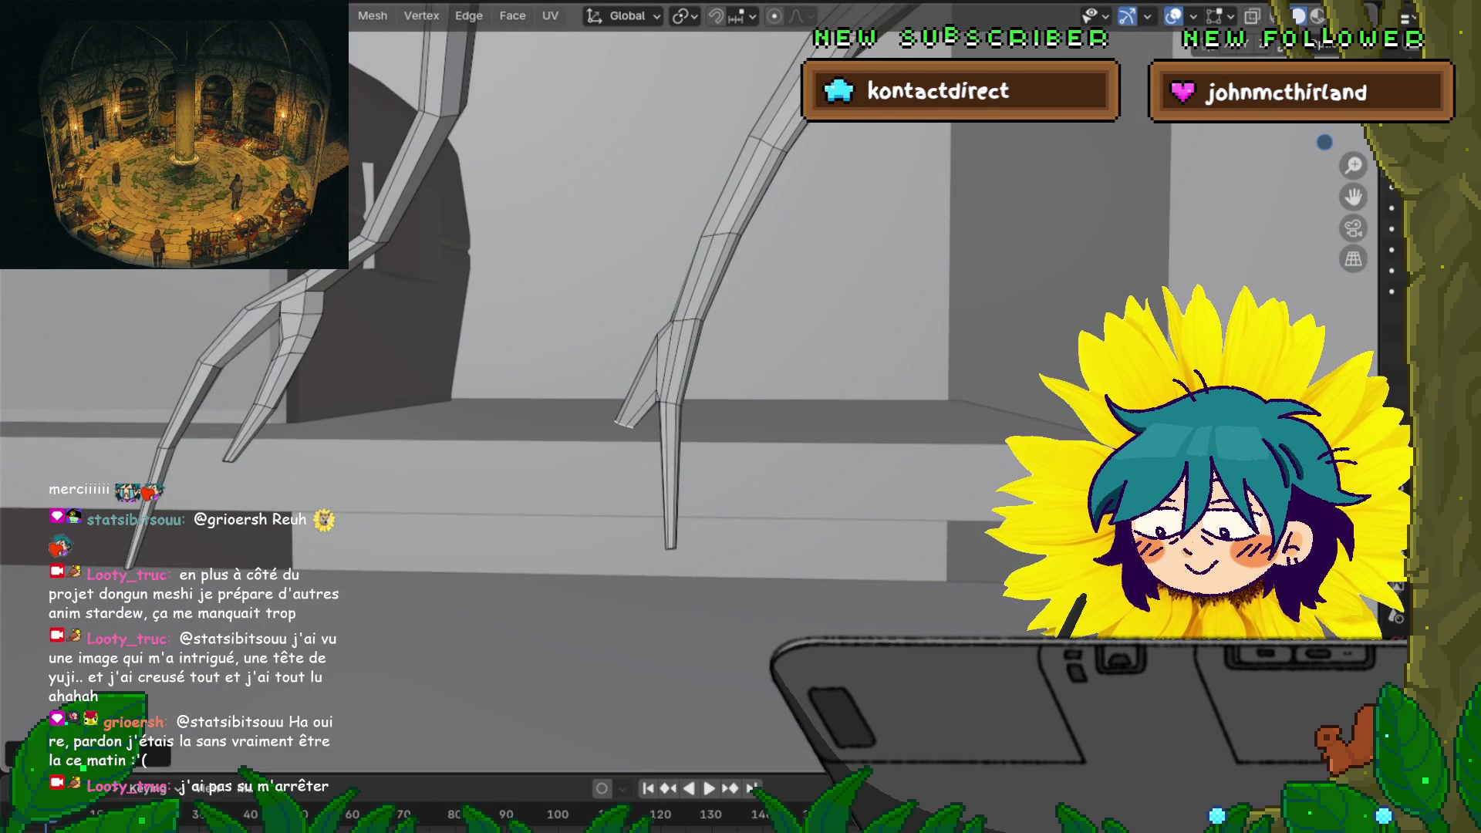
key("e")
key("Return")
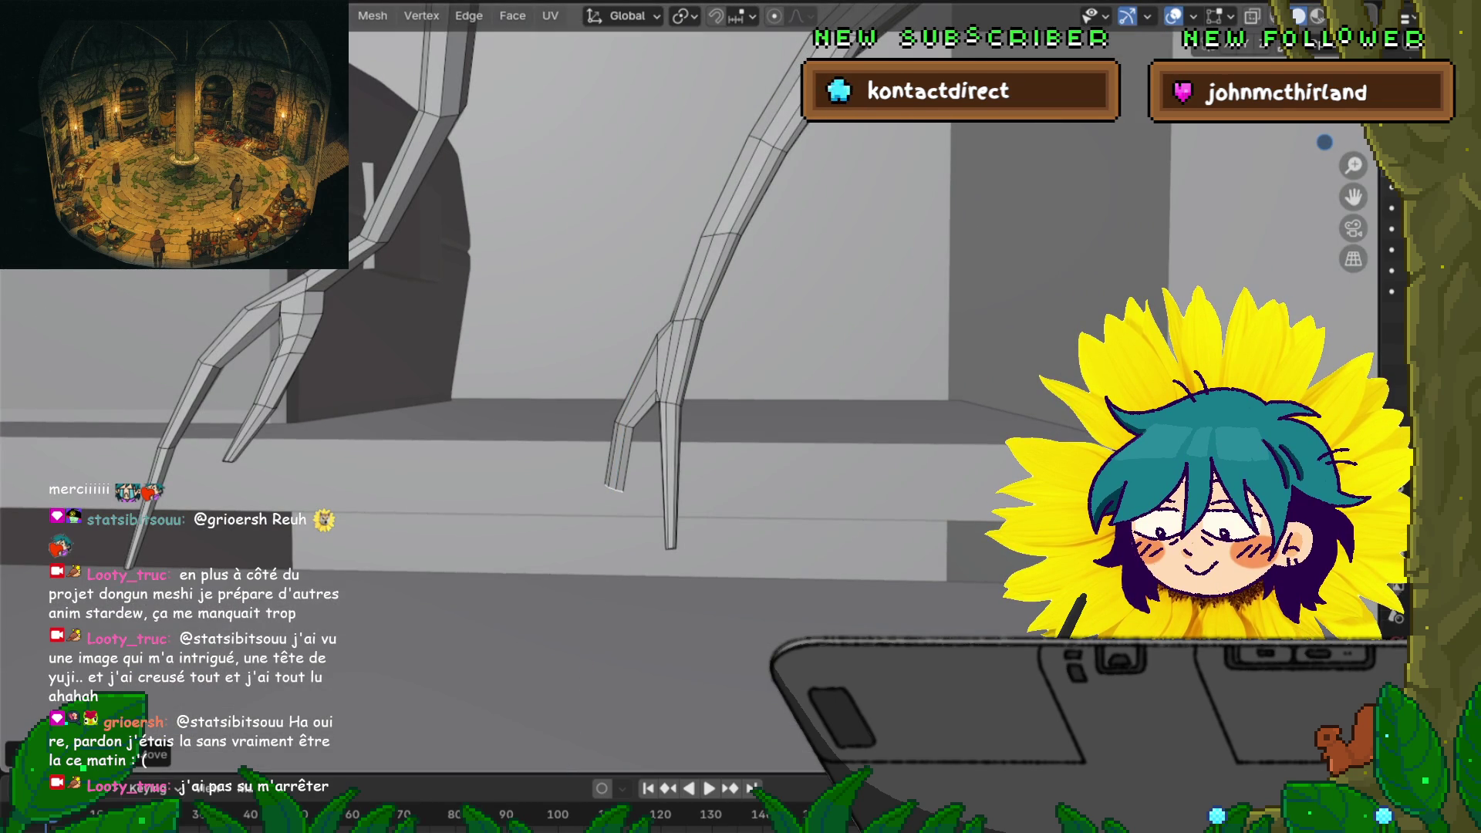
key("s")
key("Escape")
key("s")
key("Escape")
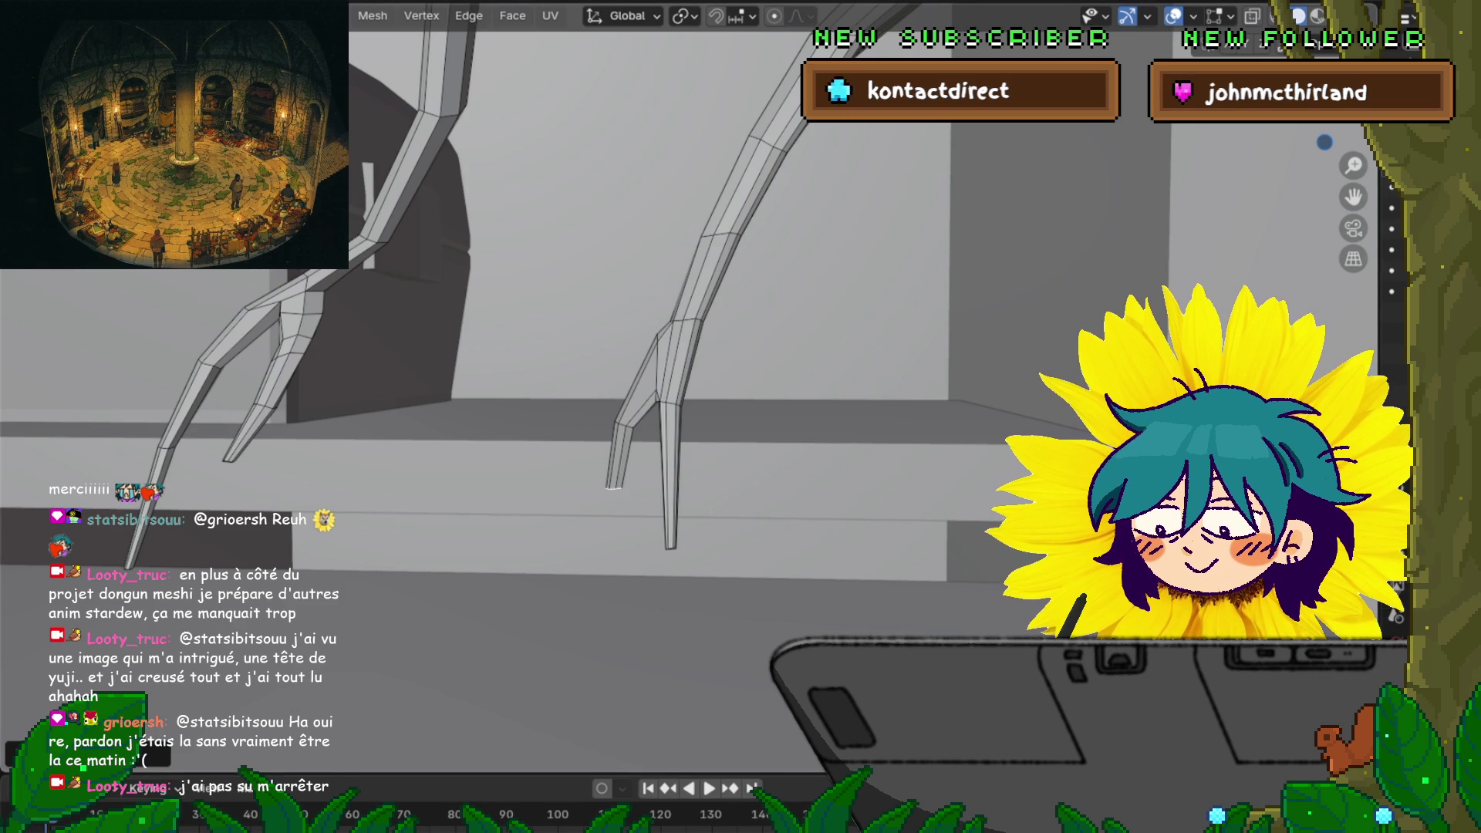
Move the new toe tip down along Z, then pull it lower still
key("g")
key("z")
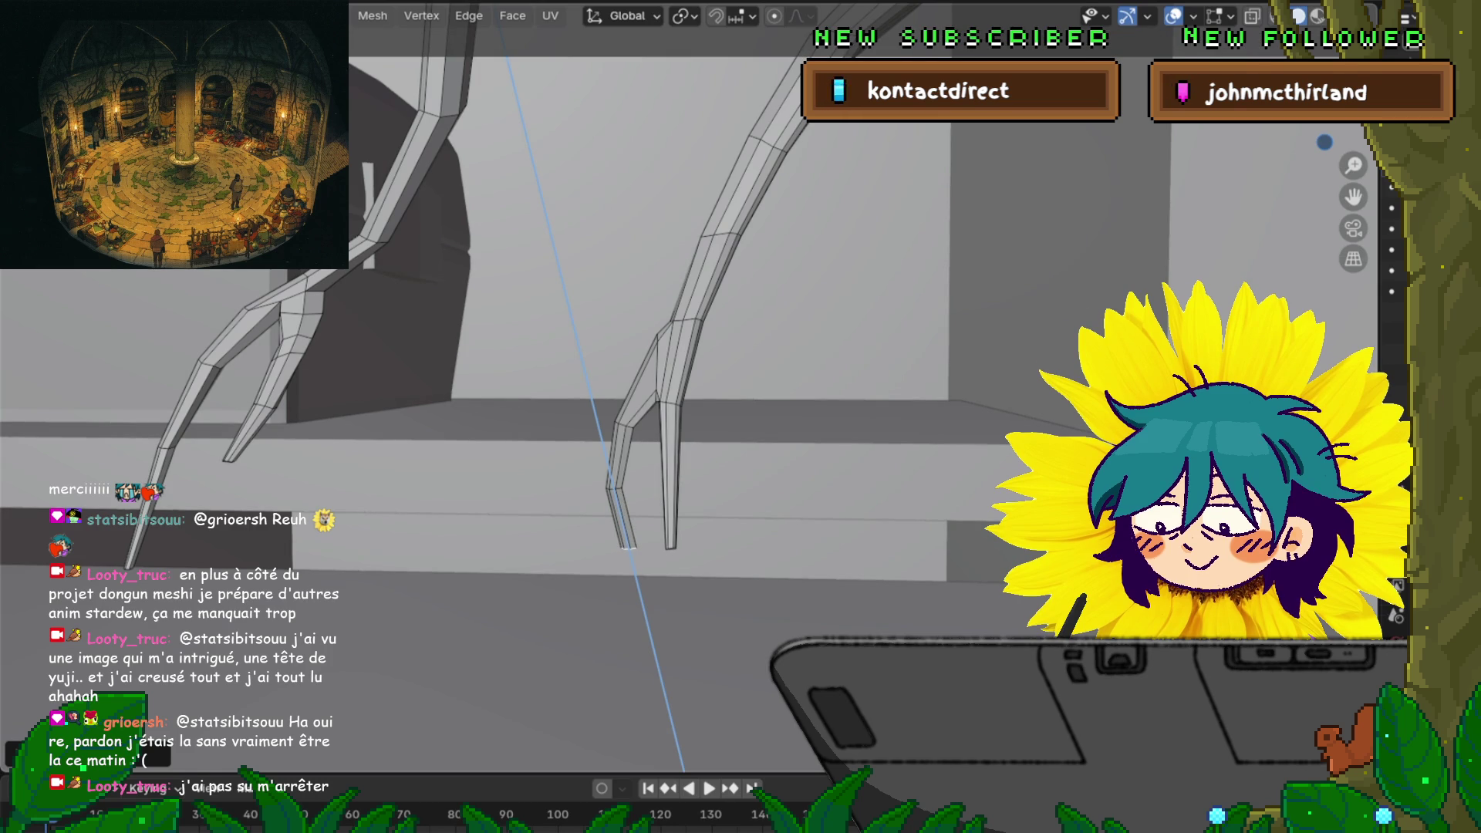
key("Return")
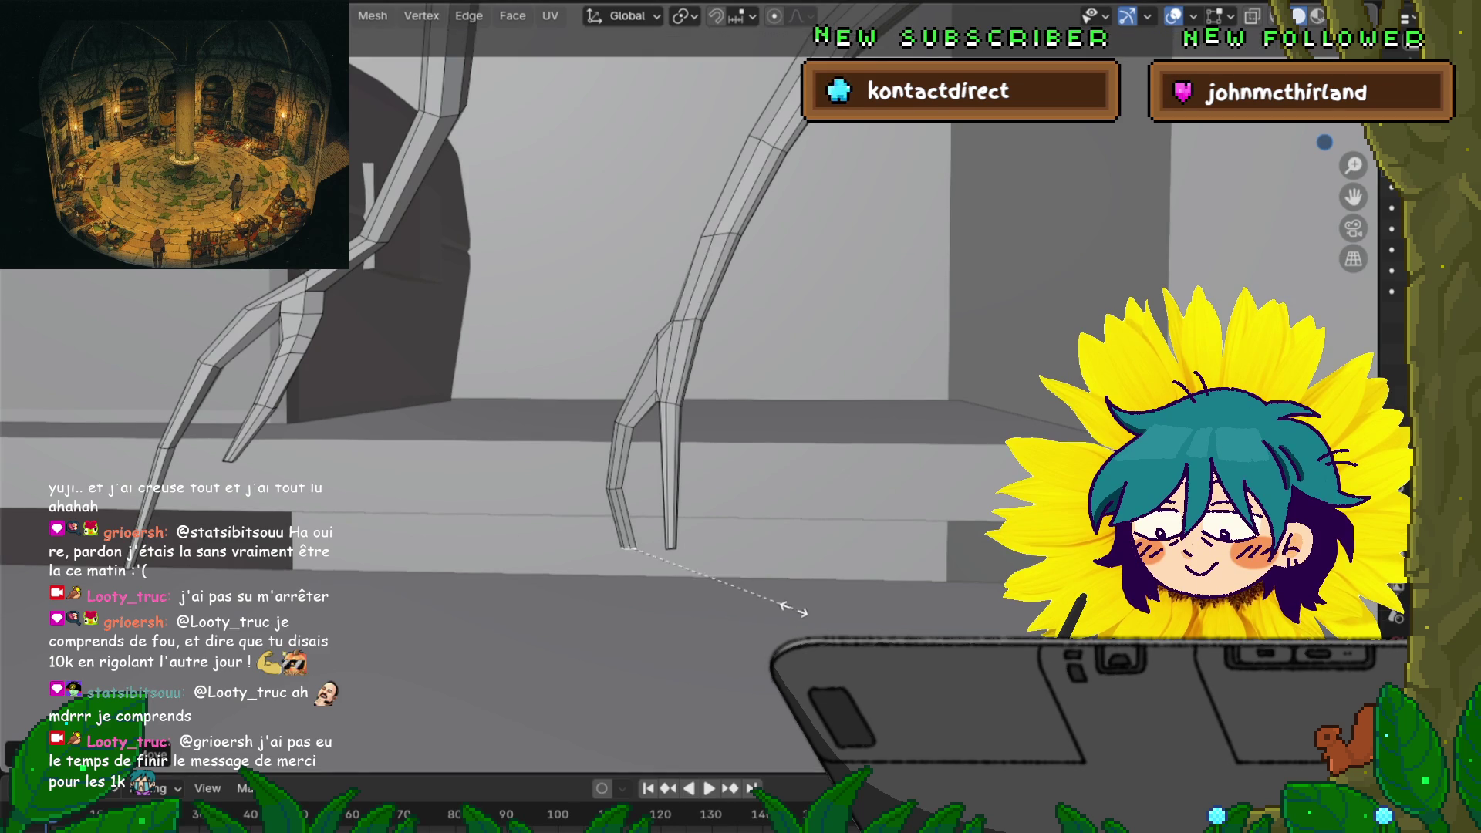
key("g")
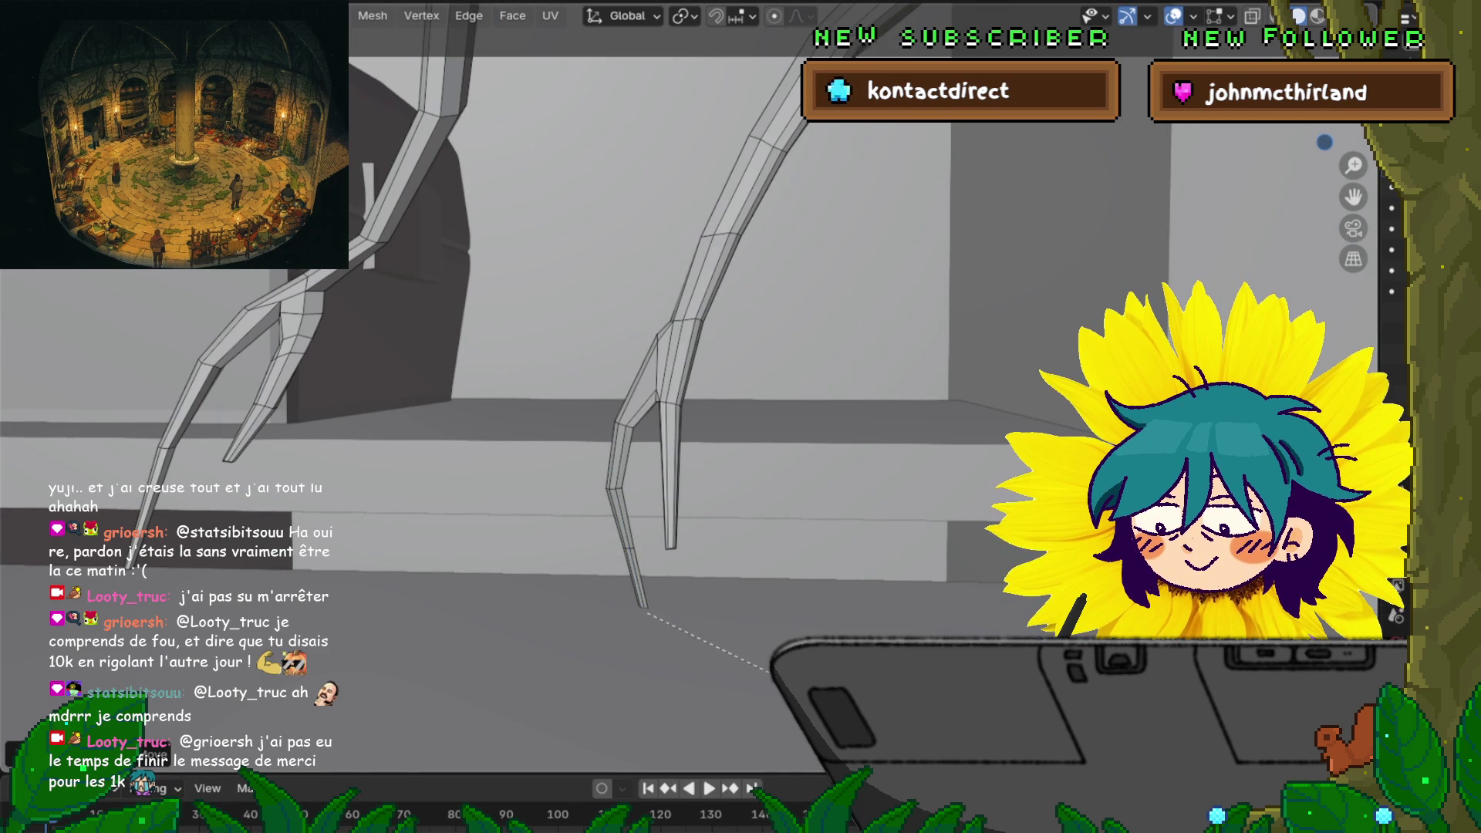
key("Escape")
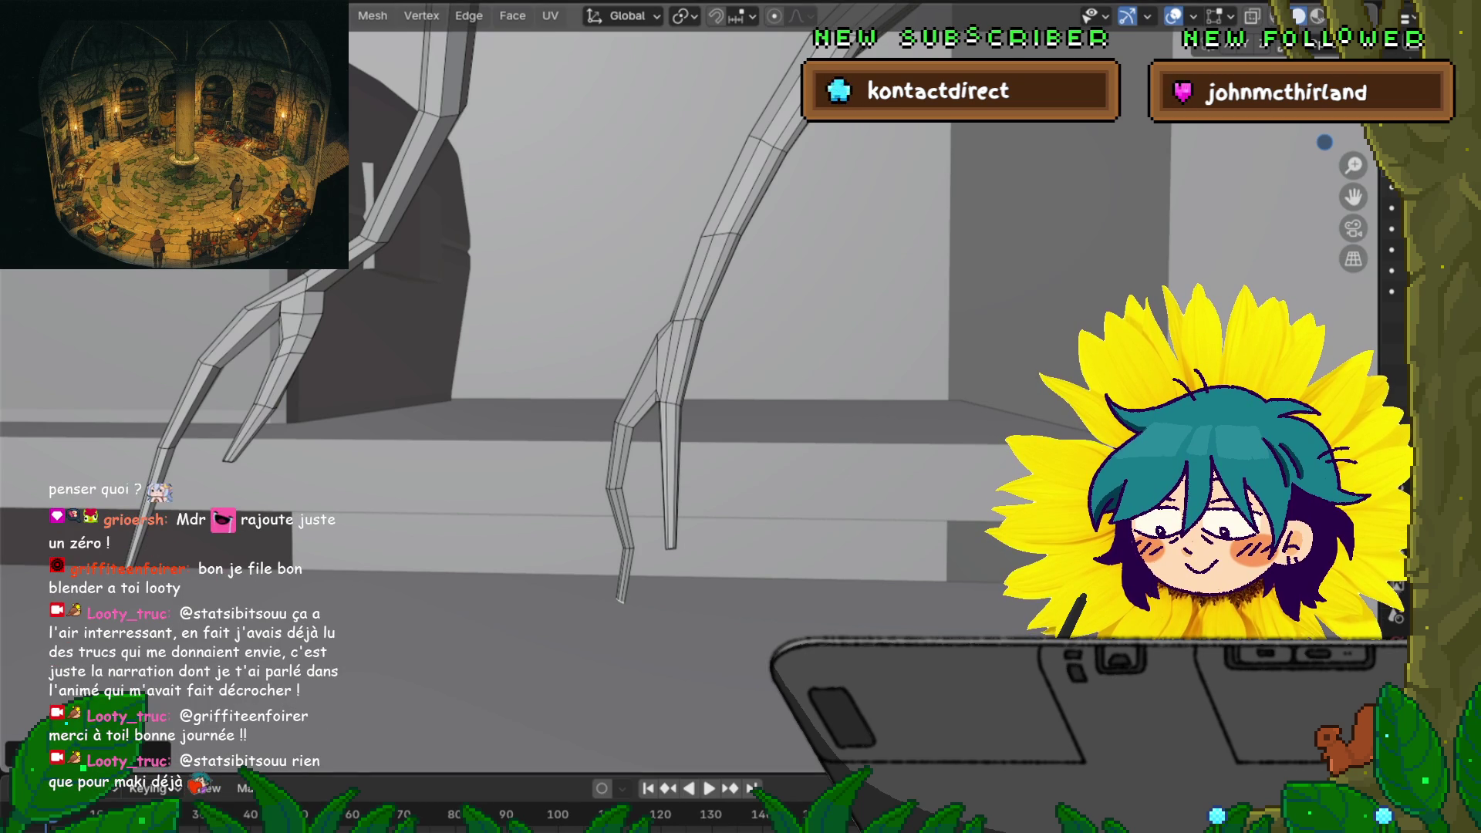
Raise the right toe's bottom vertex slightly after abandoning a knife cut across the leg
middle_click_drag(694, 385, 771, 331)
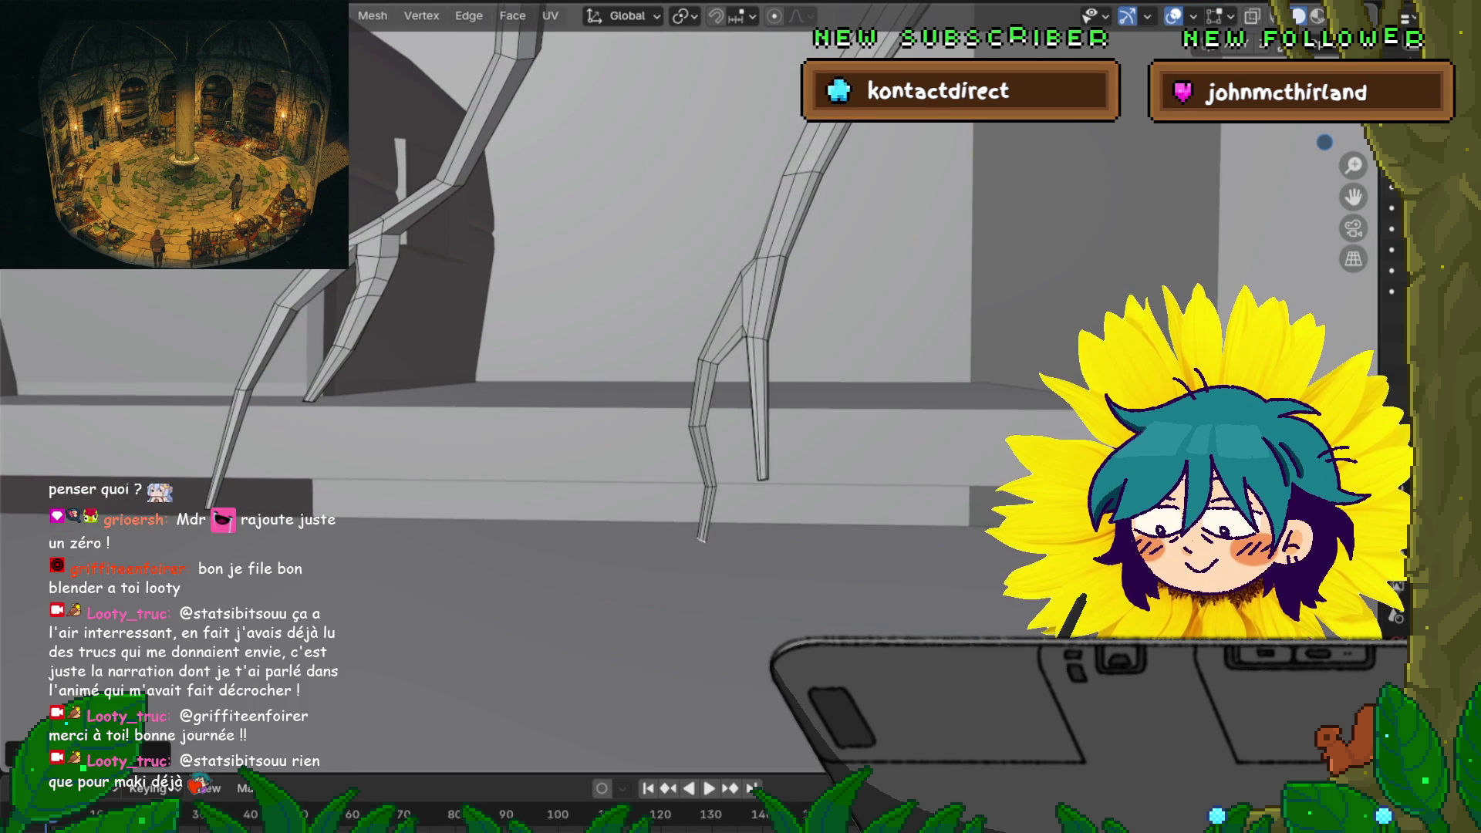
left_click_drag(826, 123, 633, 771)
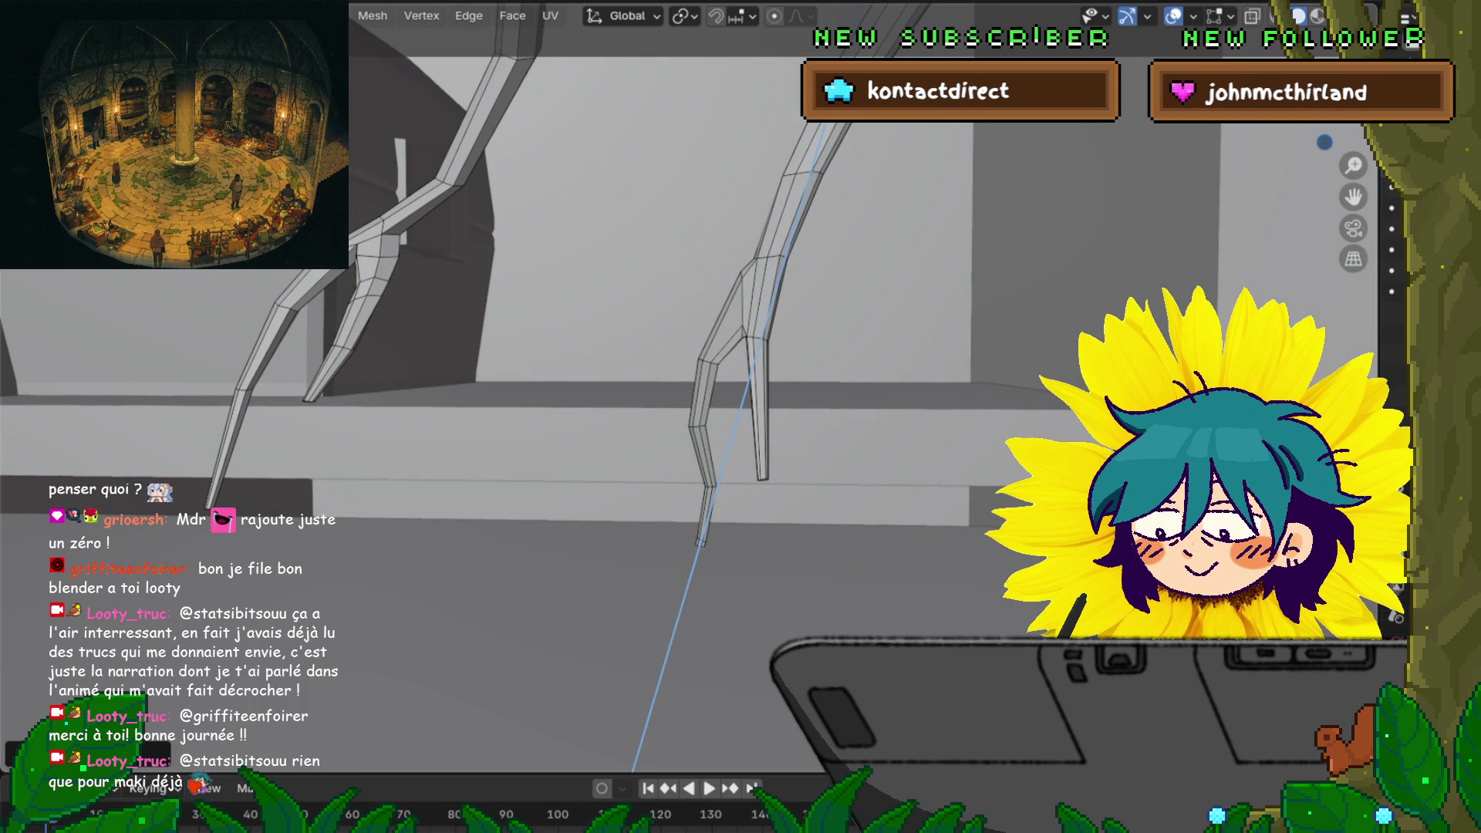
key("Escape")
key("g")
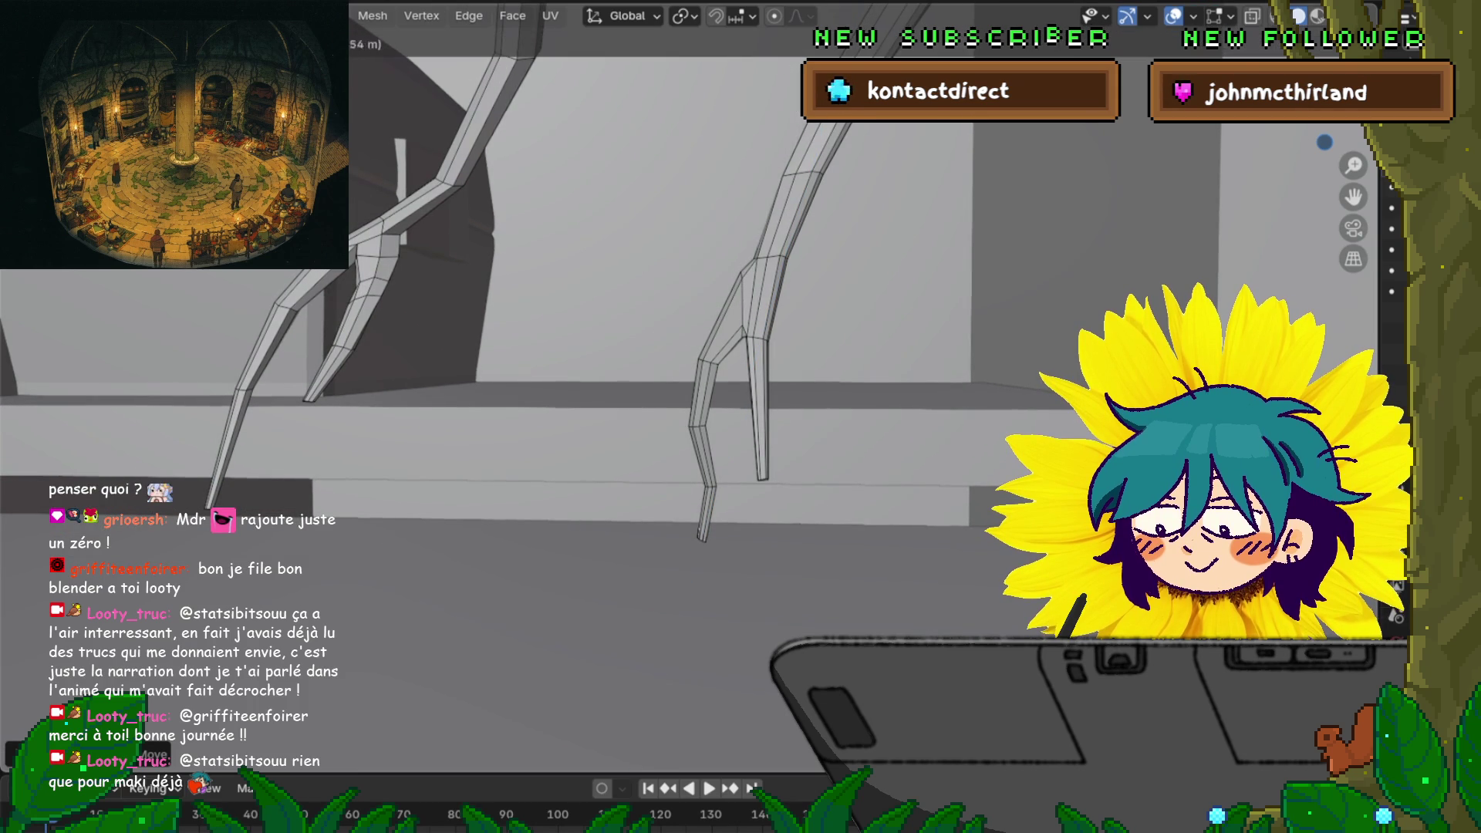
key("Escape")
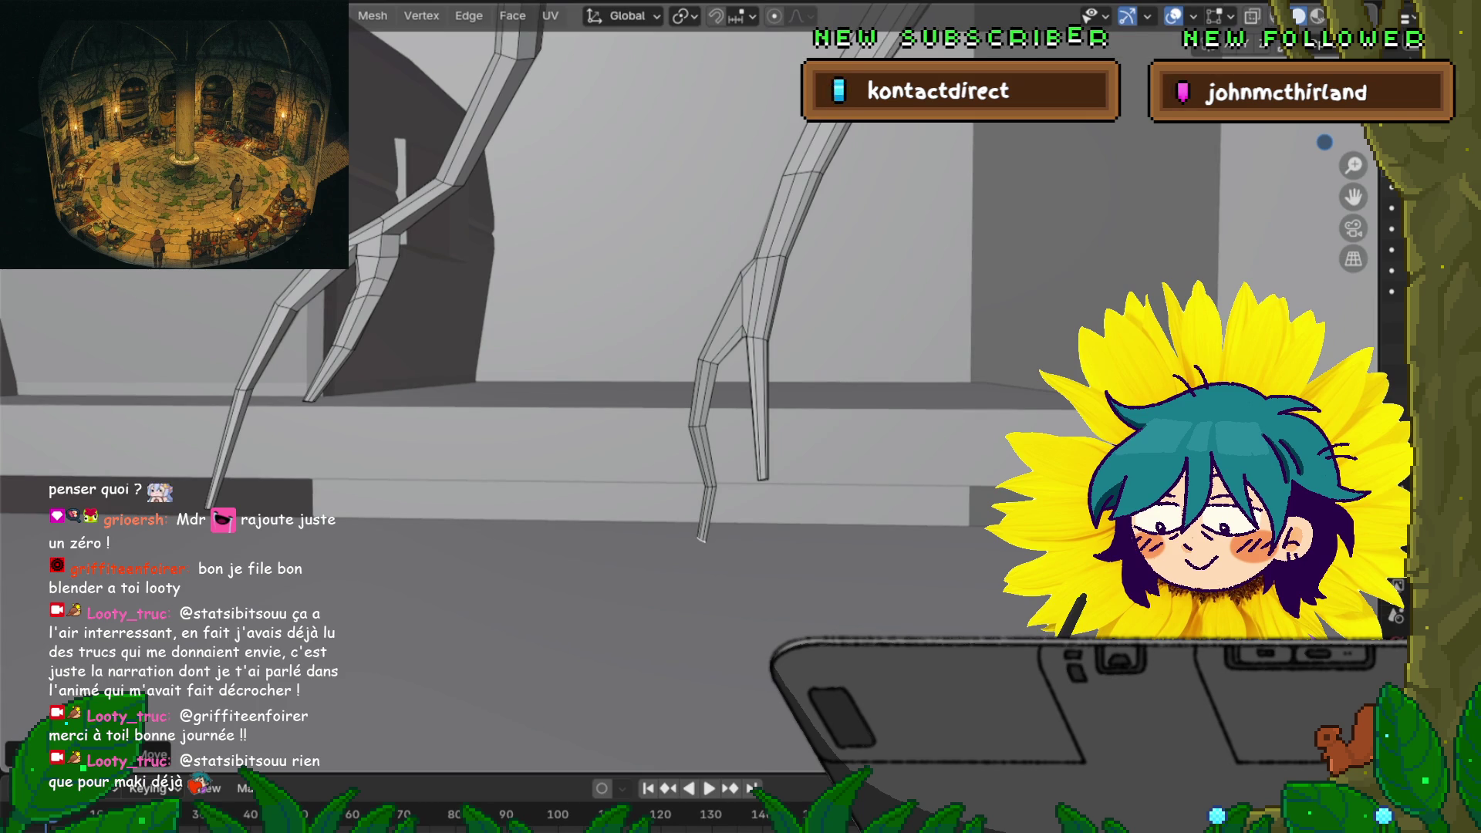
key("g")
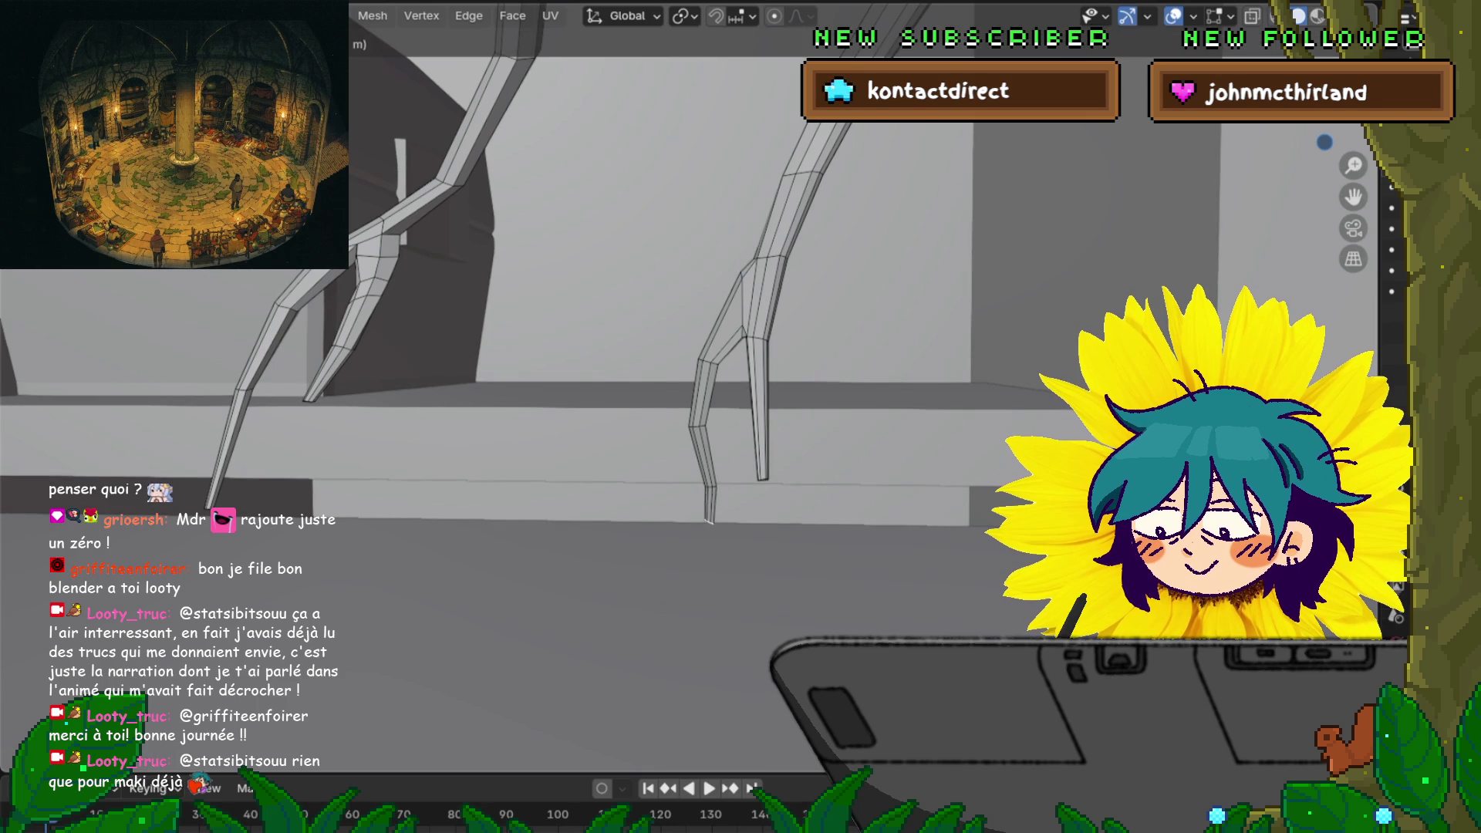
key("Return")
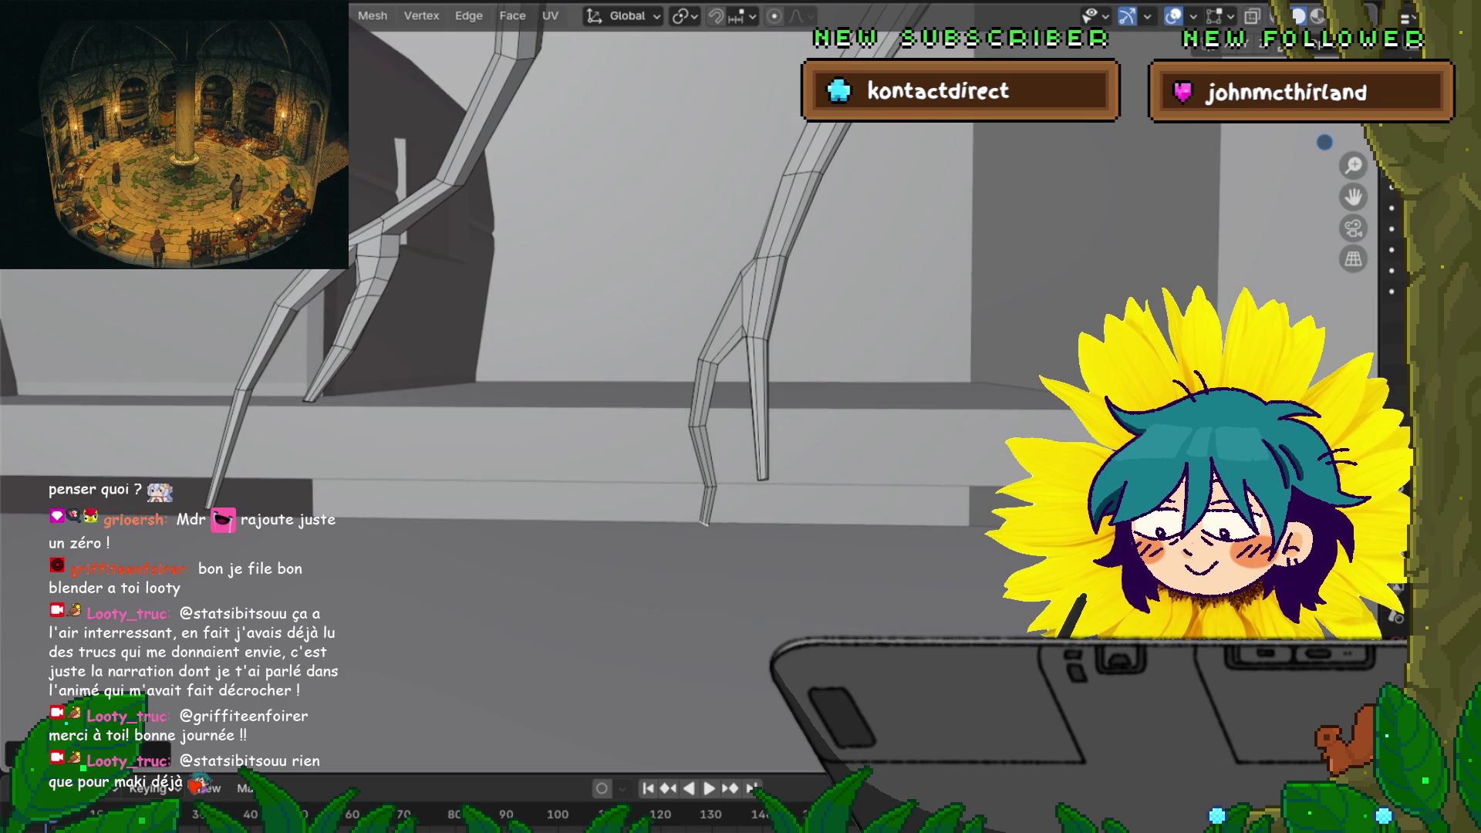
scroll(694, 385, "up", 6)
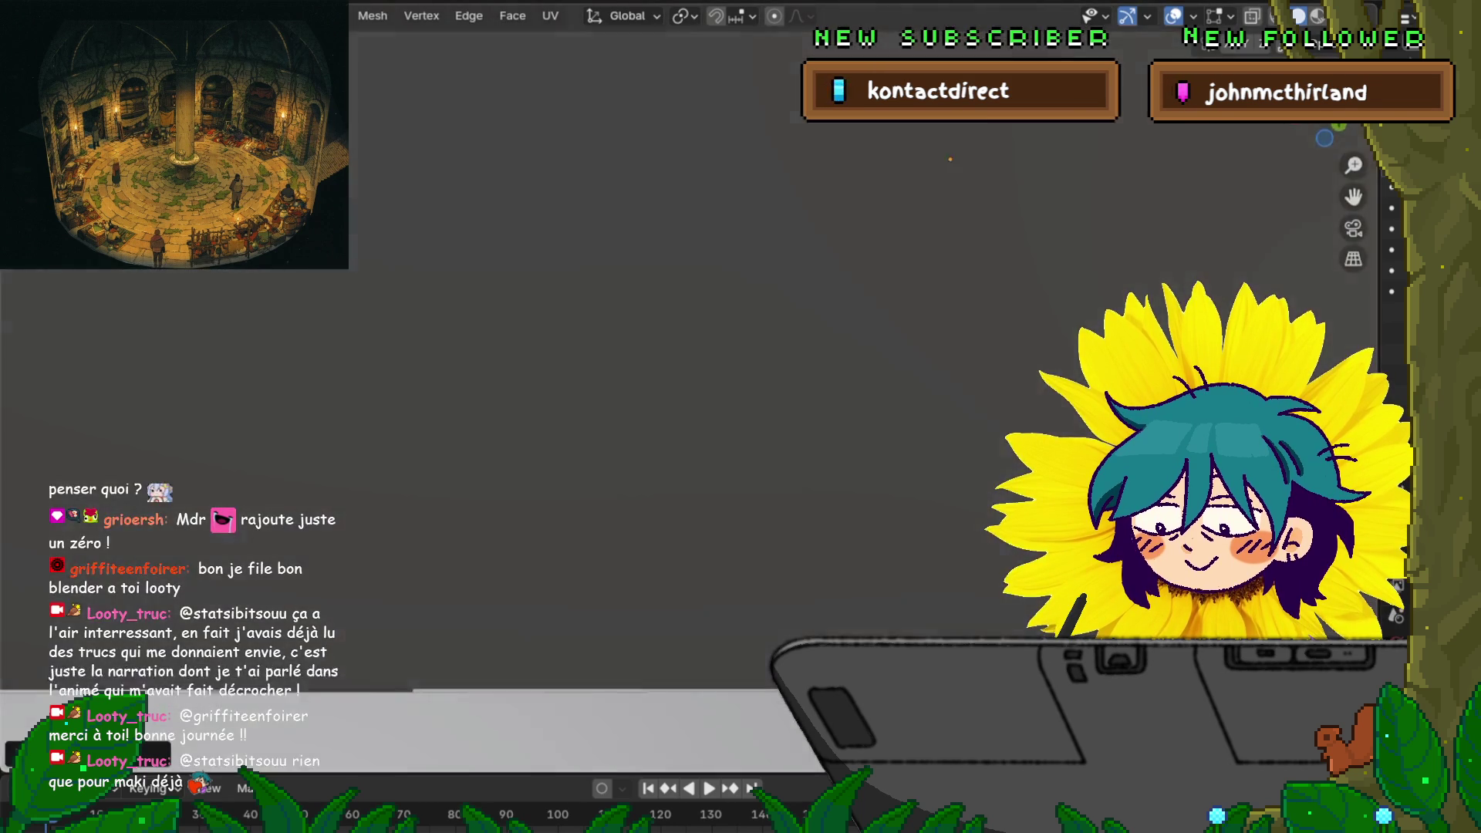
Box-select the claw tips of both feet and grow the selection up the legs
scroll(695, 386, "down", 5)
scroll(694, 385, "up", 6)
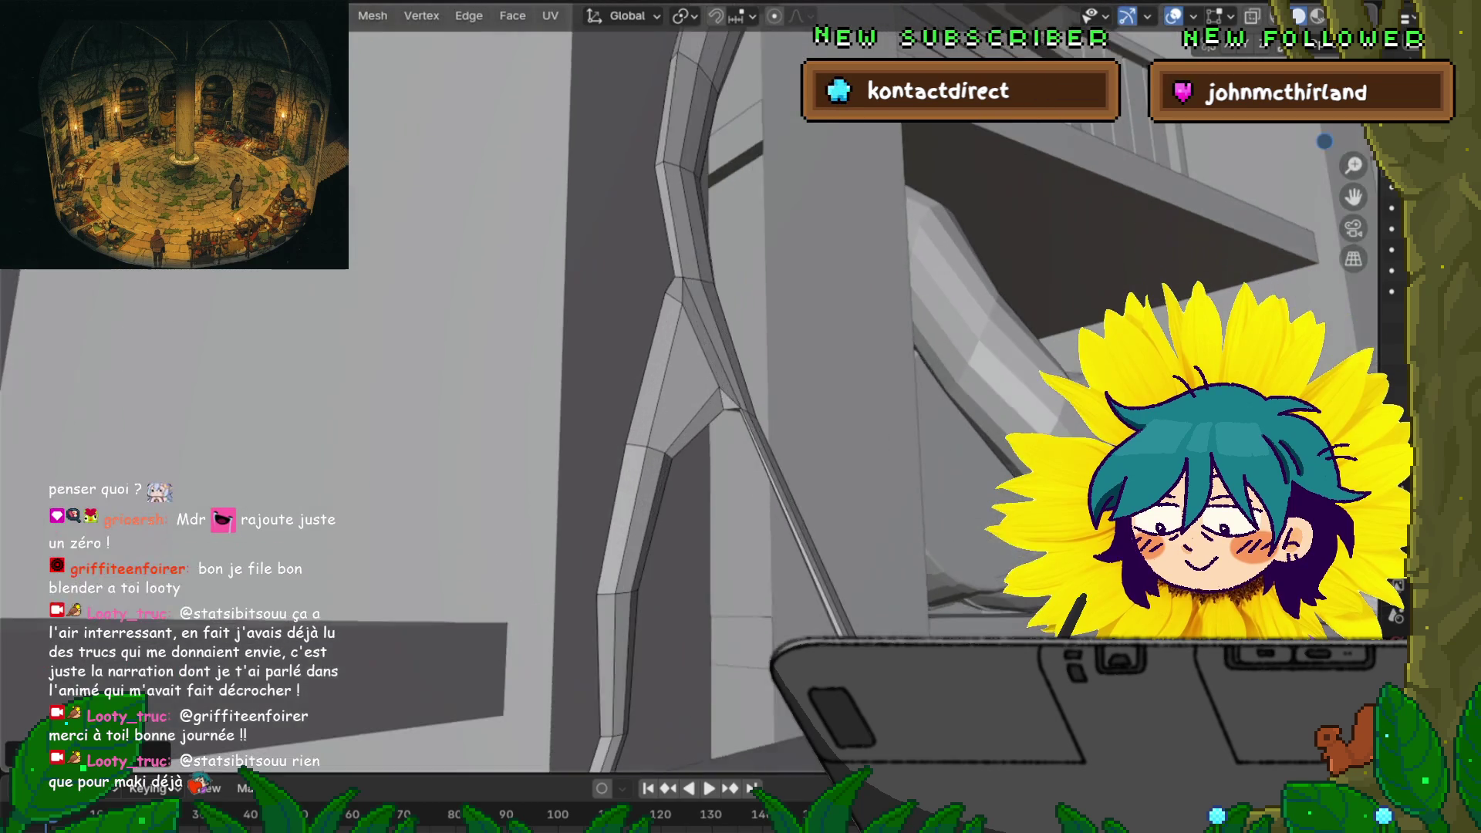
scroll(695, 386, "down", 6)
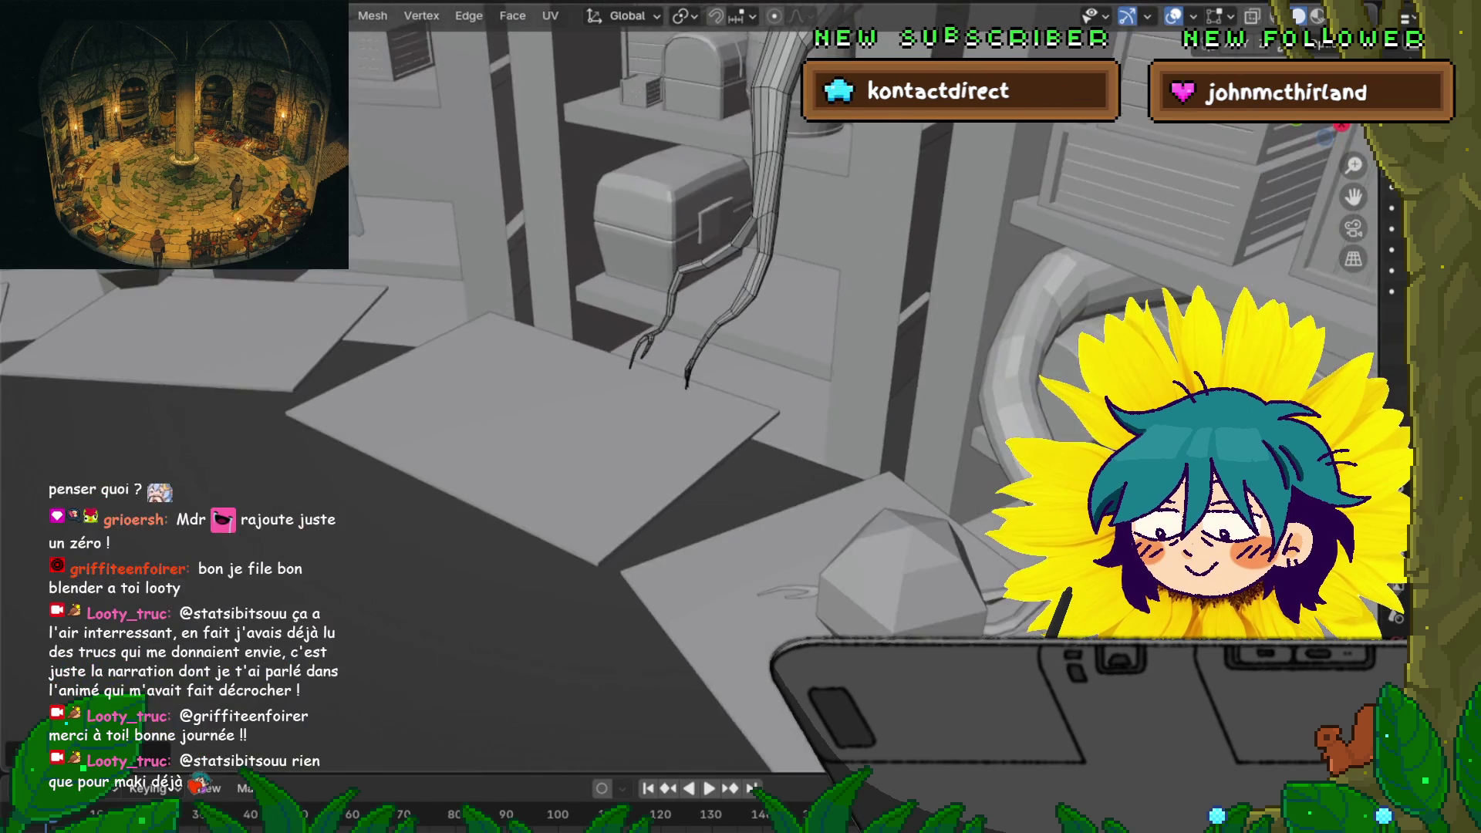
scroll(694, 386, "down", 2)
scroll(694, 386, "up", 5)
scroll(694, 385, "down", 5)
mouse_move(695, 386)
middle_mouse_down()
mouse_move(656, 386)
mouse_move(679, 402)
mouse_move(640, 440)
mouse_move(641, 362)
middle_mouse_up()
scroll(694, 386, "up", 3)
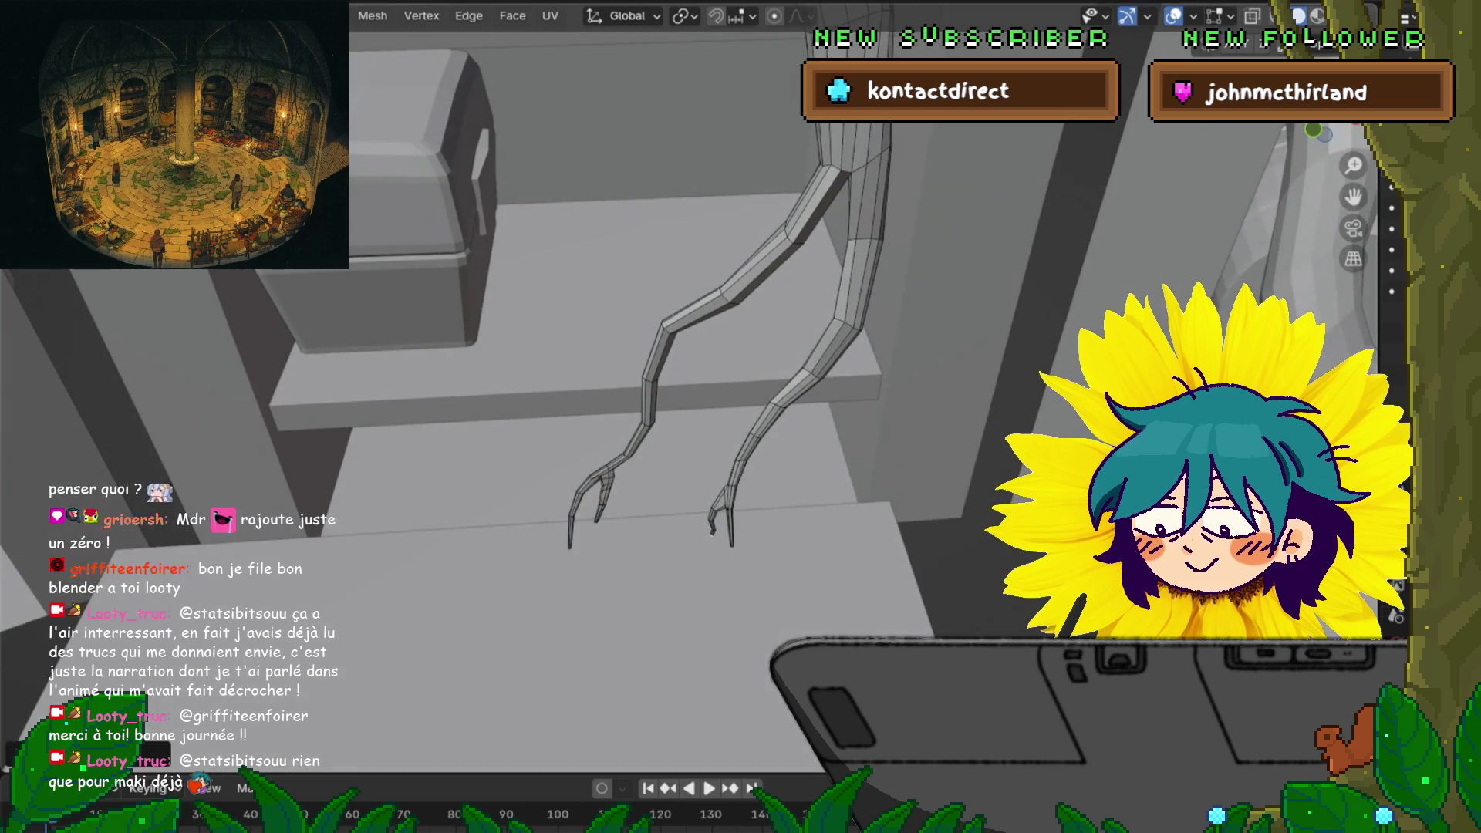
left_click_drag(467, 535, 769, 580)
key("ctrl+KP_Add")
key("ctrl+KP_Add")
key("ctrl+KP_Add")
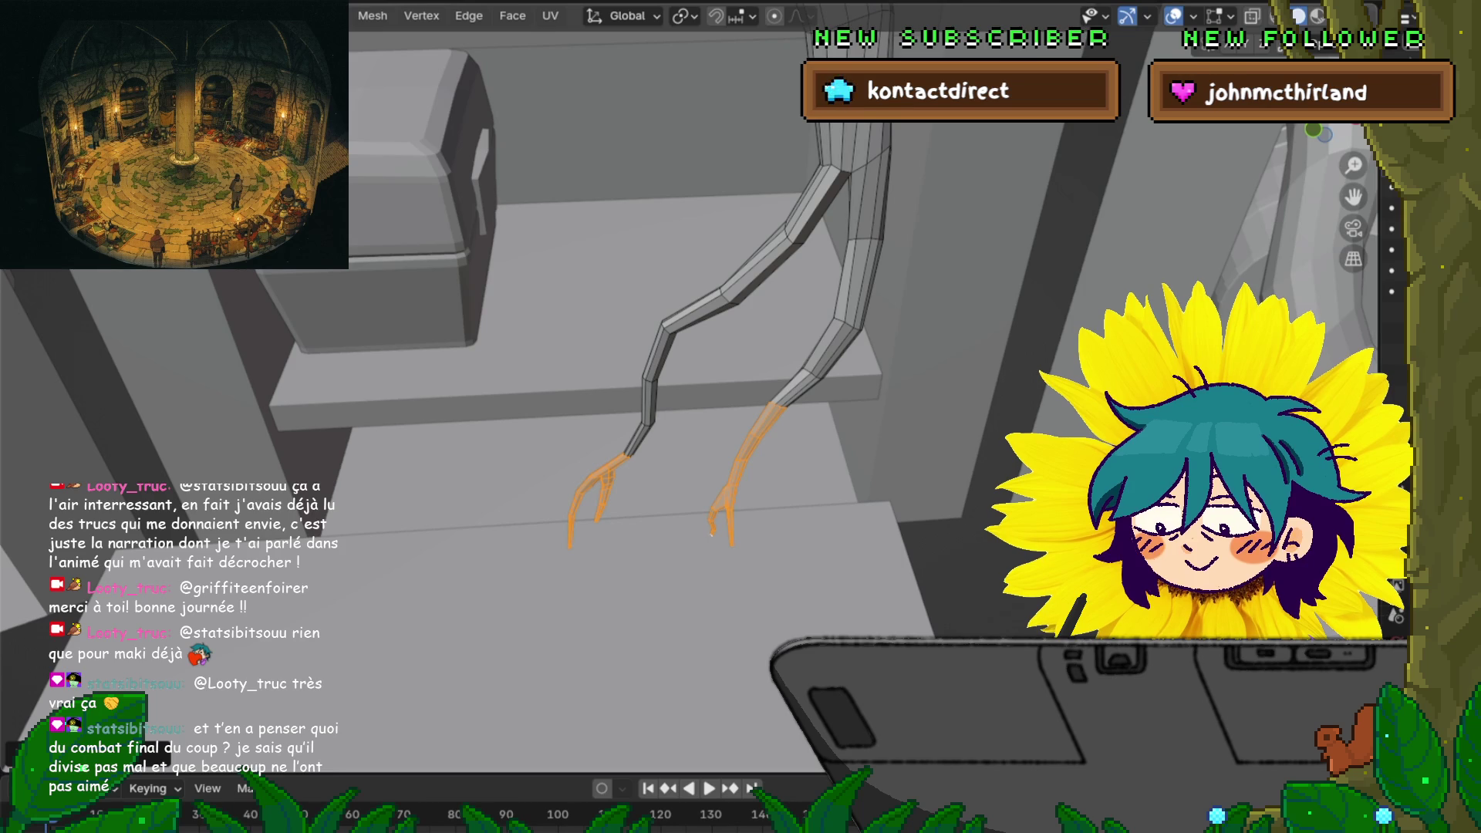
Turn on proportional editing and move the selected feet with a soft falloff
middle_click_drag(694, 386, 602, 413)
scroll(694, 385, "up", 5)
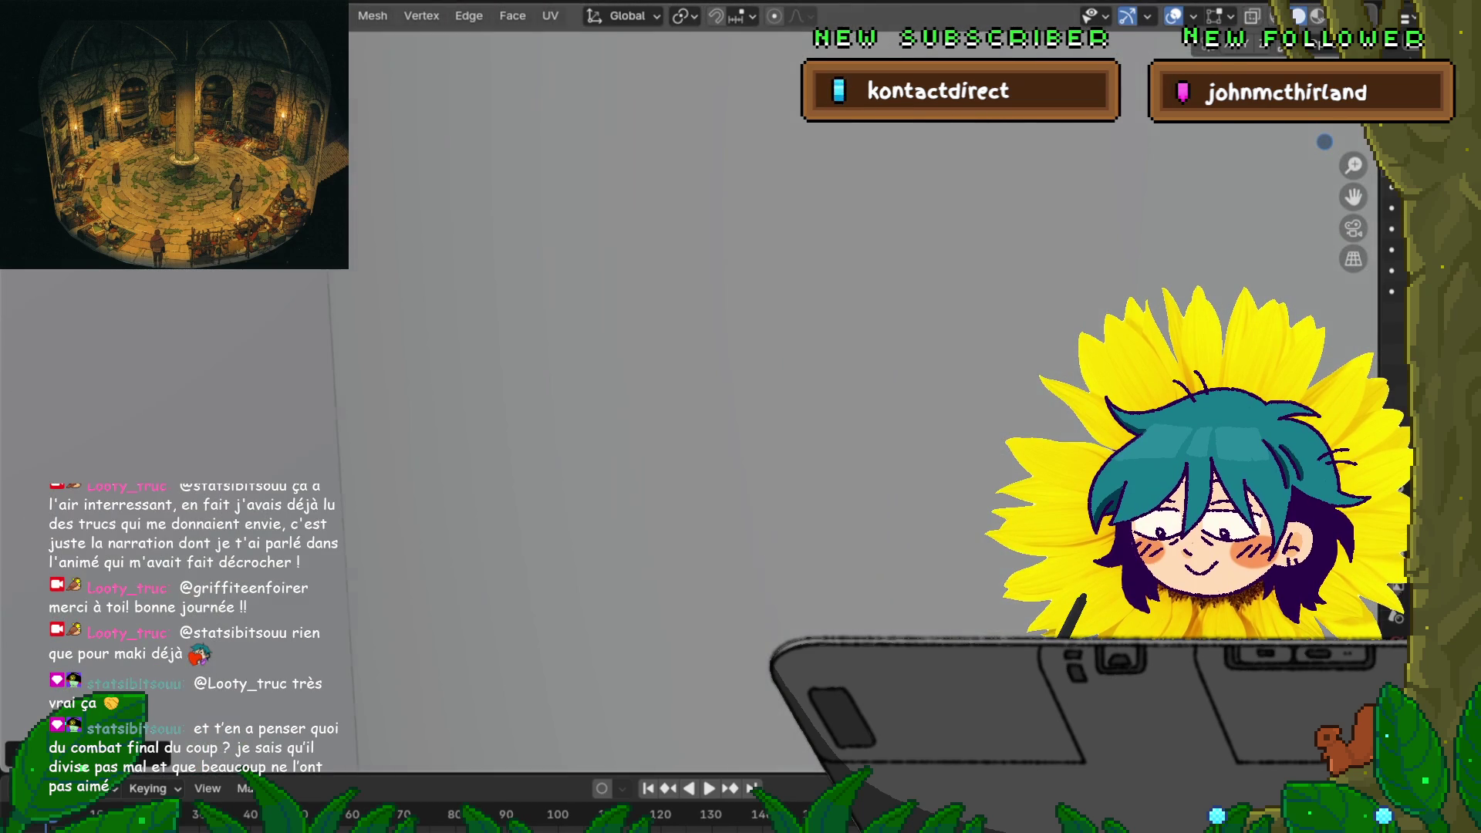
scroll(695, 386, "down", 5)
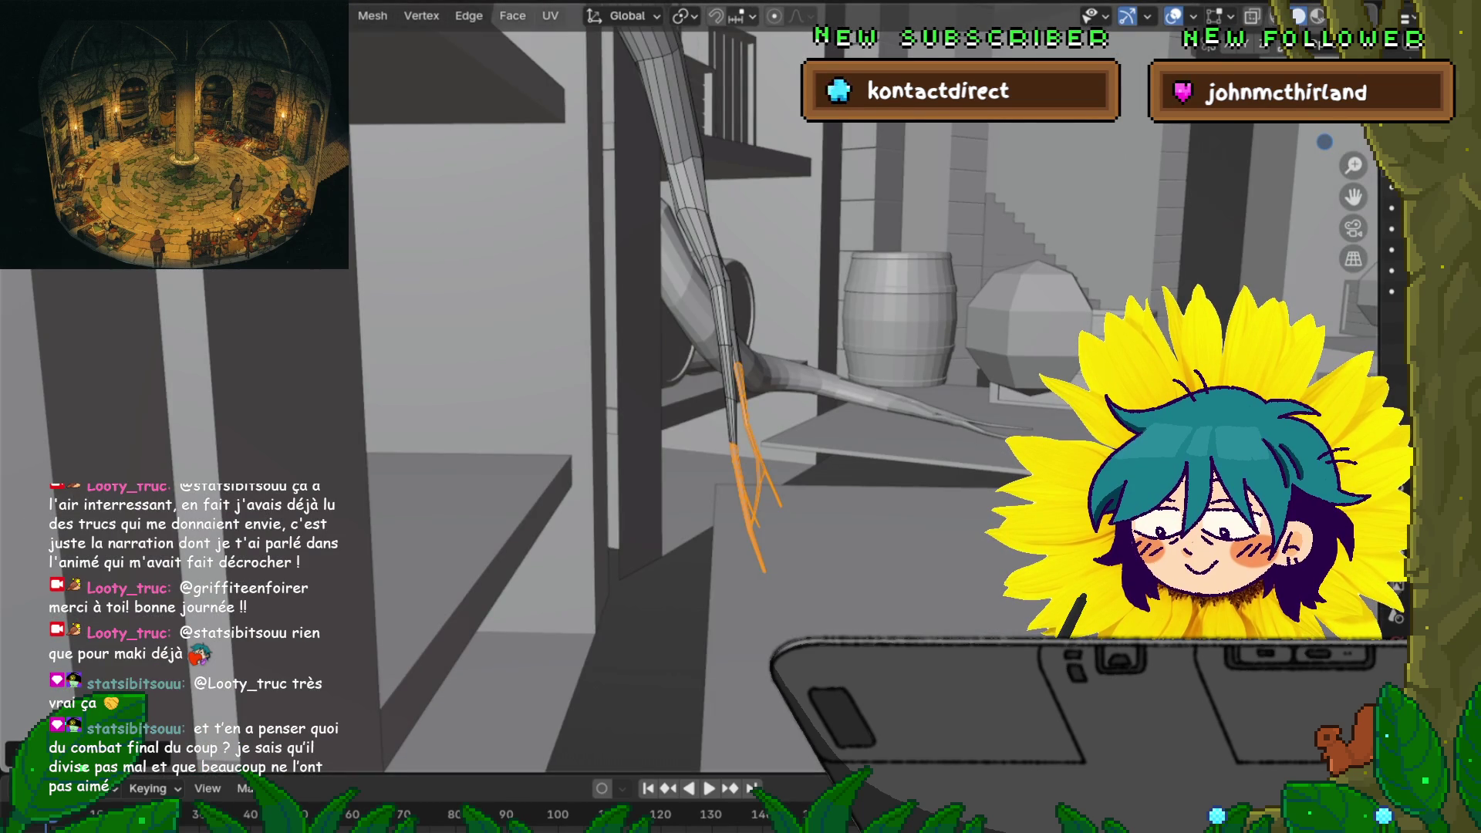
key("o")
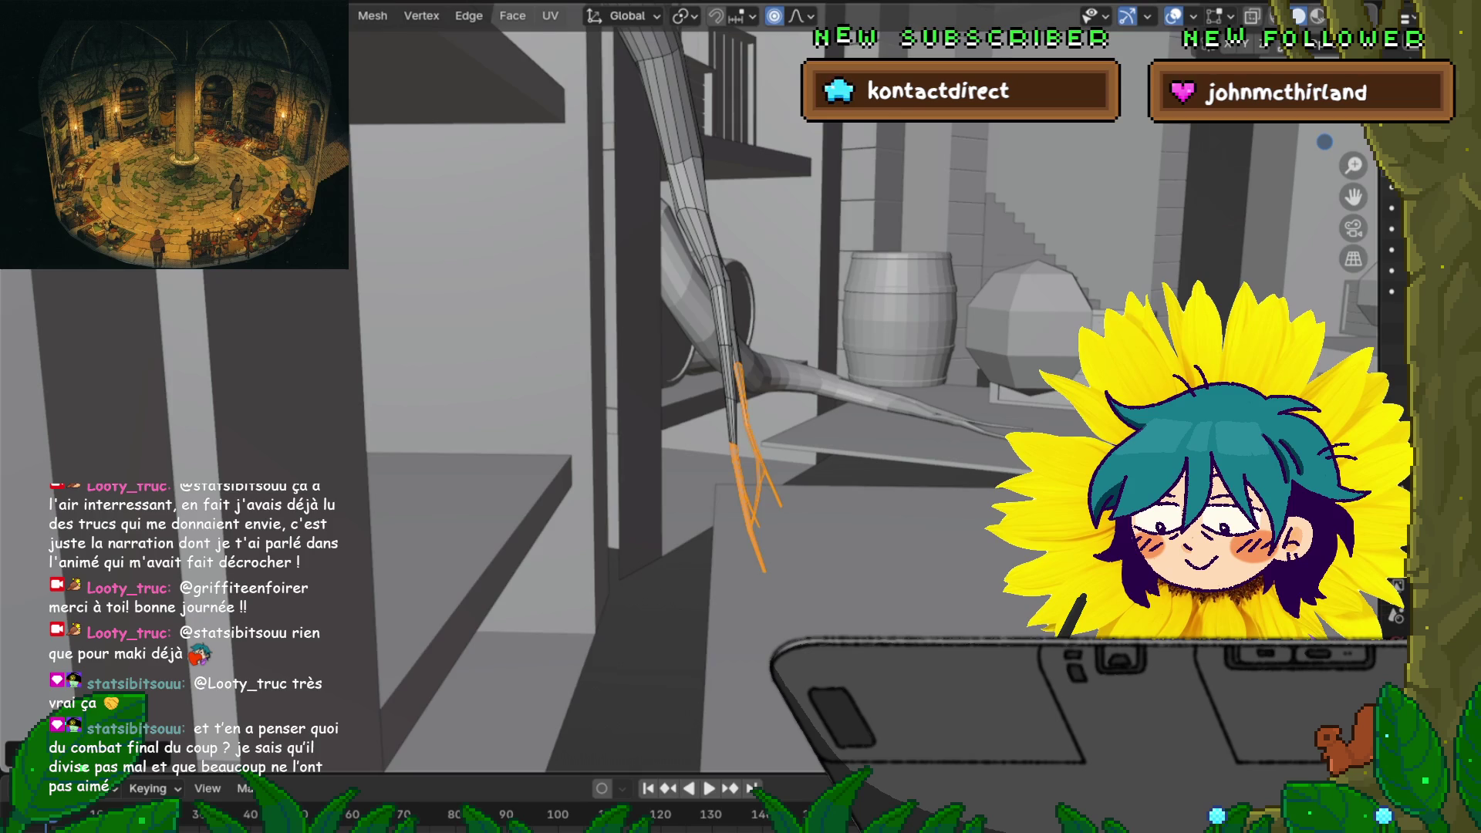
key("g")
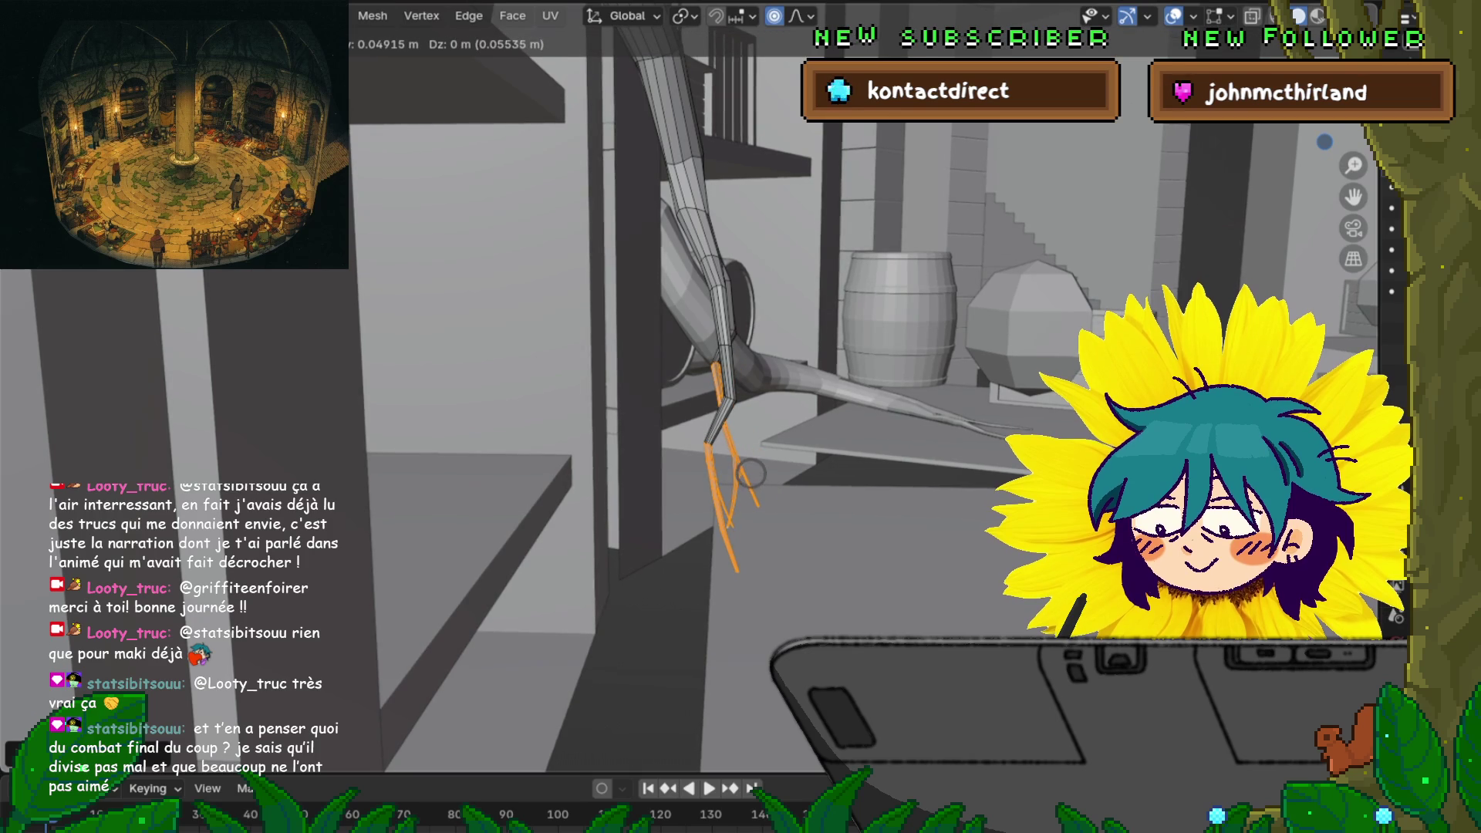
scroll(748, 475, "down", 20)
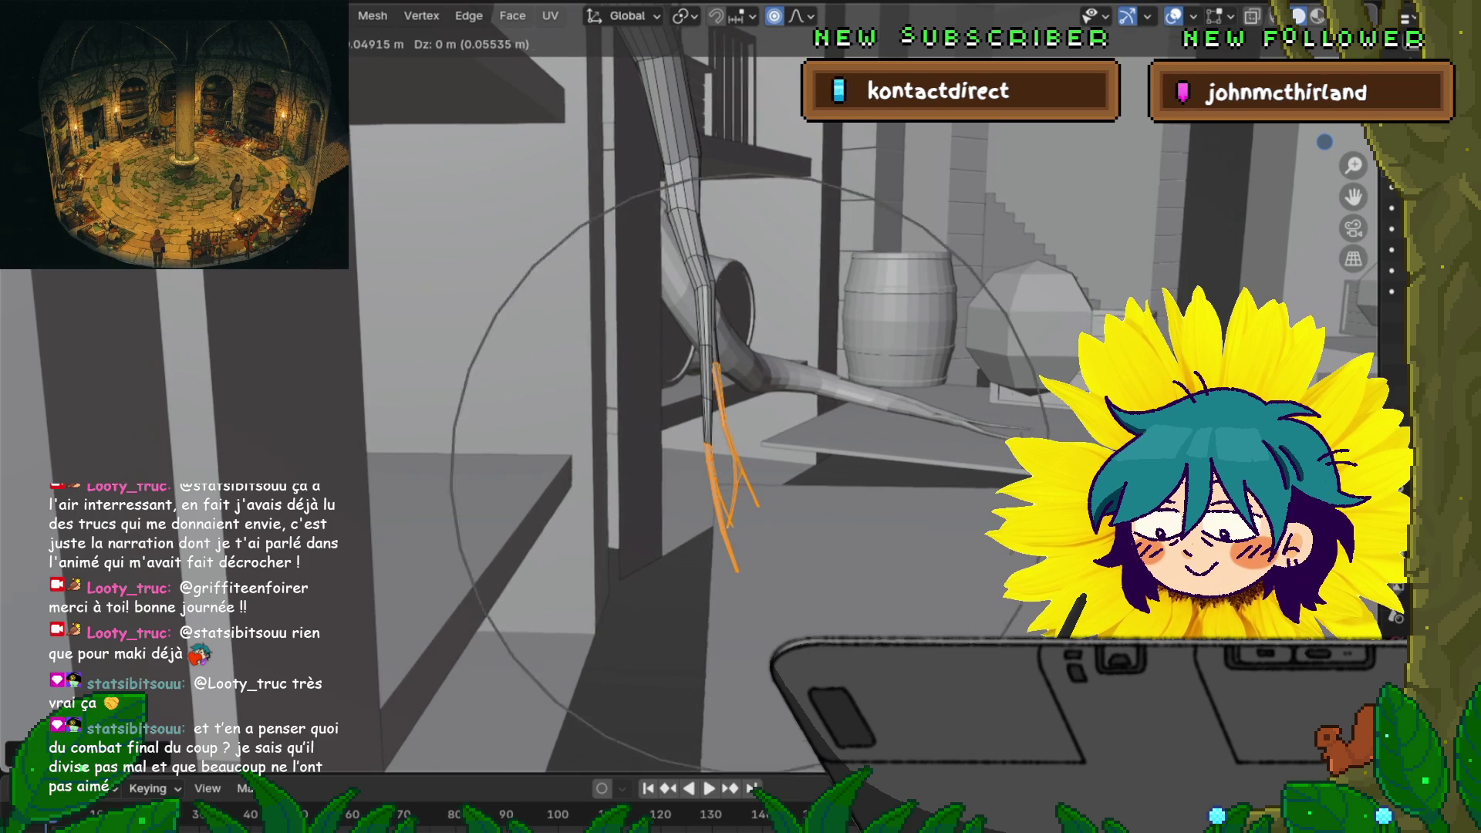
scroll(748, 474, "down", 3)
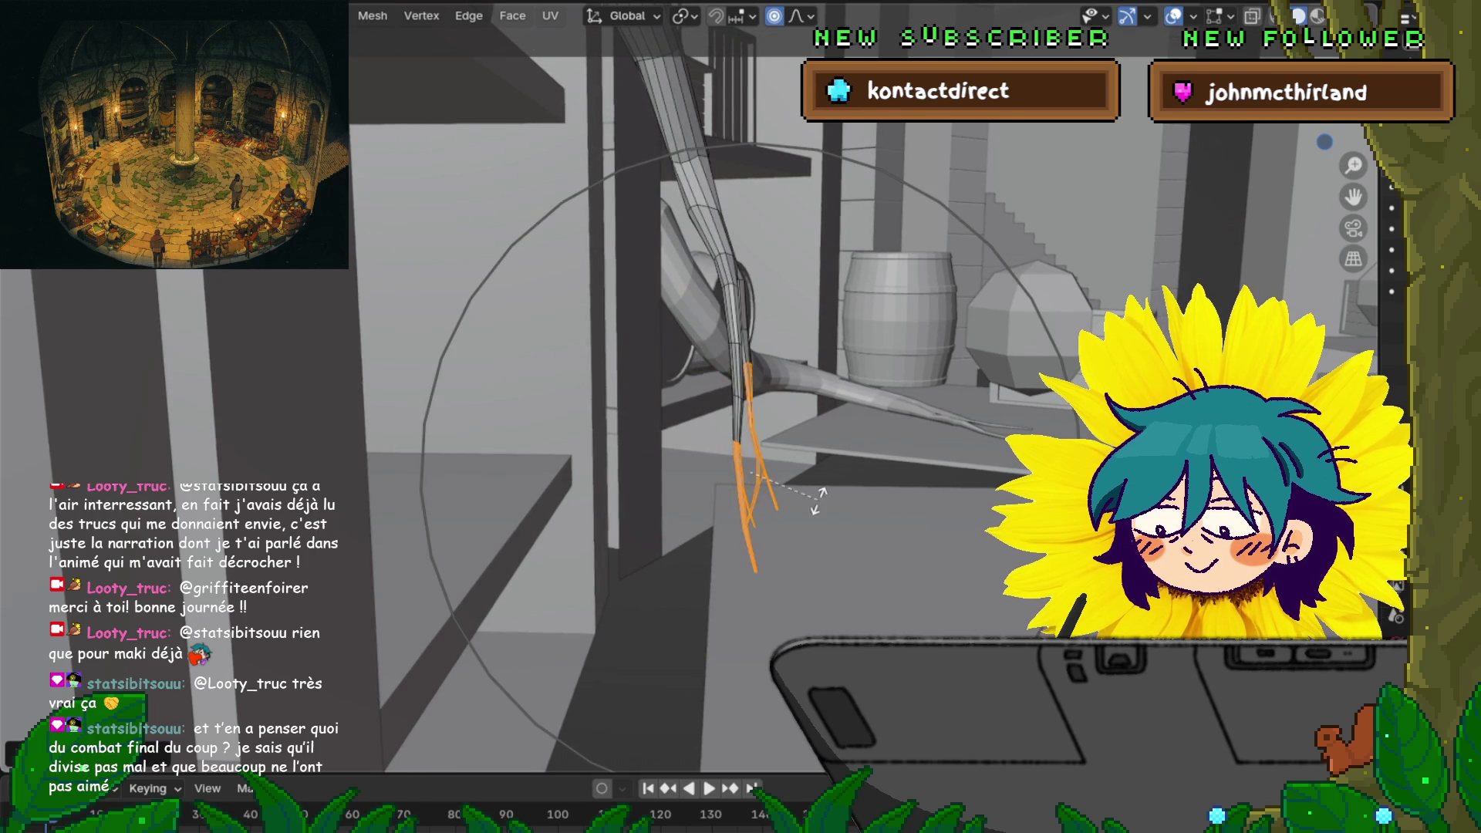
key("Return")
Move the feet again with an adjusted falloff radius, then grow the selection up the lower legs
key("g")
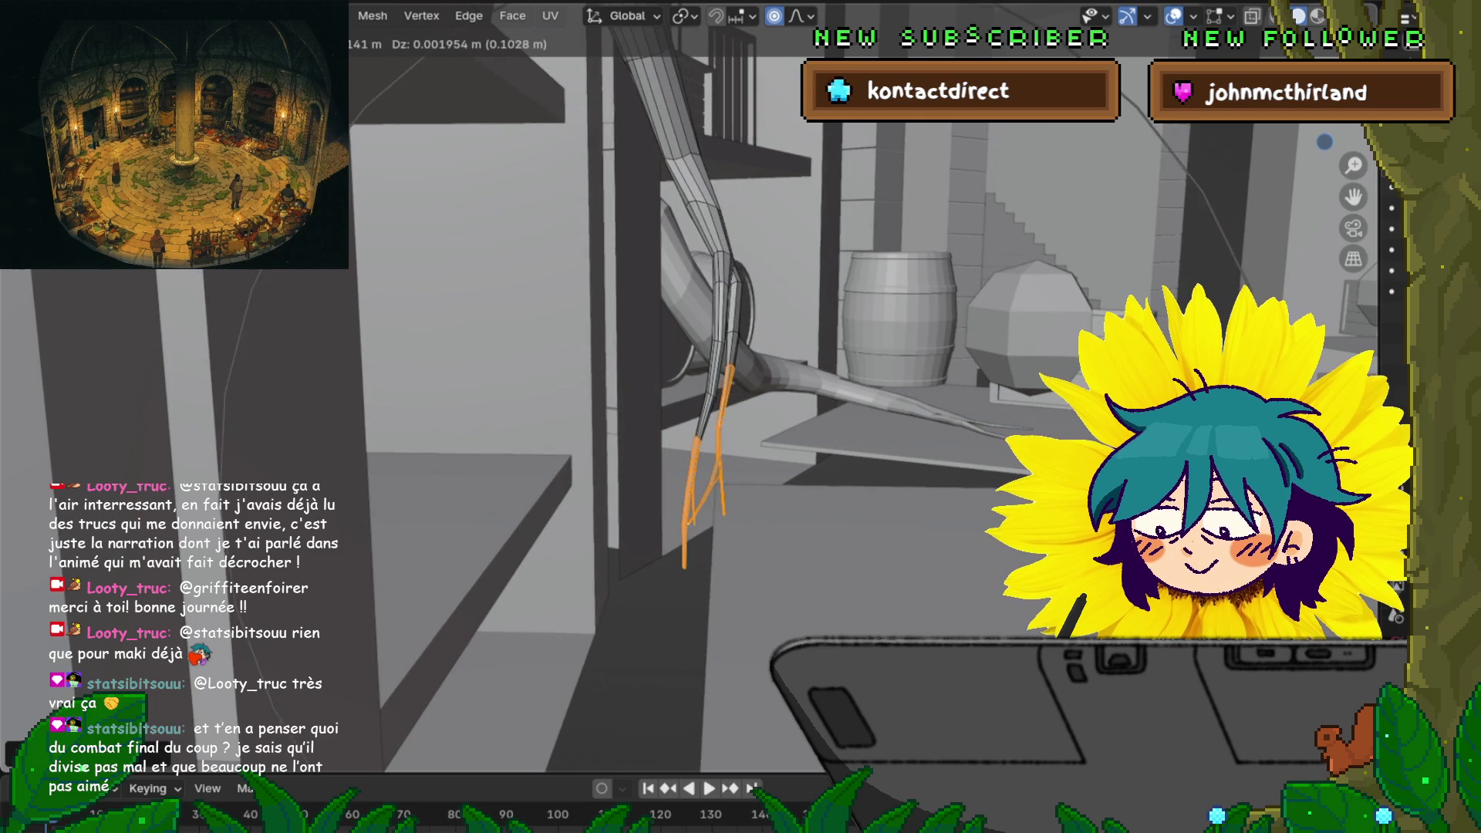
scroll(679, 432, "down", 2)
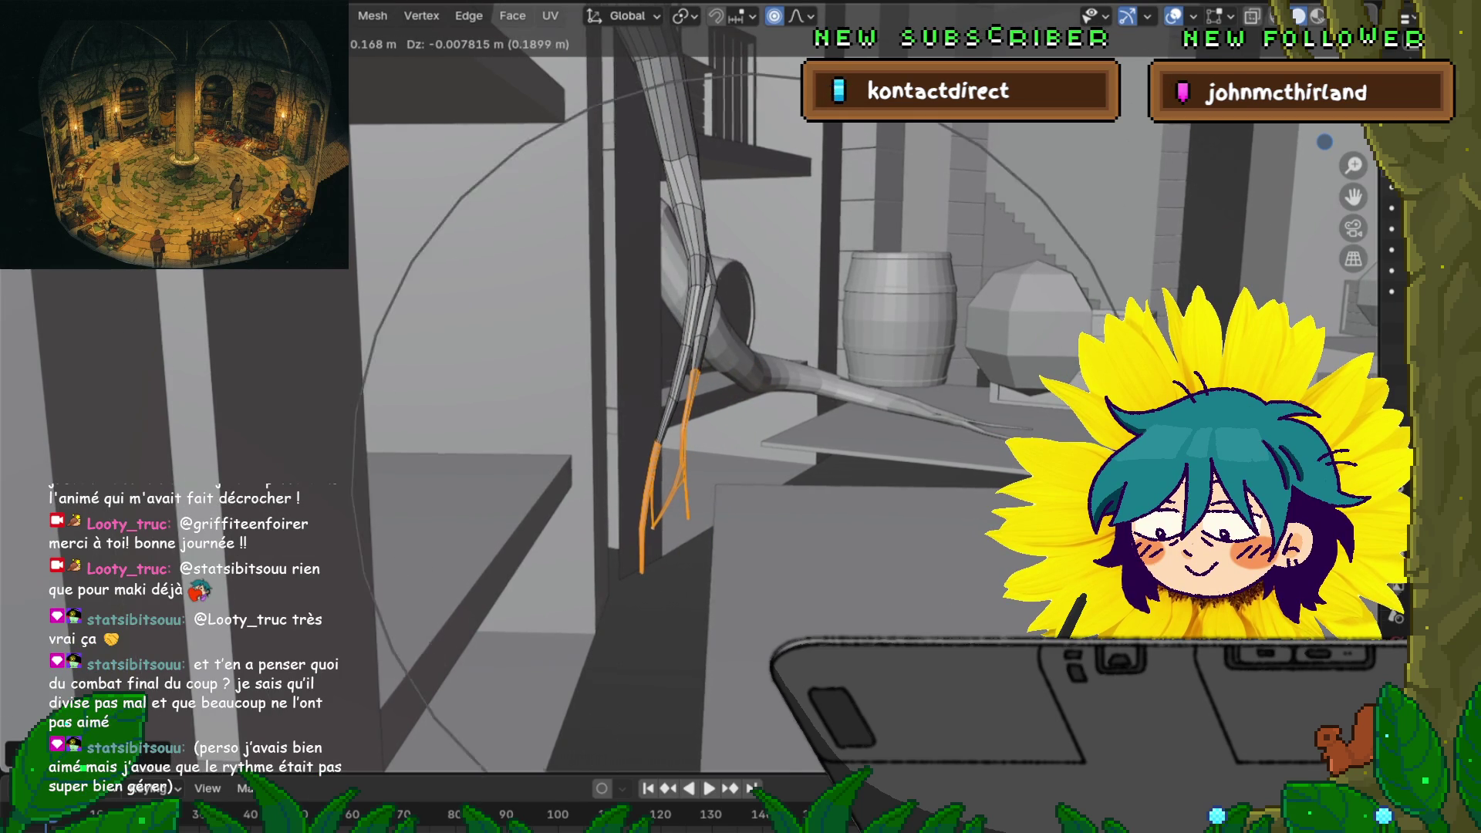
scroll(679, 347, "up", 4)
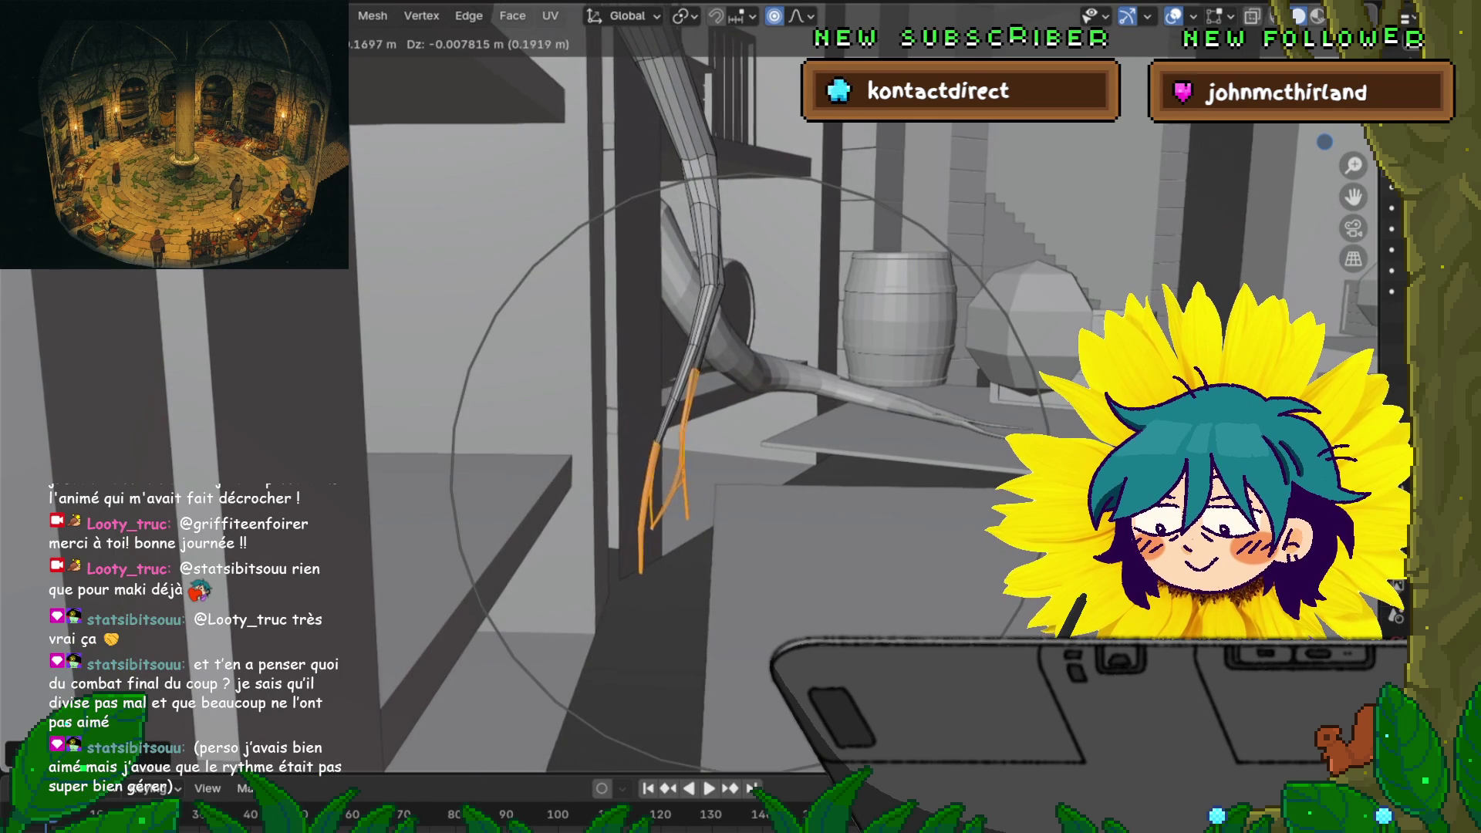
key("Return")
mouse_move(694, 386)
middle_mouse_down()
mouse_move(617, 363)
mouse_move(671, 355)
mouse_move(679, 370)
mouse_move(663, 370)
middle_mouse_up()
key("ctrl+KP_Add")
key("ctrl+KP_Add")
key("ctrl+KP_Add")
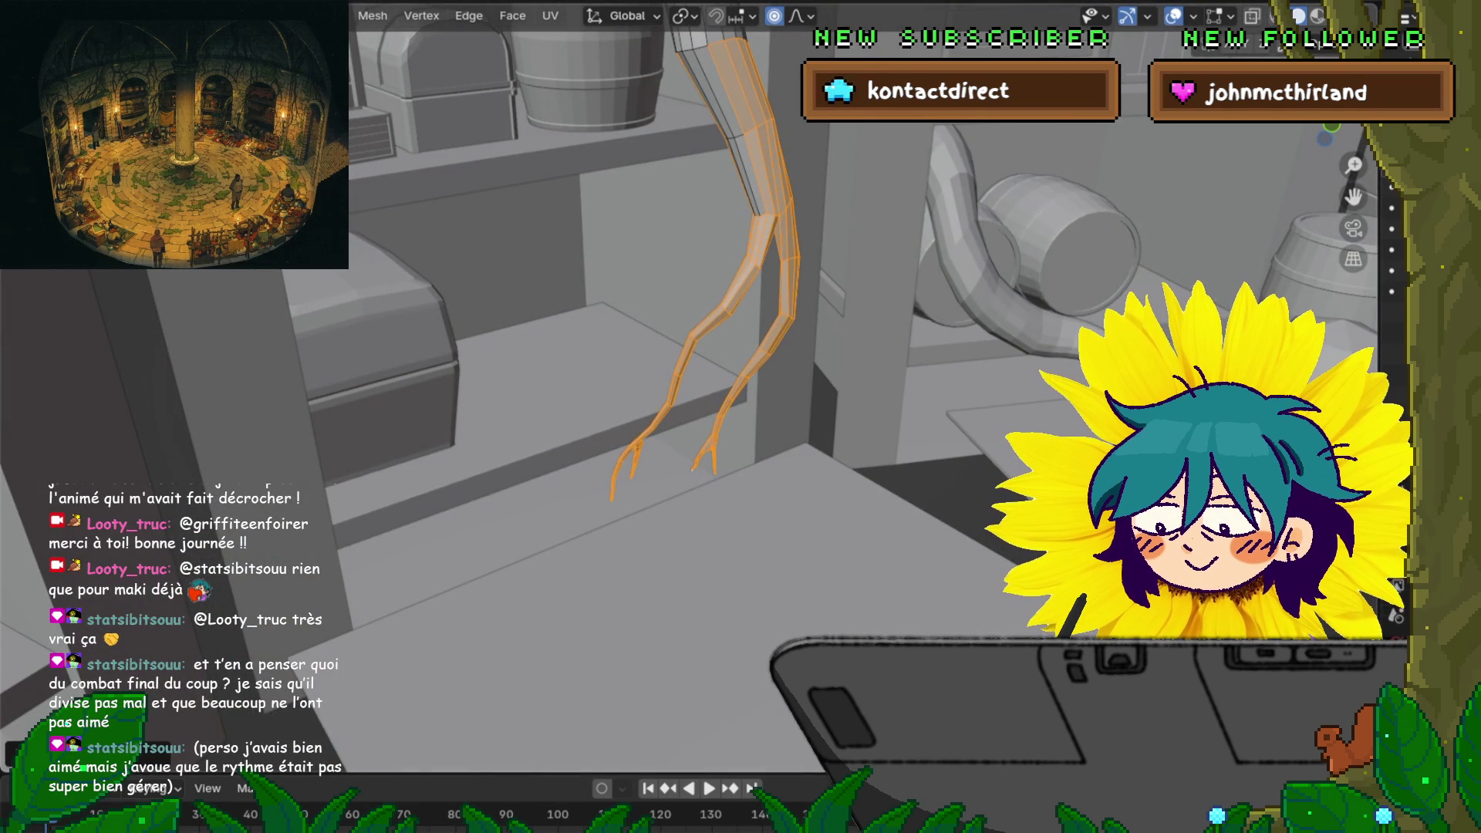
Trim the selection back to the lower leg and move the toes with proportional falloff
key("ctrl+KP_Add")
middle_click_drag(694, 386, 656, 366)
key("ctrl+KP_Subtract")
key("ctrl+KP_Subtract")
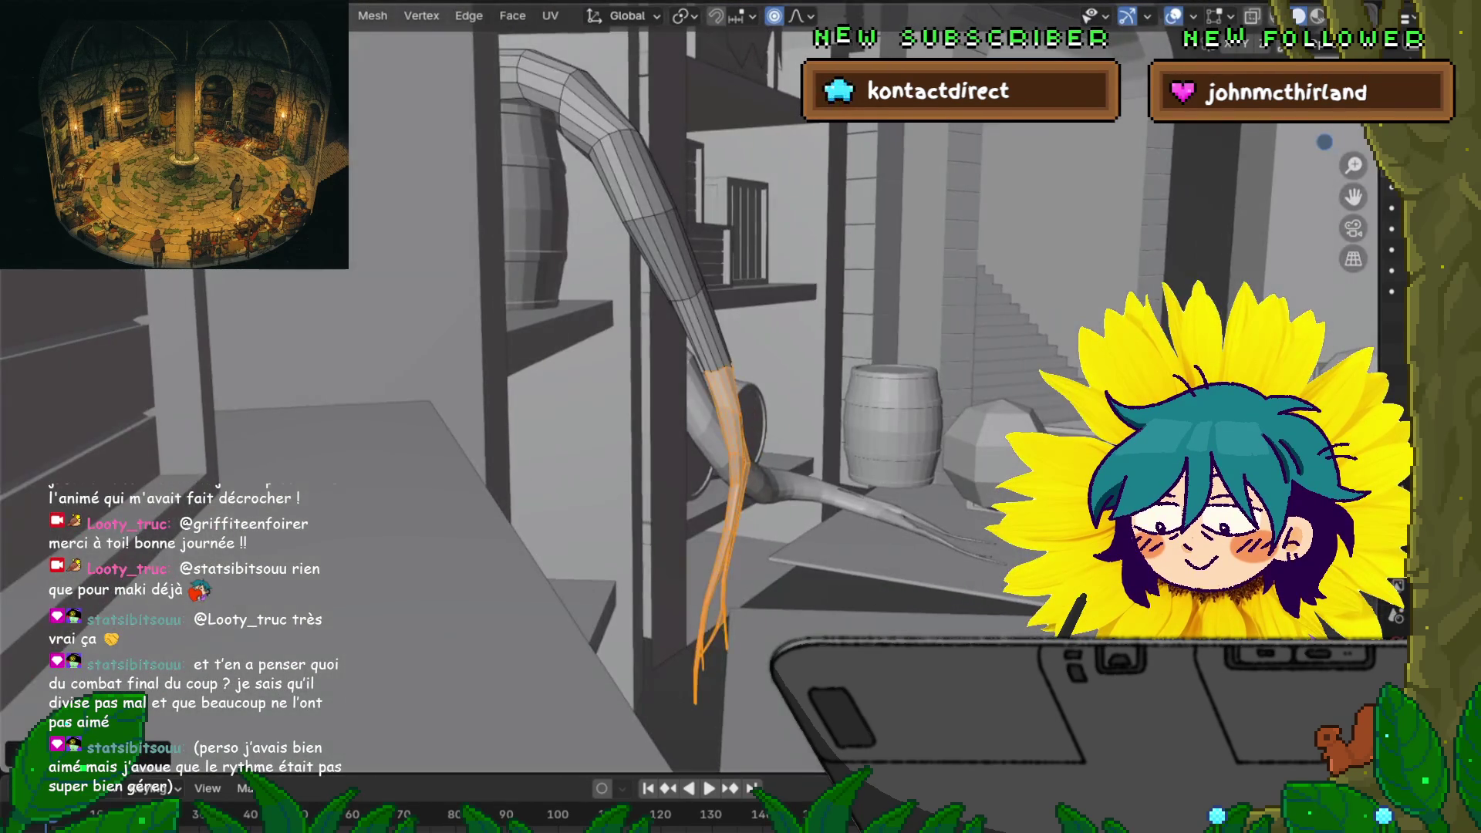
key("g")
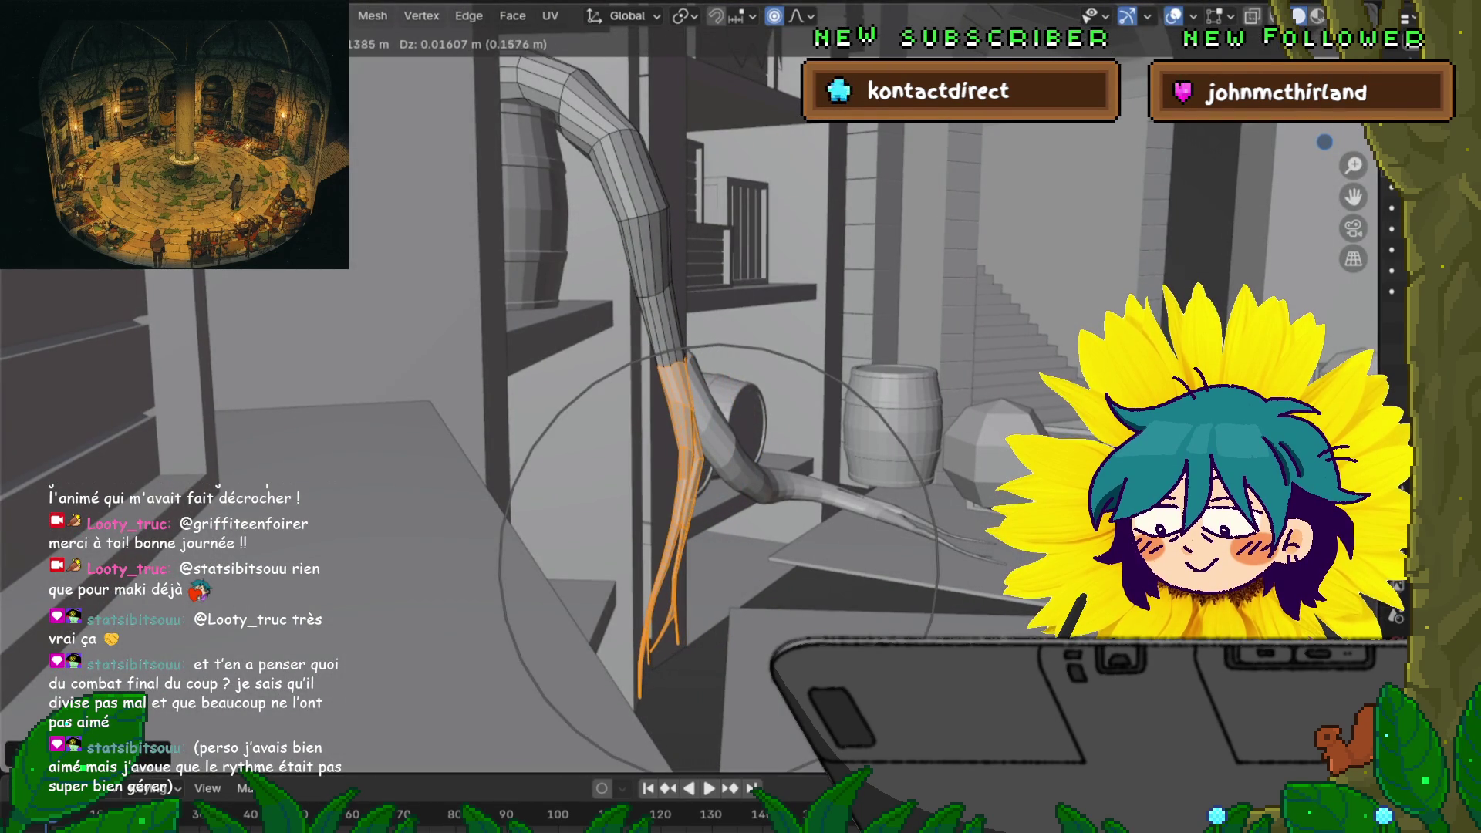
key("Return")
middle_click_drag(656, 366, 587, 354)
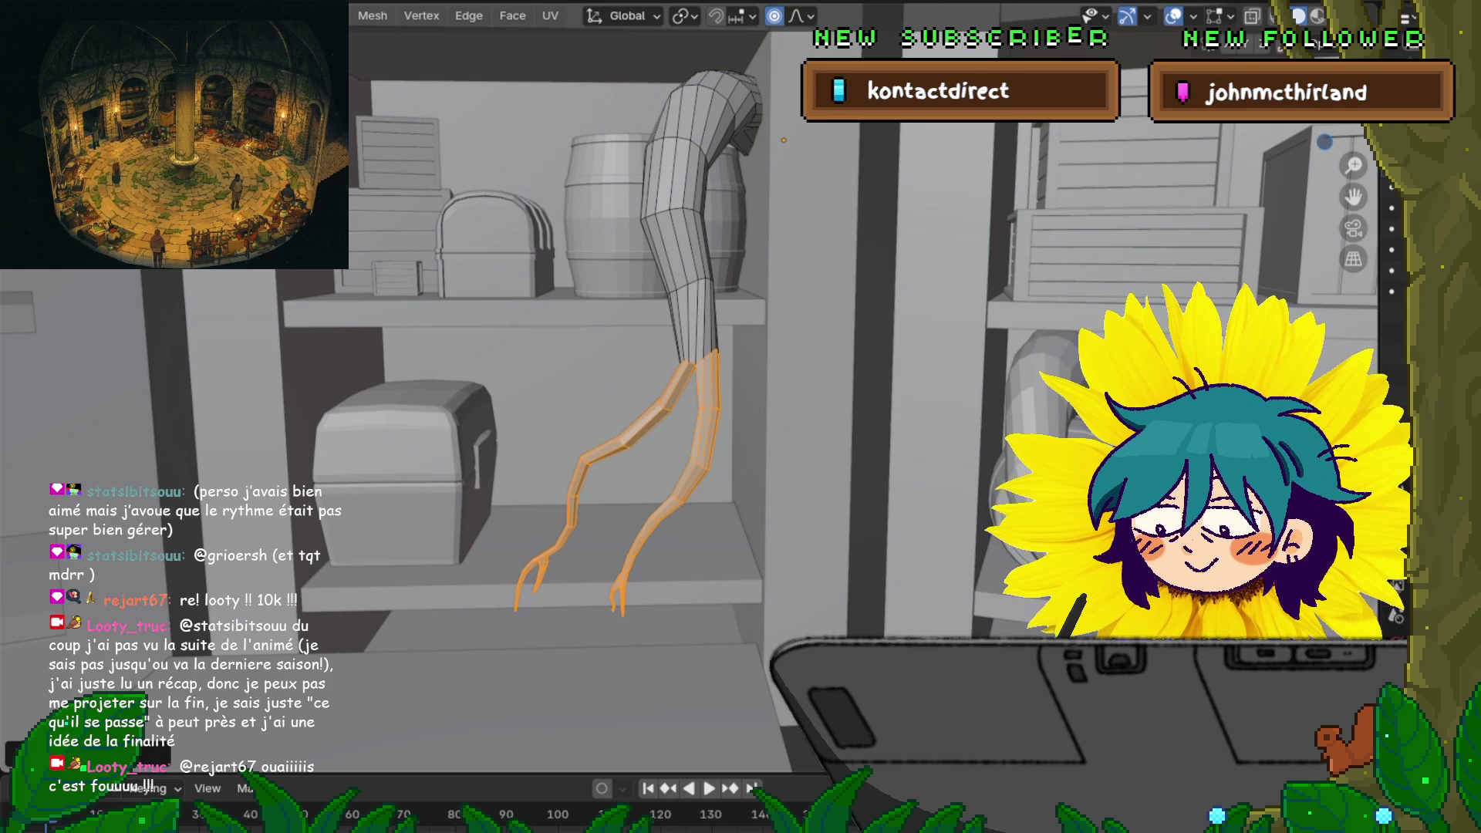
key("KP_0")
Shift the toes left with falloff, deselect all, and reshape the leg tube
middle_click_drag(586, 416, 517, 443)
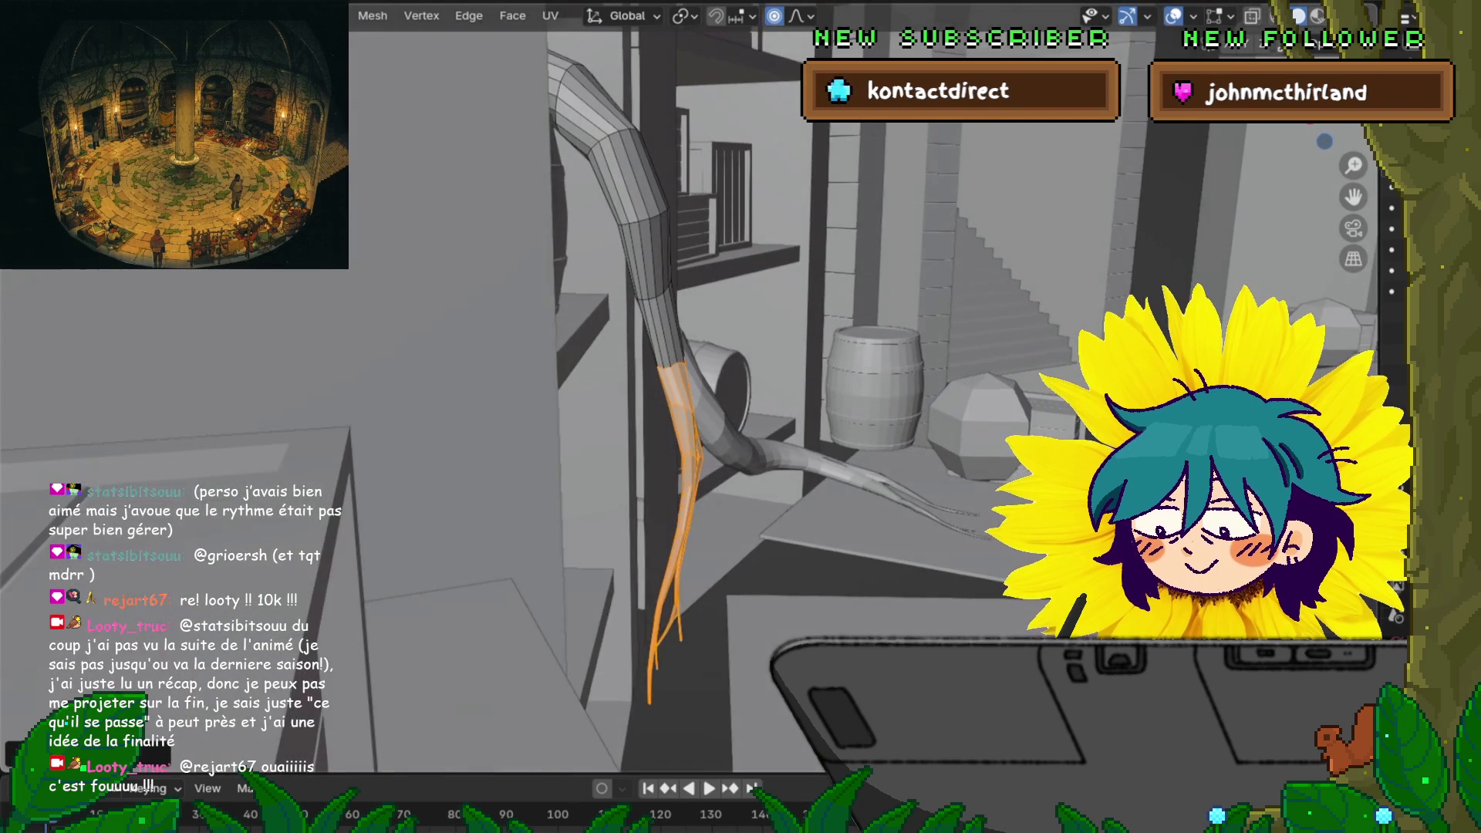
key("g")
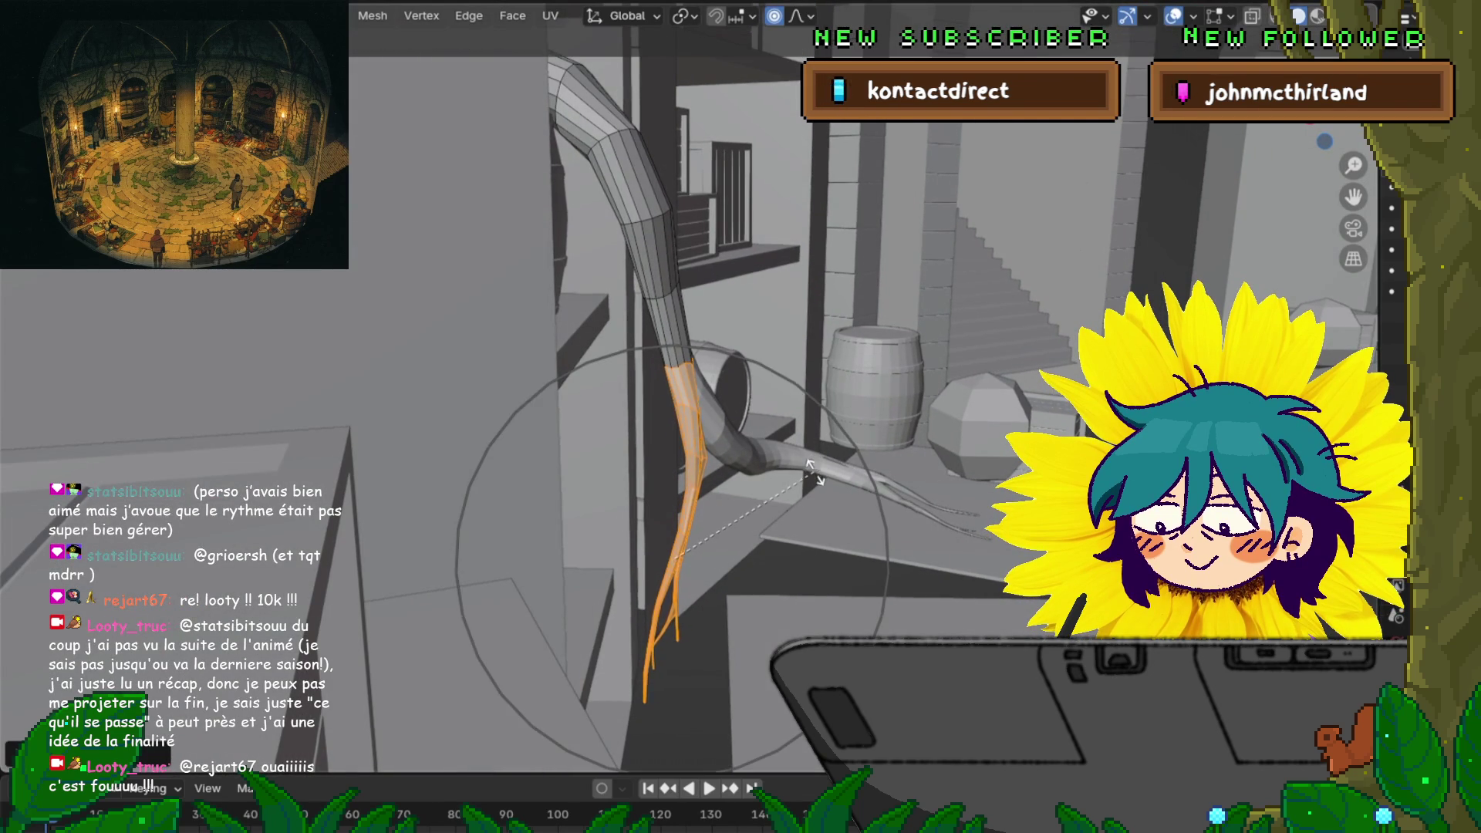
key("Return")
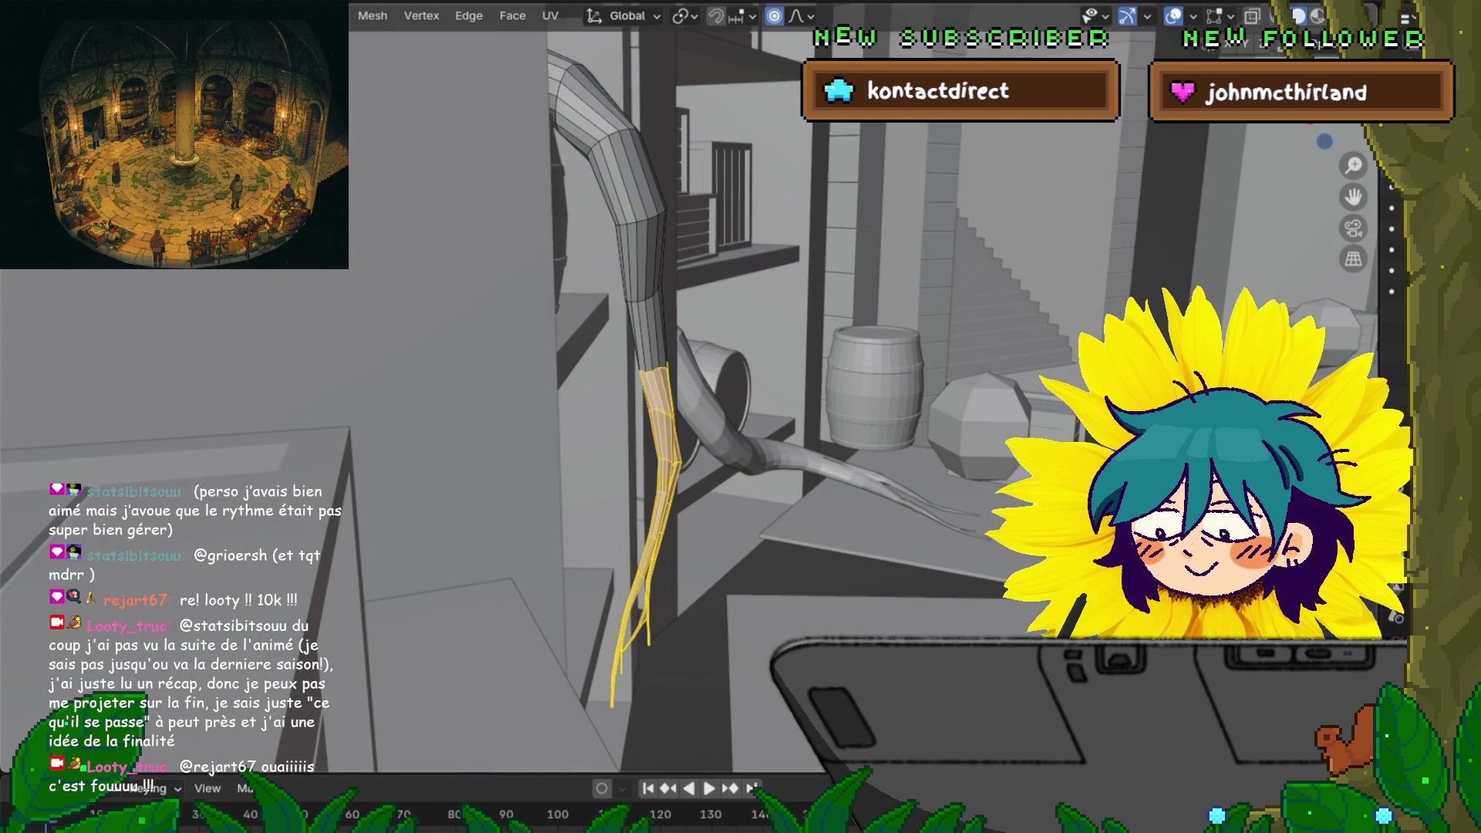
key("alt+a")
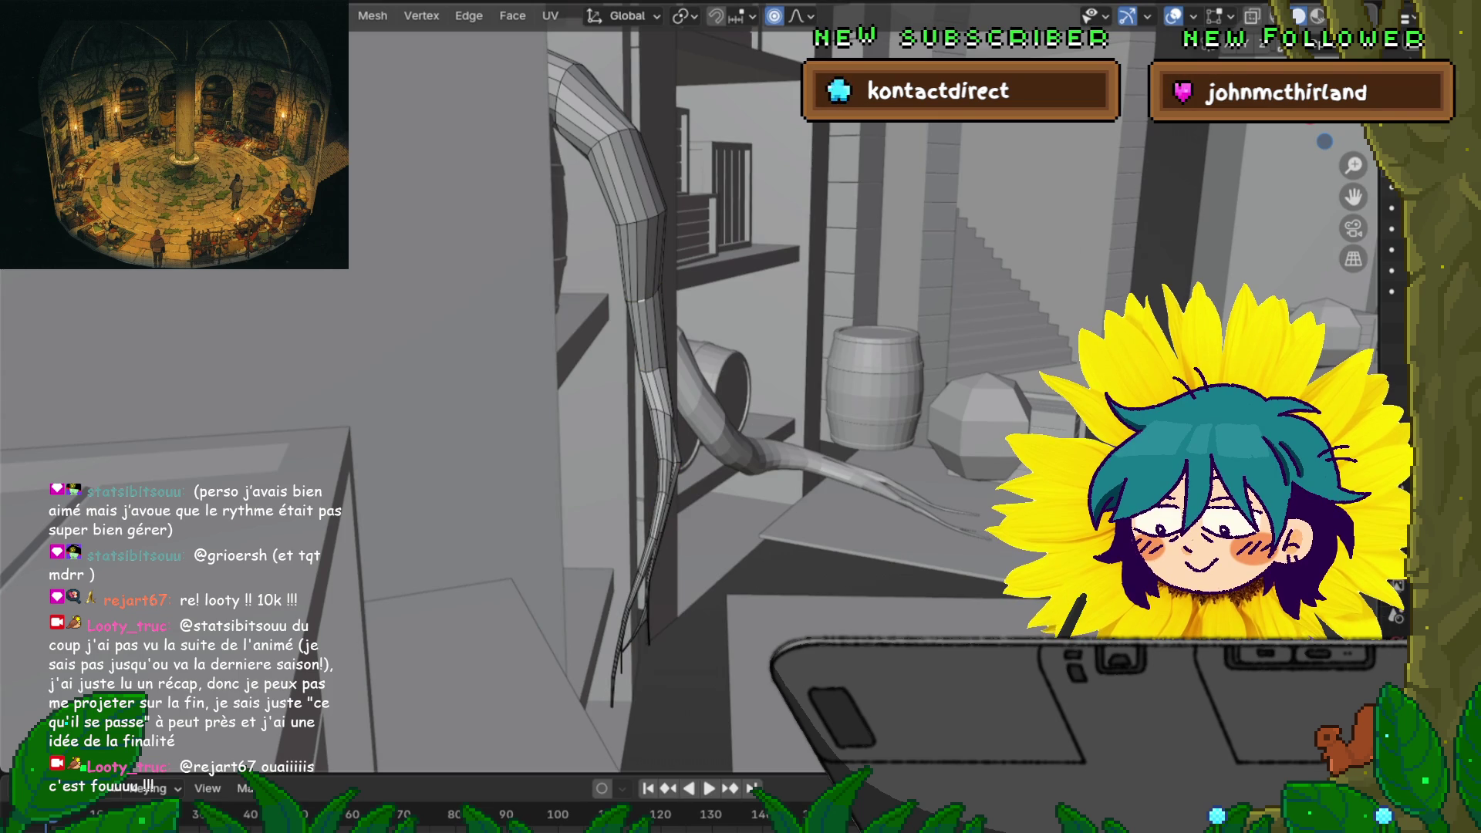
middle_click_drag(648, 324, 663, 324)
key("g")
scroll(645, 293, "up", 4)
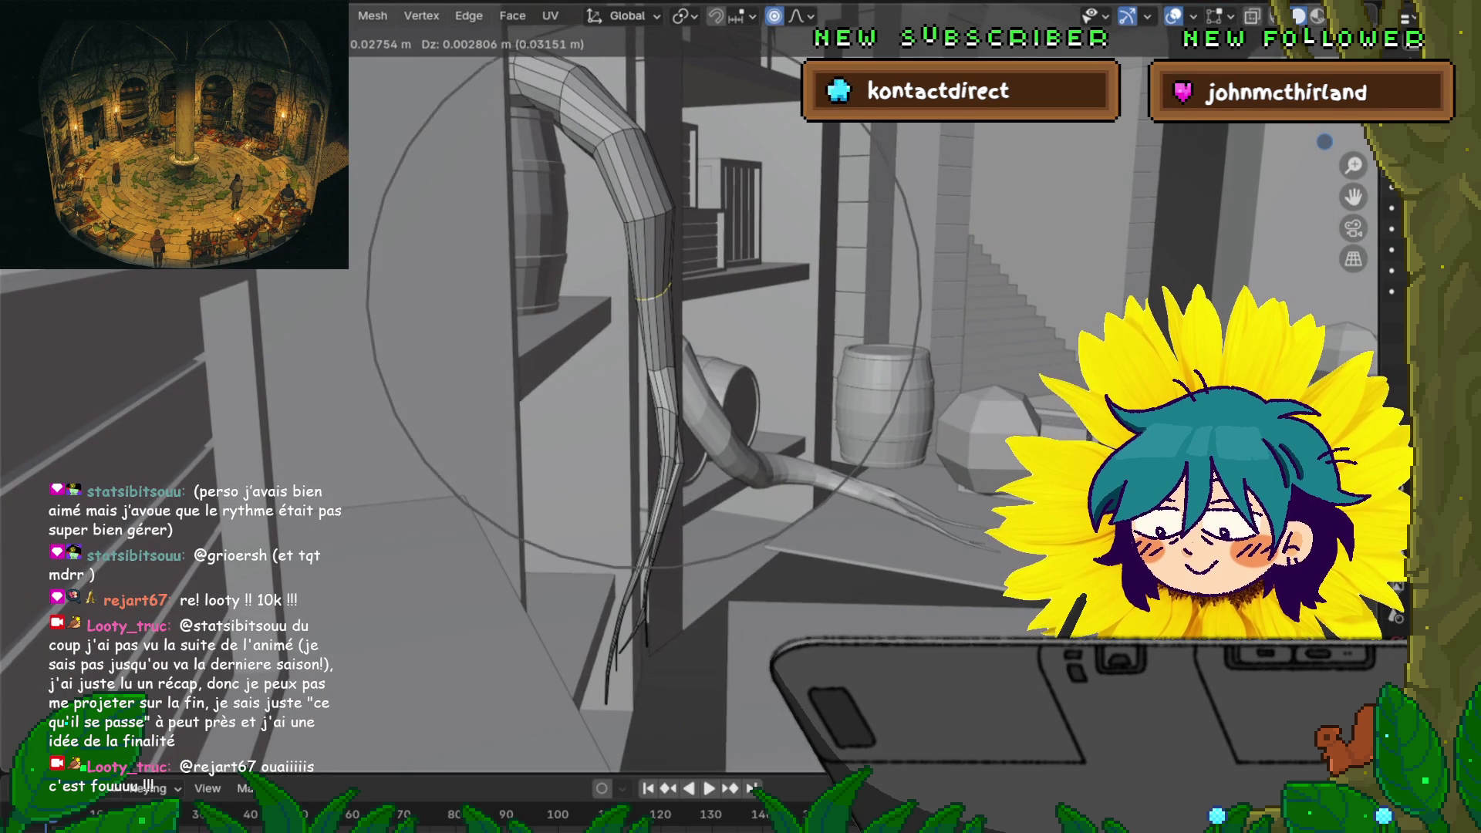
key("Return")
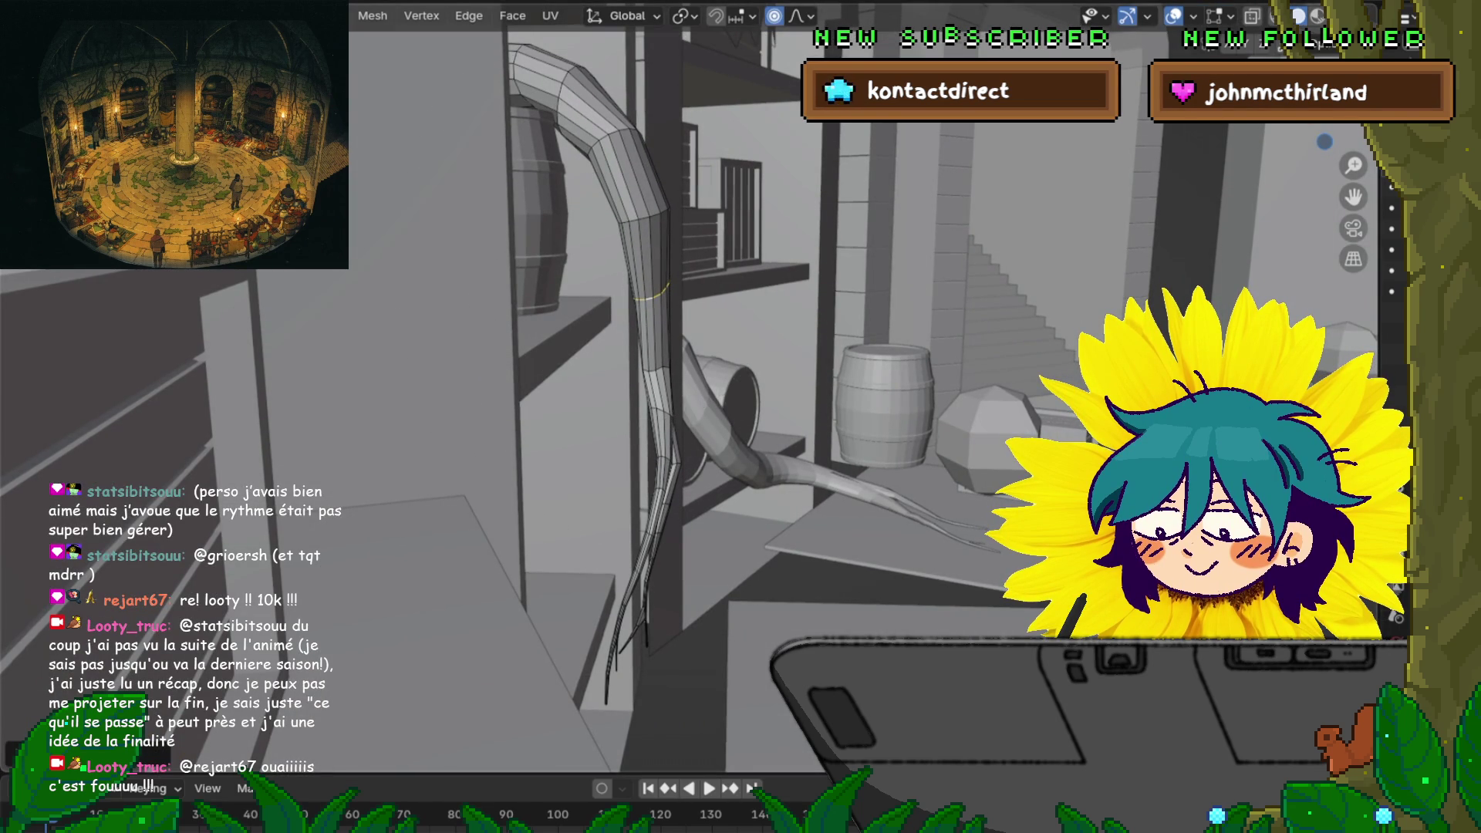
Select an edge loop lower on the tube and scale that leg section down
left_click(658, 370, "alt")
key("g")
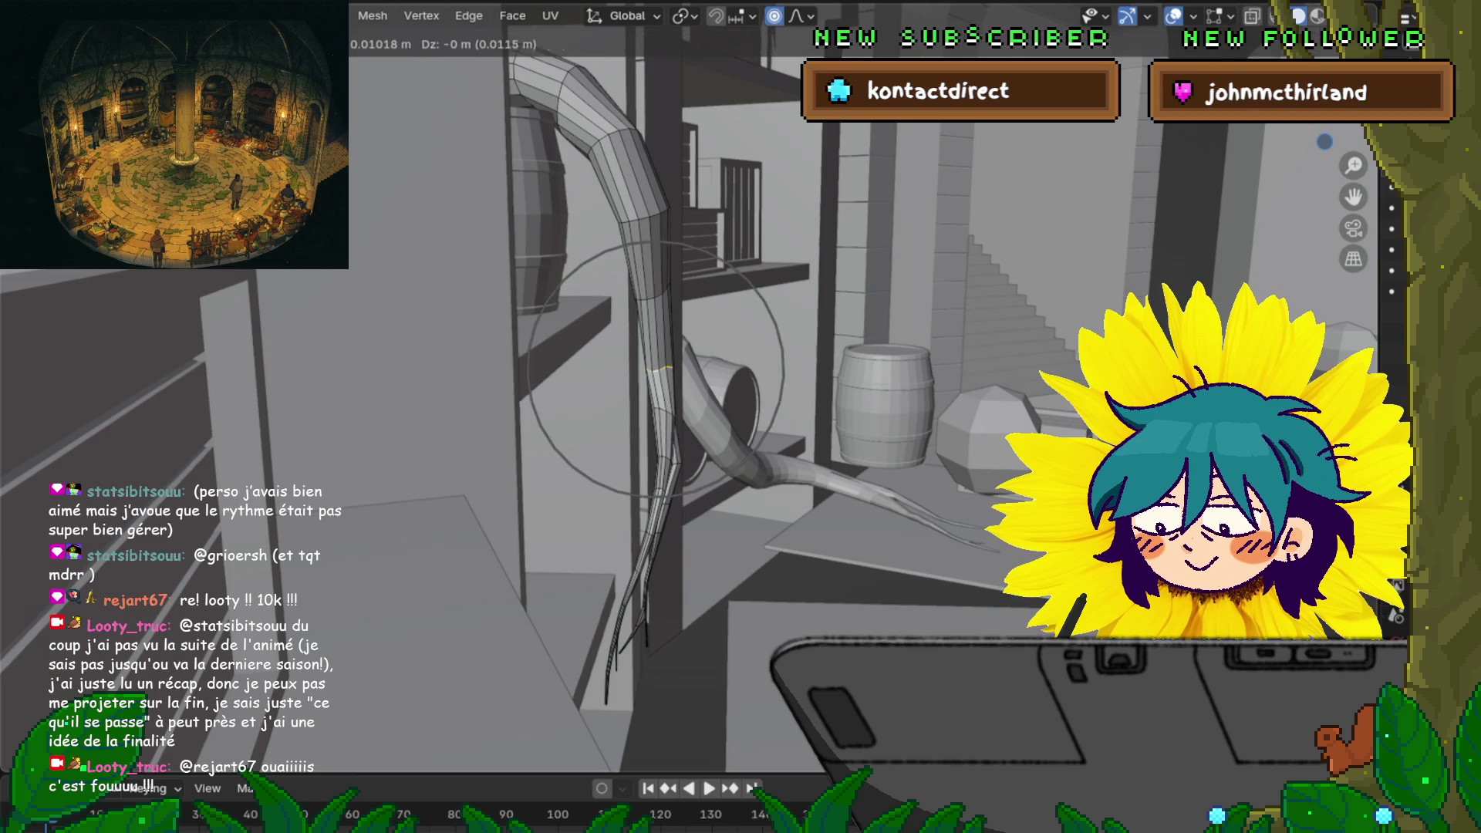
key("Escape")
mouse_move(656, 371)
middle_mouse_down()
mouse_move(571, 401)
mouse_move(517, 382)
mouse_move(463, 388)
middle_mouse_up()
scroll(656, 370, "up", 2)
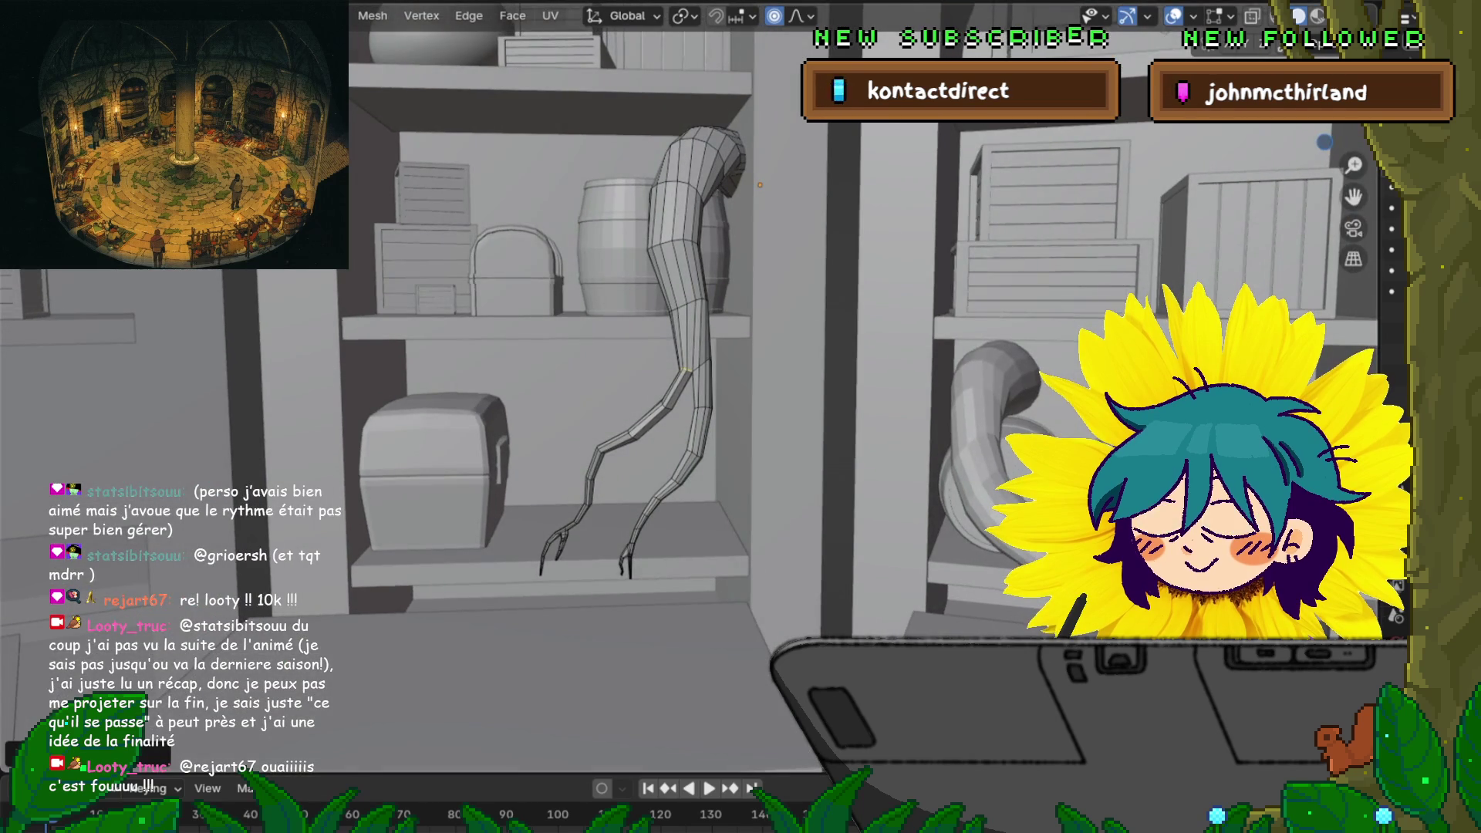
scroll(694, 347, "up", 2)
key("s")
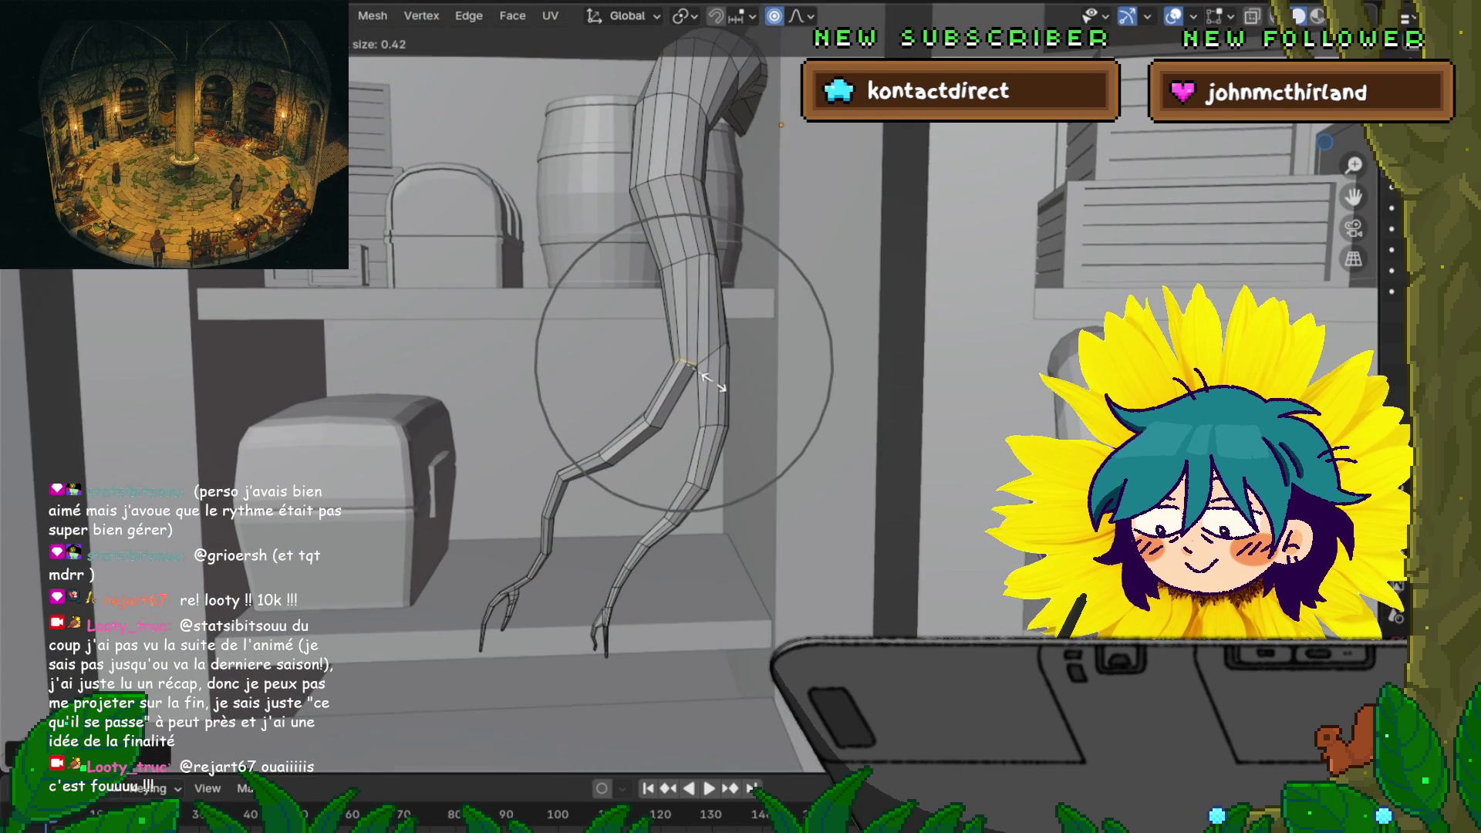
left_click(711, 381)
Scale the knee area around a lower vertex with proportional falloff
left_click(647, 417)
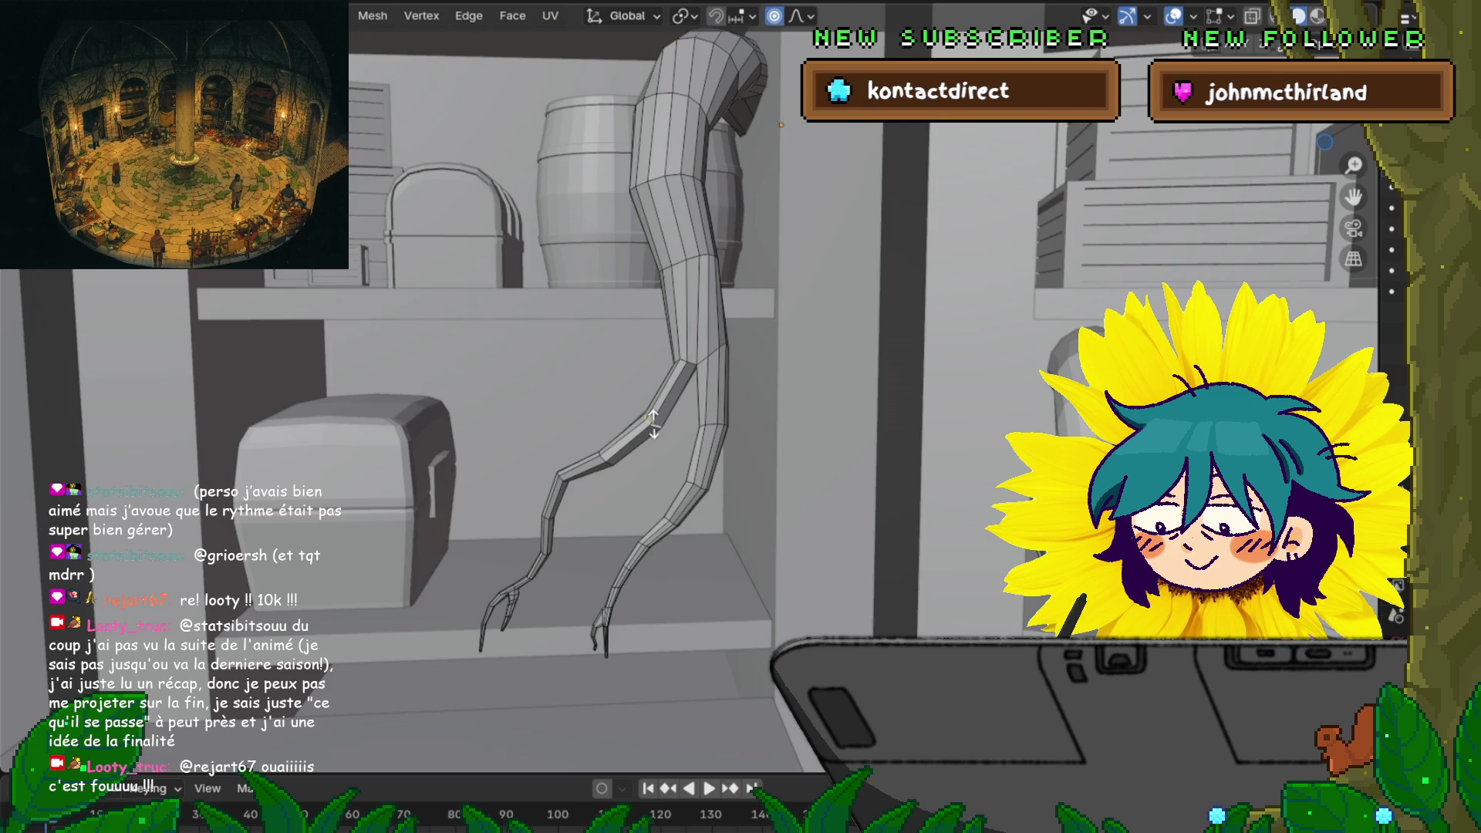
key("s")
scroll(665, 419, "down", 5)
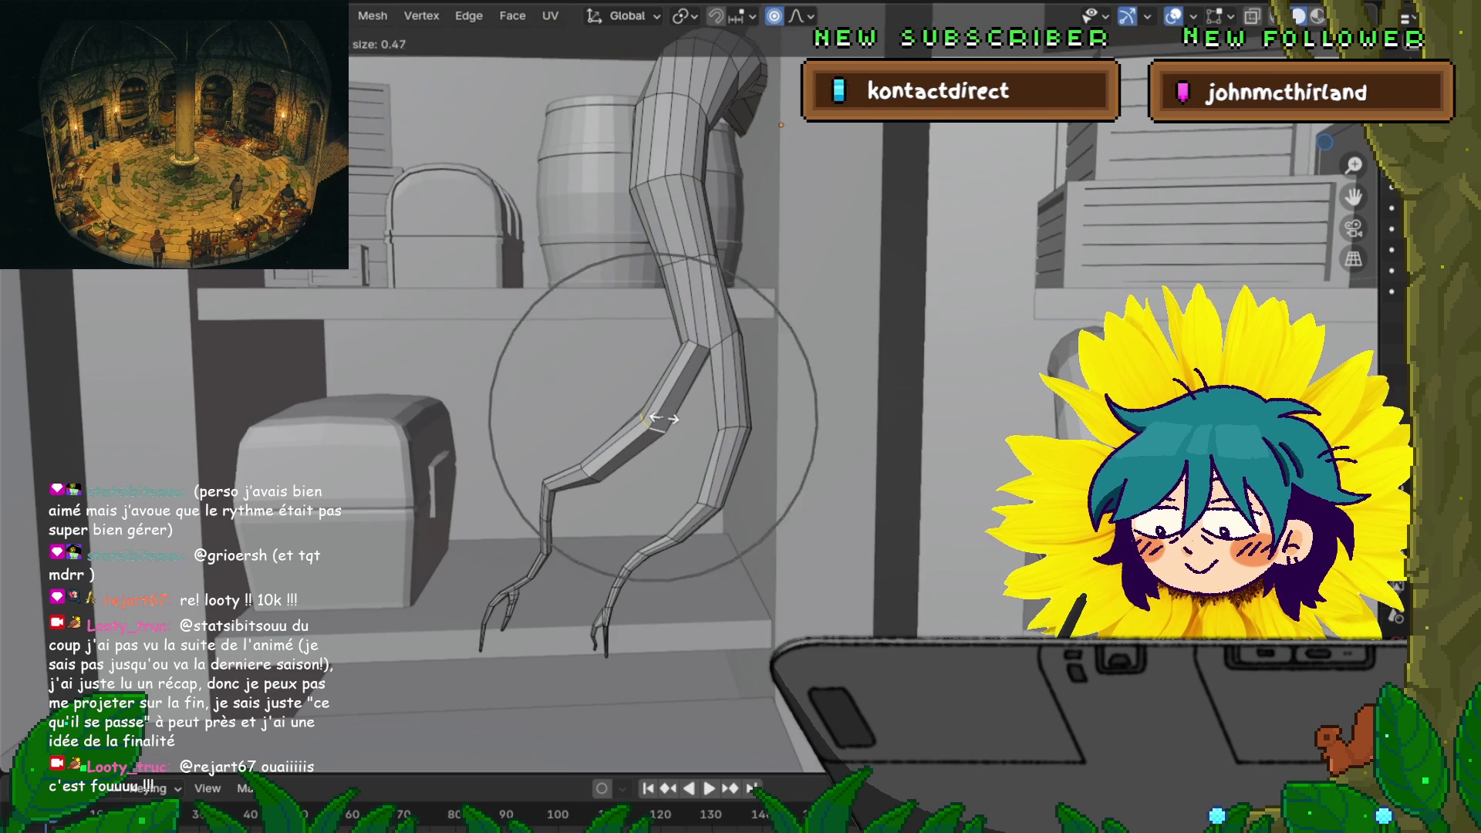
scroll(663, 419, "up", 7)
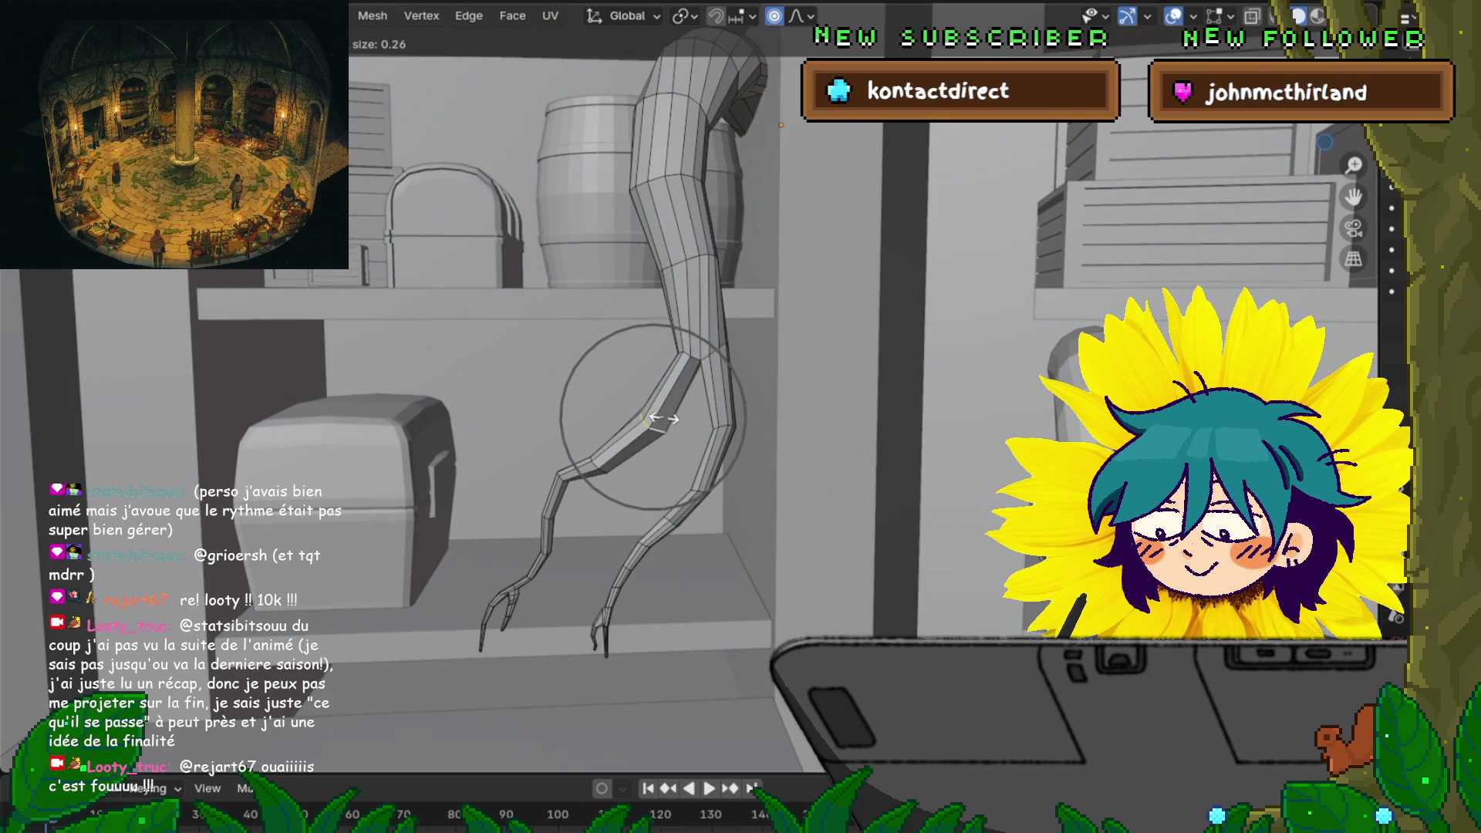
left_click(662, 419)
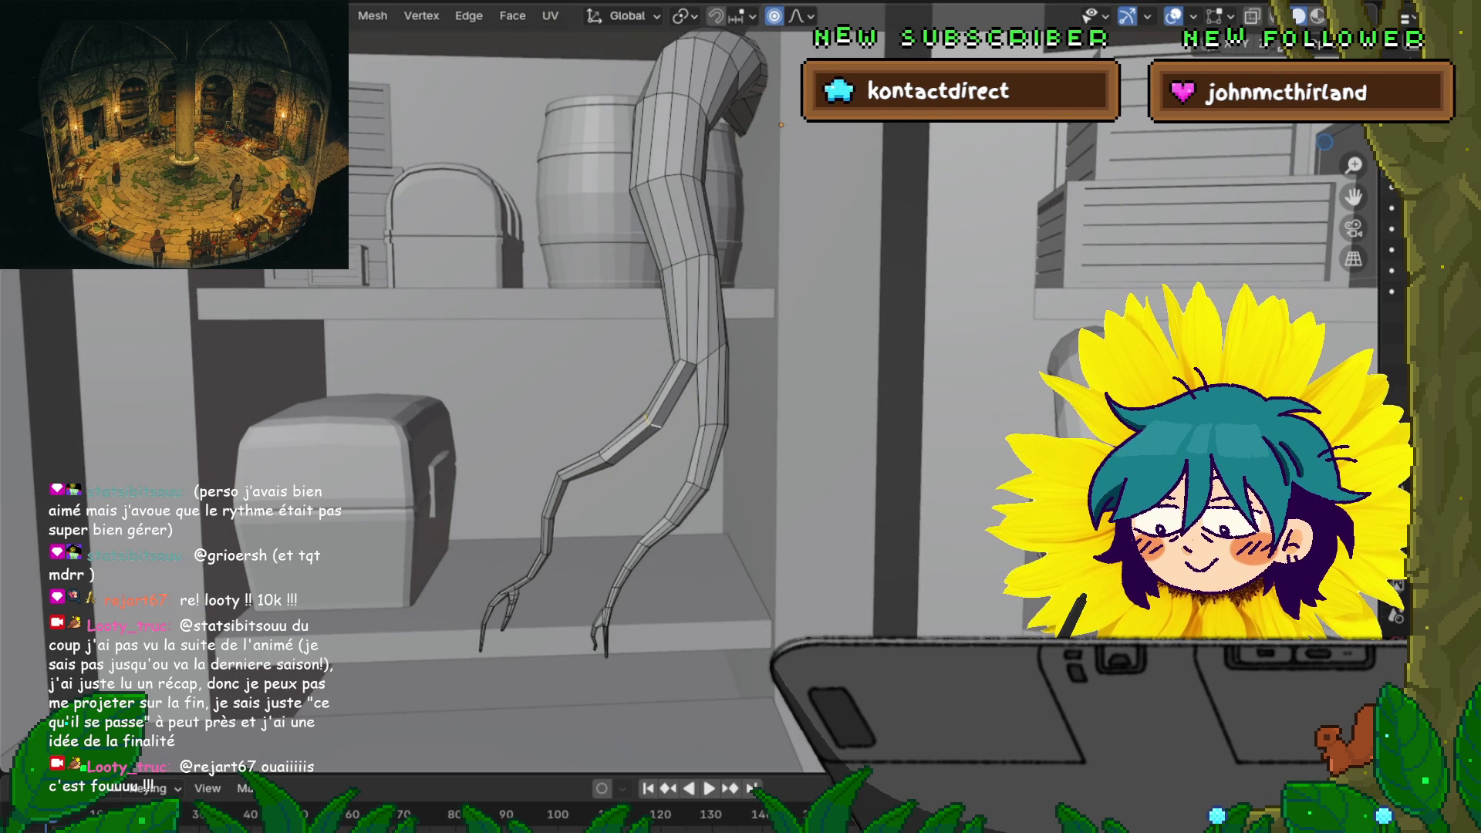
key("g")
key("Escape")
Scale another leg vertex with a small falloff radius to taper the limb
mouse_move(662, 419)
middle_mouse_down()
mouse_move(748, 417)
mouse_move(752, 432)
middle_mouse_up()
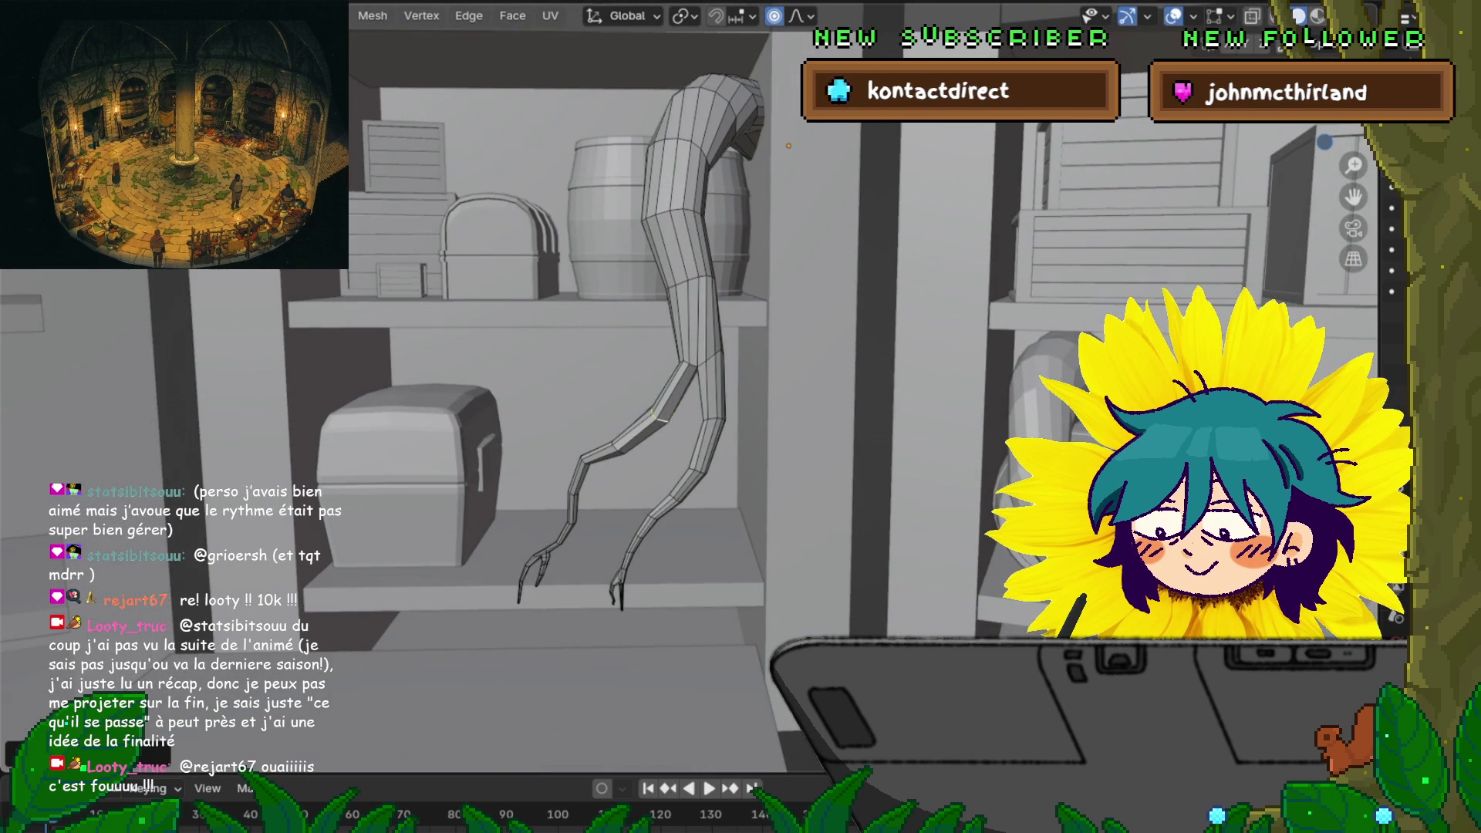
key("s")
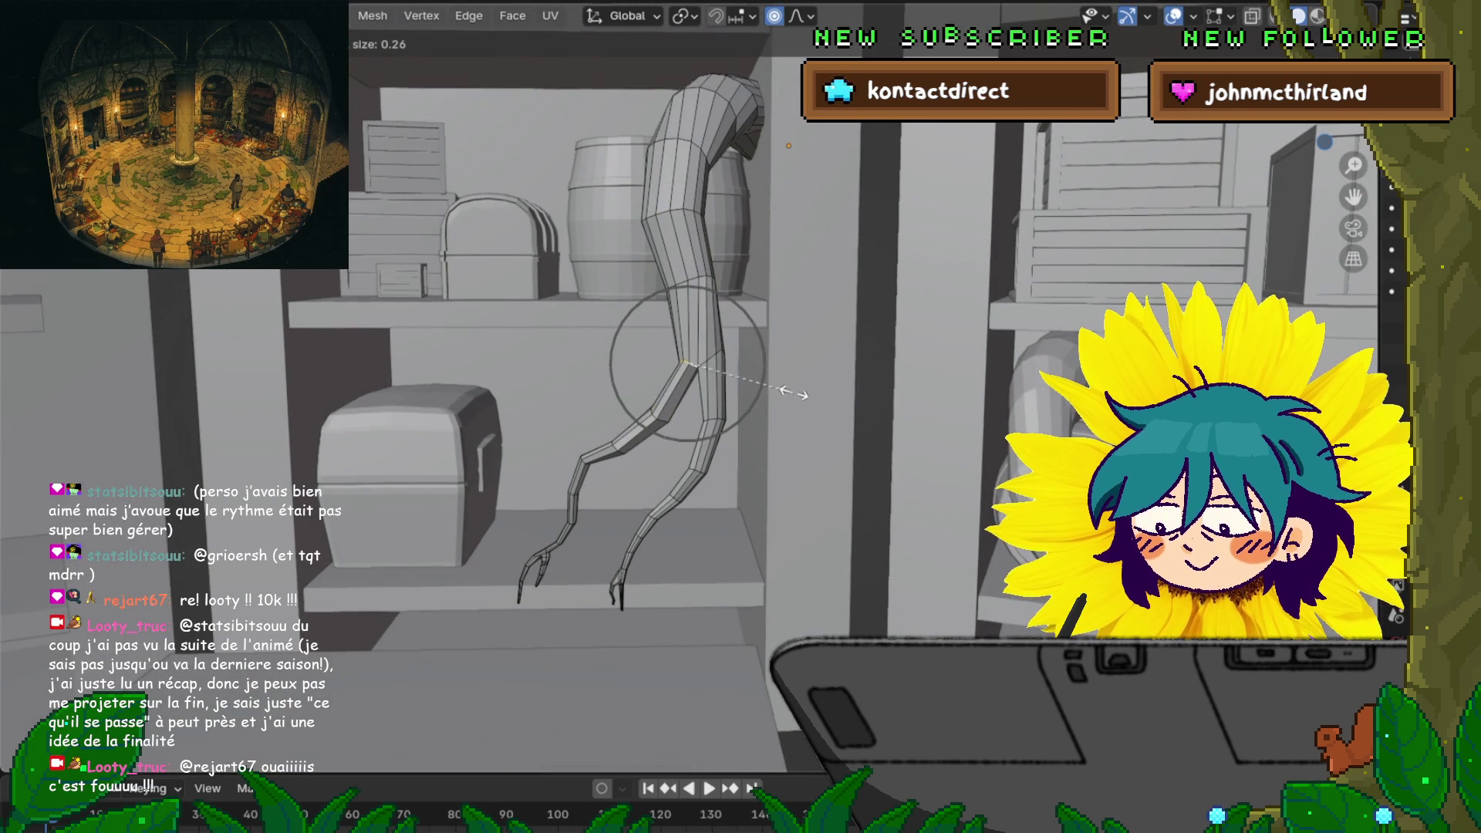
scroll(803, 390, "down", 3)
scroll(802, 389, "up", 3)
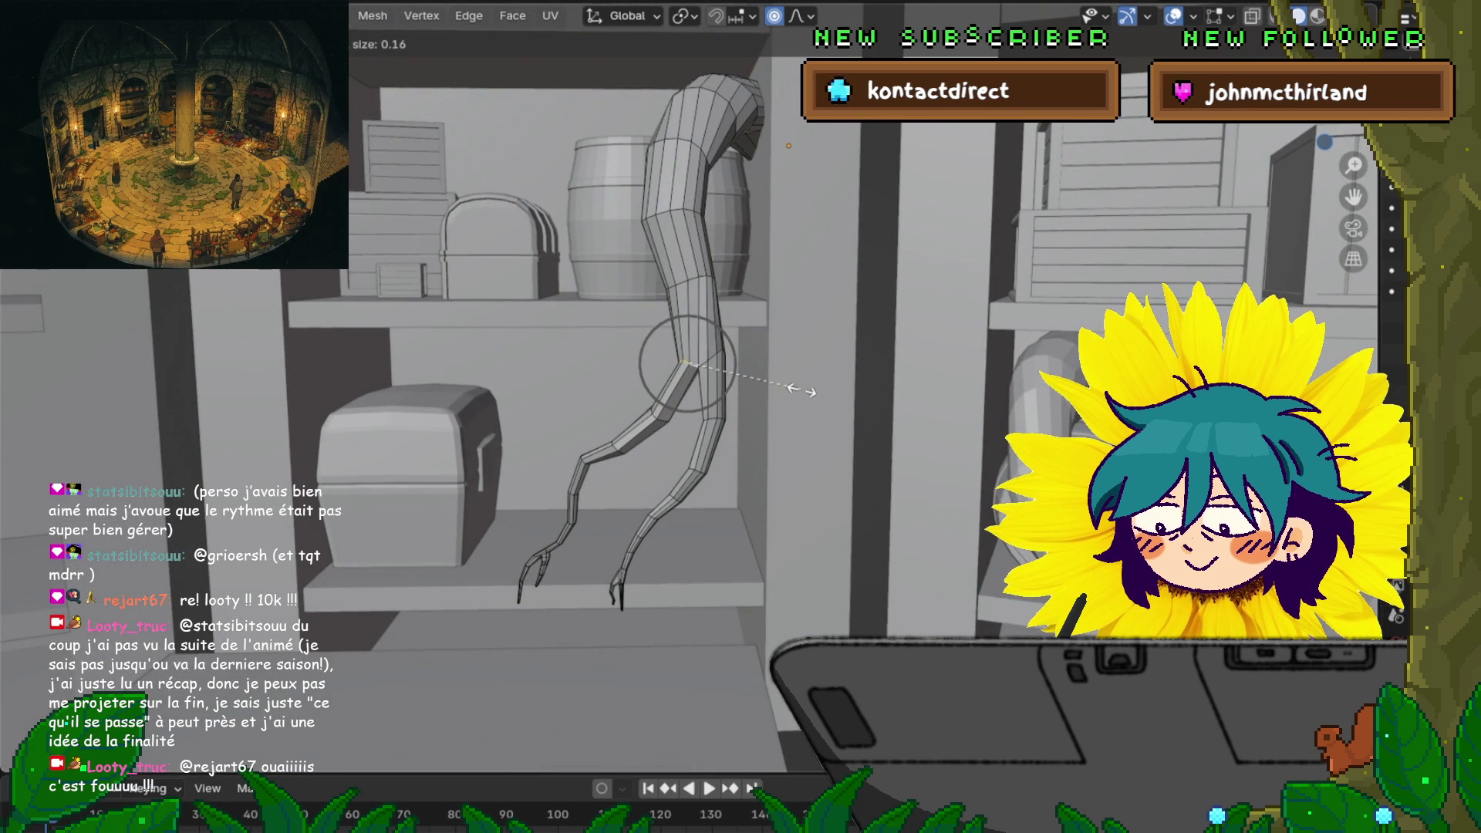
left_click(825, 369)
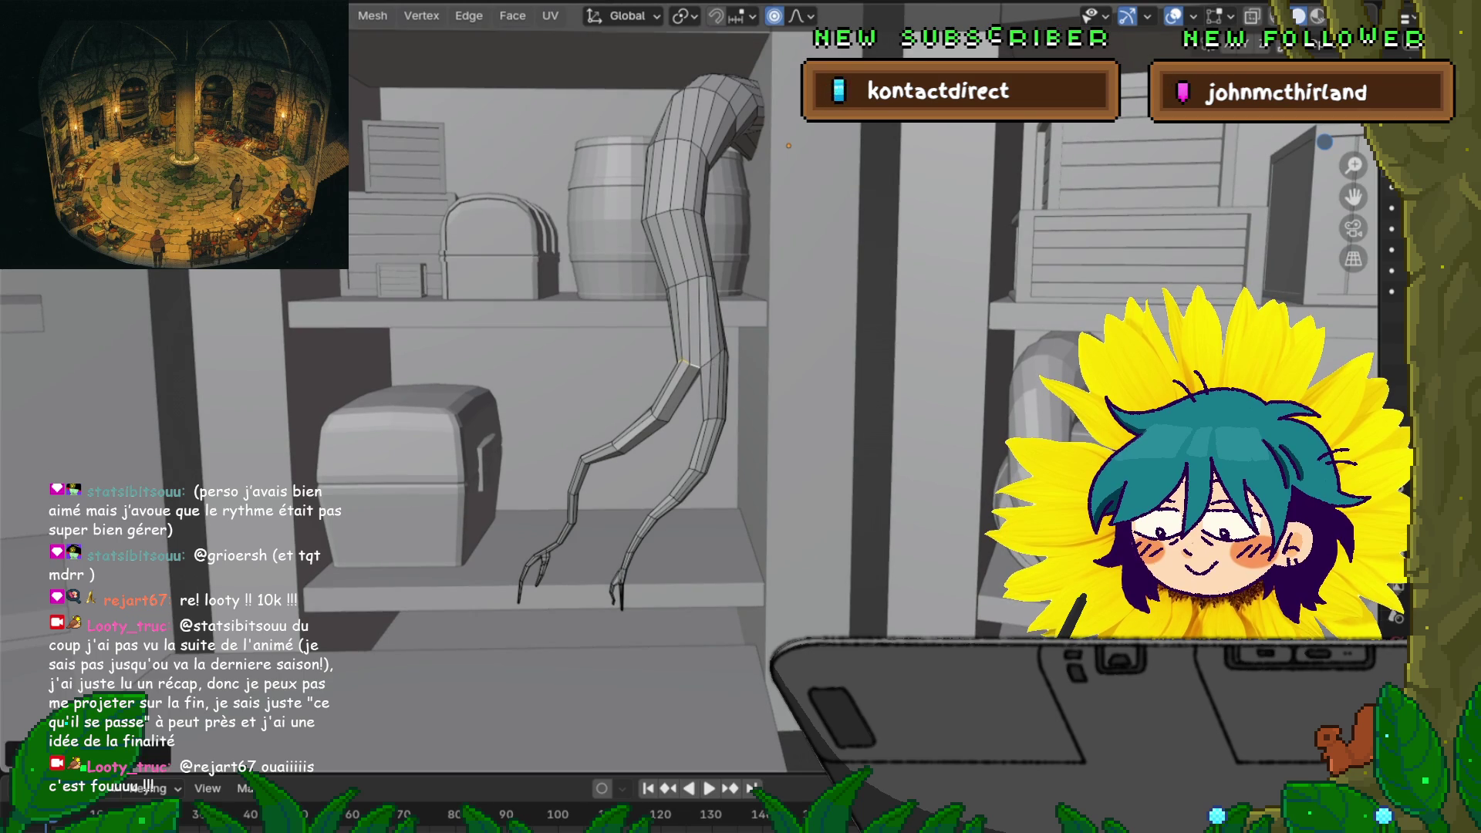
middle_click_drag(825, 369, 818, 332)
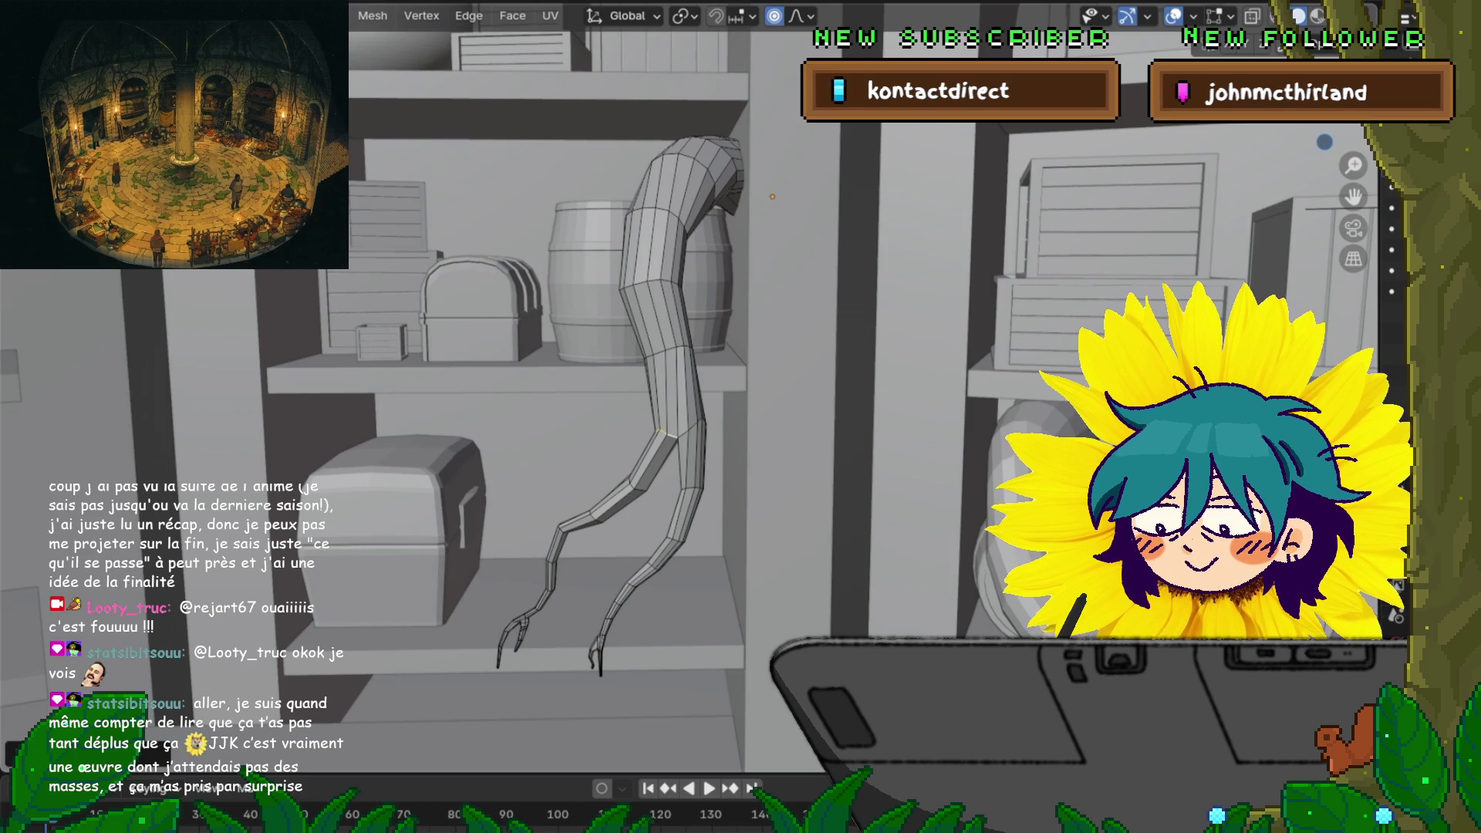
middle_click_drag(741, 417, 648, 417)
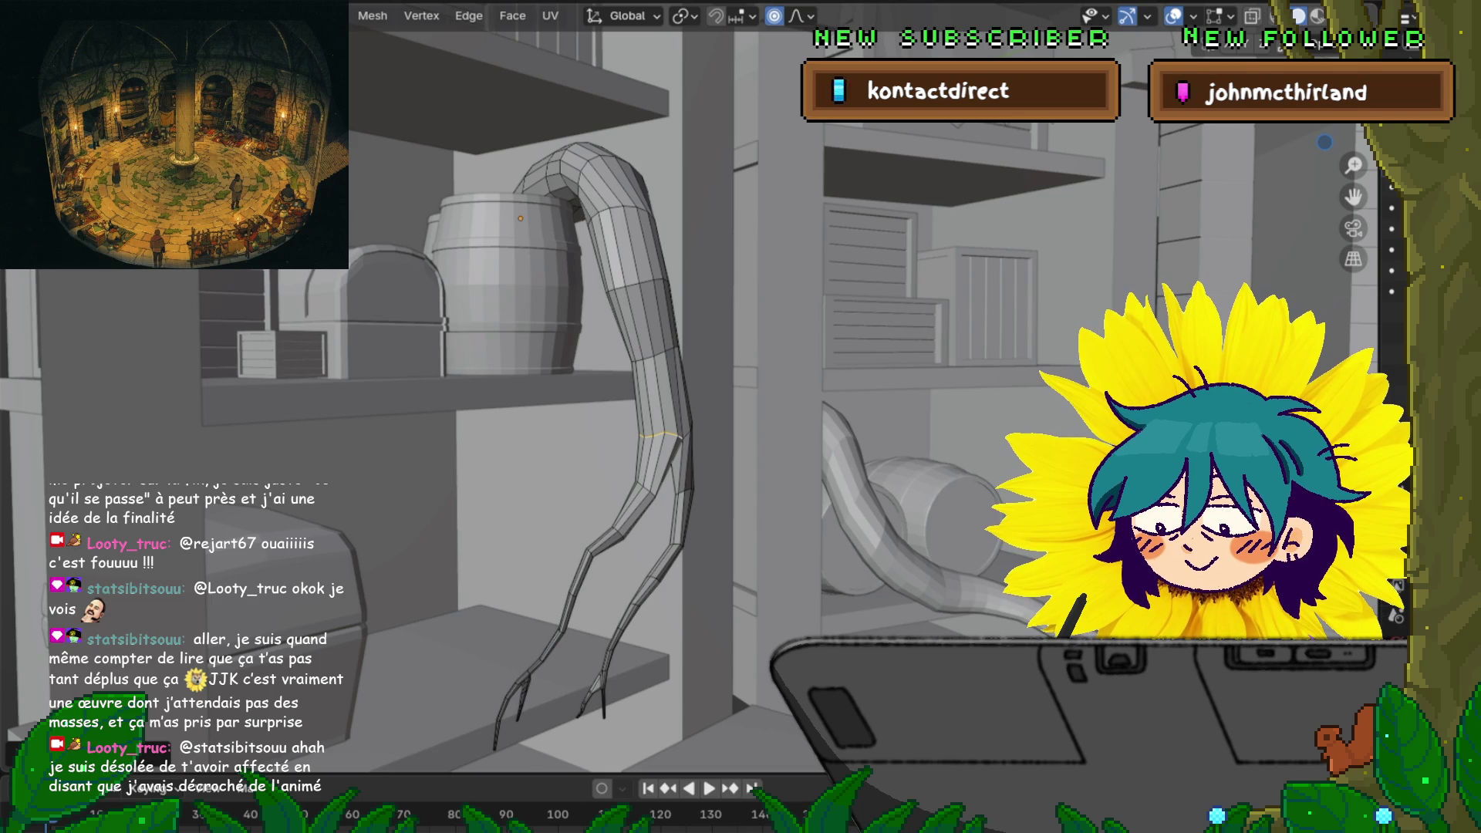
middle_click_drag(694, 386, 533, 397)
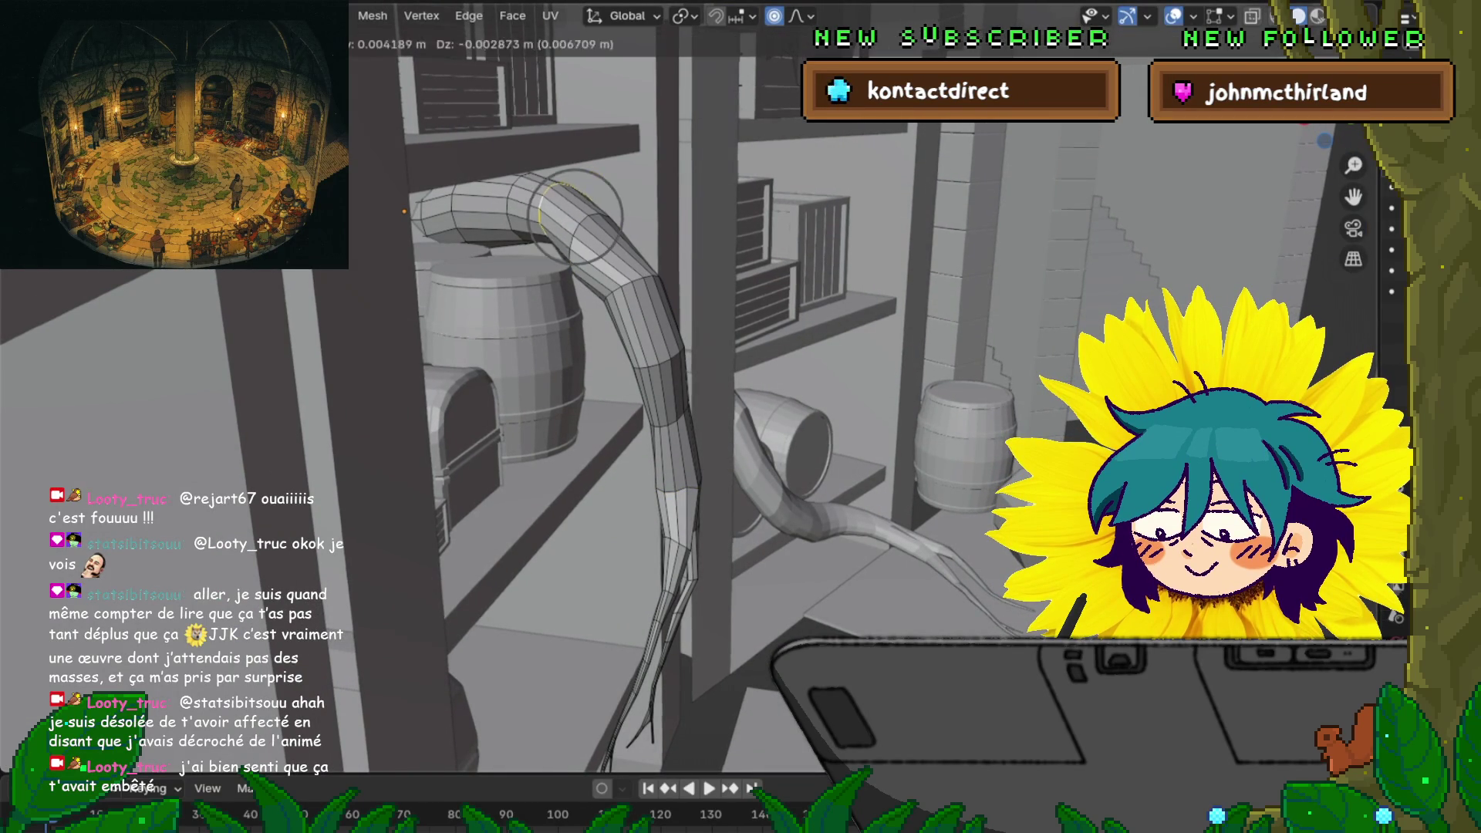
Shrink the edge loop on the leg tube's upper bend with proportional scaling
left_click(540, 217)
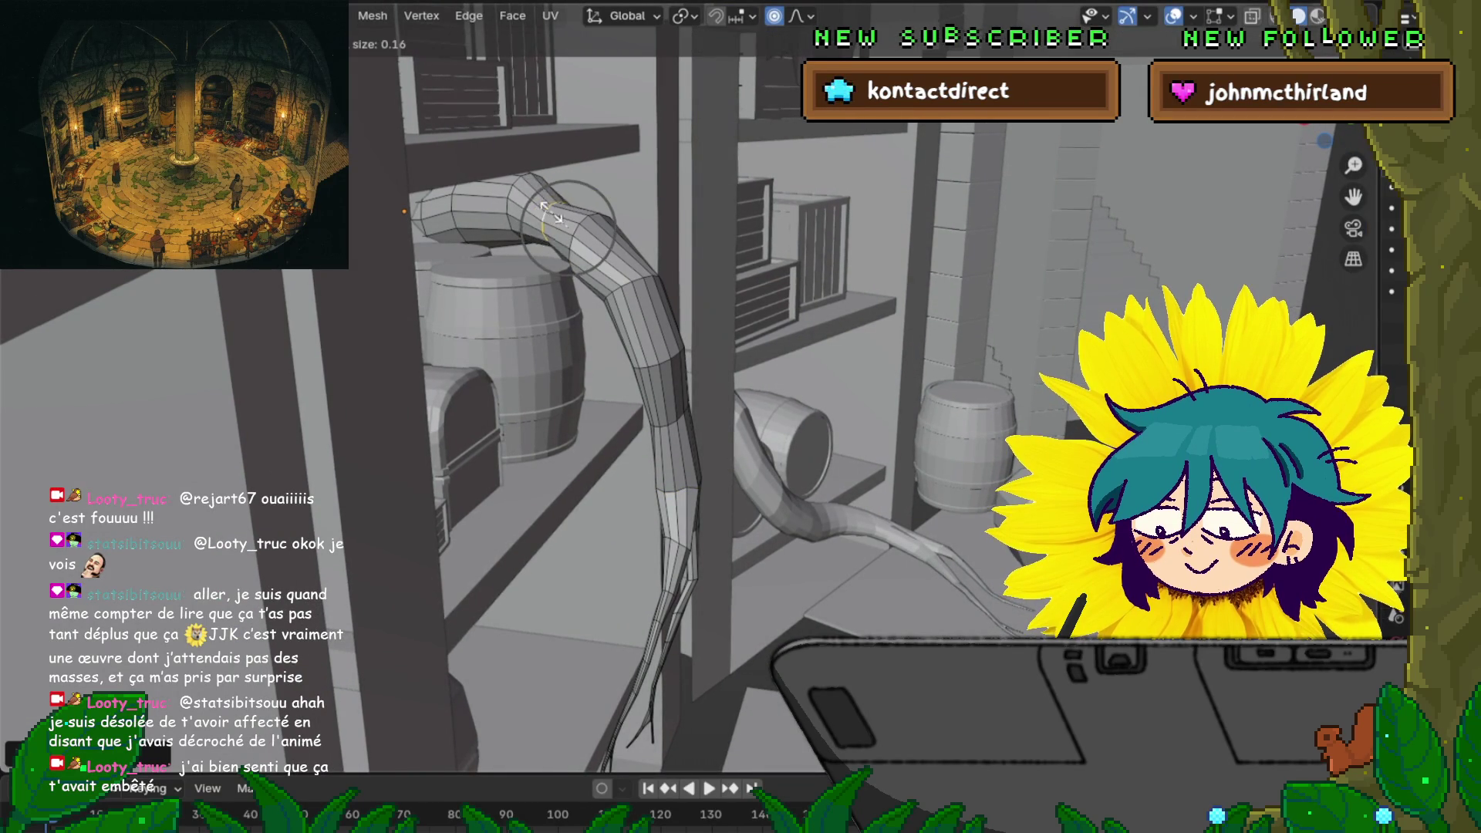
key("s")
middle_click_drag(571, 255, 598, 247)
key("s")
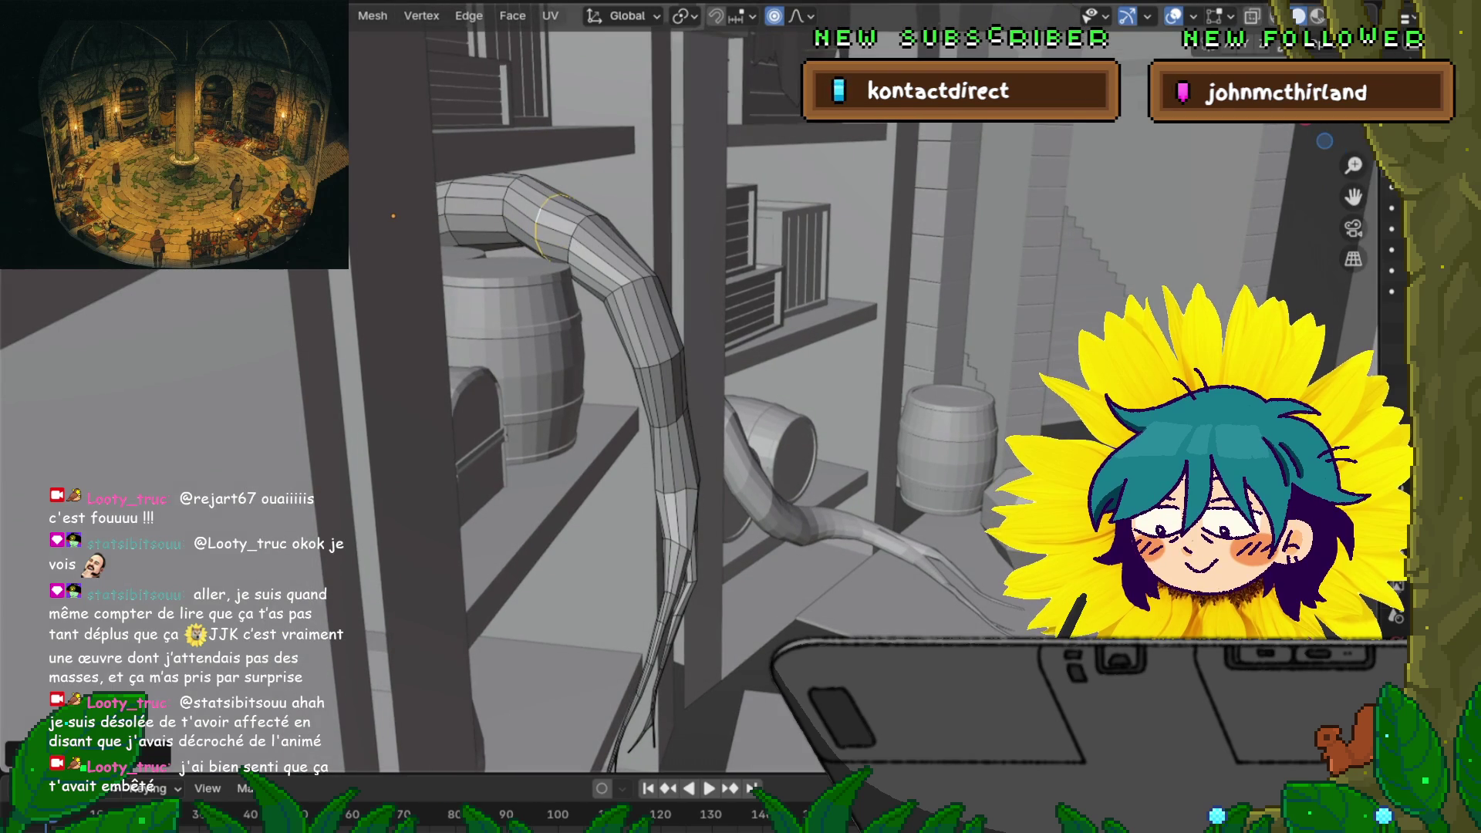
left_click(590, 243)
middle_click_drag(598, 247, 602, 263)
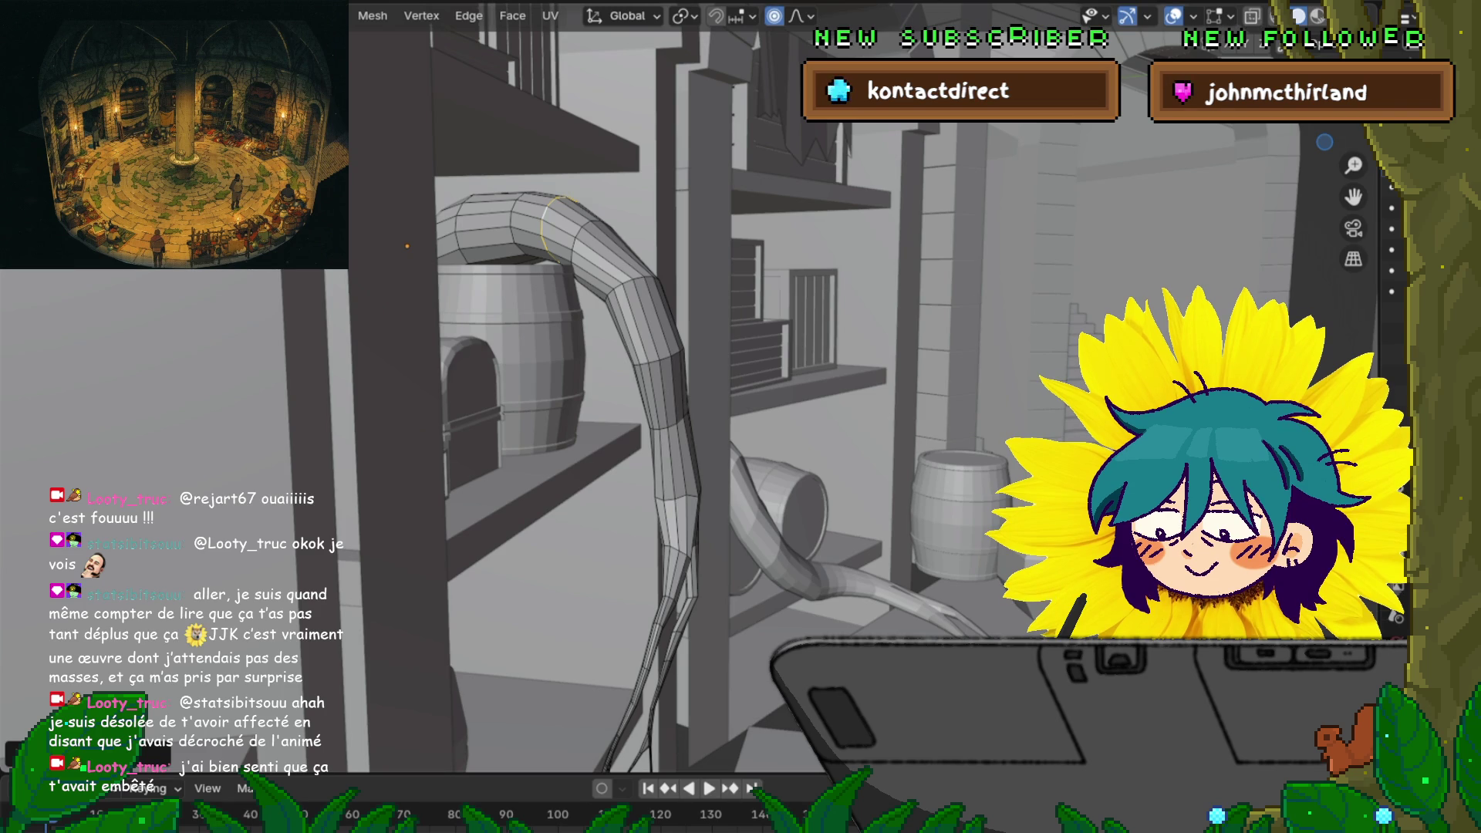
middle_click_drag(695, 386, 756, 386)
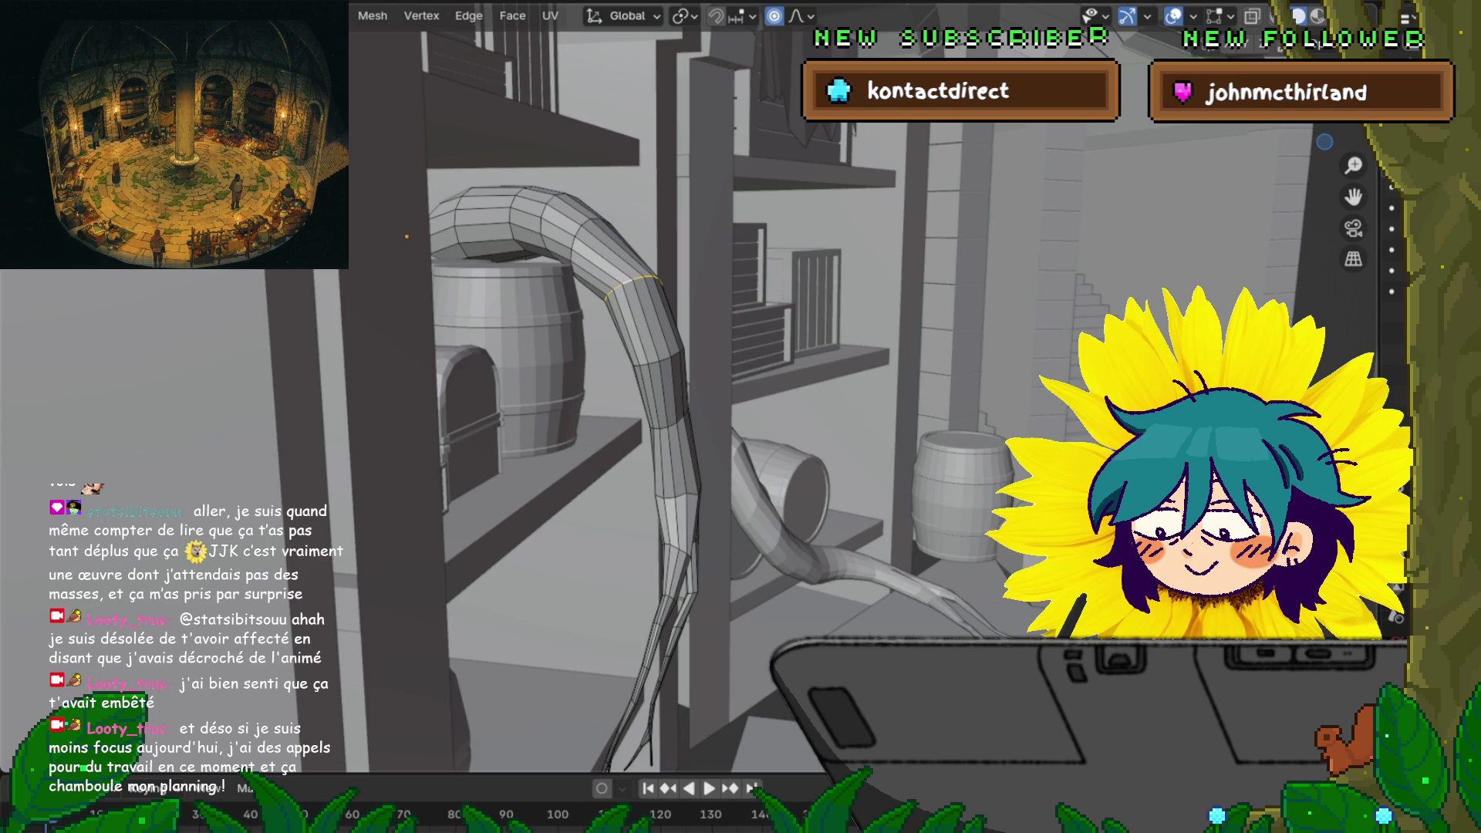
Nudge the middle tube loop twice with falloff and scale it slightly
key("g")
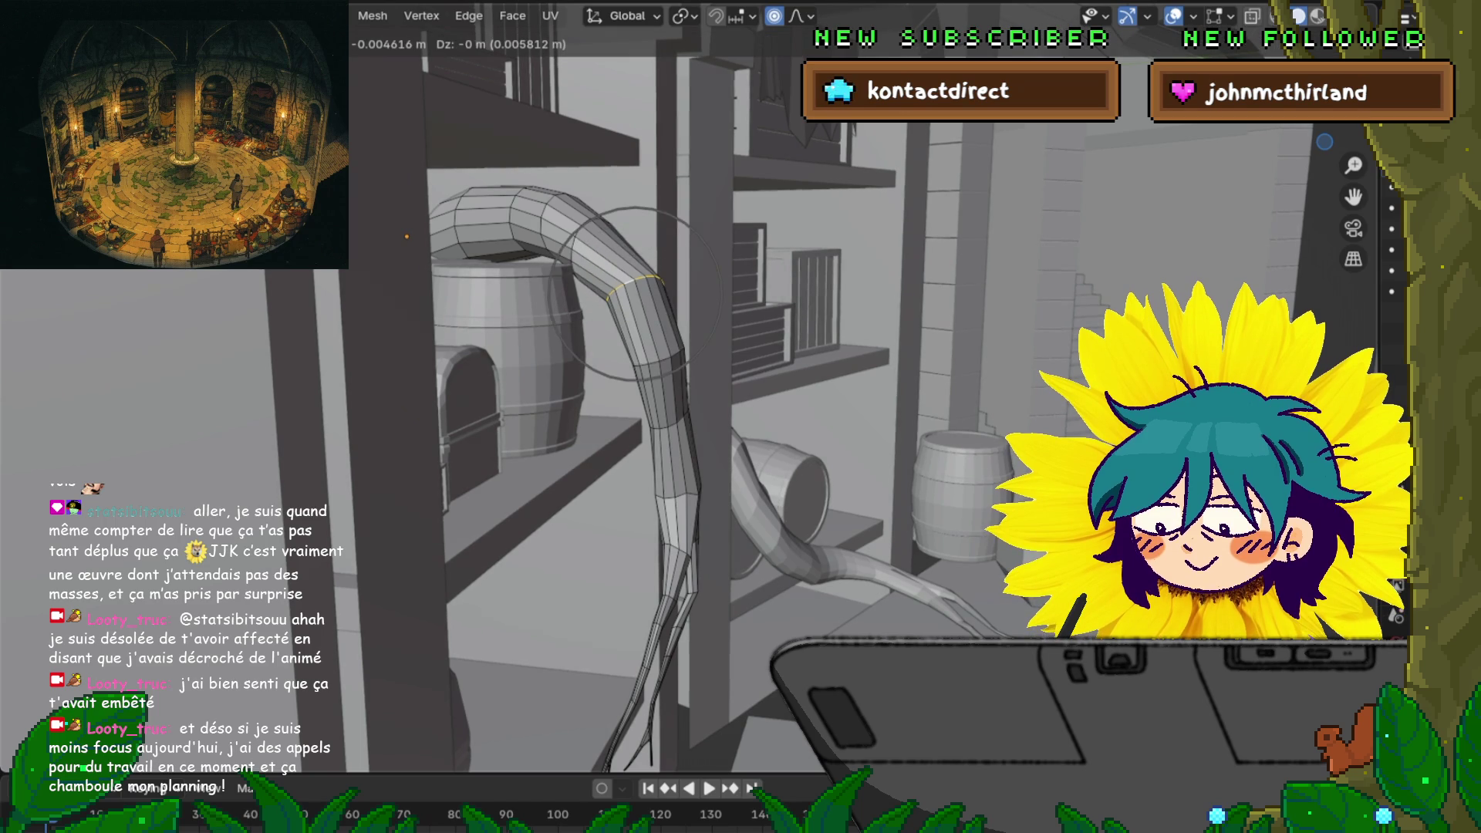
key("Return")
middle_click_drag(695, 385, 748, 378)
key("g")
key("Return")
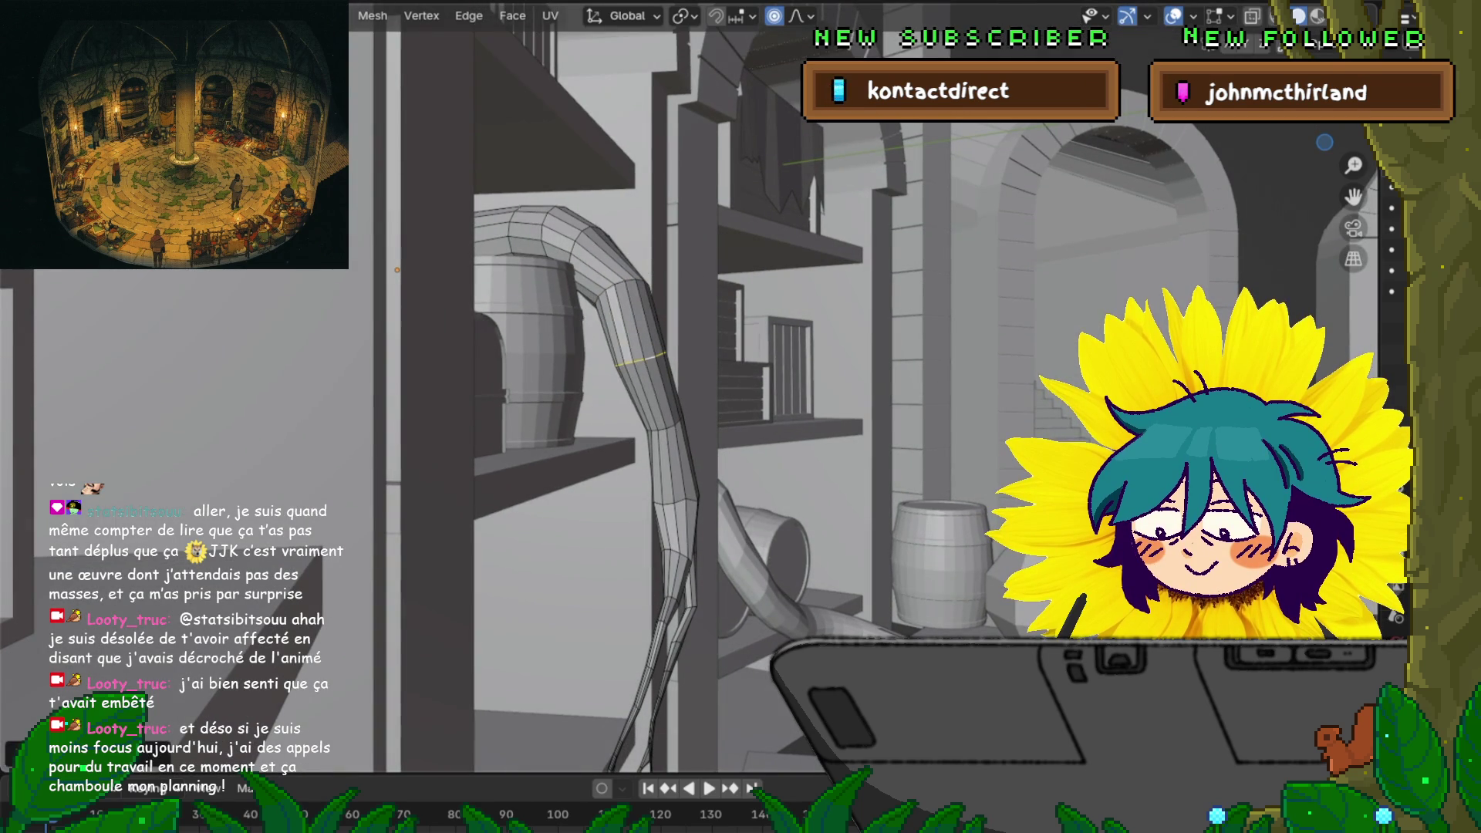
middle_click_drag(740, 416, 655, 417)
key("s")
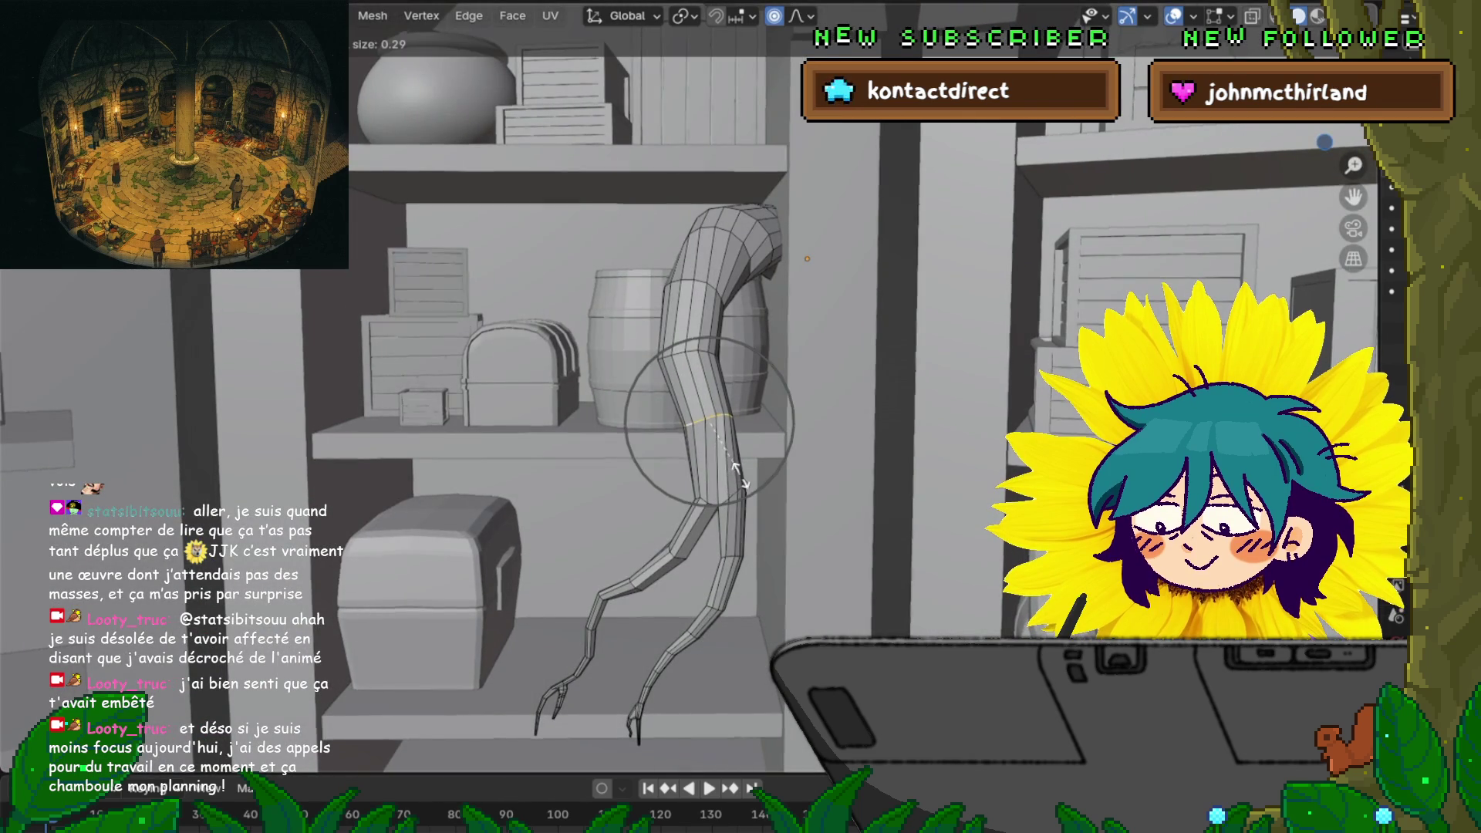
left_click(764, 456)
Frame the selected loop and try moving it along the X axis
middle_click_drag(763, 455, 849, 447)
key("KP_Decimal")
key("g")
key("x")
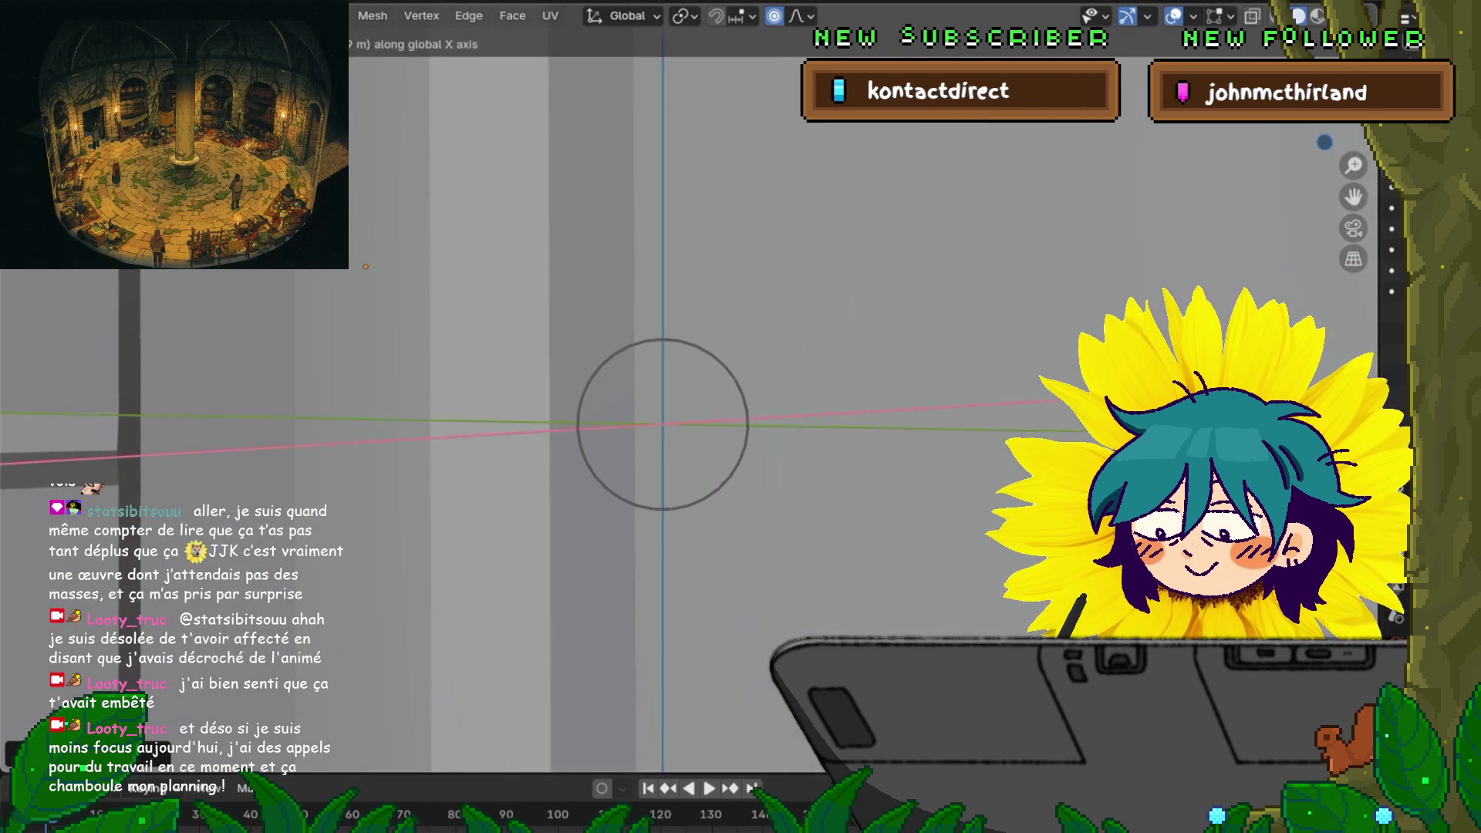
key("Escape")
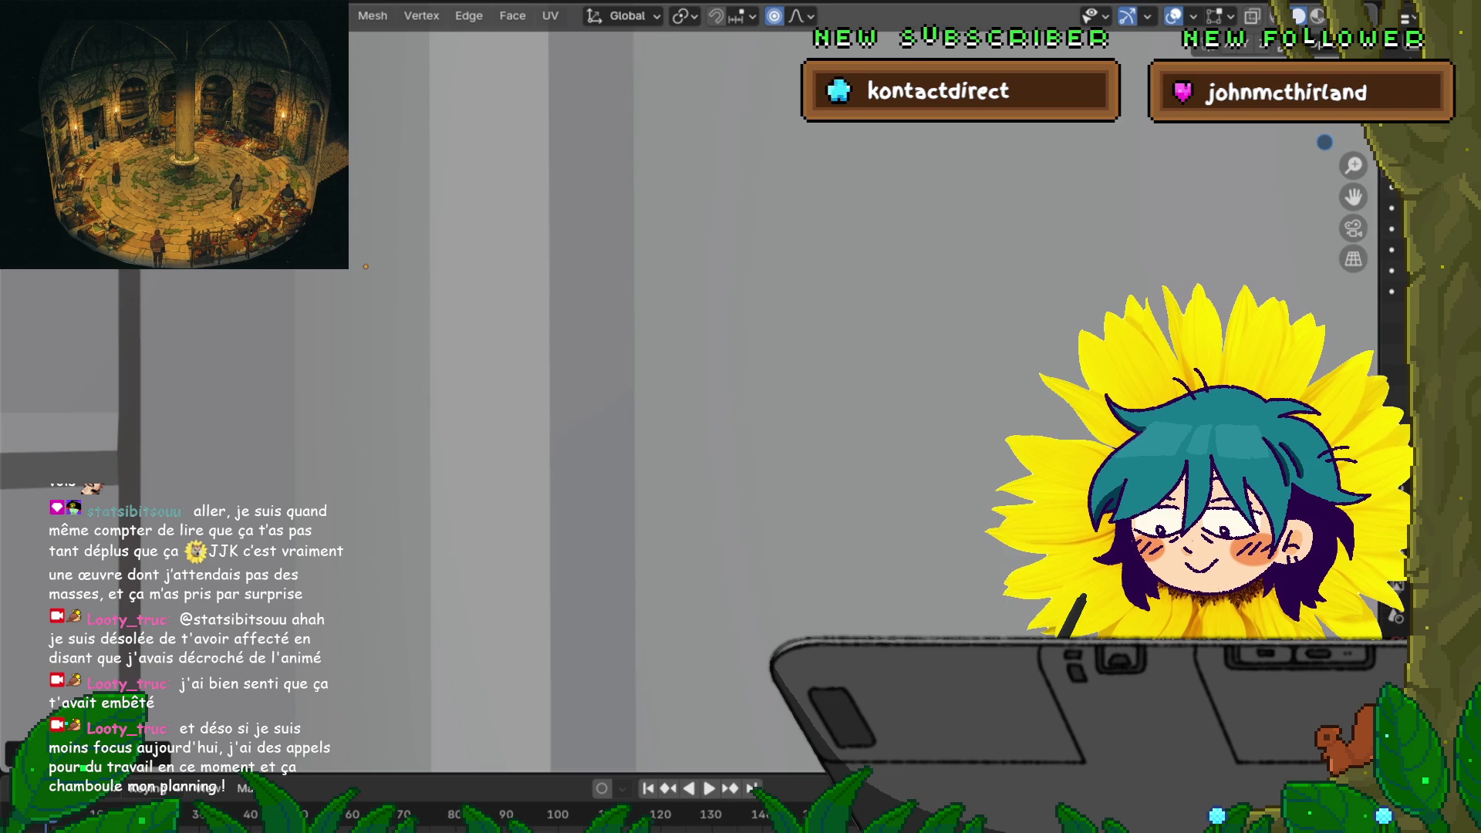
Box-select both legs' claw tips and grow the selection upward
scroll(694, 386, "down", 8)
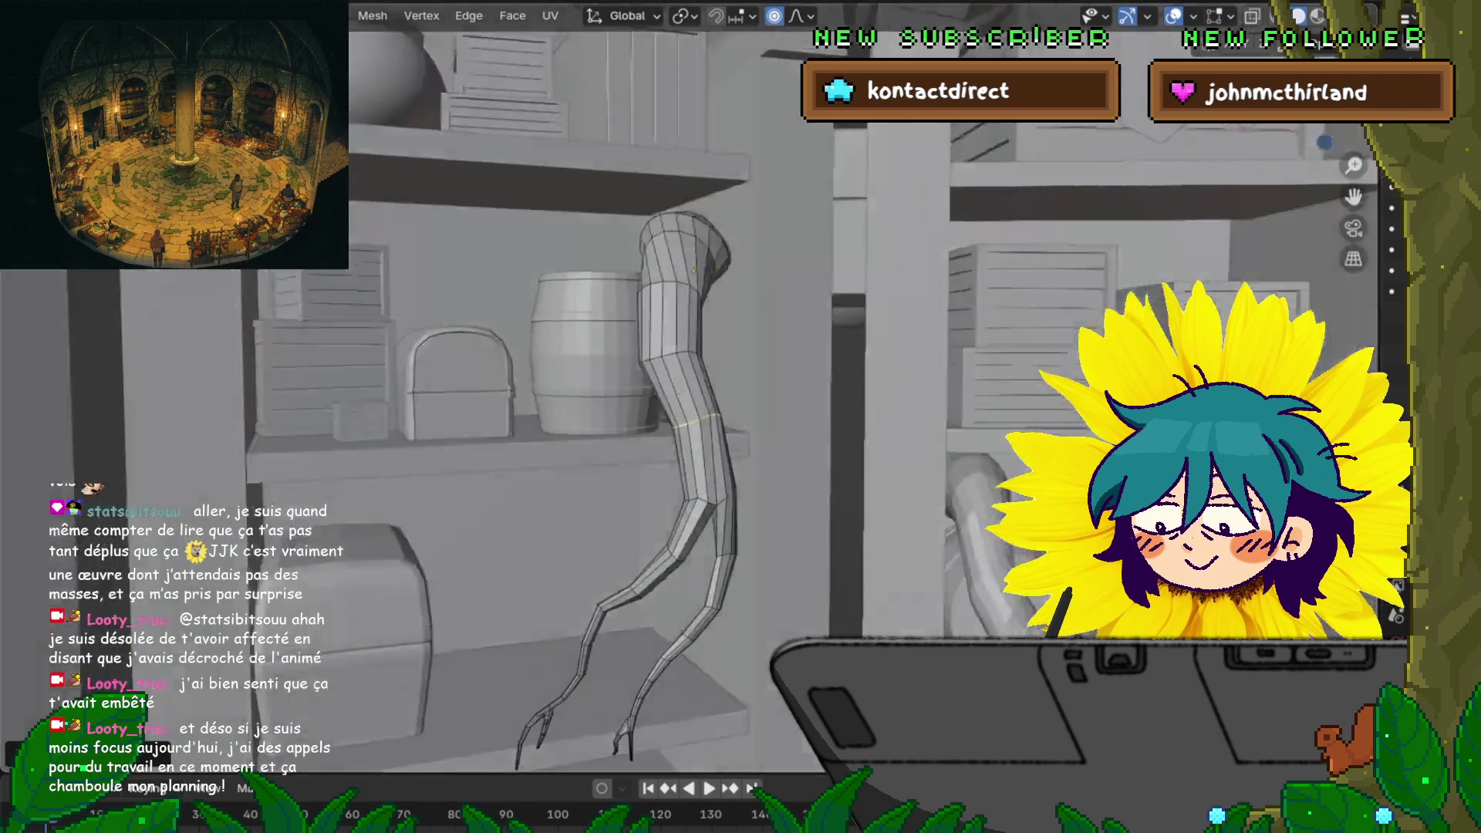
middle_click_drag(694, 386, 455, 386)
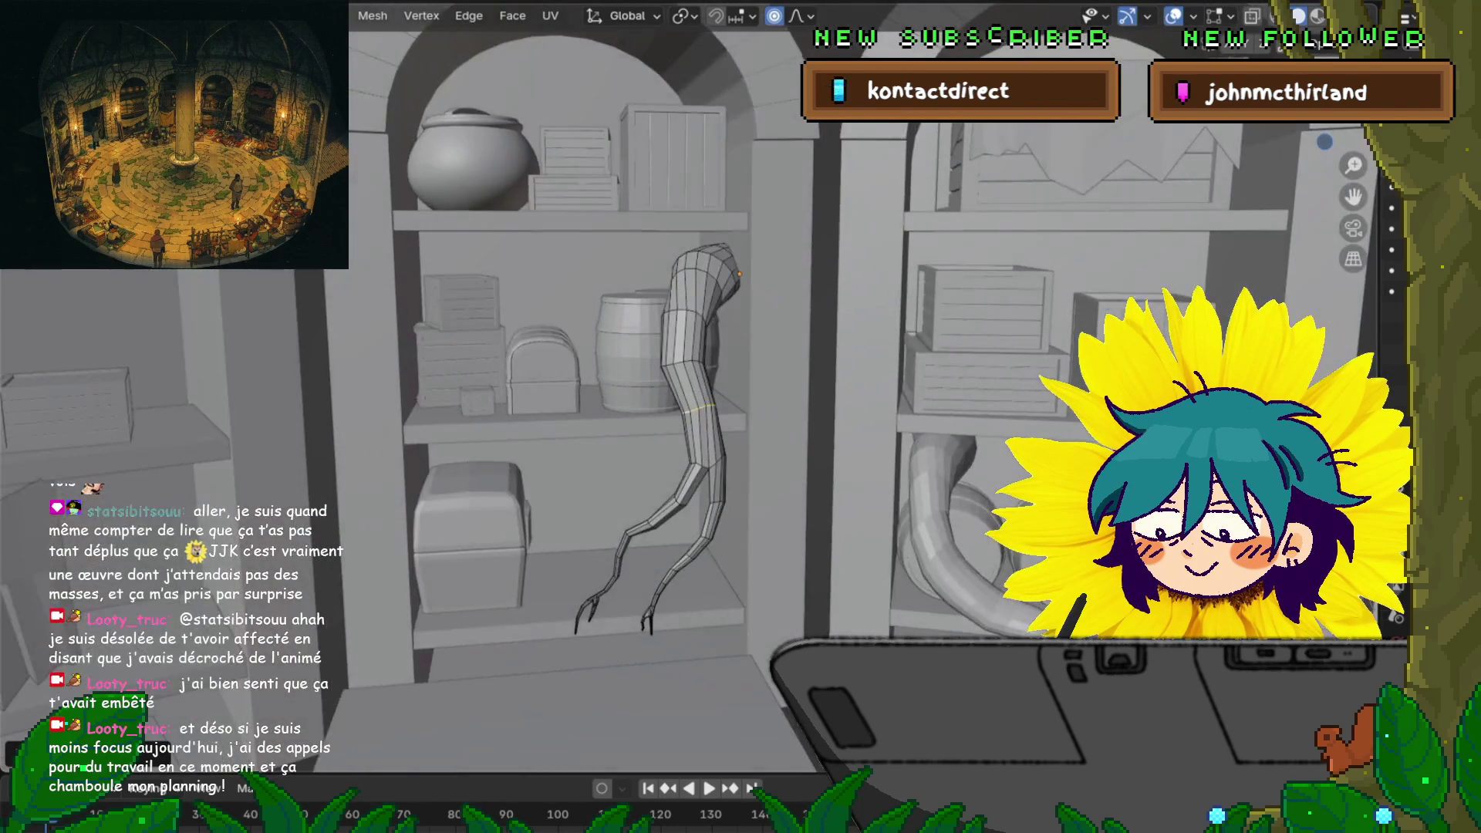
left_click_drag(565, 613, 710, 648)
key("ctrl+KP_Add")
key("ctrl+KP_Add")
key("ctrl+KP_Add")
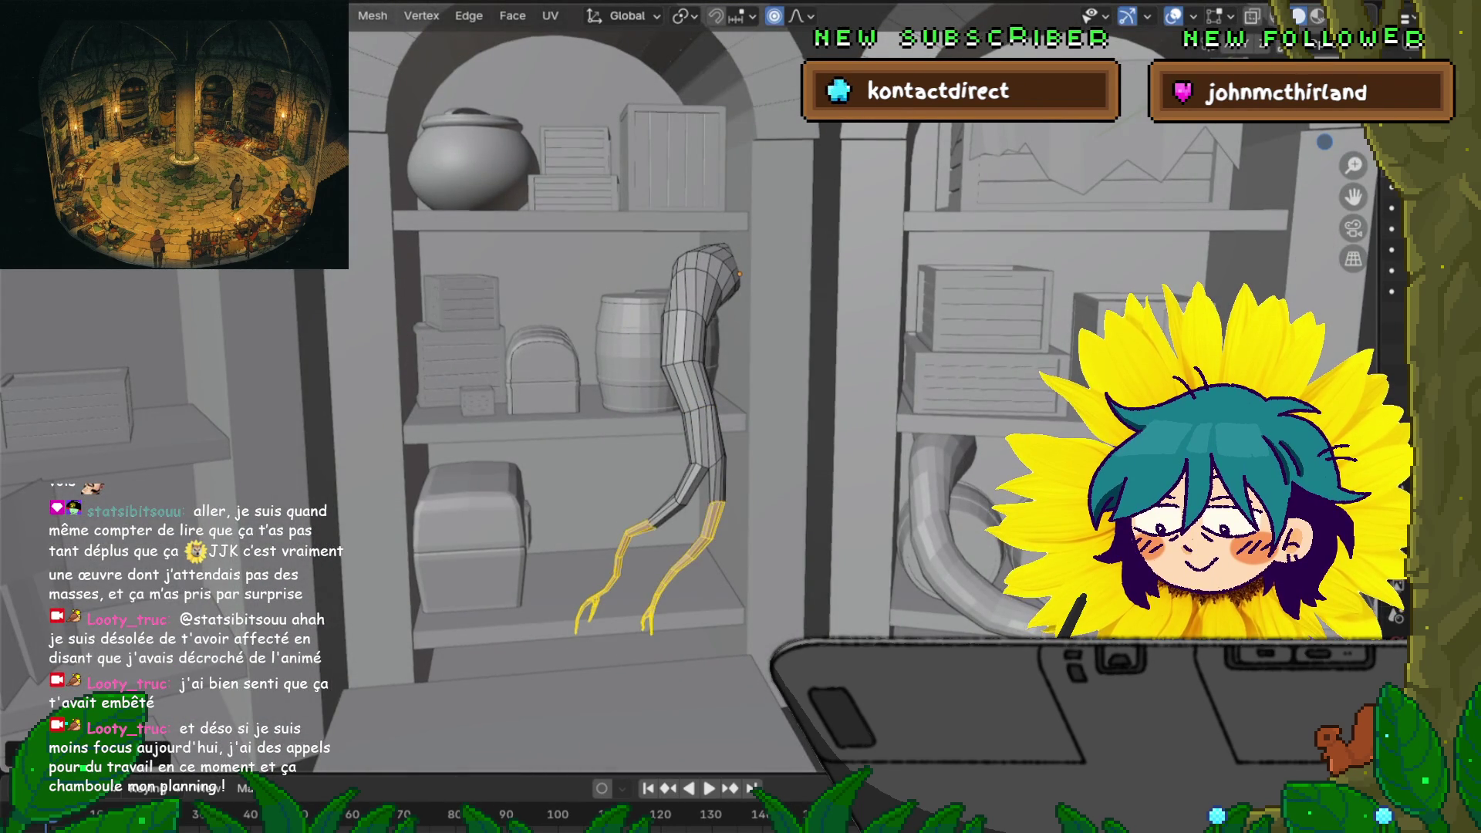
Softly nudge and slightly scale the selected lower legs
middle_click_drag(617, 385, 694, 386)
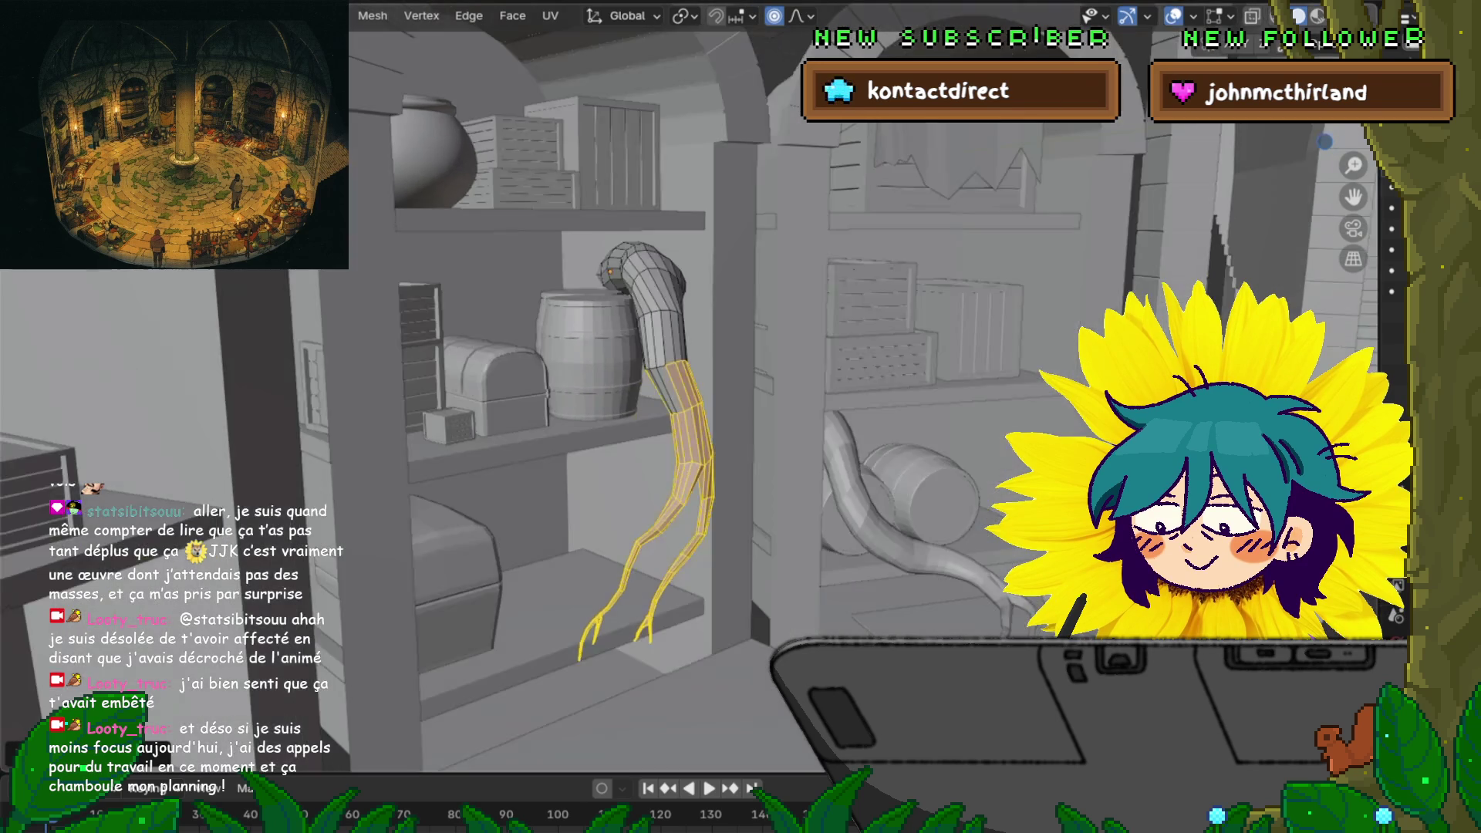
scroll(617, 386, "up", 4)
middle_click_drag(694, 463, 621, 463)
key("g")
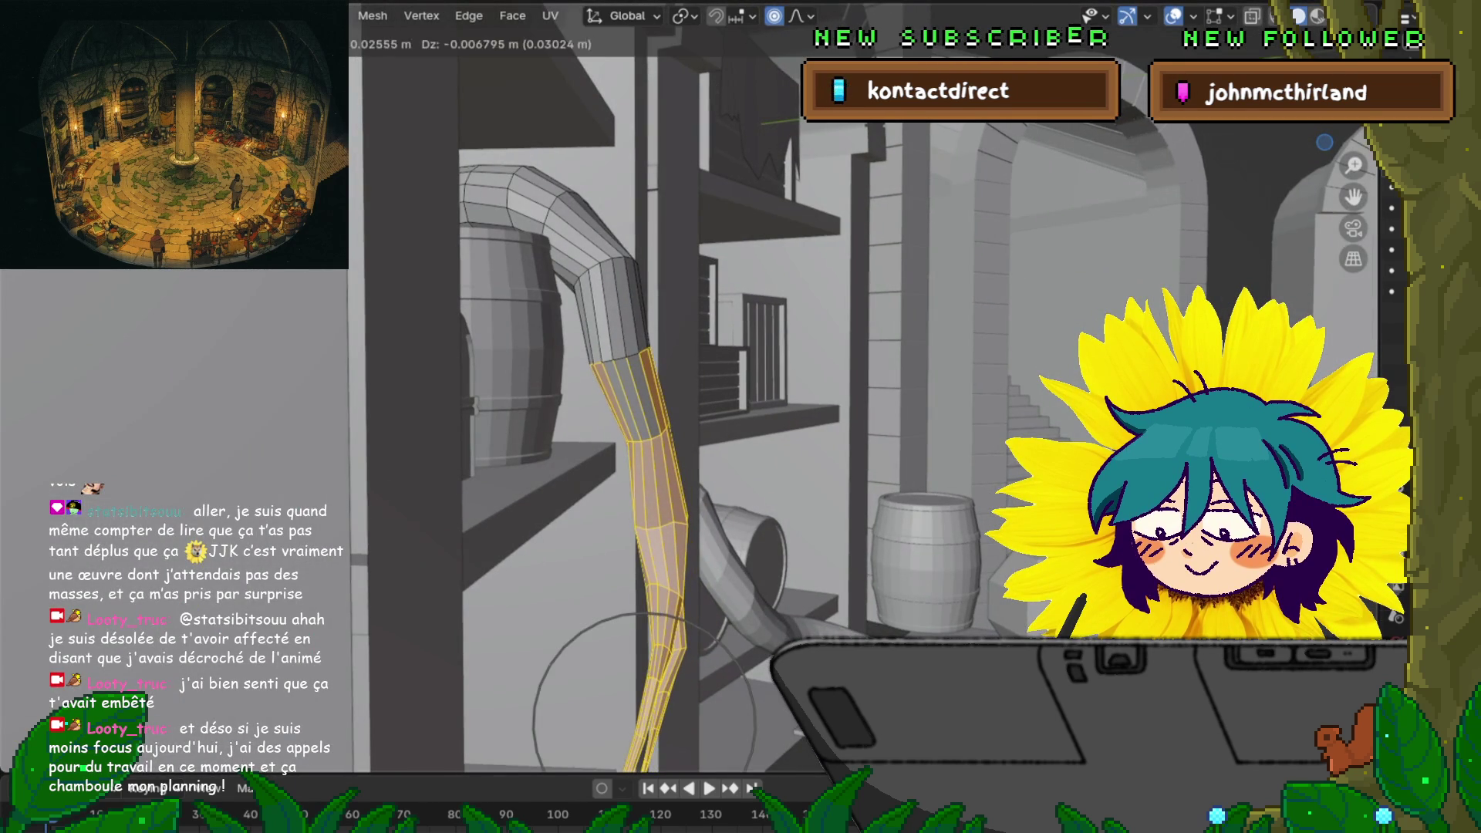
key("Return")
key("s")
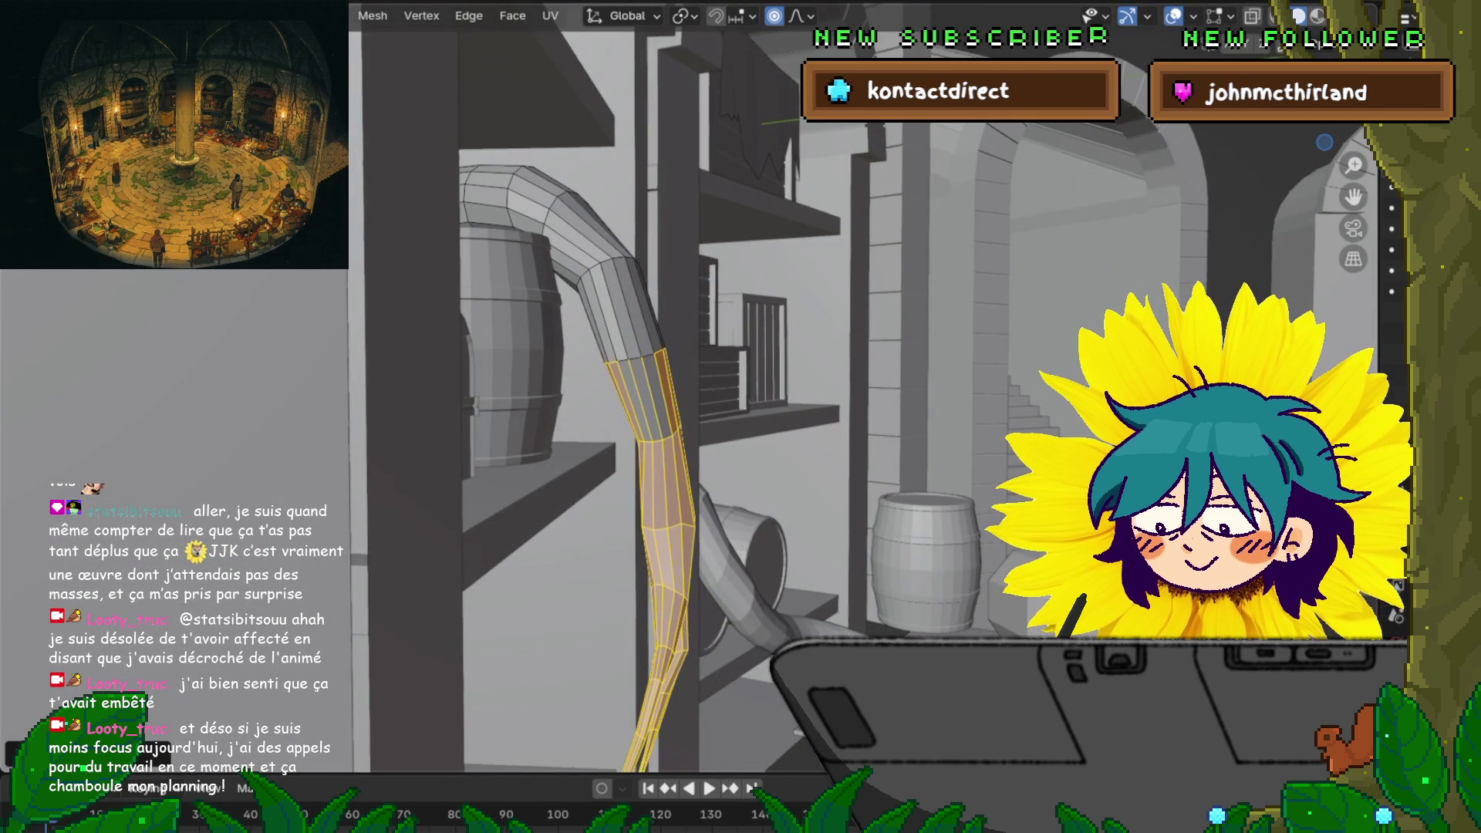
key("Return")
key("s")
key("Return")
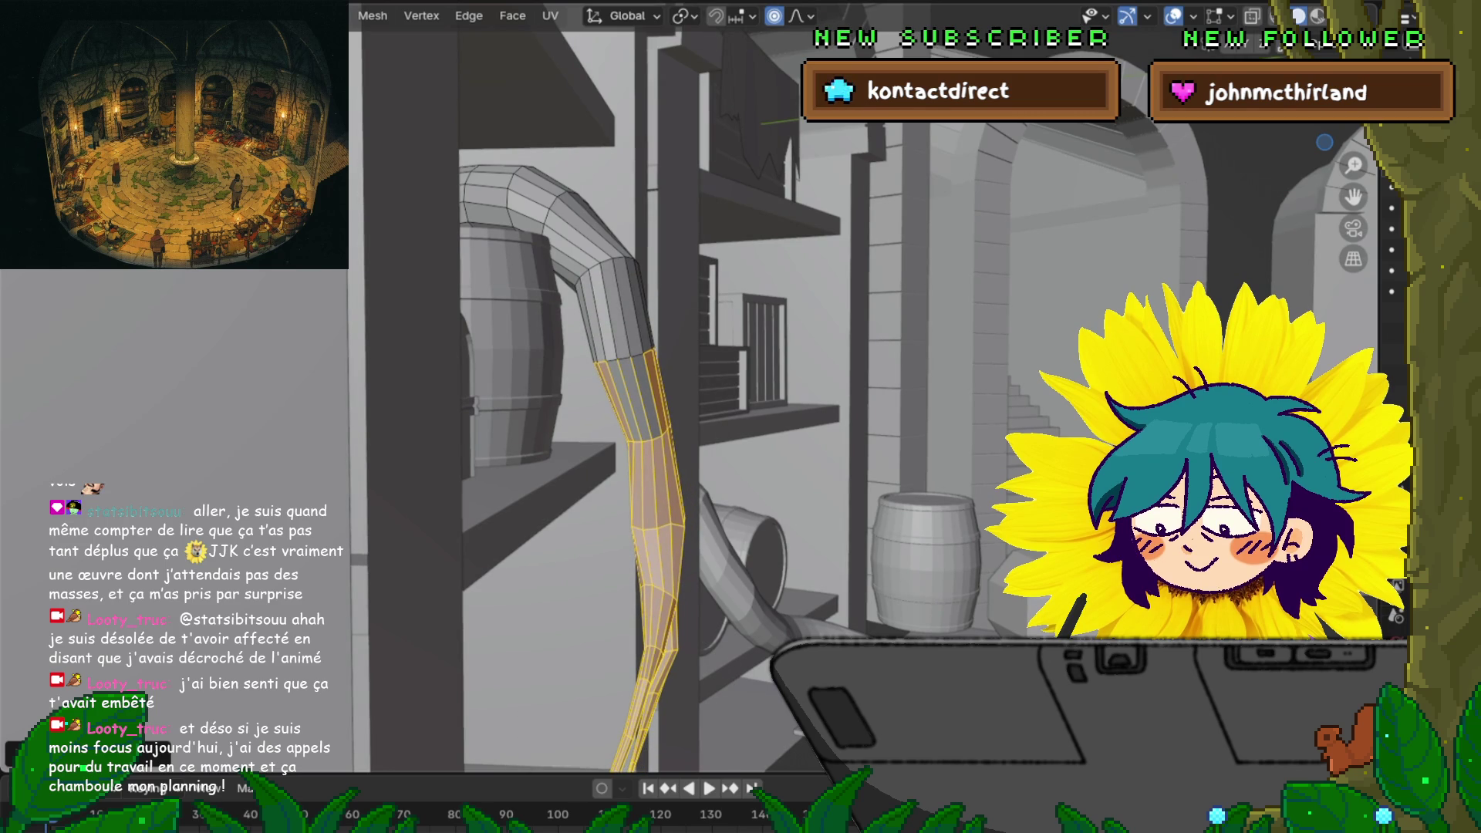
Box-select the leg's lower strands, grow the selection, and shift them with soft falloff
middle_click_drag(695, 463, 617, 463)
left_click_drag(735, 521, 794, 397)
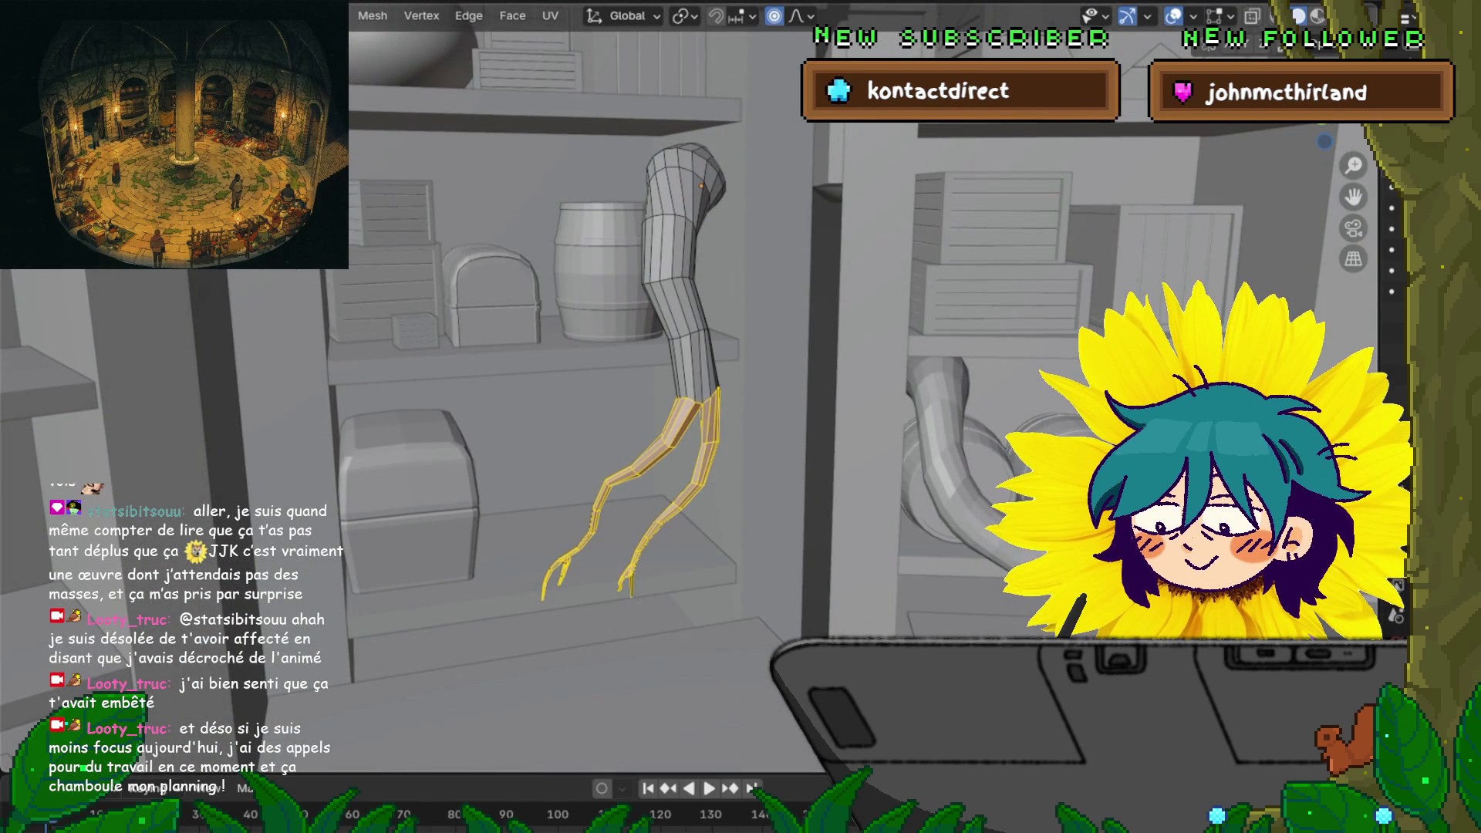
key("ctrl+KP_Add")
middle_click_drag(617, 463, 548, 461)
key("g")
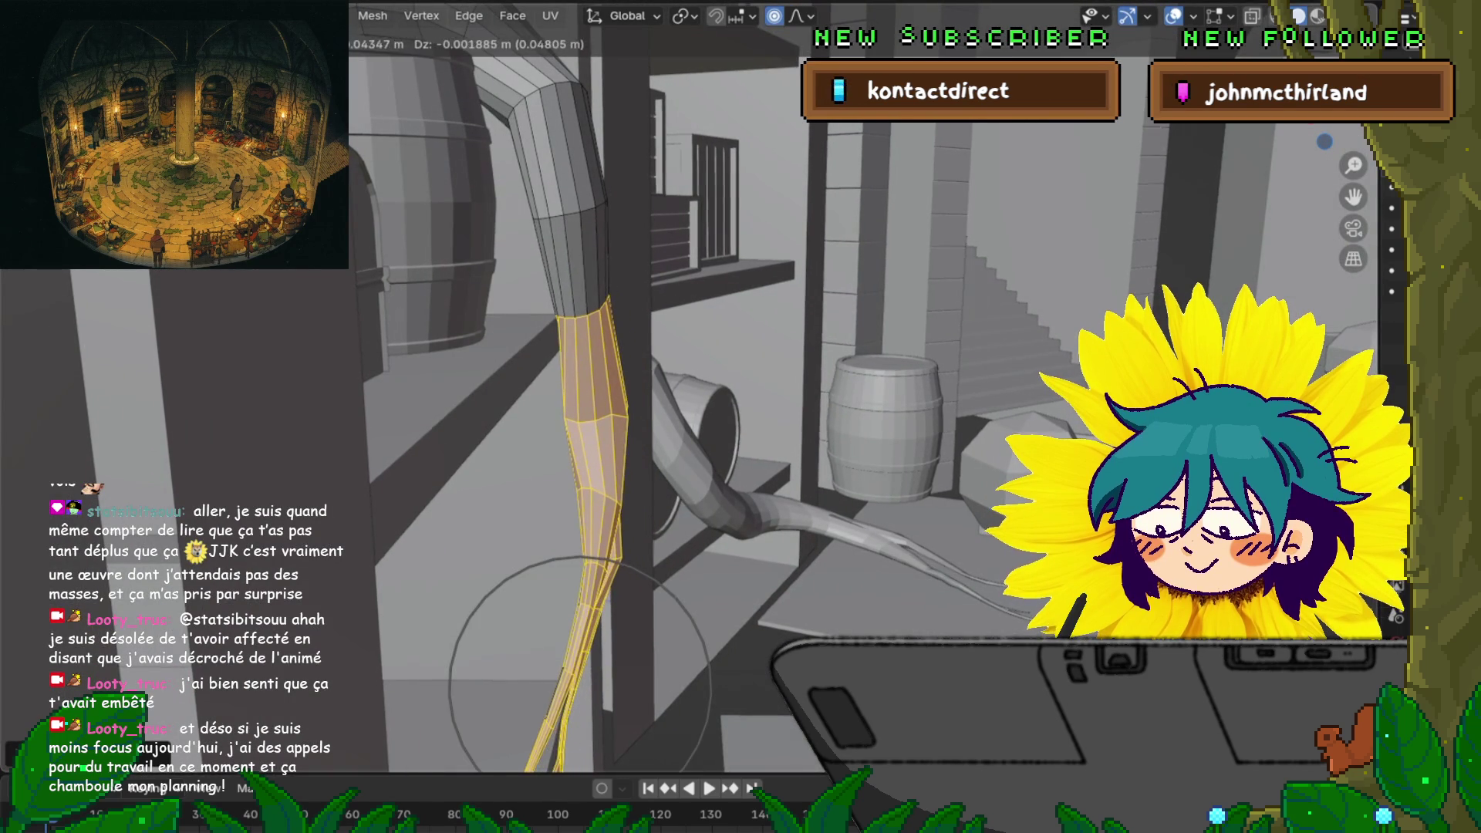
key("Return")
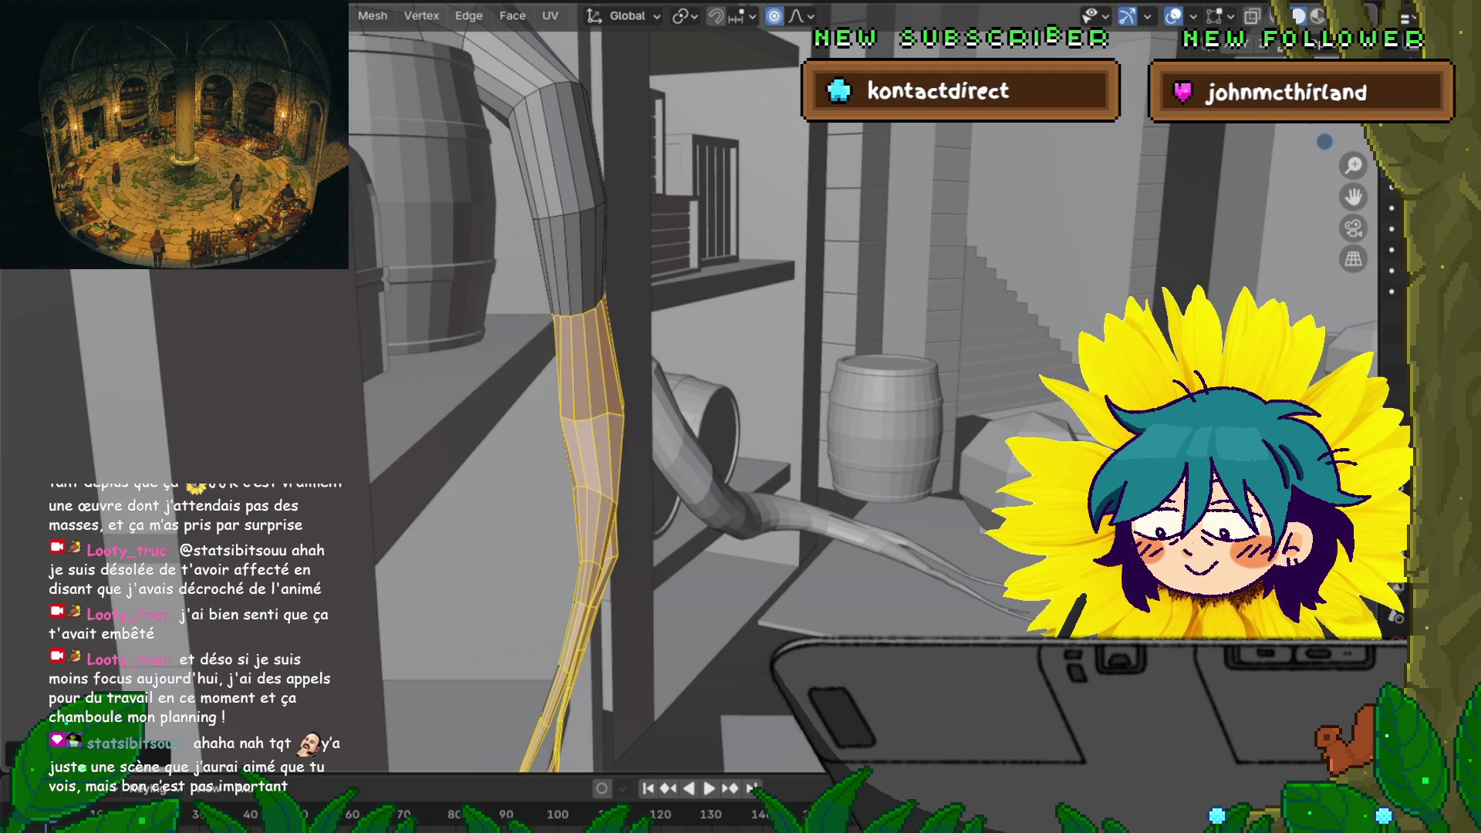
middle_click_drag(695, 432, 957, 382)
Shrink one edge ring around the leg, then place a new loop cut on the upper leg
key("alt+a")
left_click(574, 313, "alt")
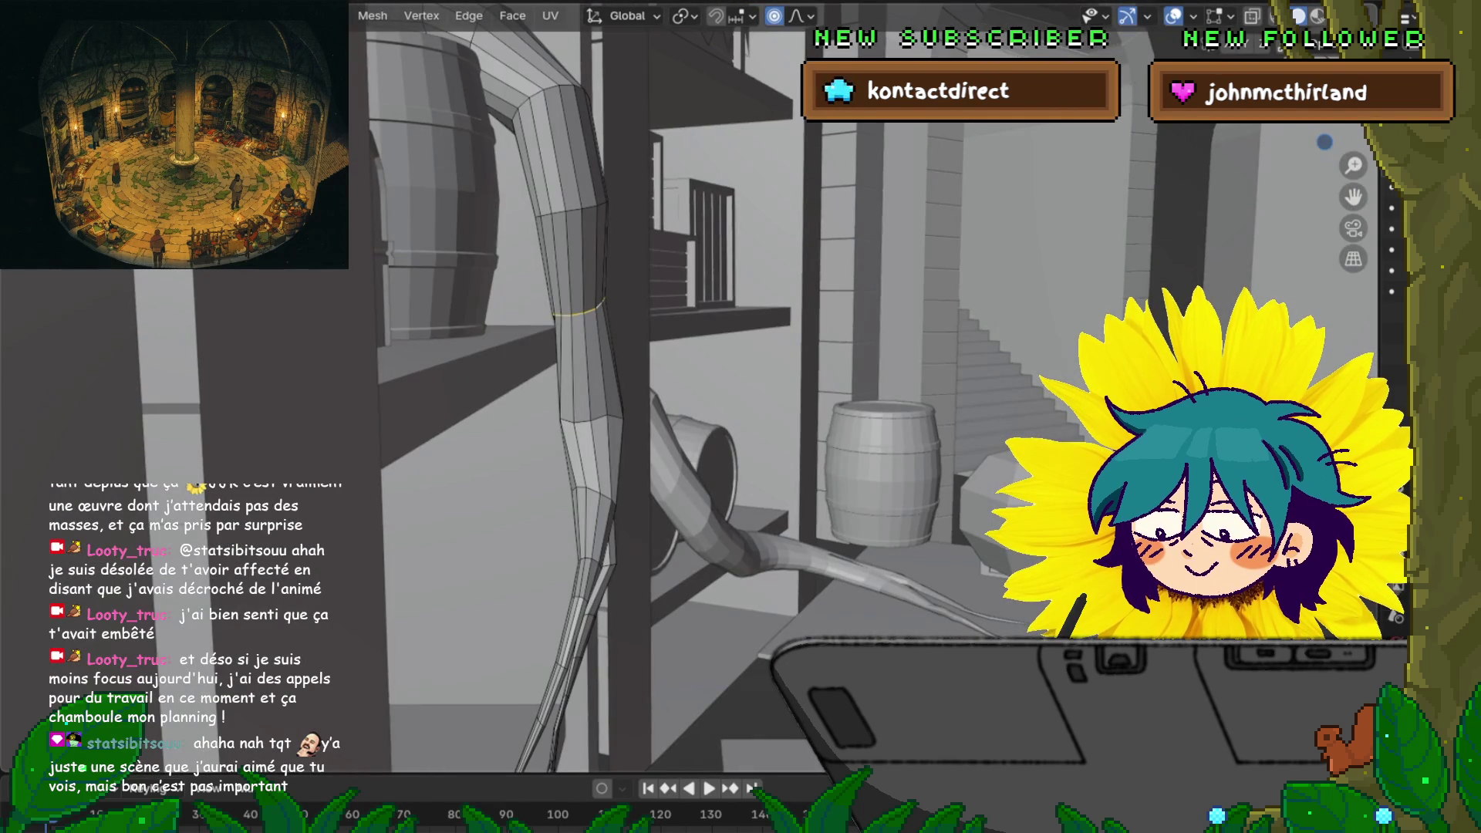
key("s")
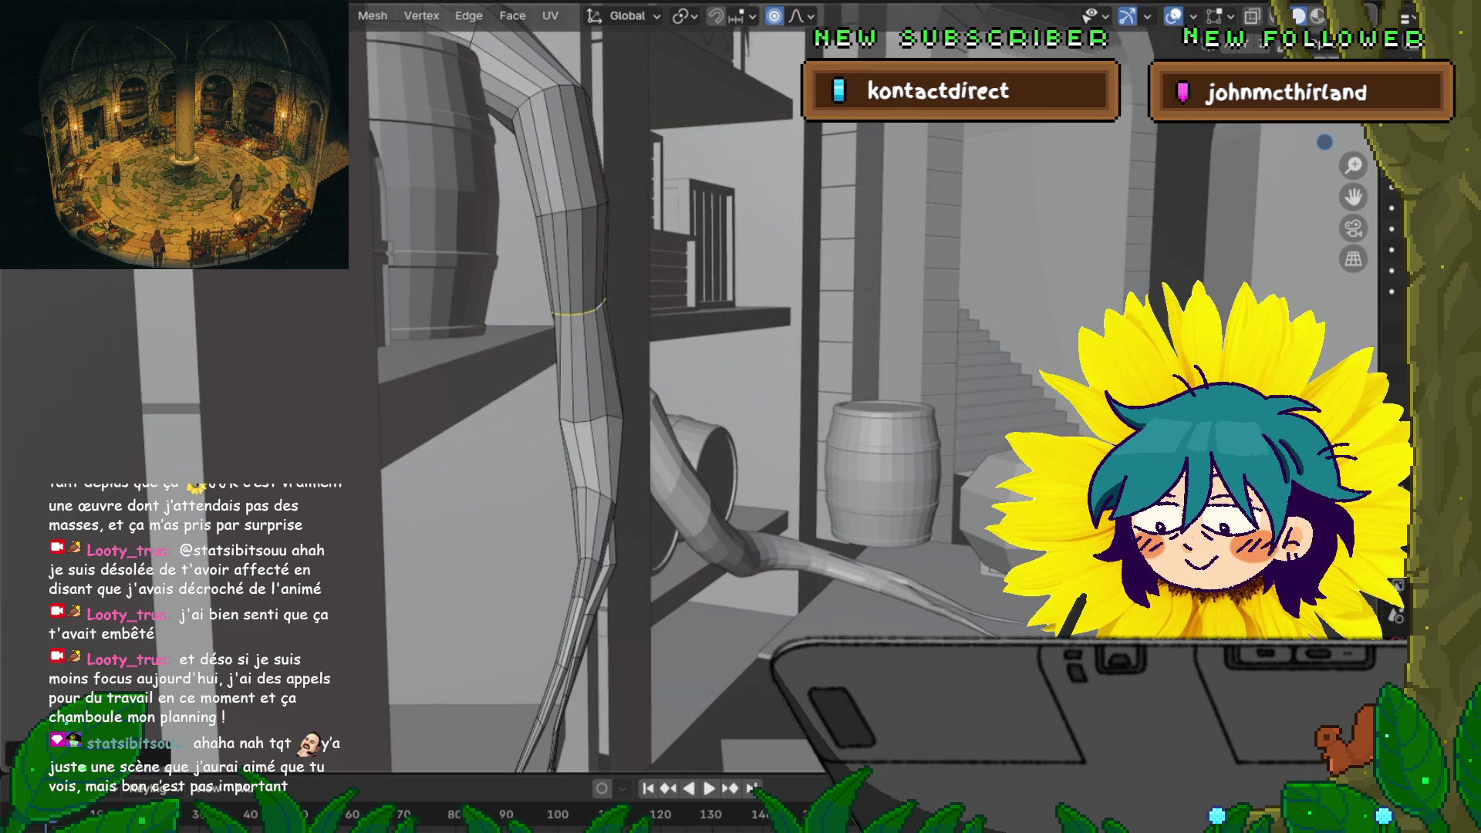
left_click(872, 369)
middle_click_drag(872, 369, 717, 563)
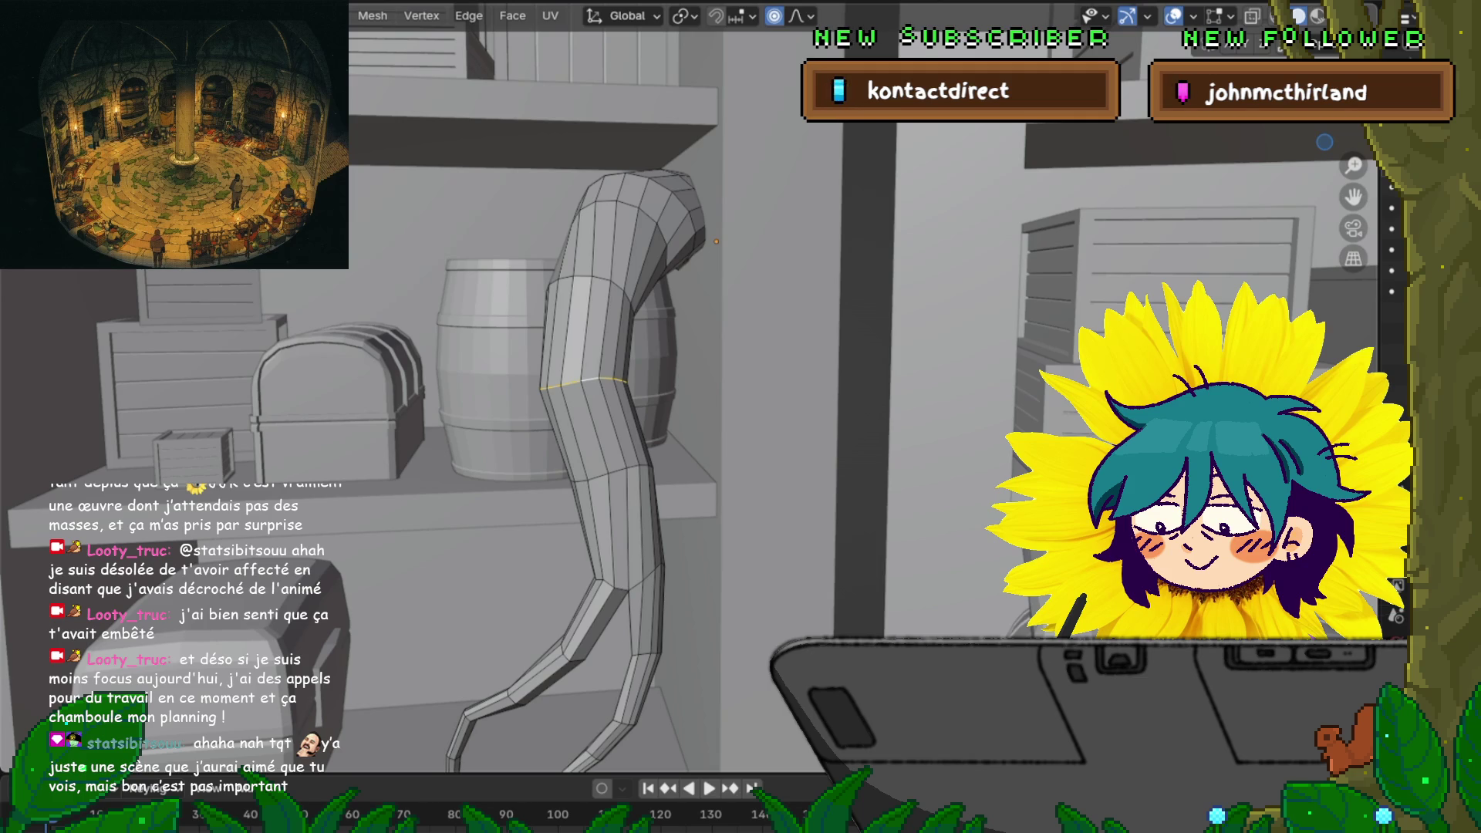
left_click(590, 379)
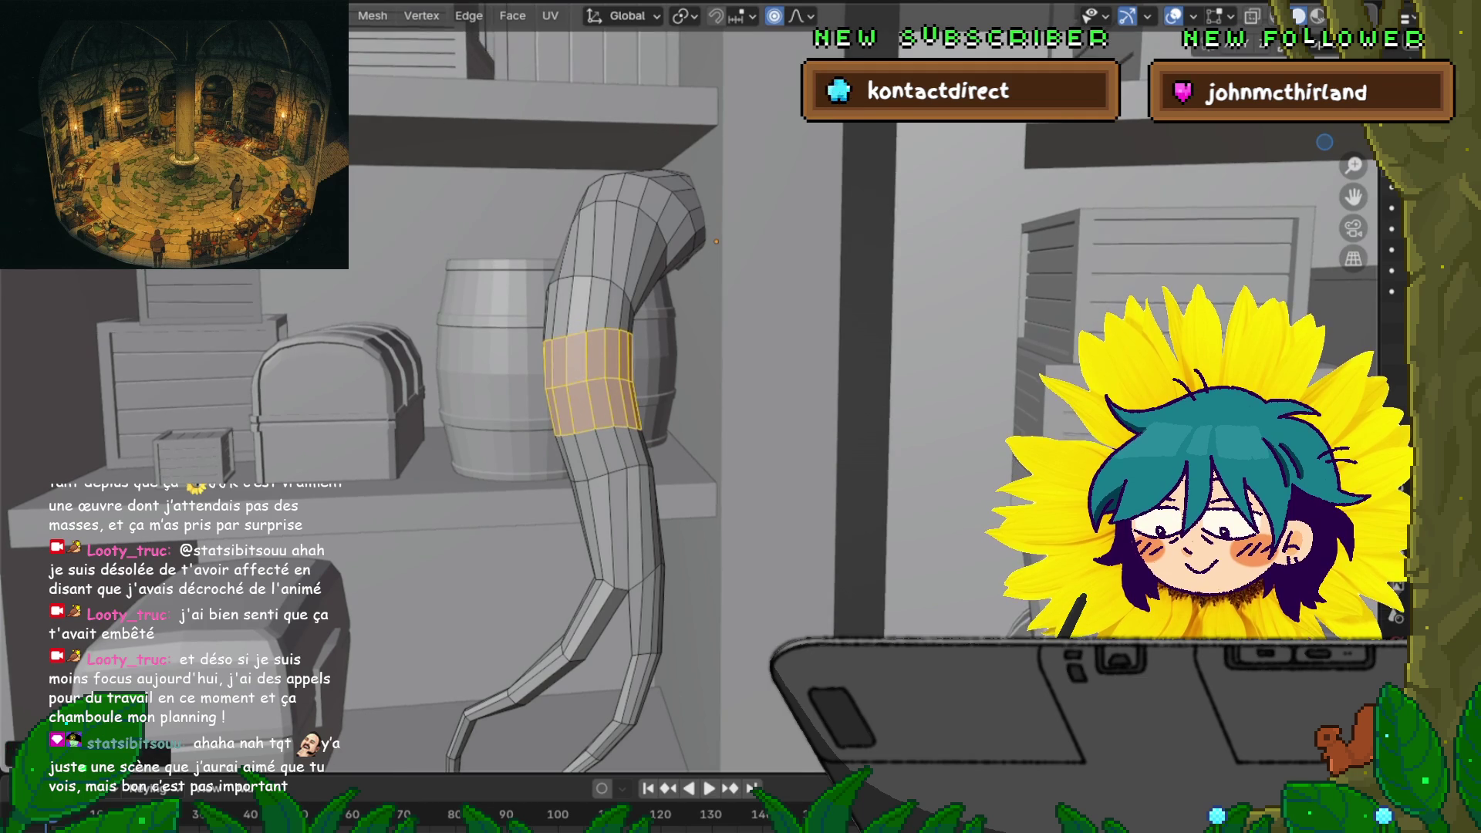
Cut a new edge loop into the thigh and try moving the resulting face band, then undo
middle_click_drag(590, 379, 590, 340)
key("alt+a")
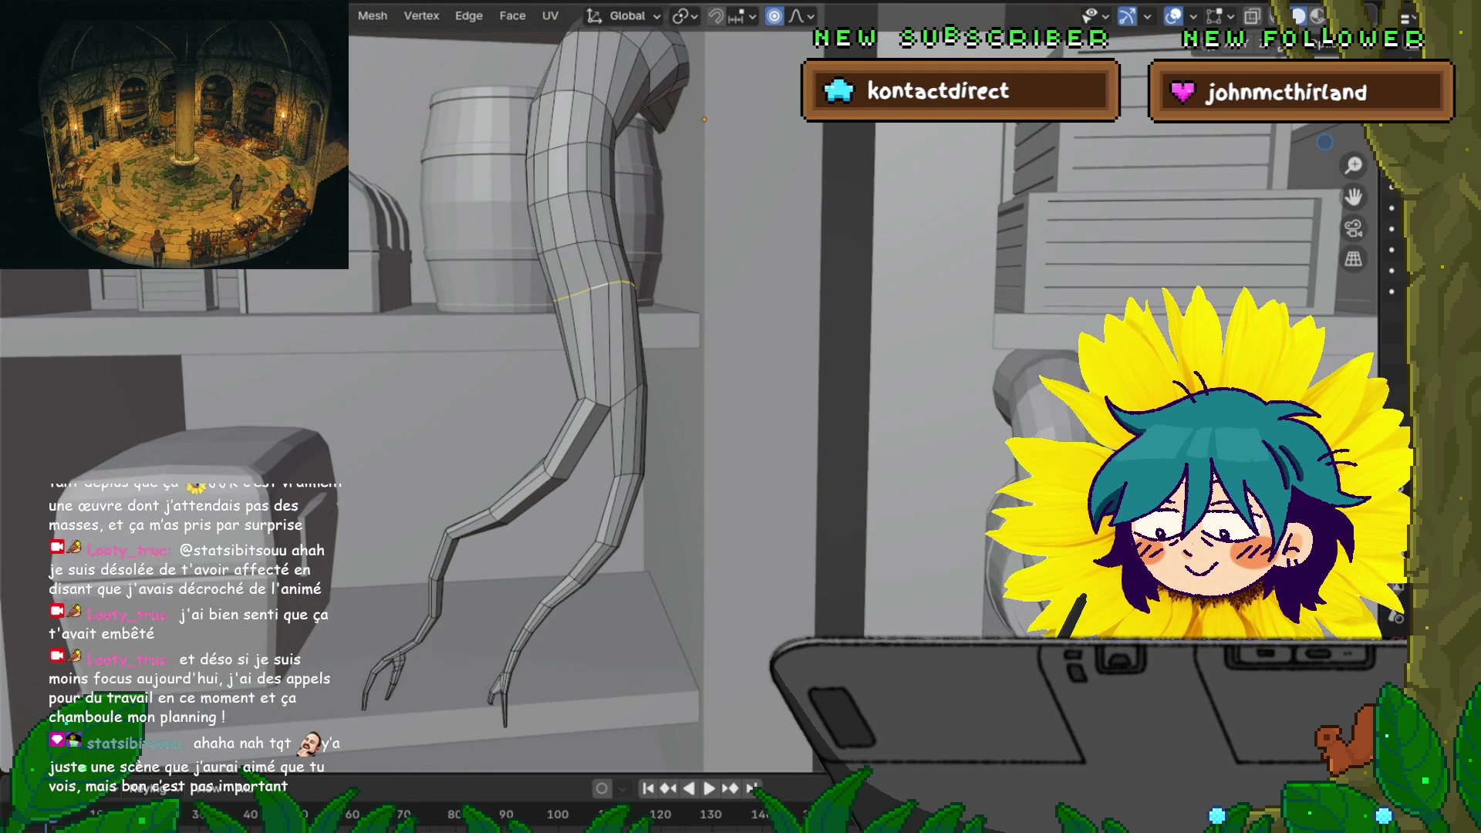
left_click(594, 304)
key("s")
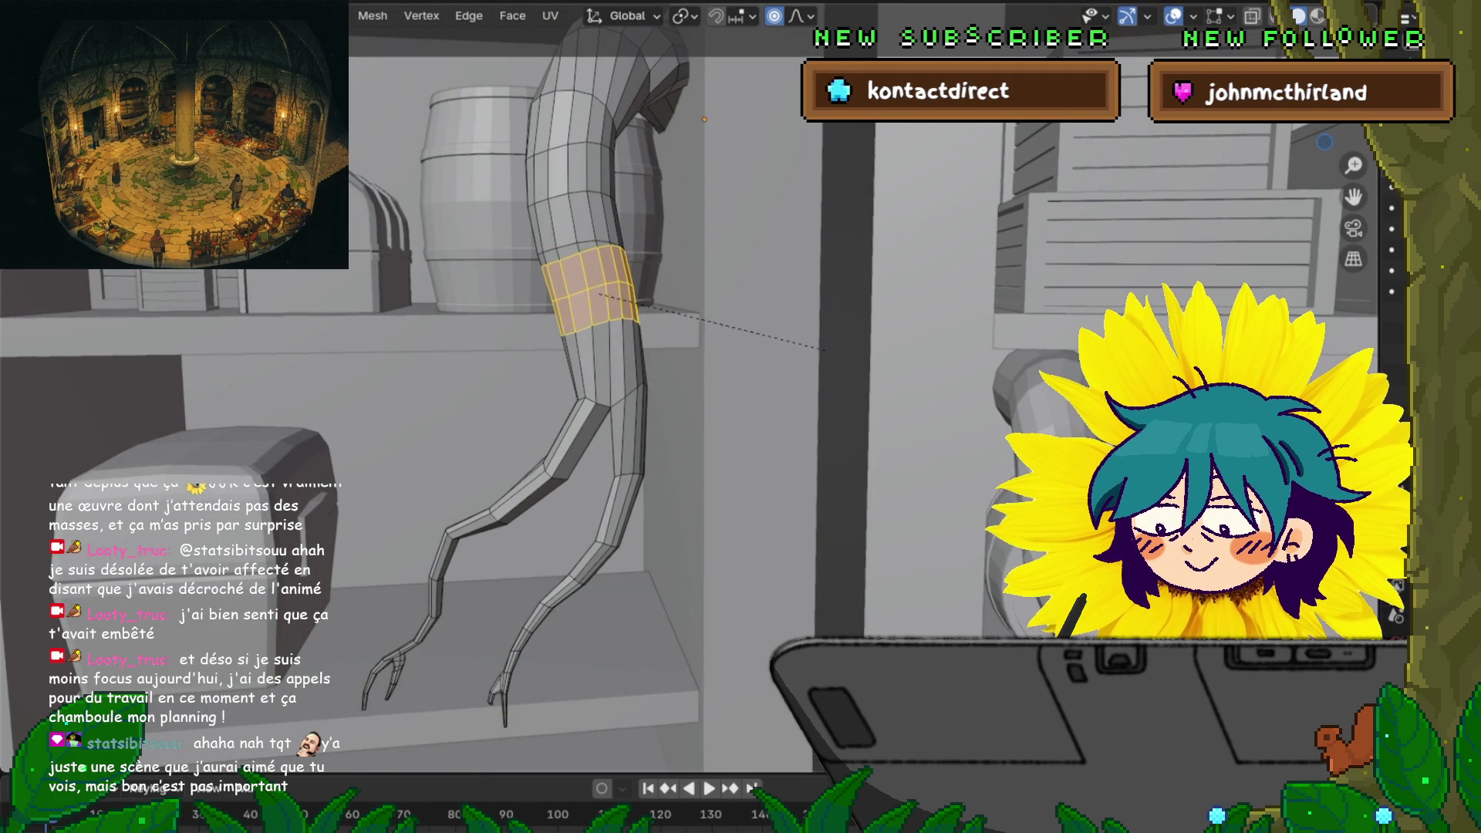
key("Escape")
key("g")
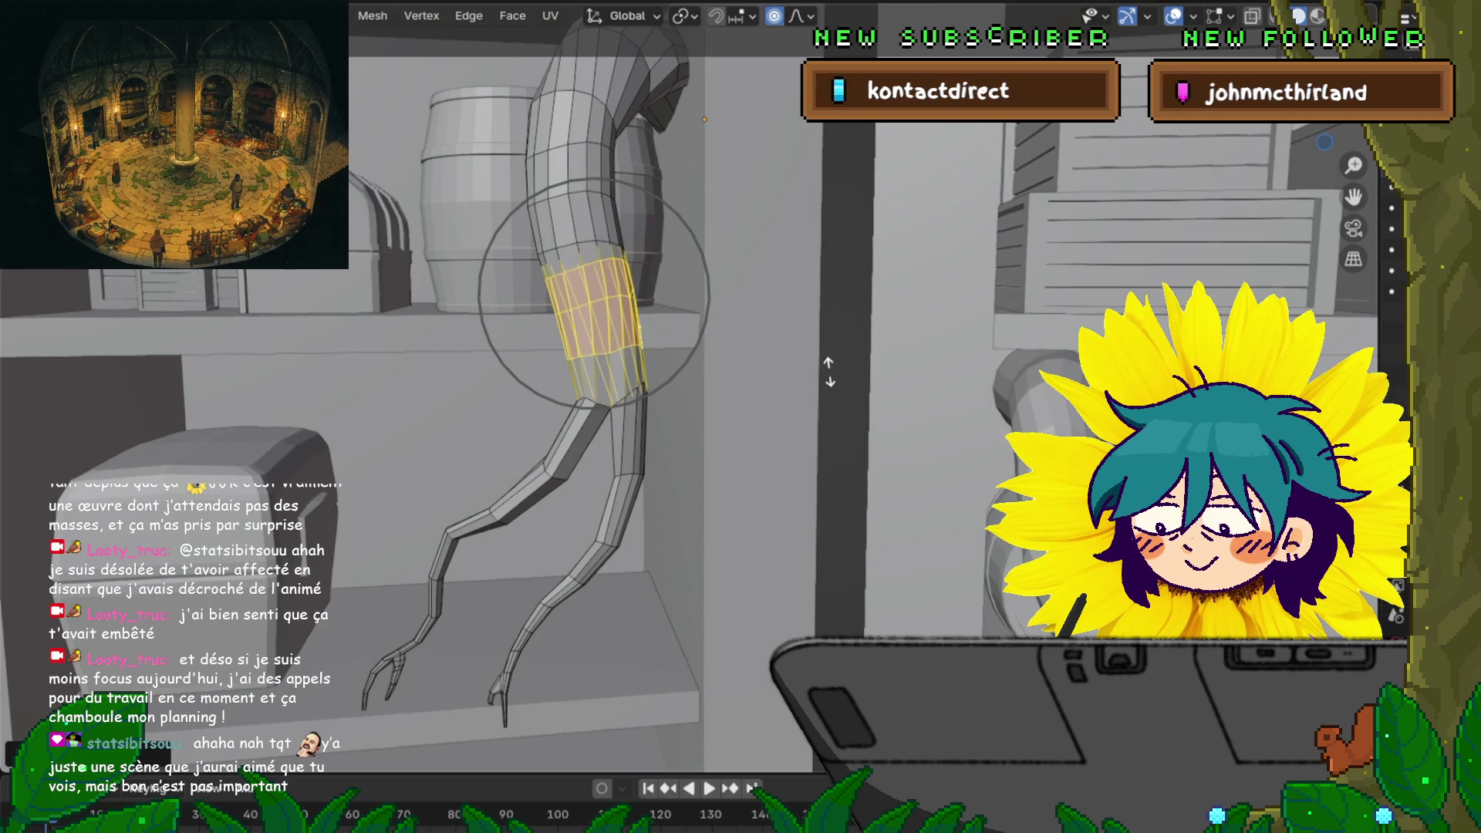
key("Return")
middle_click_drag(586, 386, 679, 385)
key("ctrl+z")
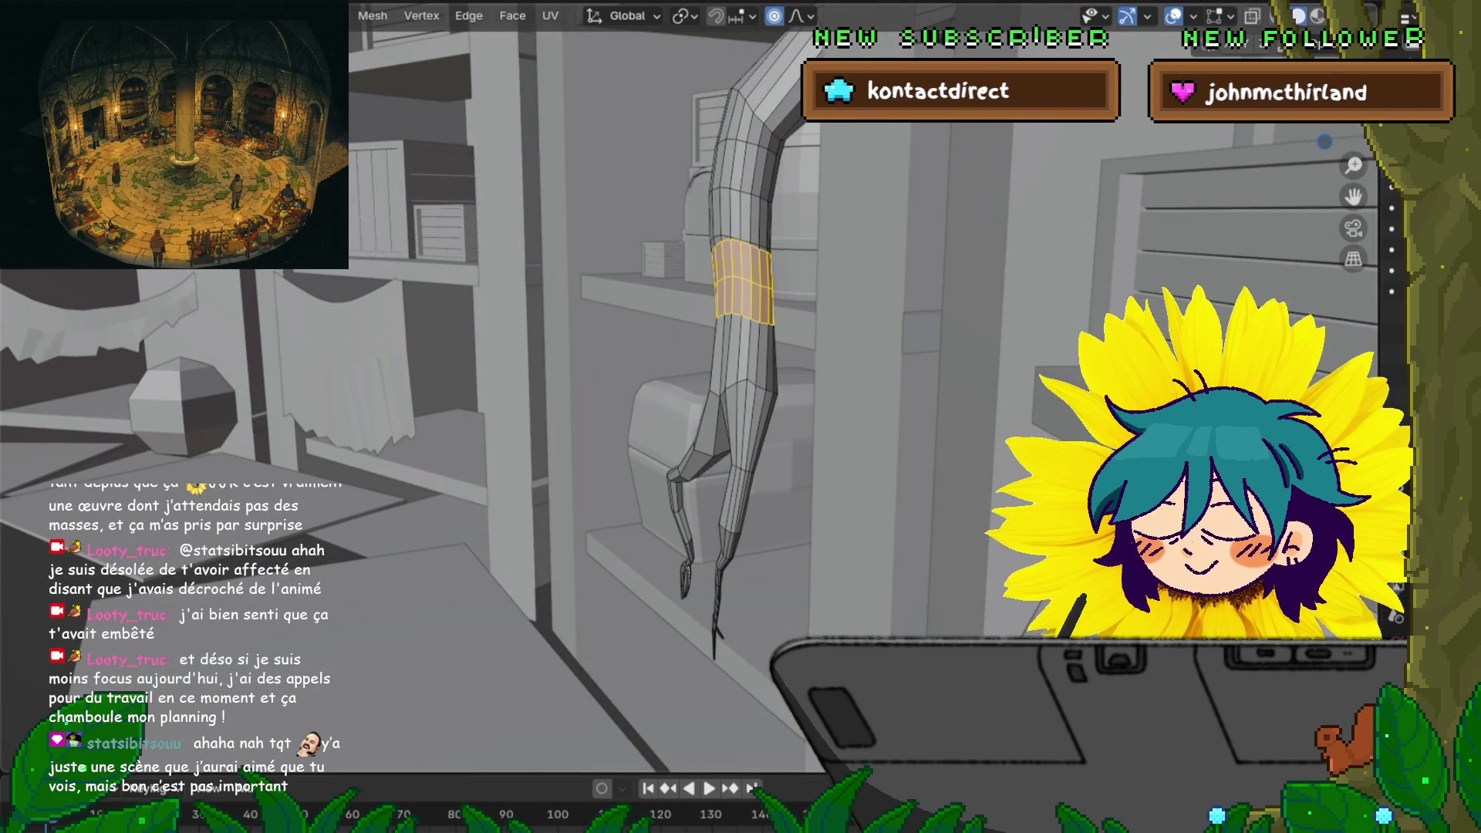
Grow the loop into a face band and slide it slightly down the upper leg
key("ctrl+z")
middle_click_drag(679, 385, 586, 355)
key("ctrl+KP_Add")
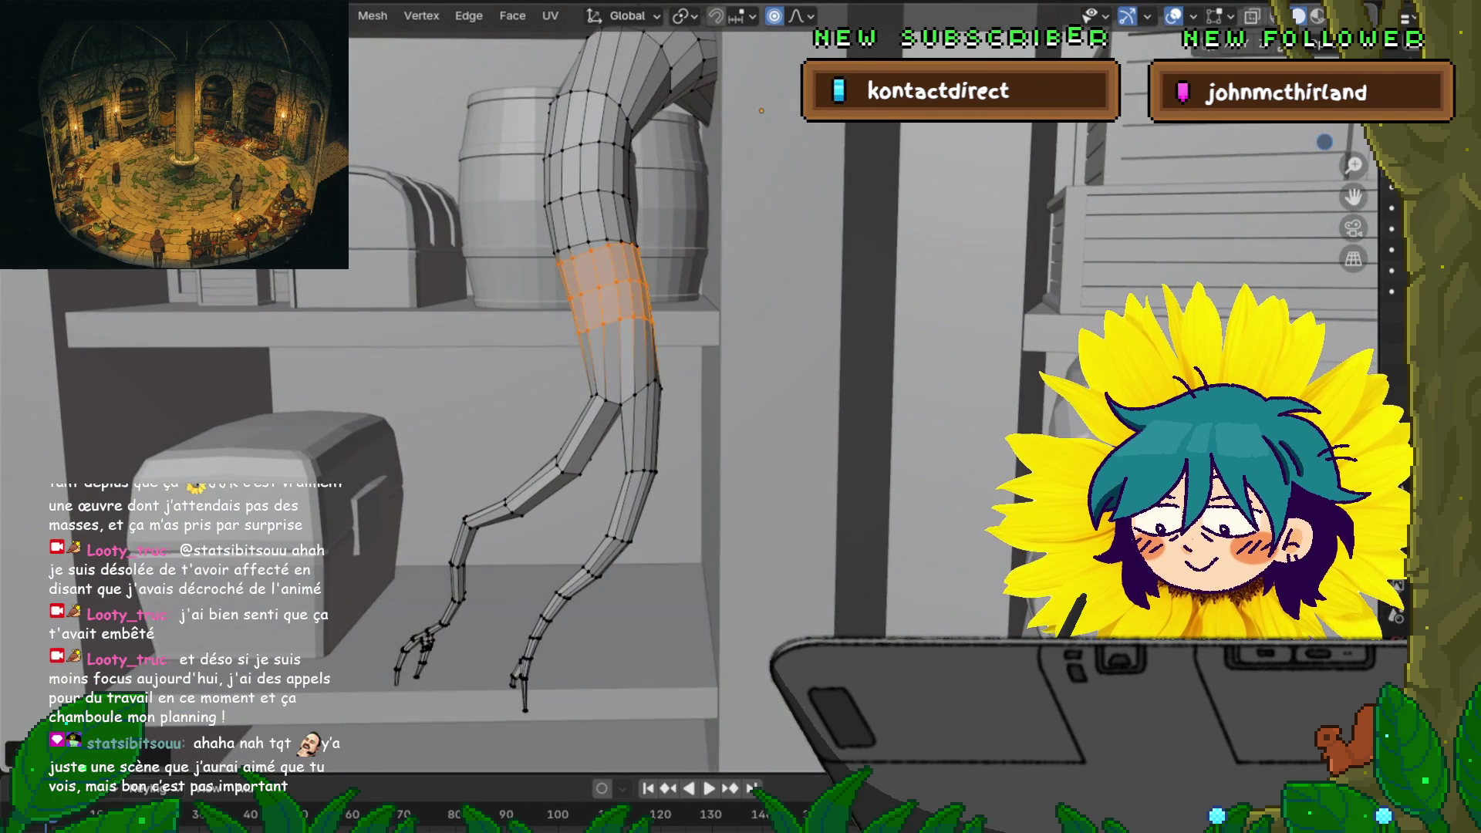
key("g")
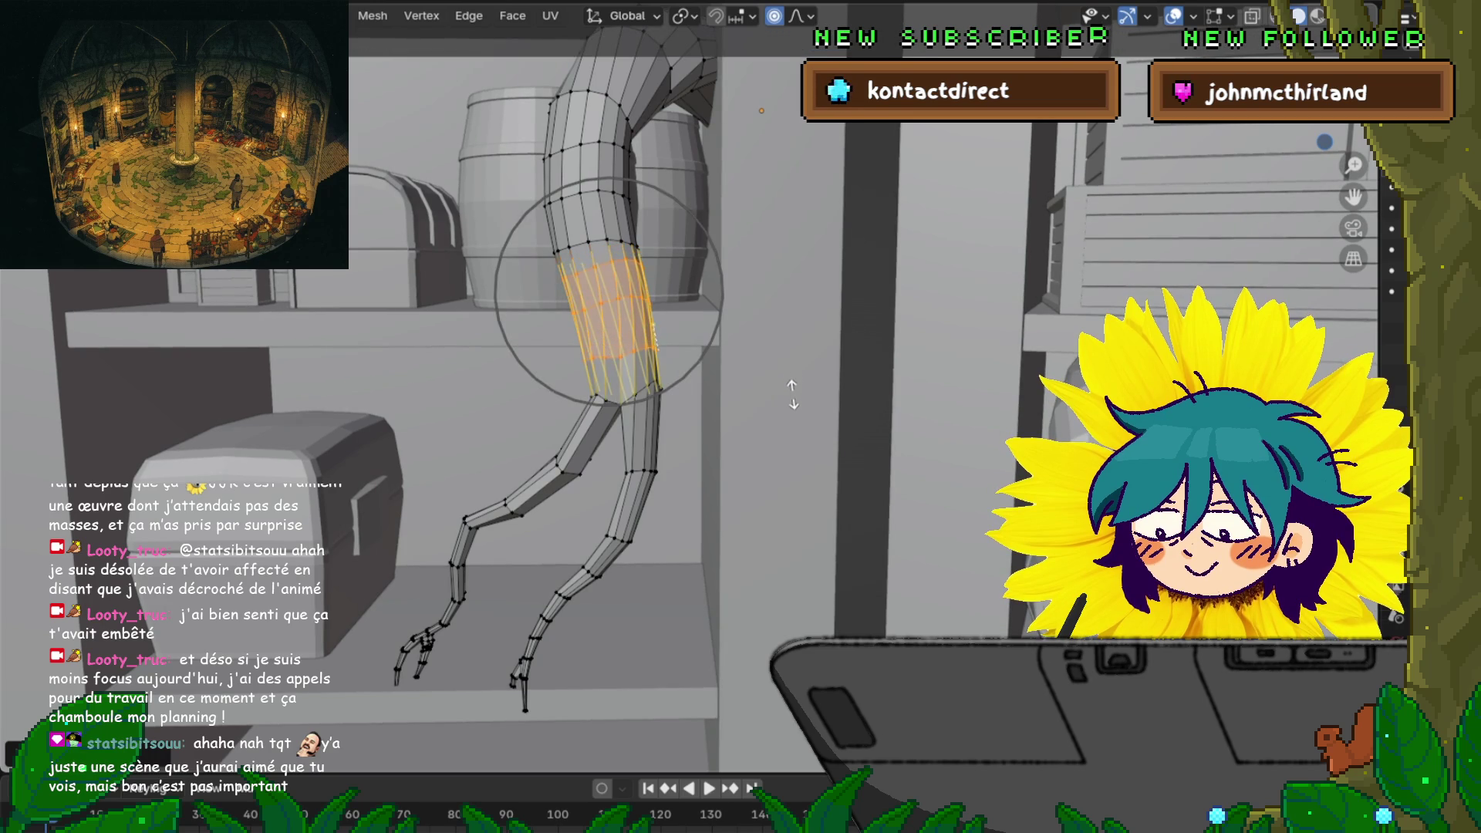
left_click(787, 386)
mouse_move(694, 386)
middle_mouse_down()
mouse_move(717, 378)
mouse_move(679, 370)
mouse_move(633, 401)
mouse_move(664, 386)
middle_mouse_up()
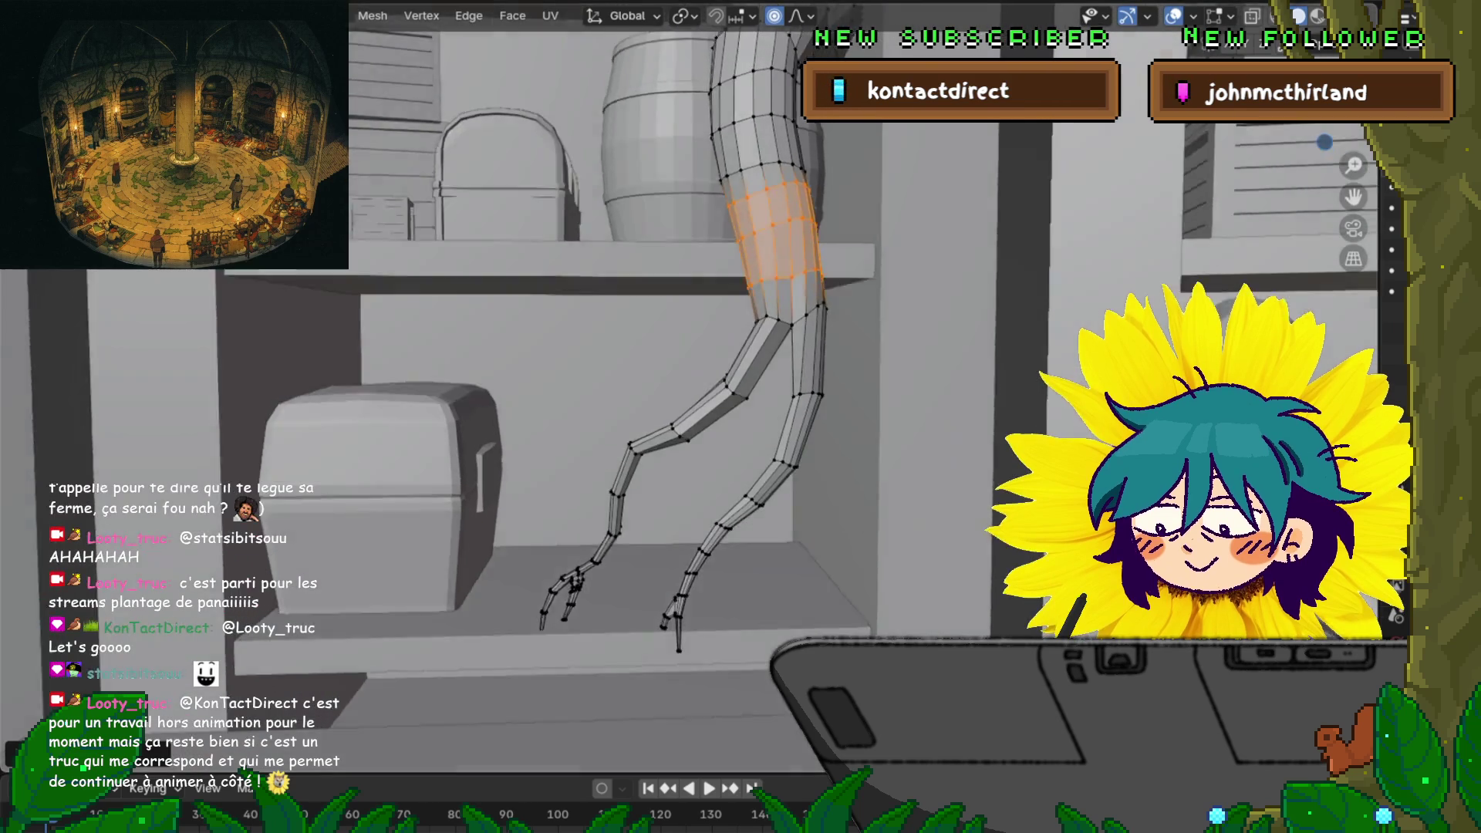
Select the edge loop down the leg's side in edge mode and zoom out to the tavern shelves
middle_click_drag(741, 386, 741, 409)
left_click(652, 445, "alt")
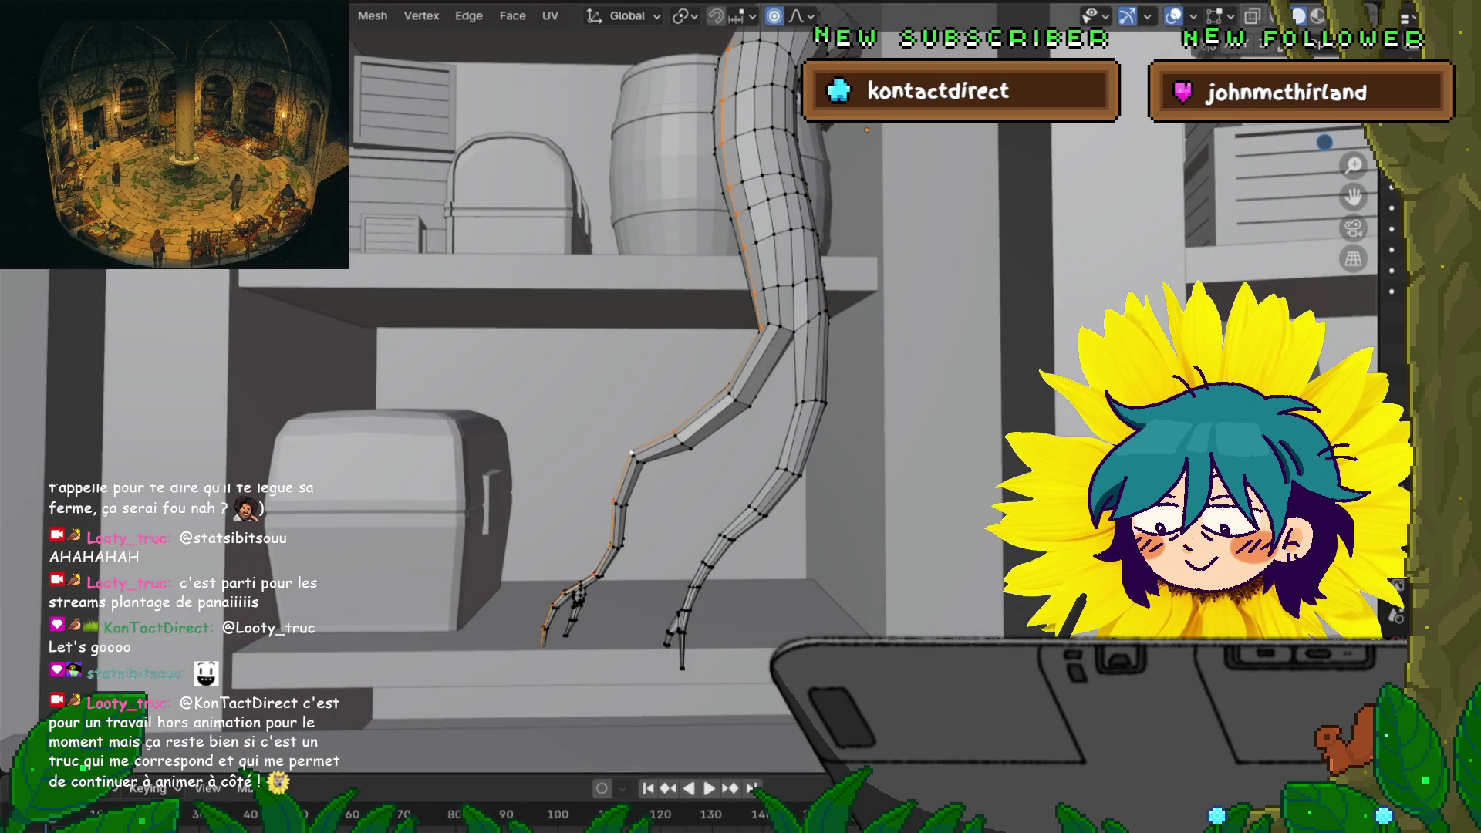
key("2")
scroll(741, 417, "down", 5)
mouse_move(740, 416)
middle_mouse_down()
mouse_move(633, 455)
mouse_move(733, 386)
mouse_move(719, 335)
middle_mouse_up()
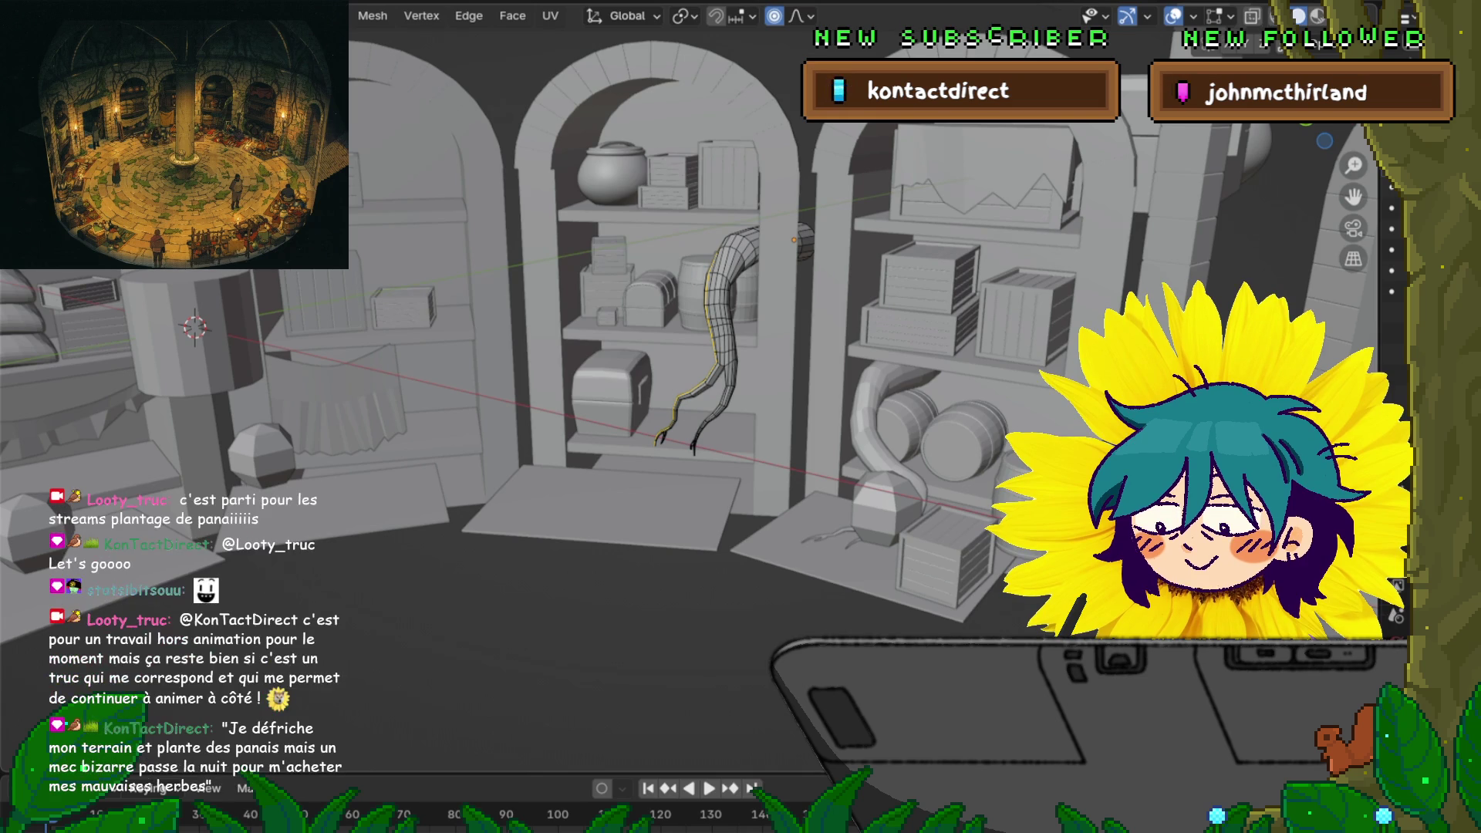
Switch the legs back to Object Mode from the mode pie menu and zoom in on them
key("ctrl+Tab")
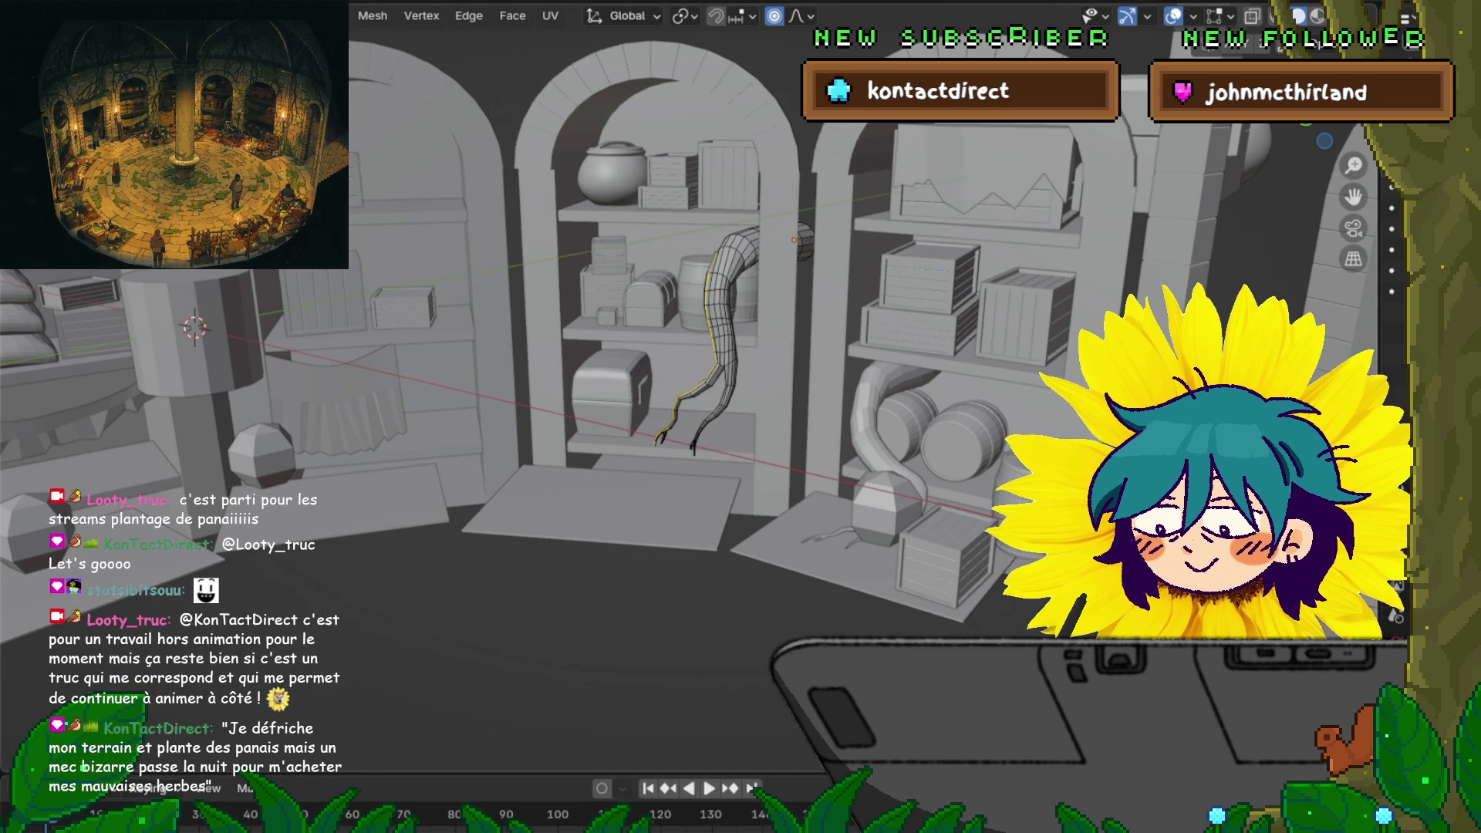
key("ctrl+Tab")
left_click(544, 291)
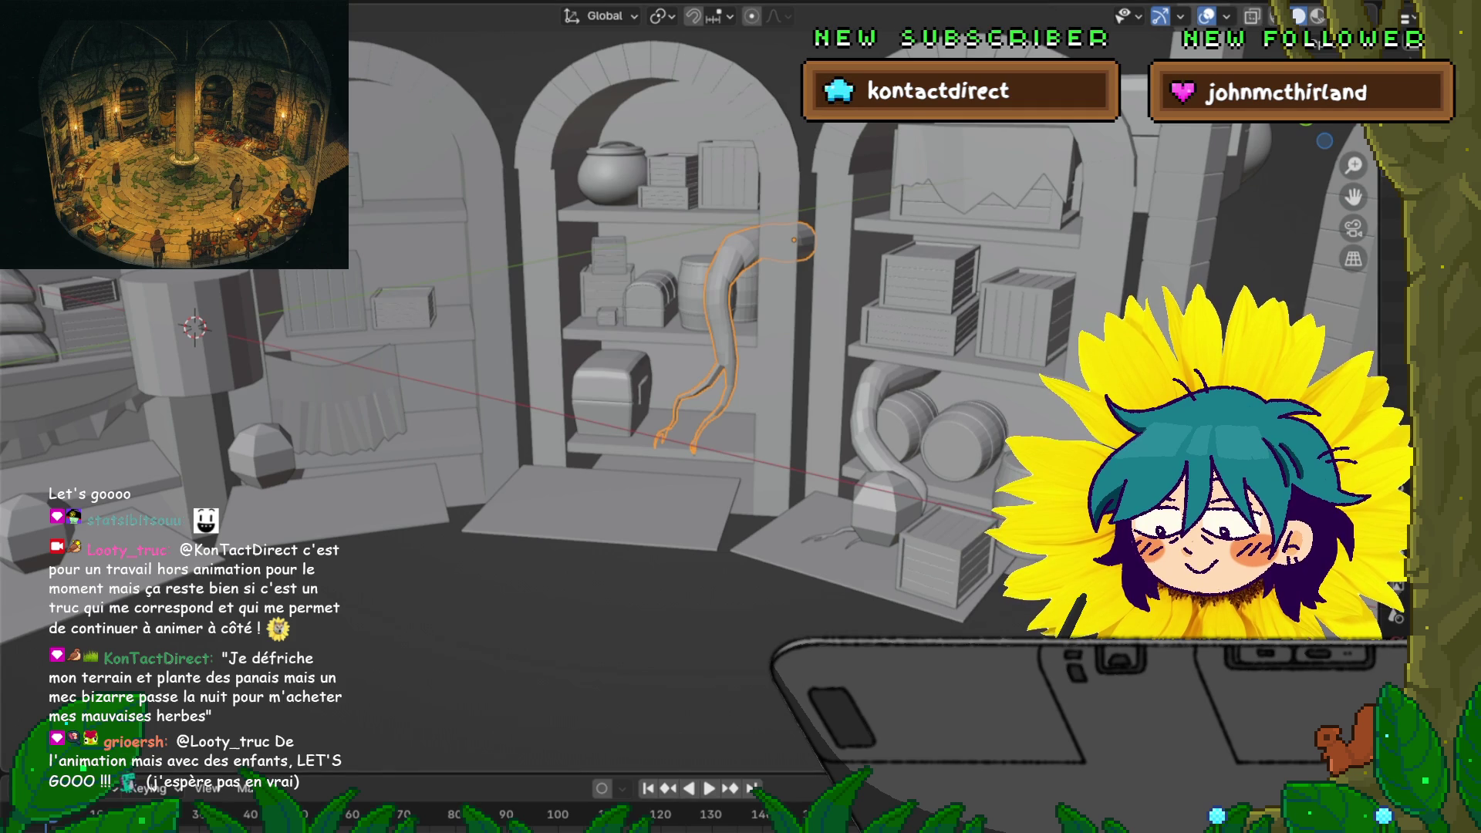
scroll(695, 385, "up", 6)
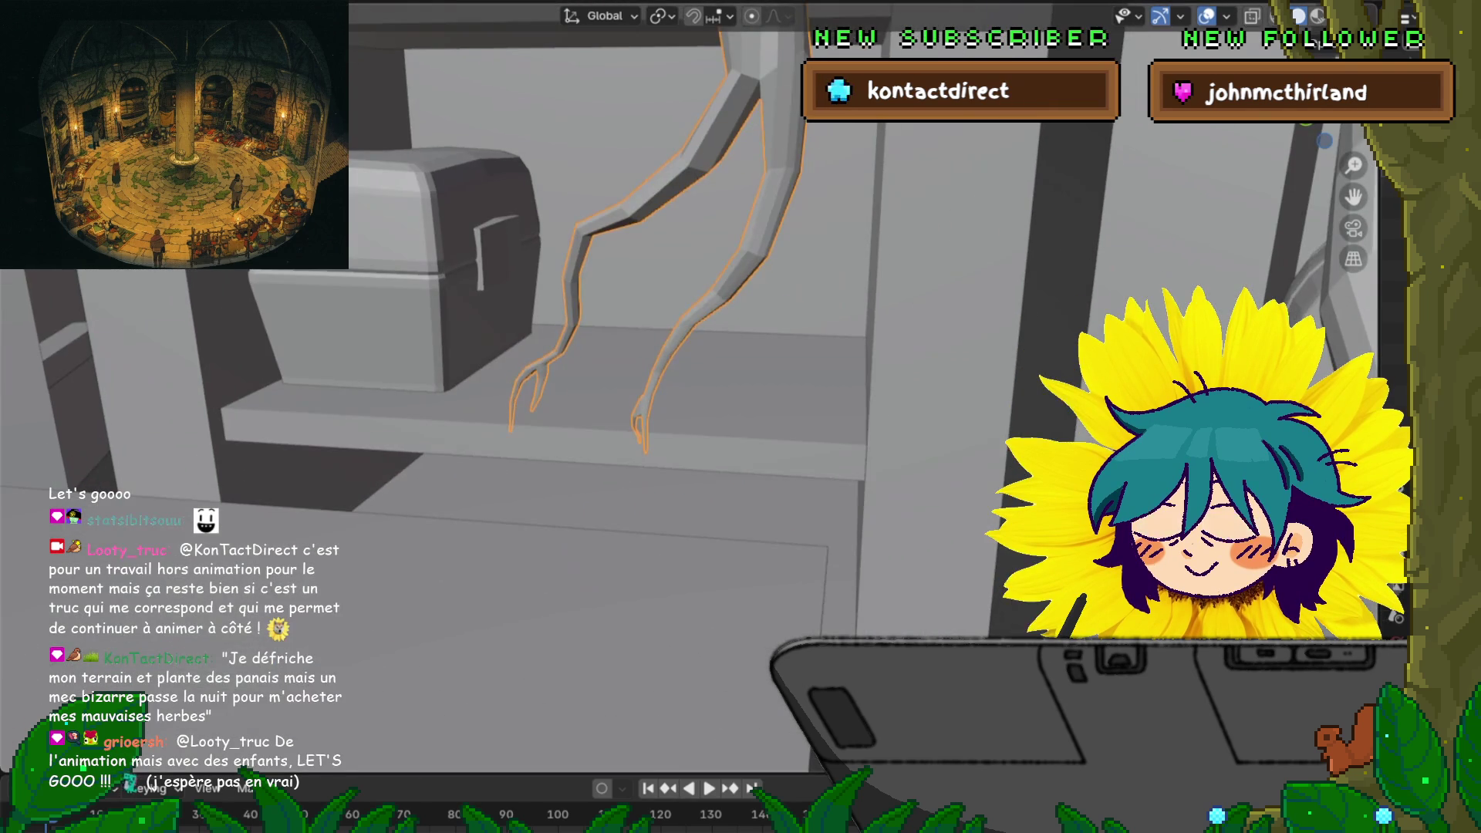
key("ctrl+Tab")
Grow the selection over the right foot and lower leg and shift it with proportional falloff
left_click(813, 357)
mouse_move(813, 356)
middle_mouse_down()
mouse_move(733, 309)
mouse_move(663, 351)
middle_mouse_up()
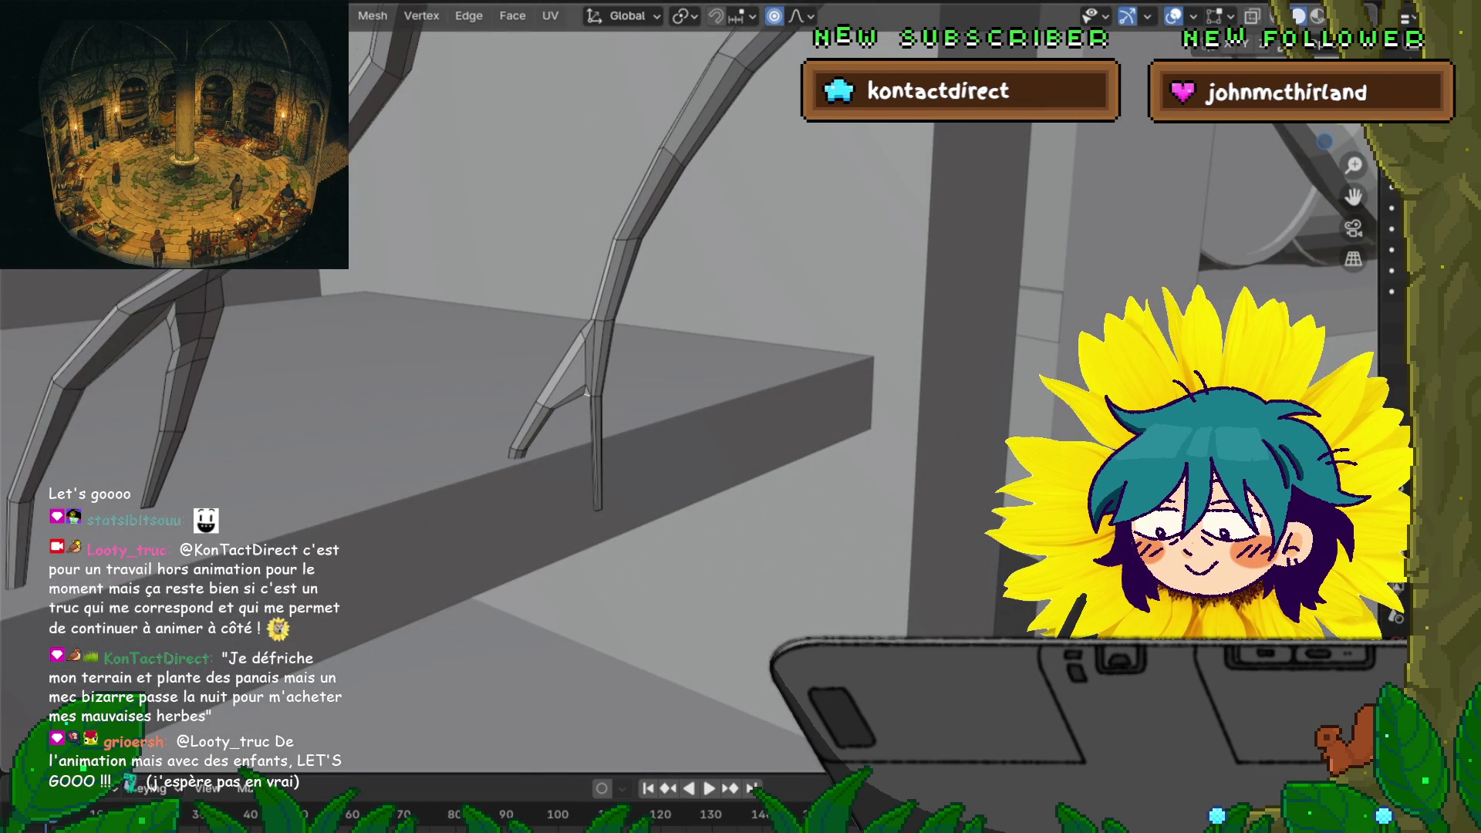
mouse_move(663, 351)
middle_mouse_down()
mouse_move(604, 380)
mouse_move(571, 377)
middle_mouse_up()
key("ctrl+KP_Add")
key("ctrl+KP_Add")
key("ctrl+KP_Add")
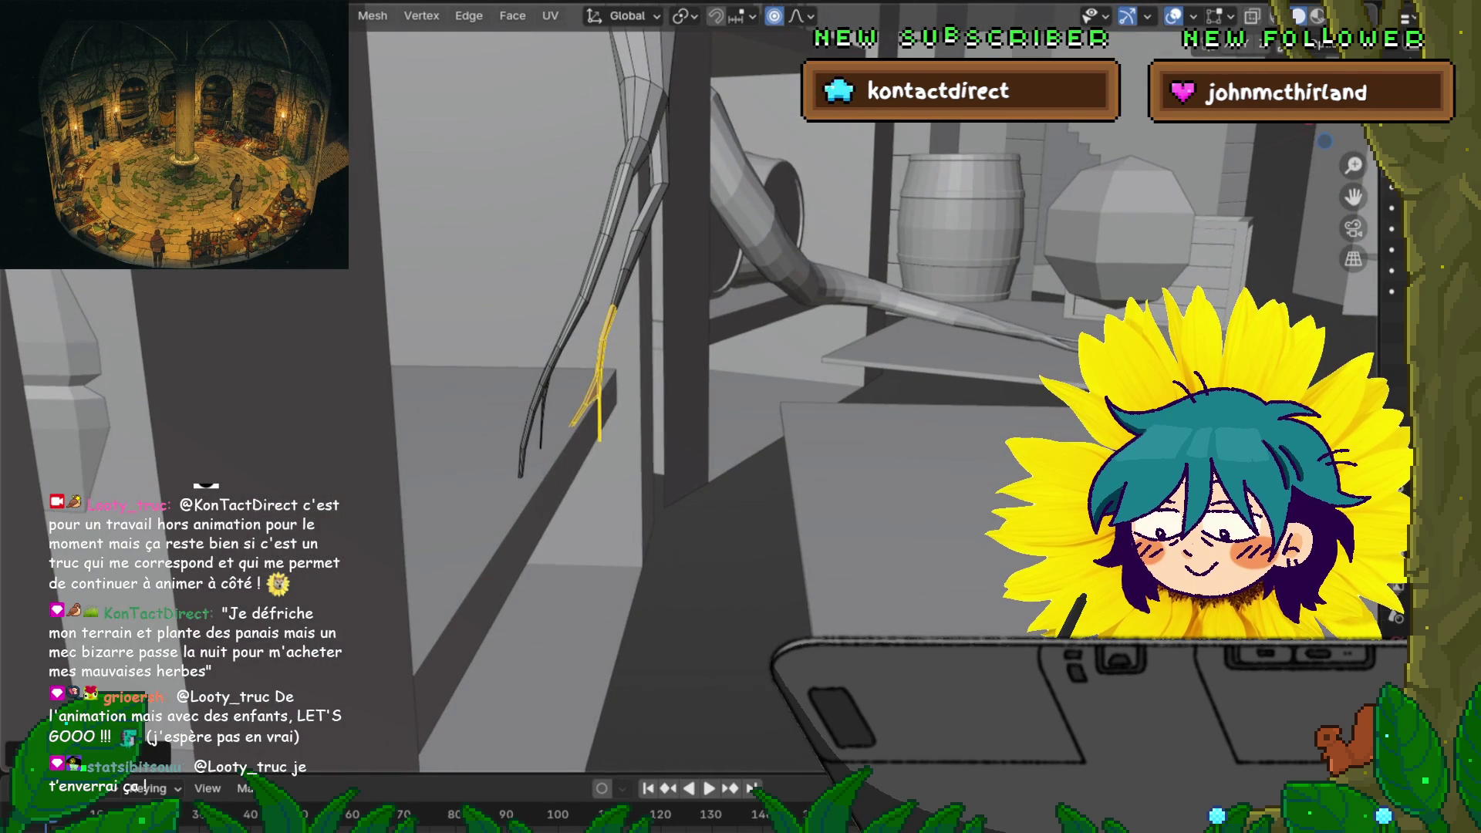
key("g")
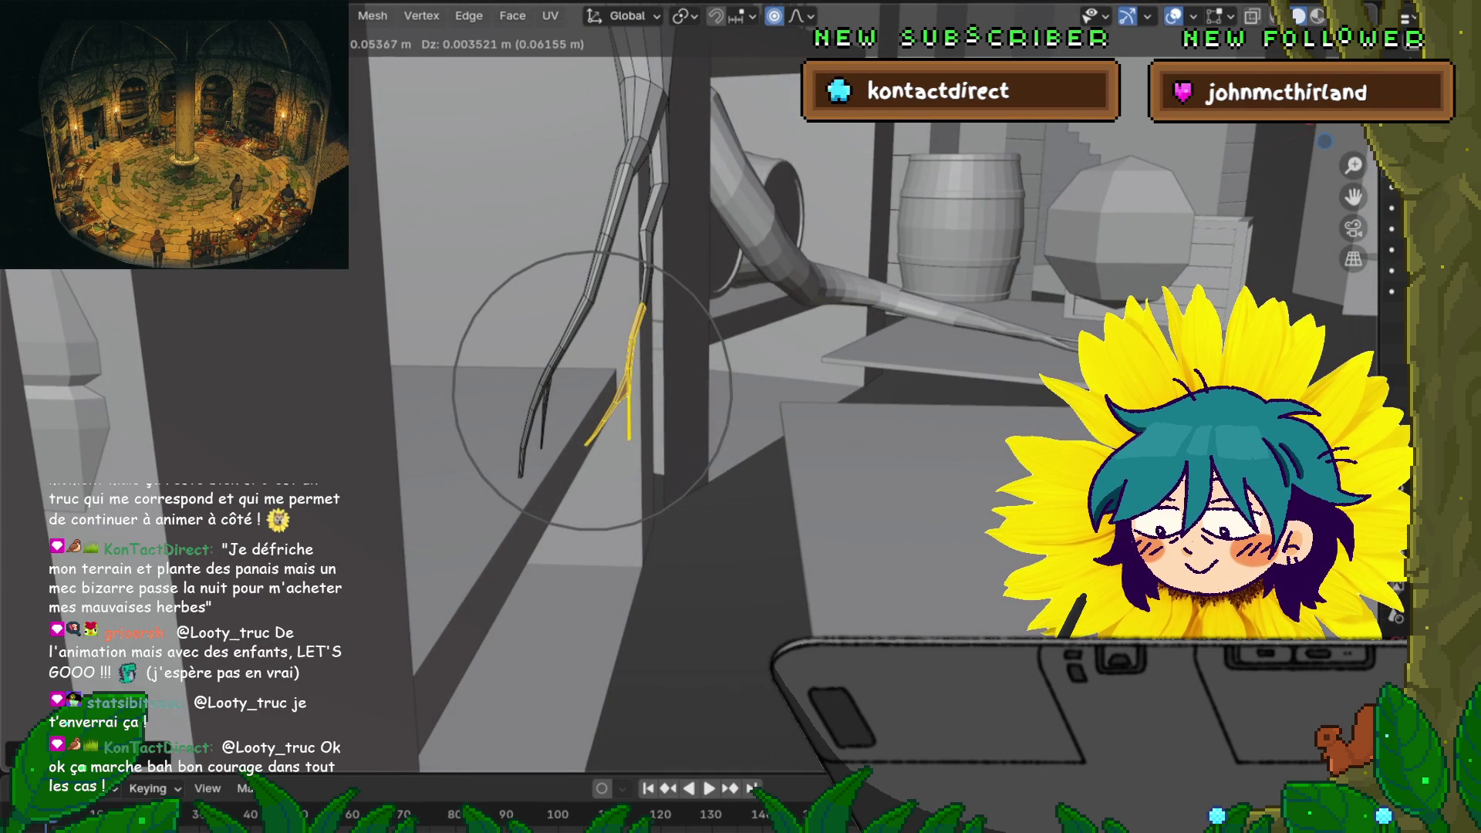
key("Return")
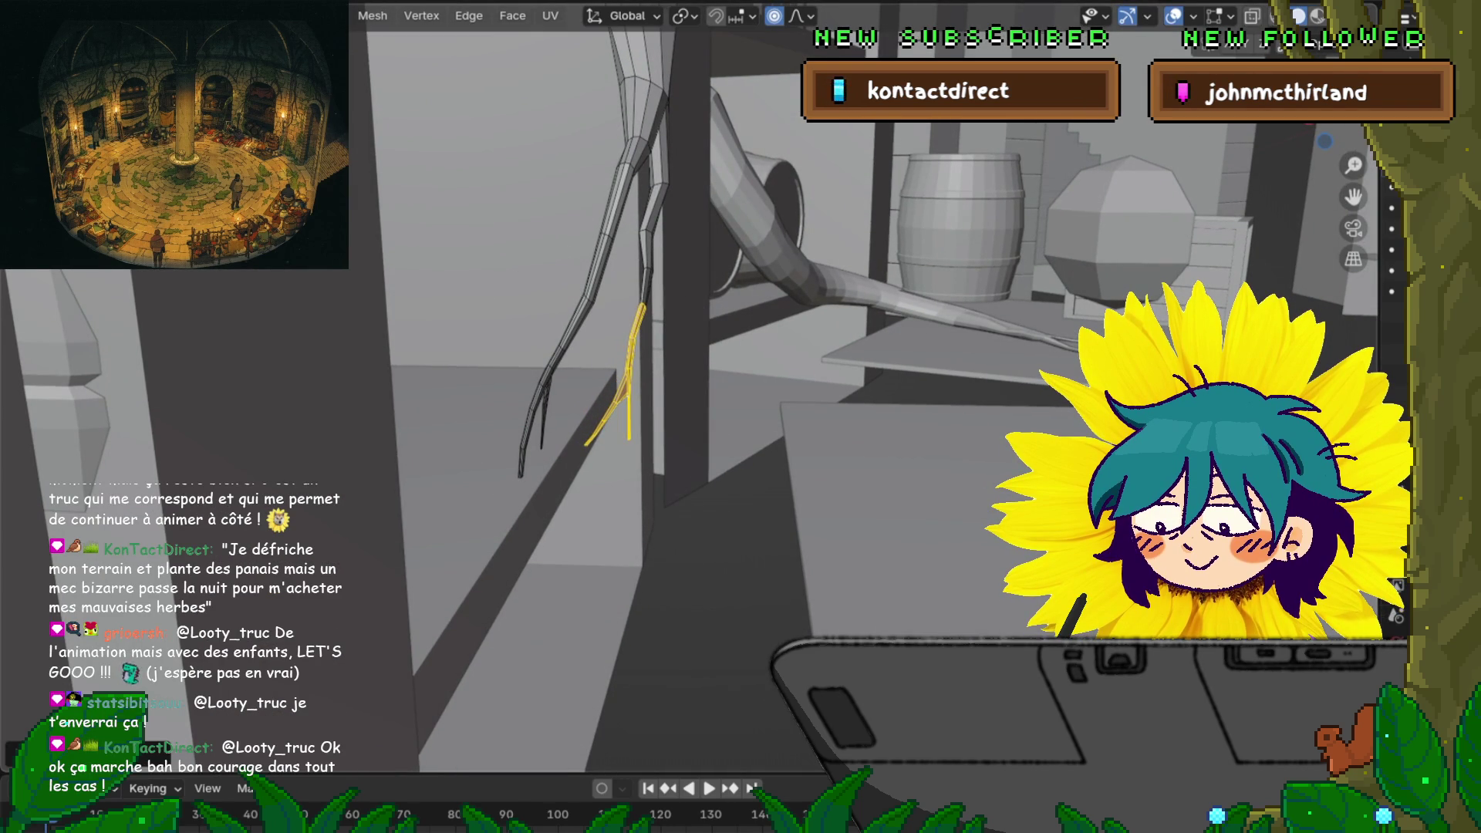
Move a single leg vertex with smooth falloff so the surrounding points follow
left_click(647, 232)
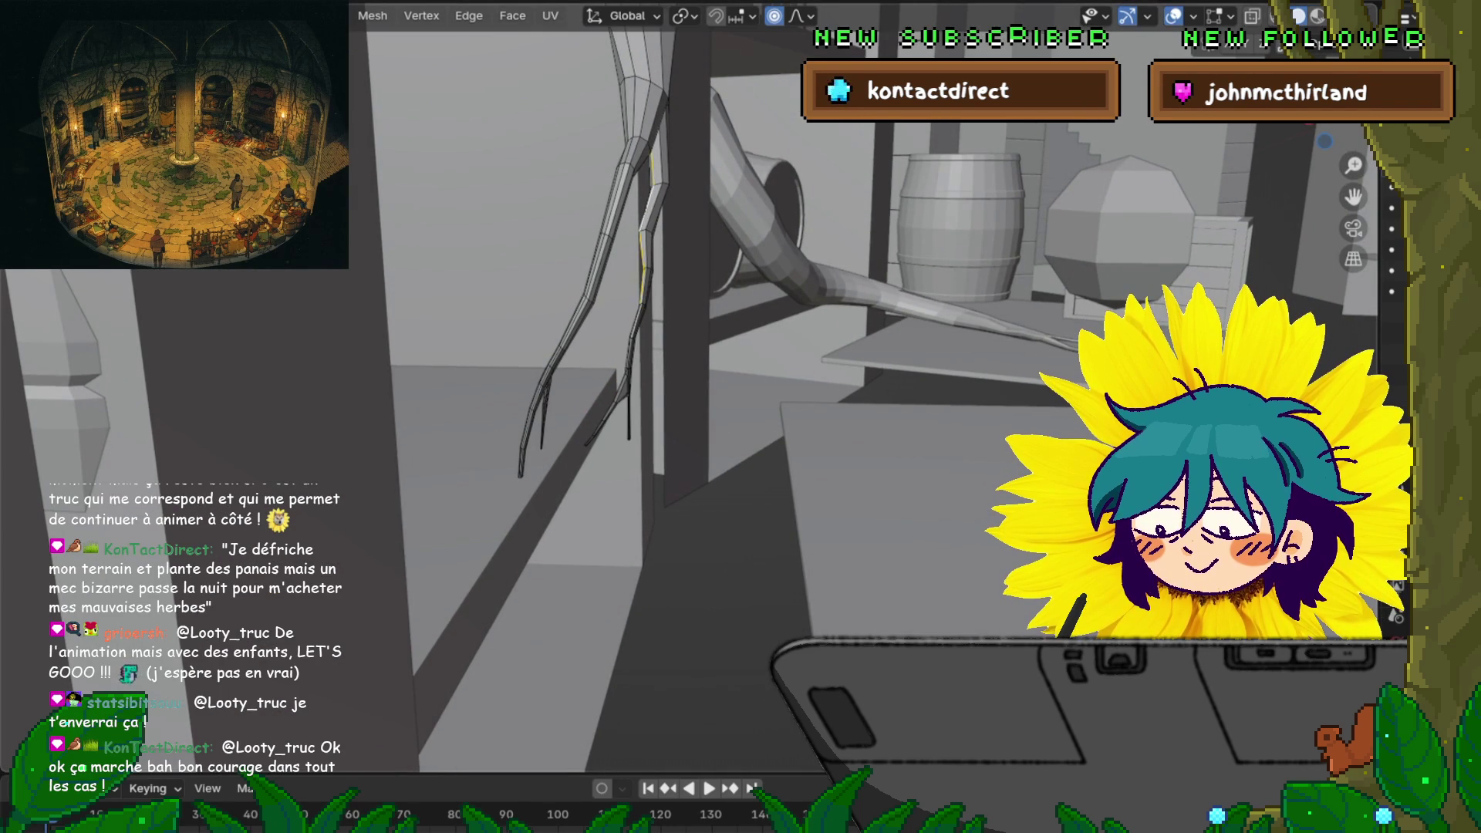
key("g")
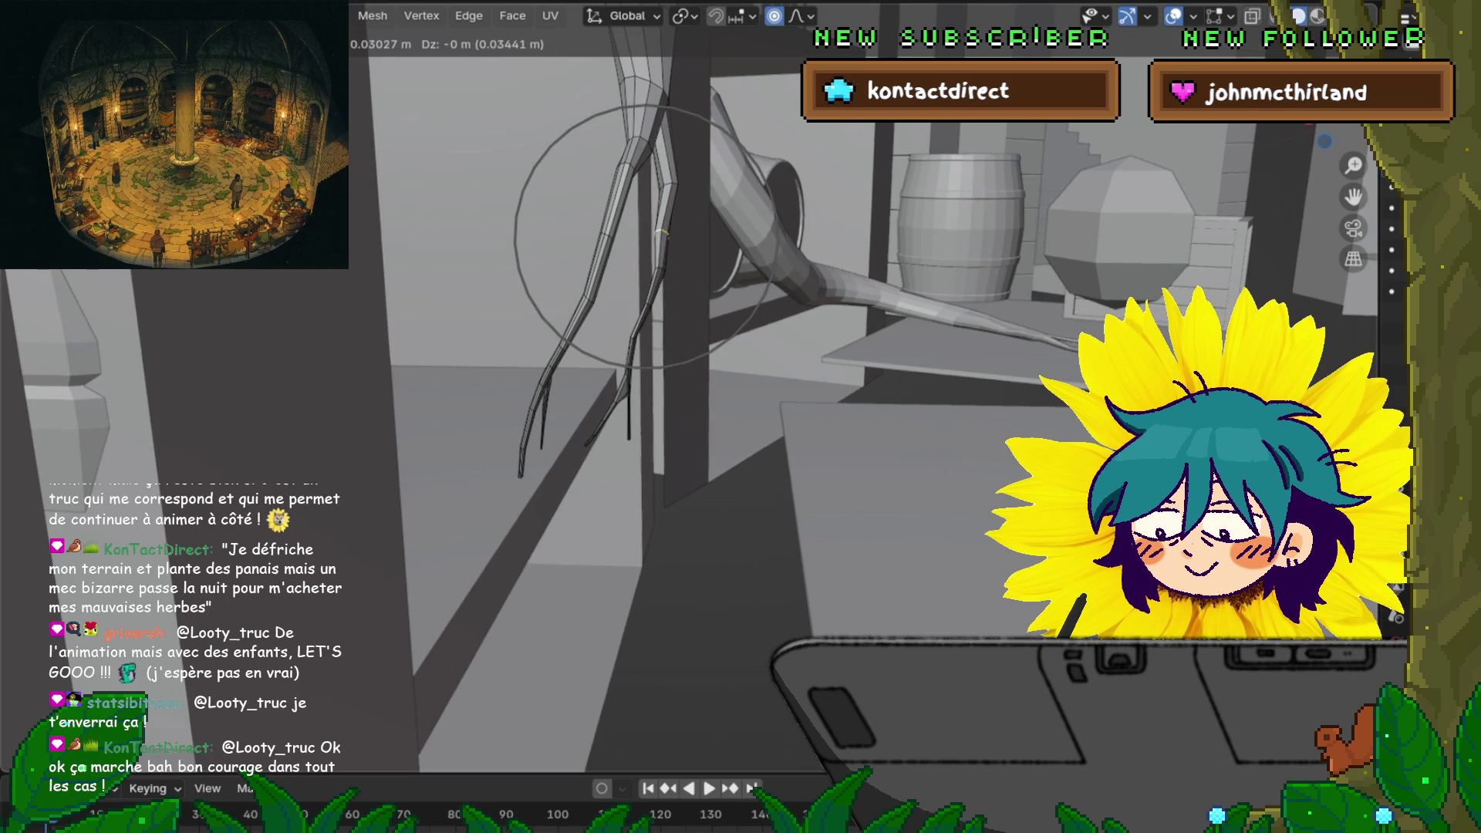
key("Return")
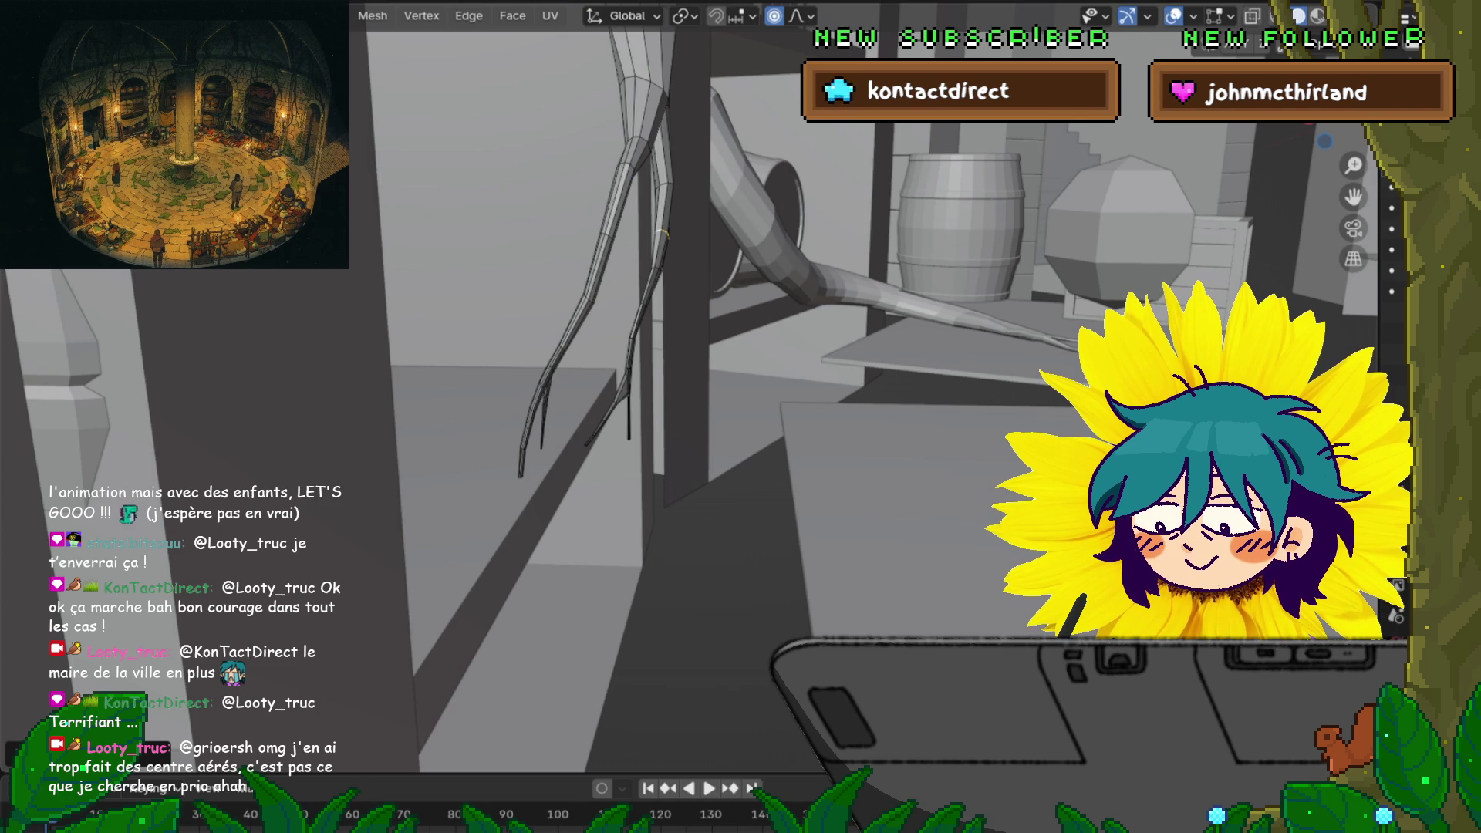
scroll(695, 386, "up", 5)
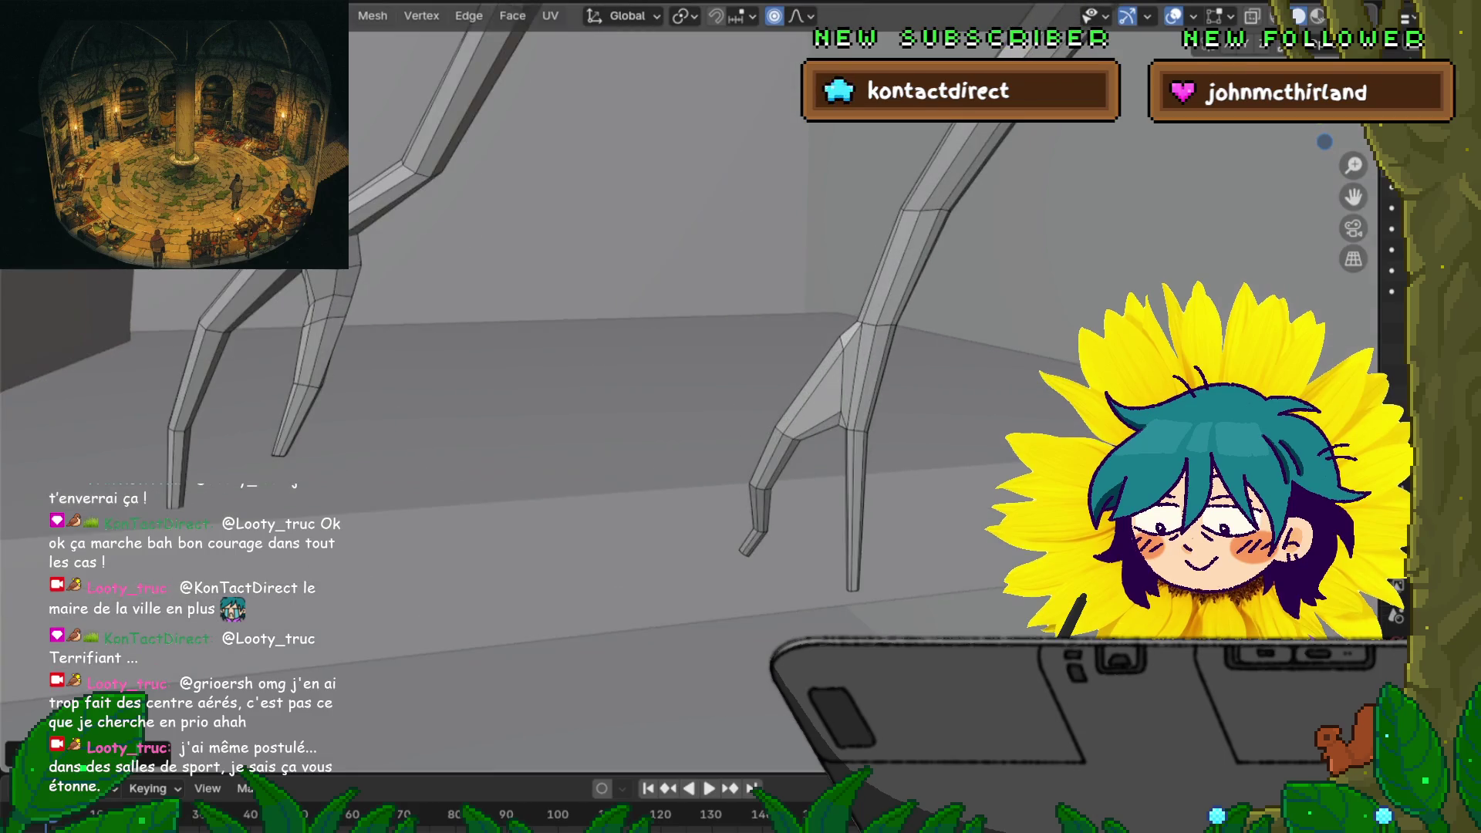
Shrink the edge loop around the bent toe to thin the claw
middle_click_drag(694, 385, 632, 417)
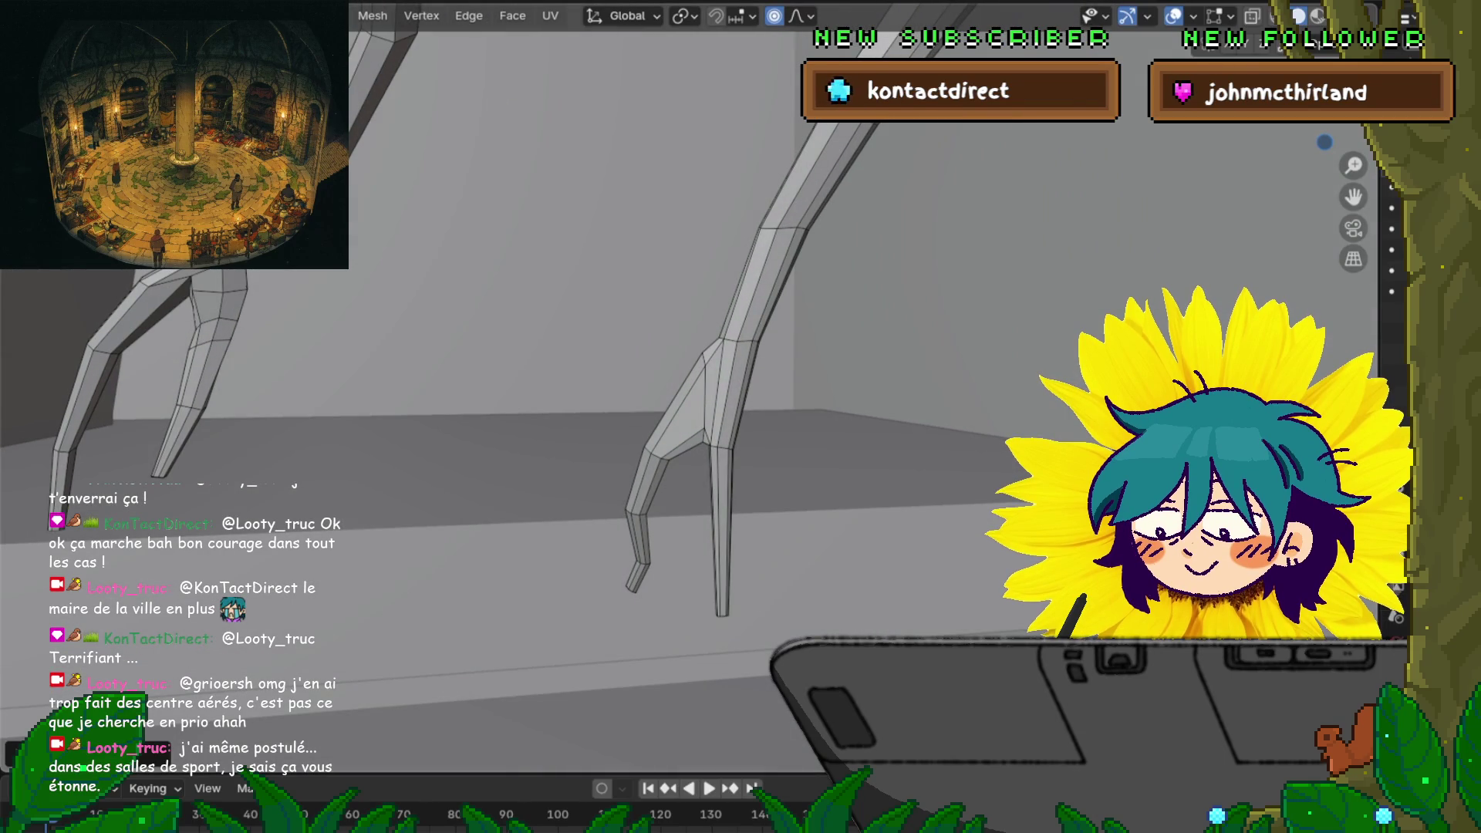
left_click(685, 395, "alt")
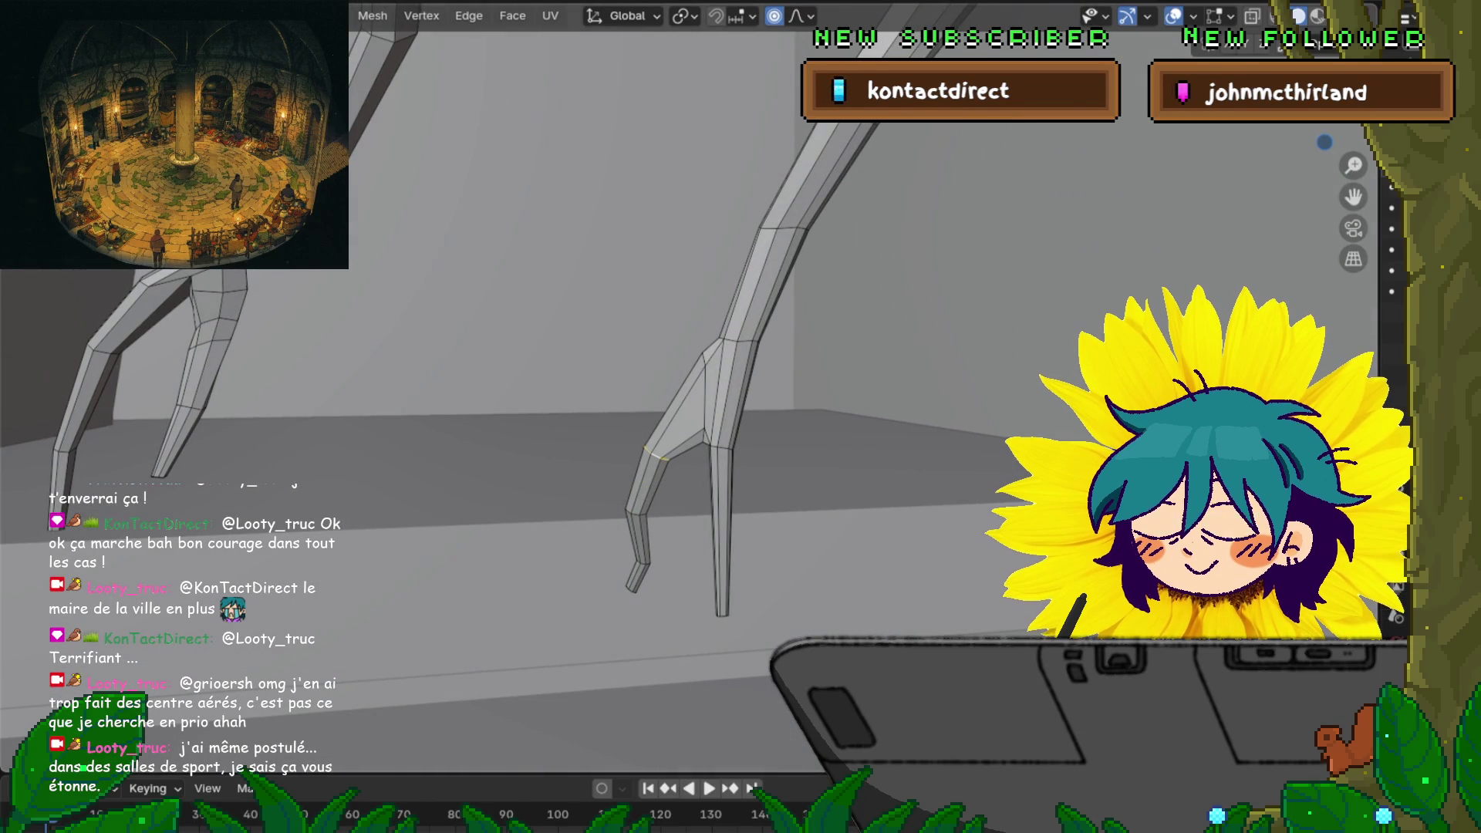
key("s")
left_click(685, 442)
Nudge the claw tip vertices slightly and check both legs
mouse_move(685, 441)
middle_mouse_down()
mouse_move(655, 478)
mouse_move(656, 556)
middle_mouse_up()
key("g")
key("Return")
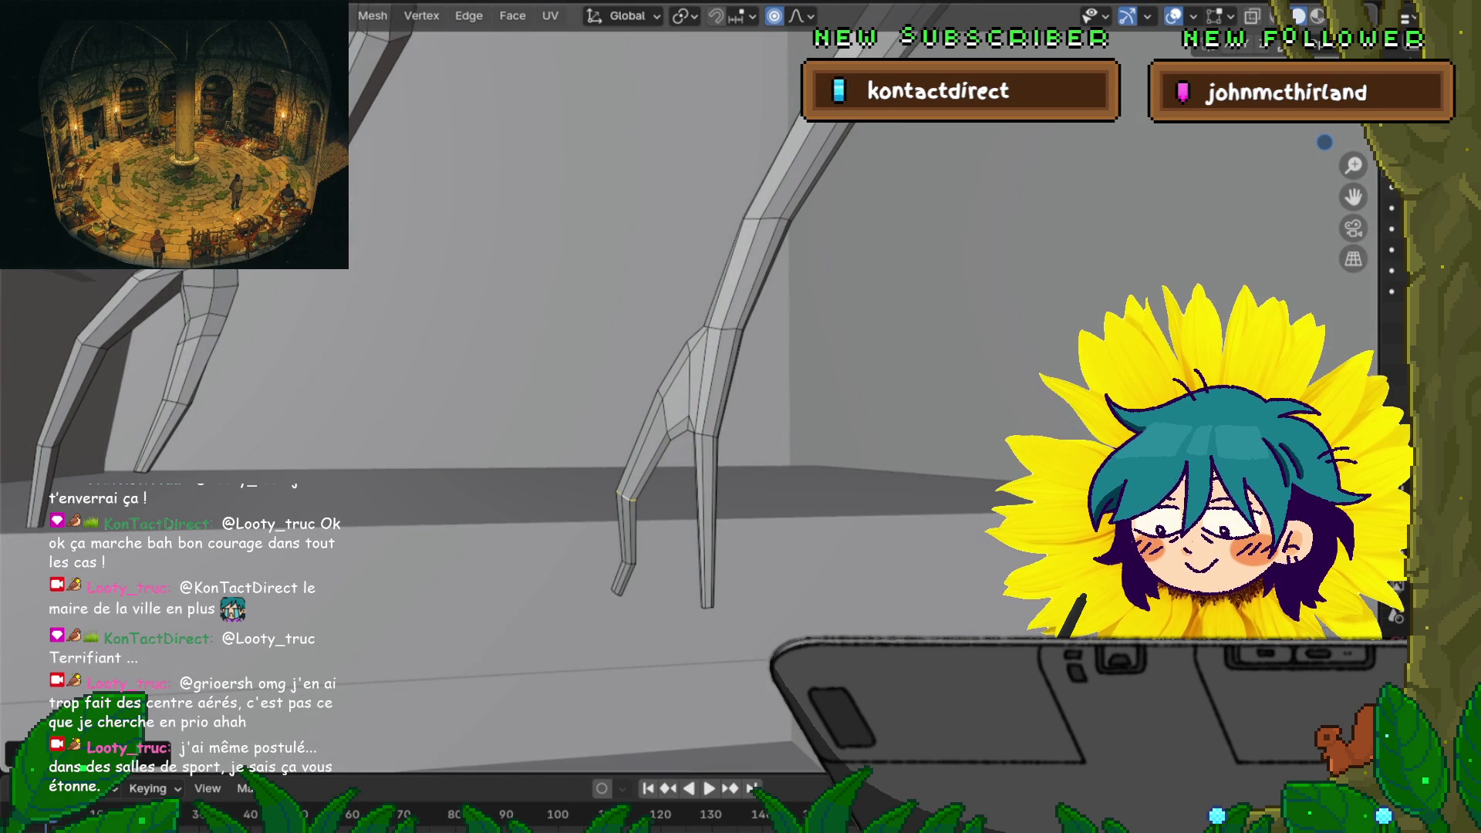
middle_click_drag(656, 555, 655, 509)
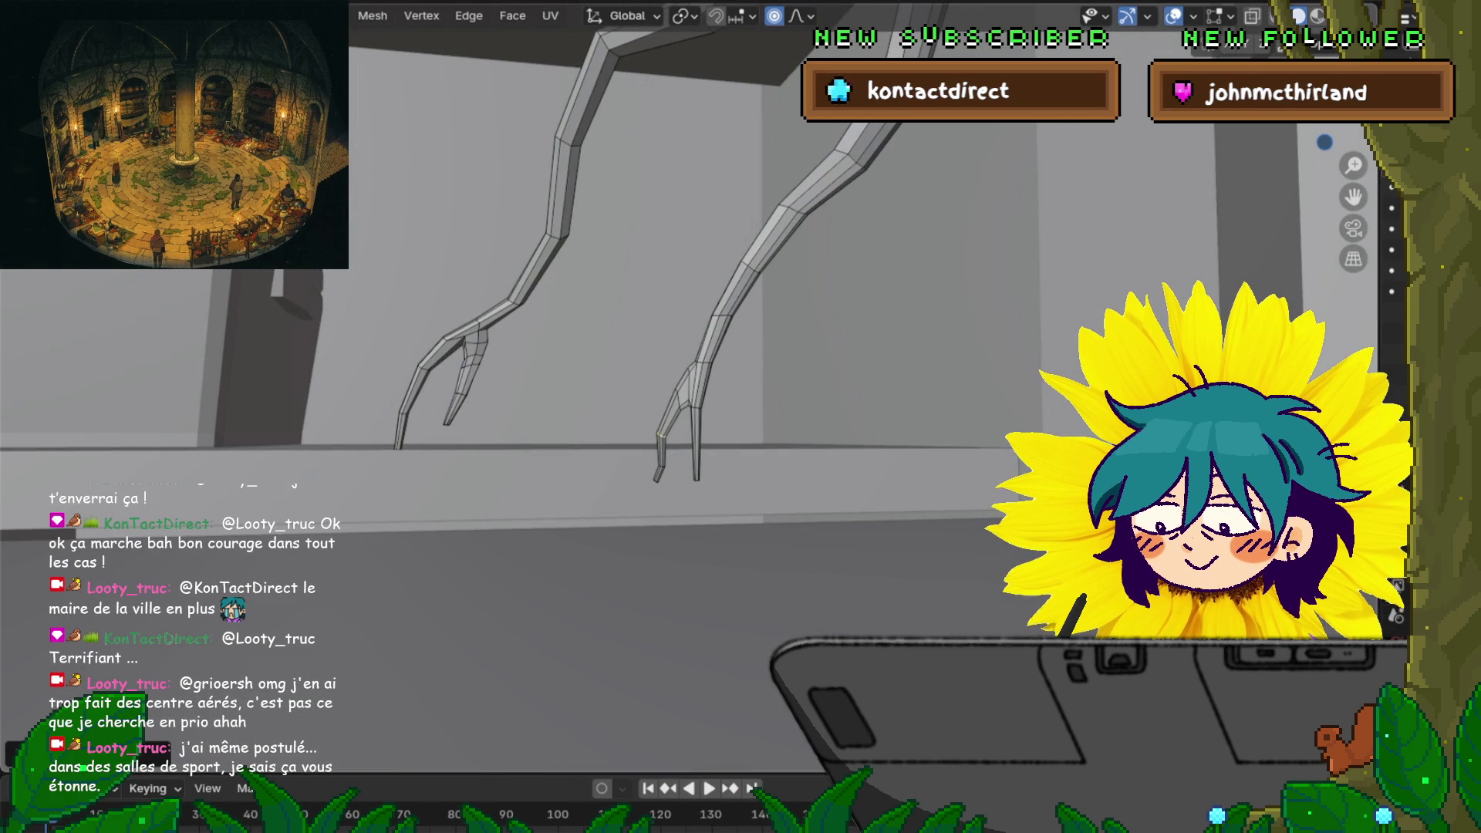
middle_click_drag(694, 386, 641, 359)
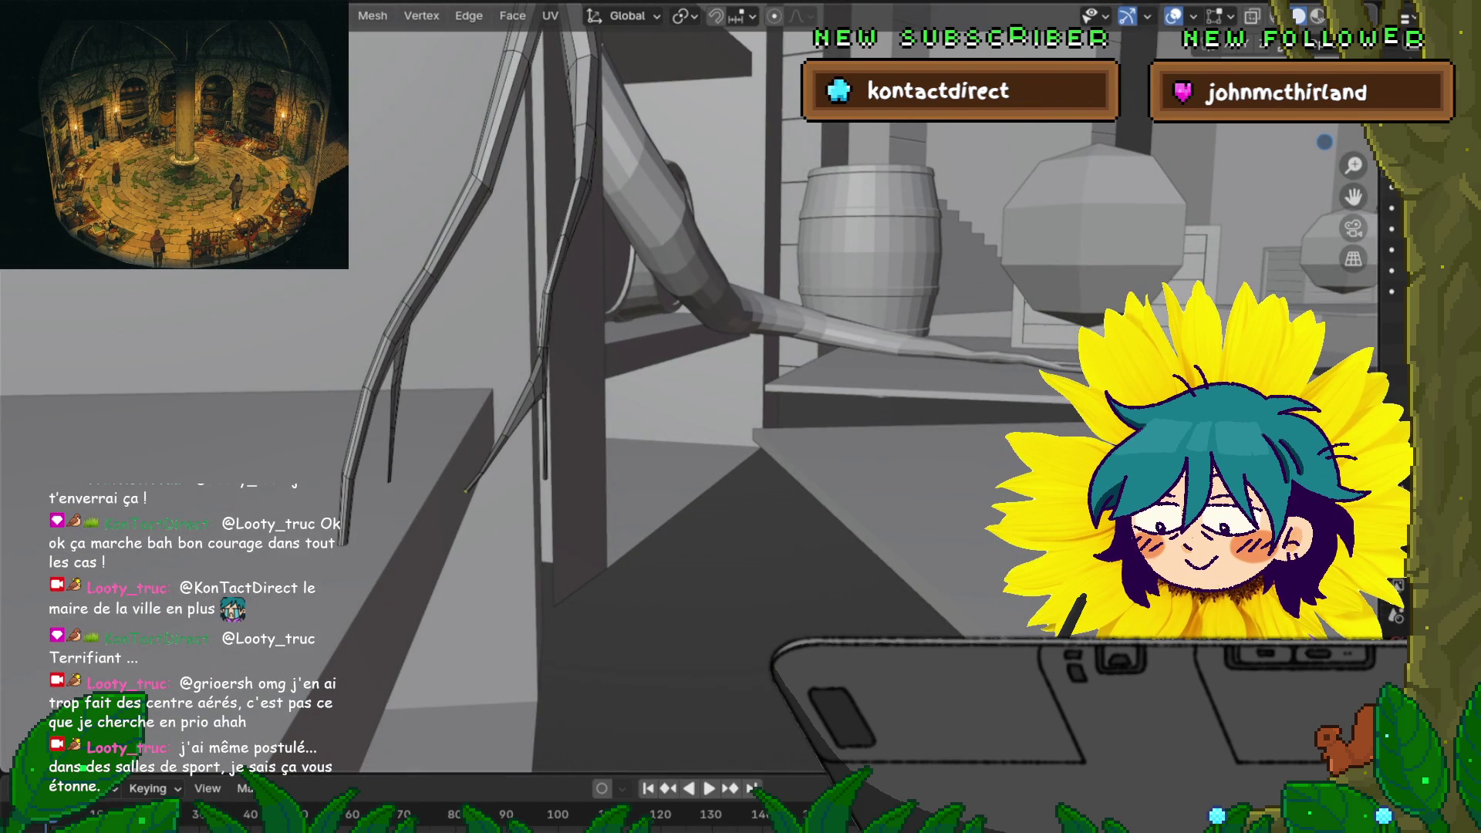
Reposition the claw toe tip vertices with proportional falloff
key("g")
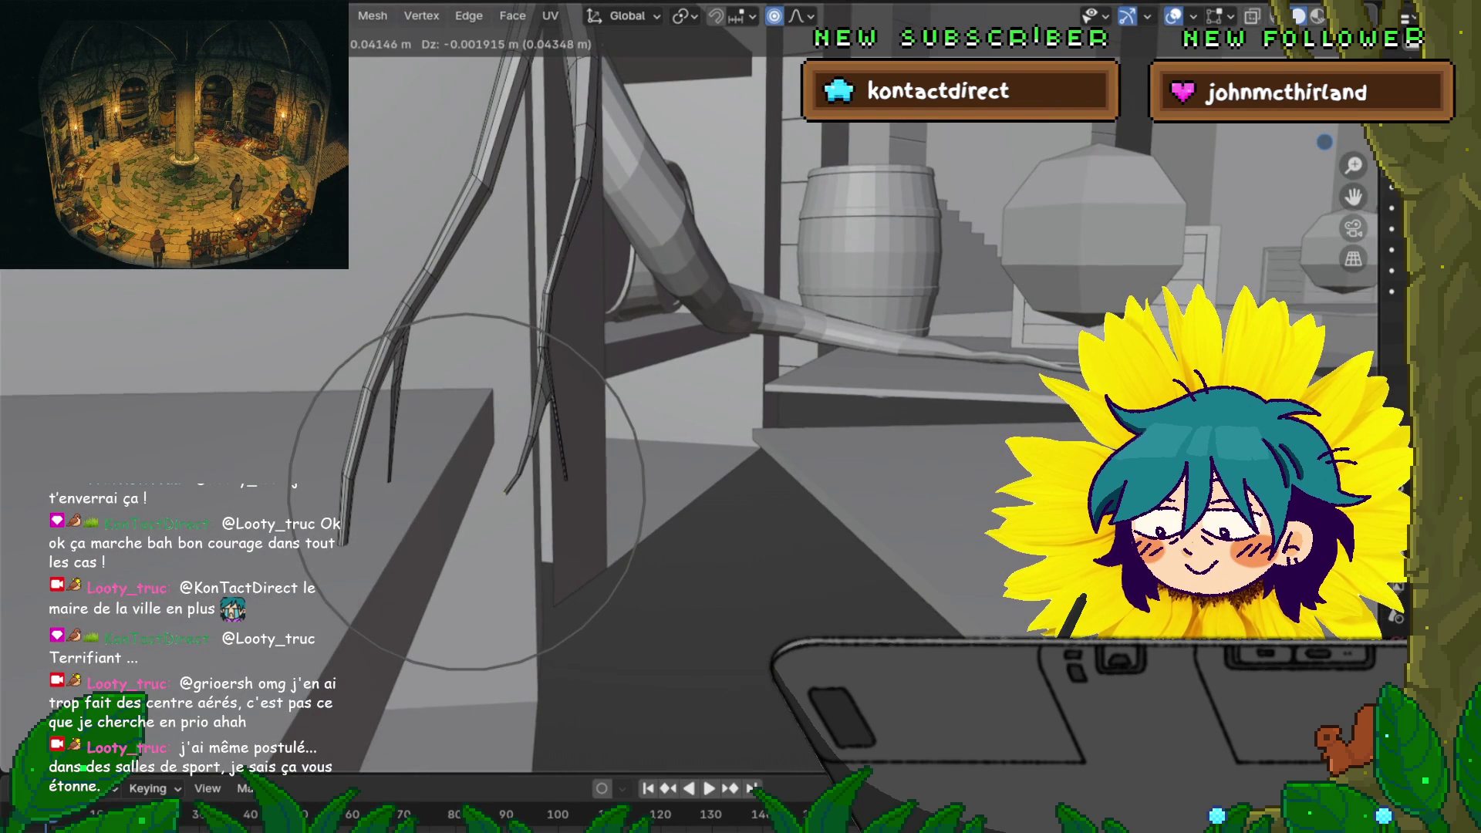
key("Return")
mouse_move(694, 385)
middle_mouse_down()
mouse_move(694, 463)
mouse_move(733, 494)
mouse_move(741, 416)
mouse_move(710, 386)
middle_mouse_up()
key("g")
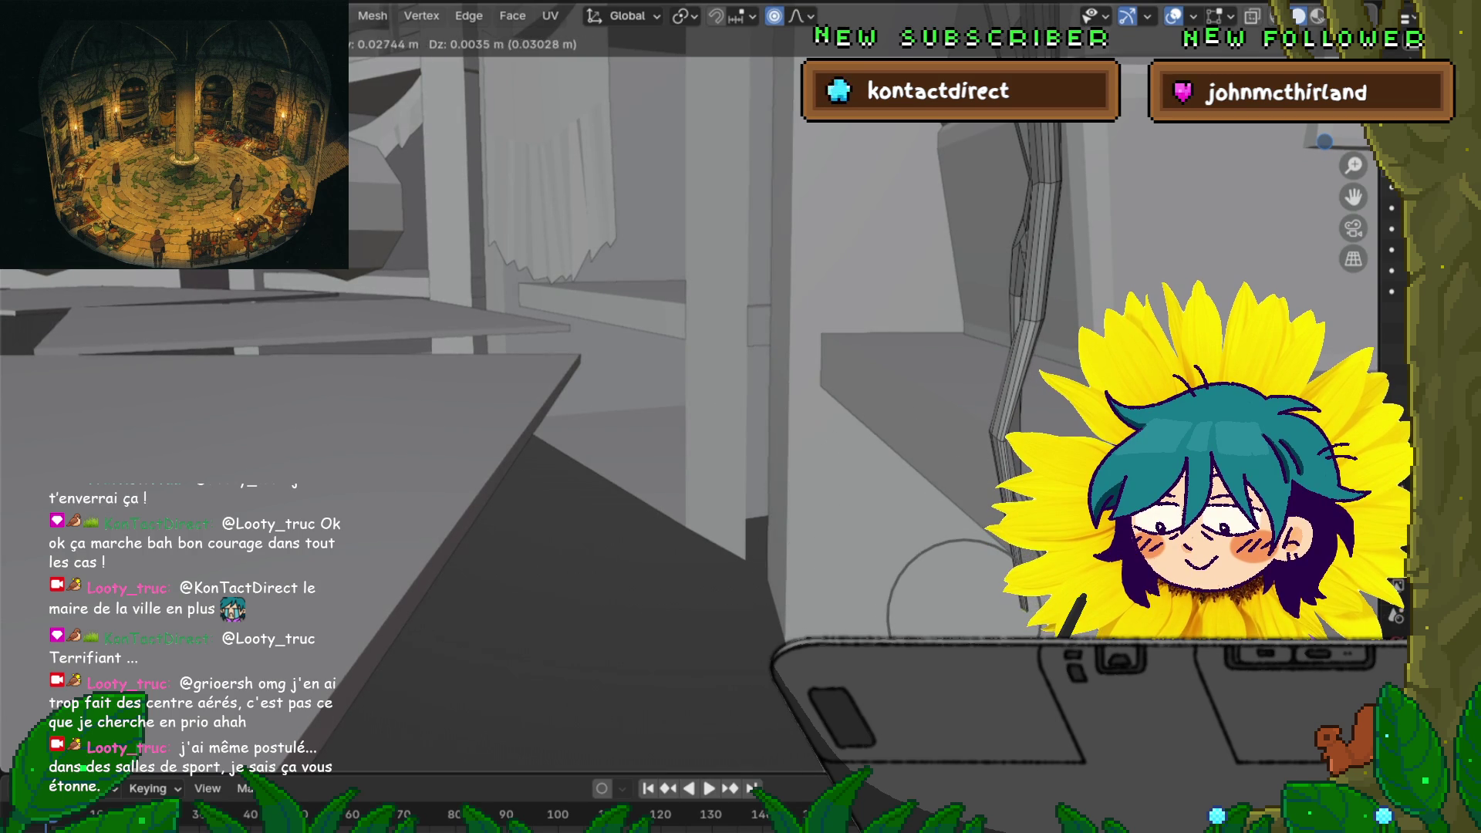
key("Return")
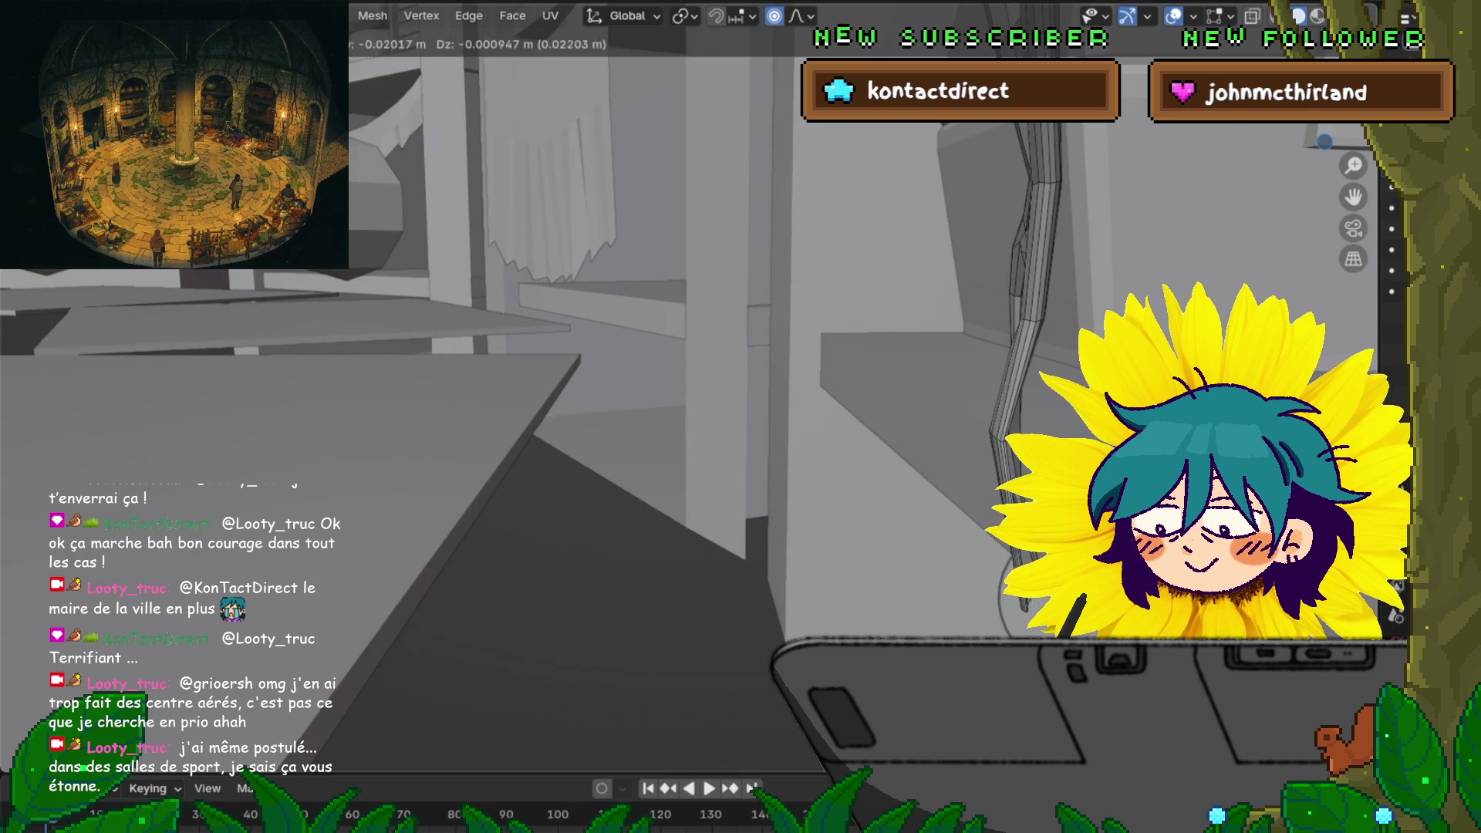
Frame the selected strands and bend the left leg strand with smooth falloff
key("KP_Decimal")
mouse_move(695, 385)
middle_mouse_down()
mouse_move(625, 369)
mouse_move(571, 379)
middle_mouse_up()
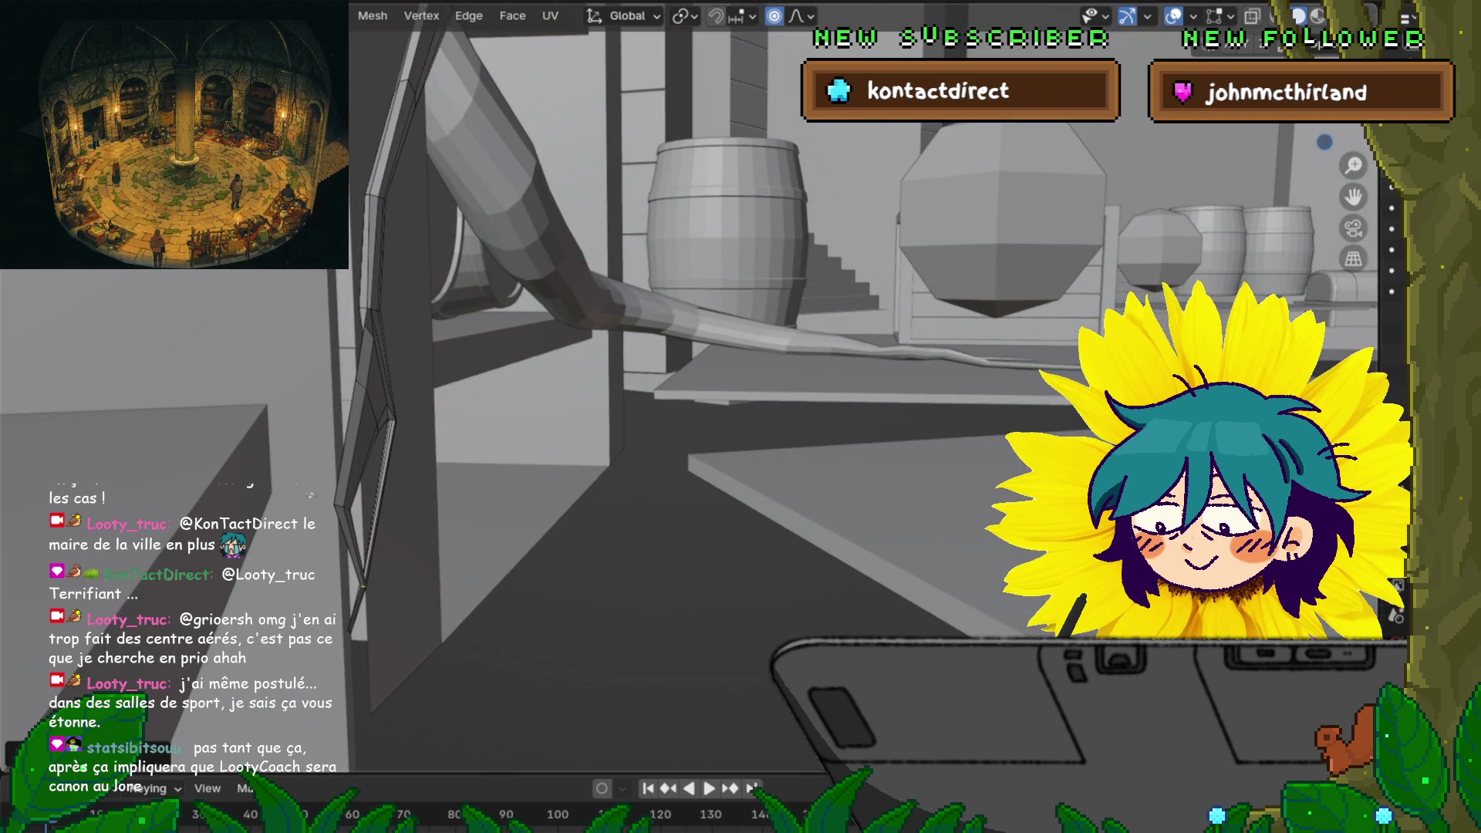
key("g")
key("Return")
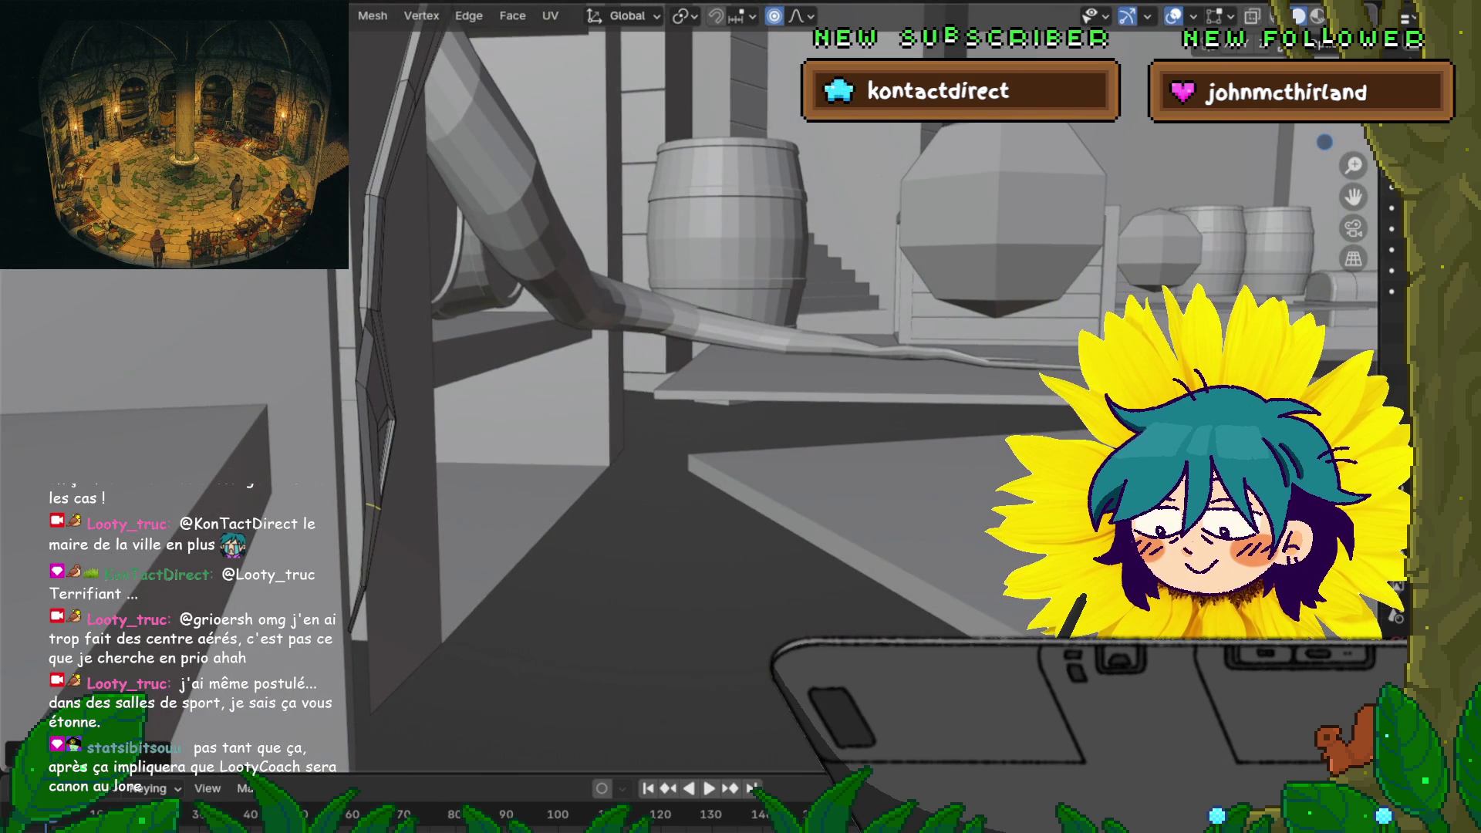
key("g")
key("Return")
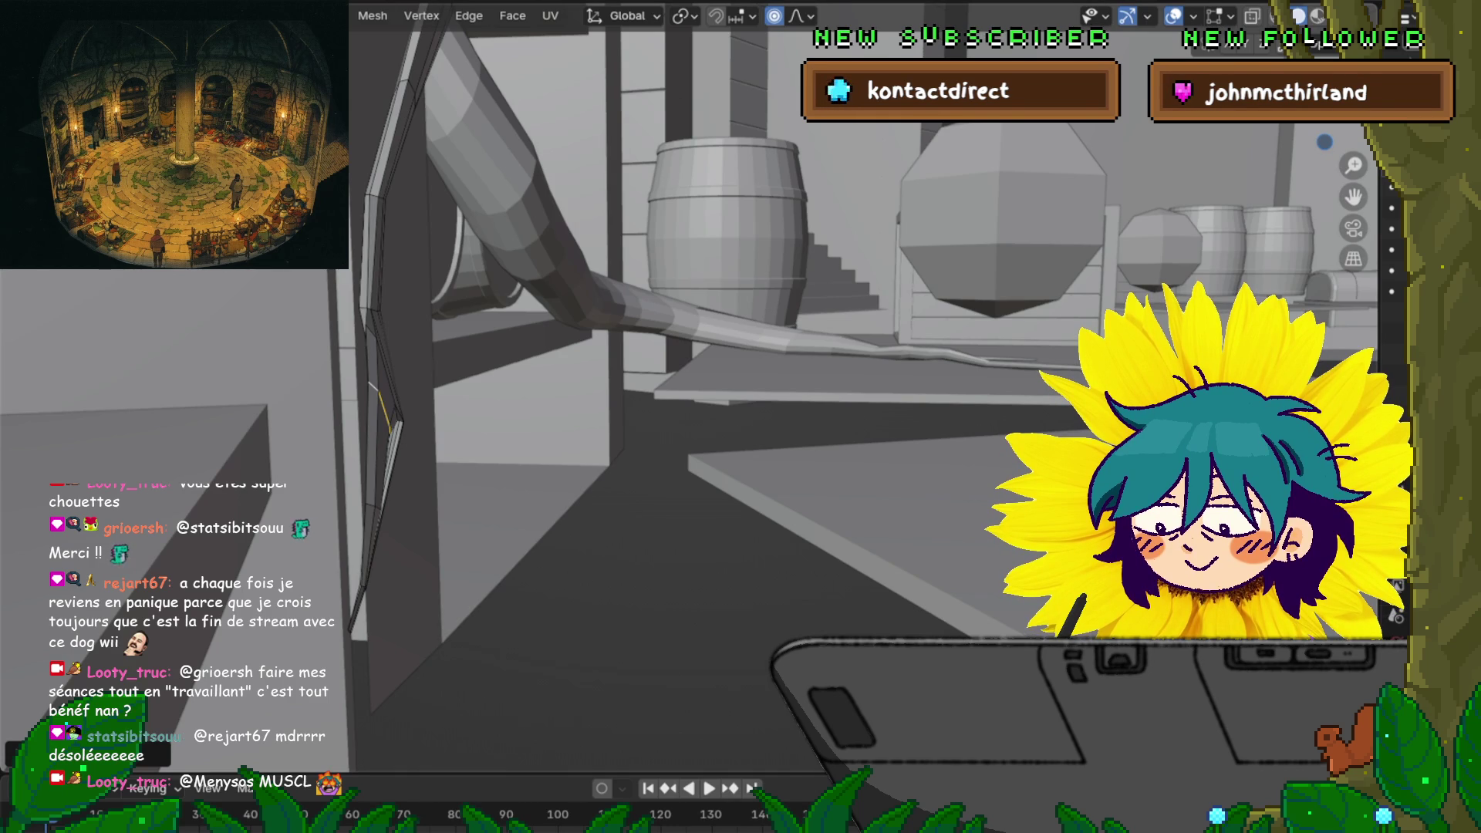
scroll(740, 417, "down", 5)
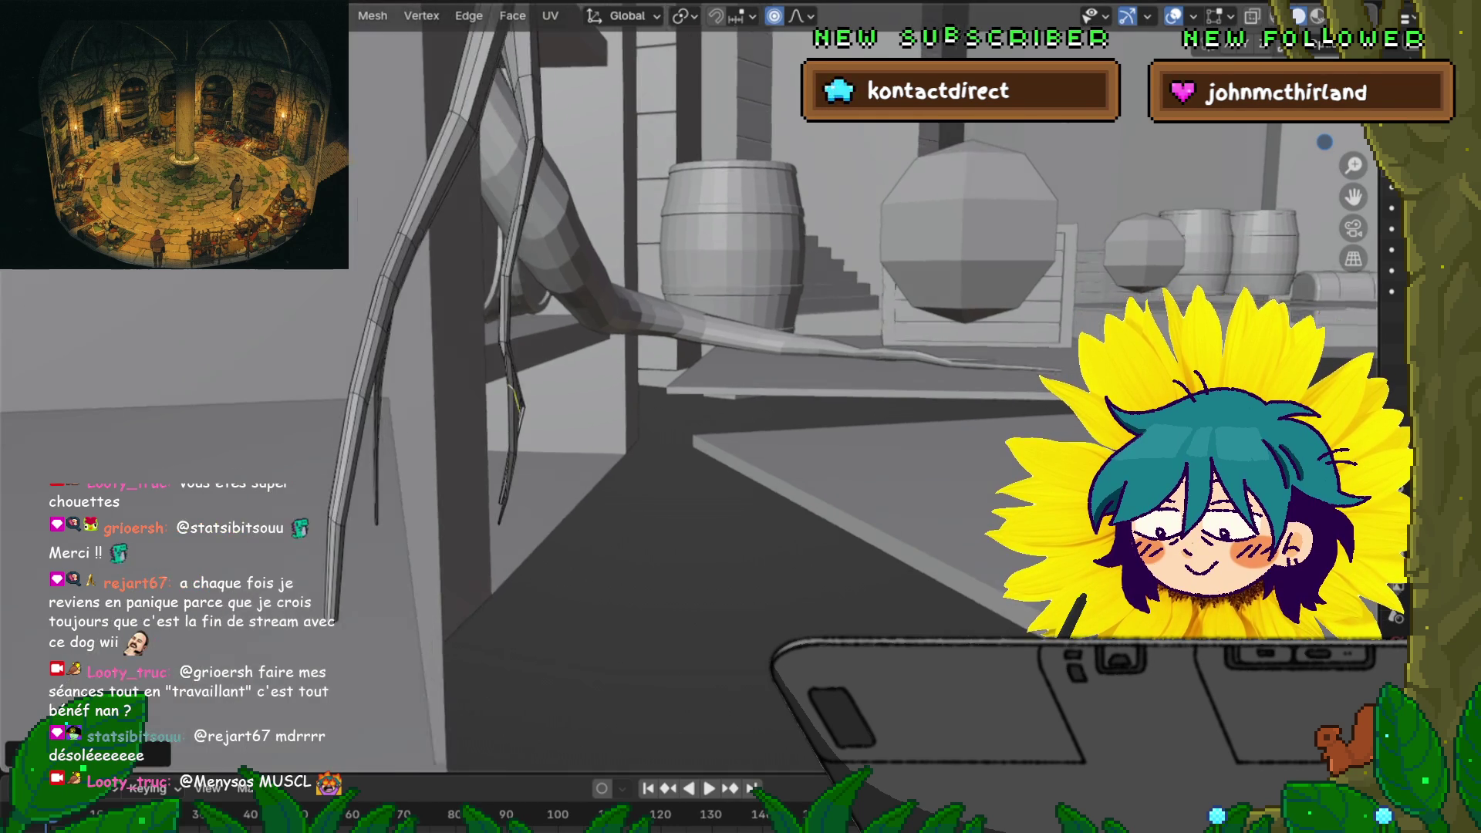
scroll(740, 416, "up", 6)
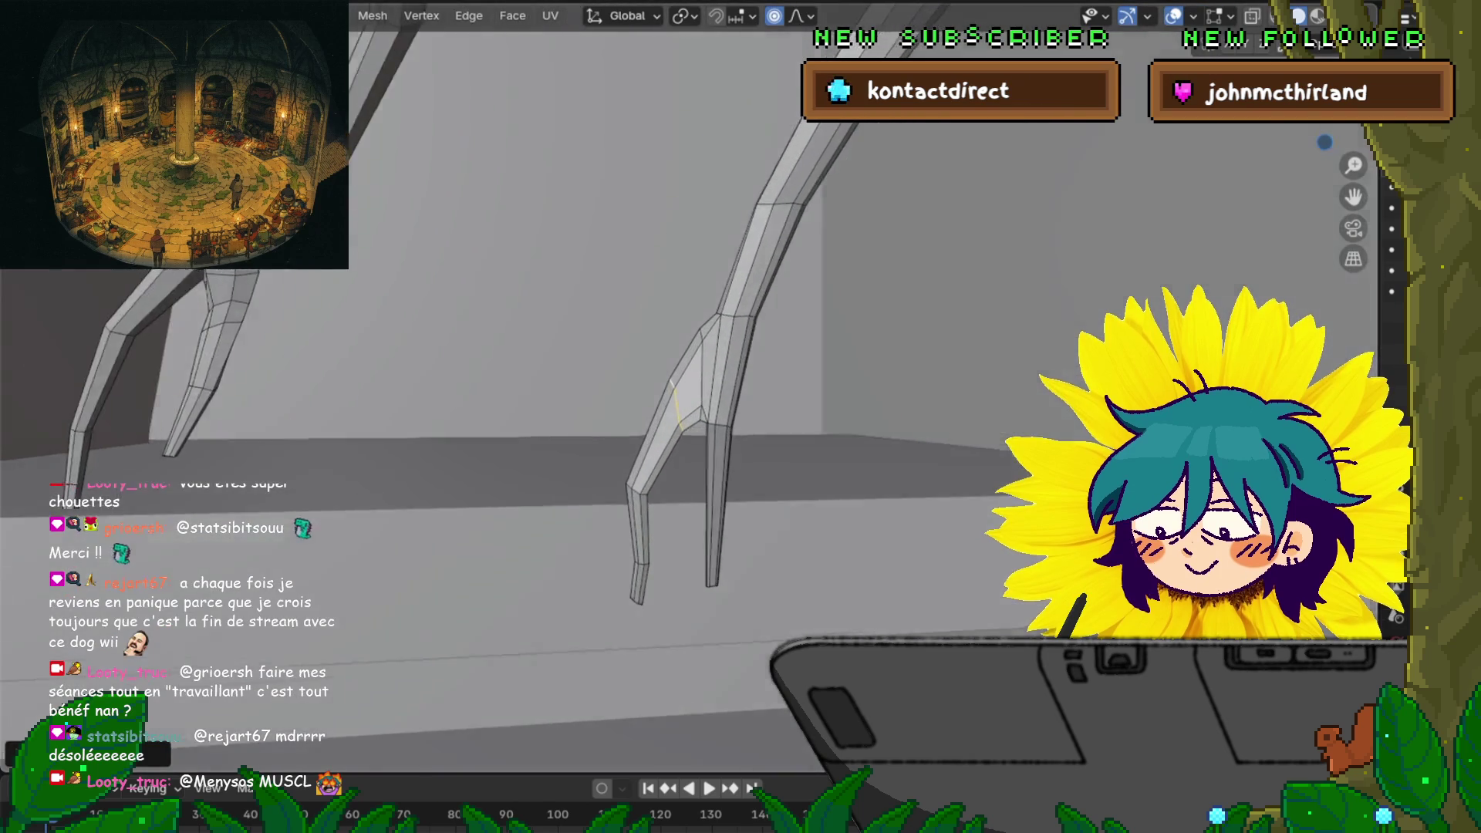
mouse_move(741, 417)
middle_mouse_down()
mouse_move(780, 416)
mouse_move(648, 463)
middle_mouse_up()
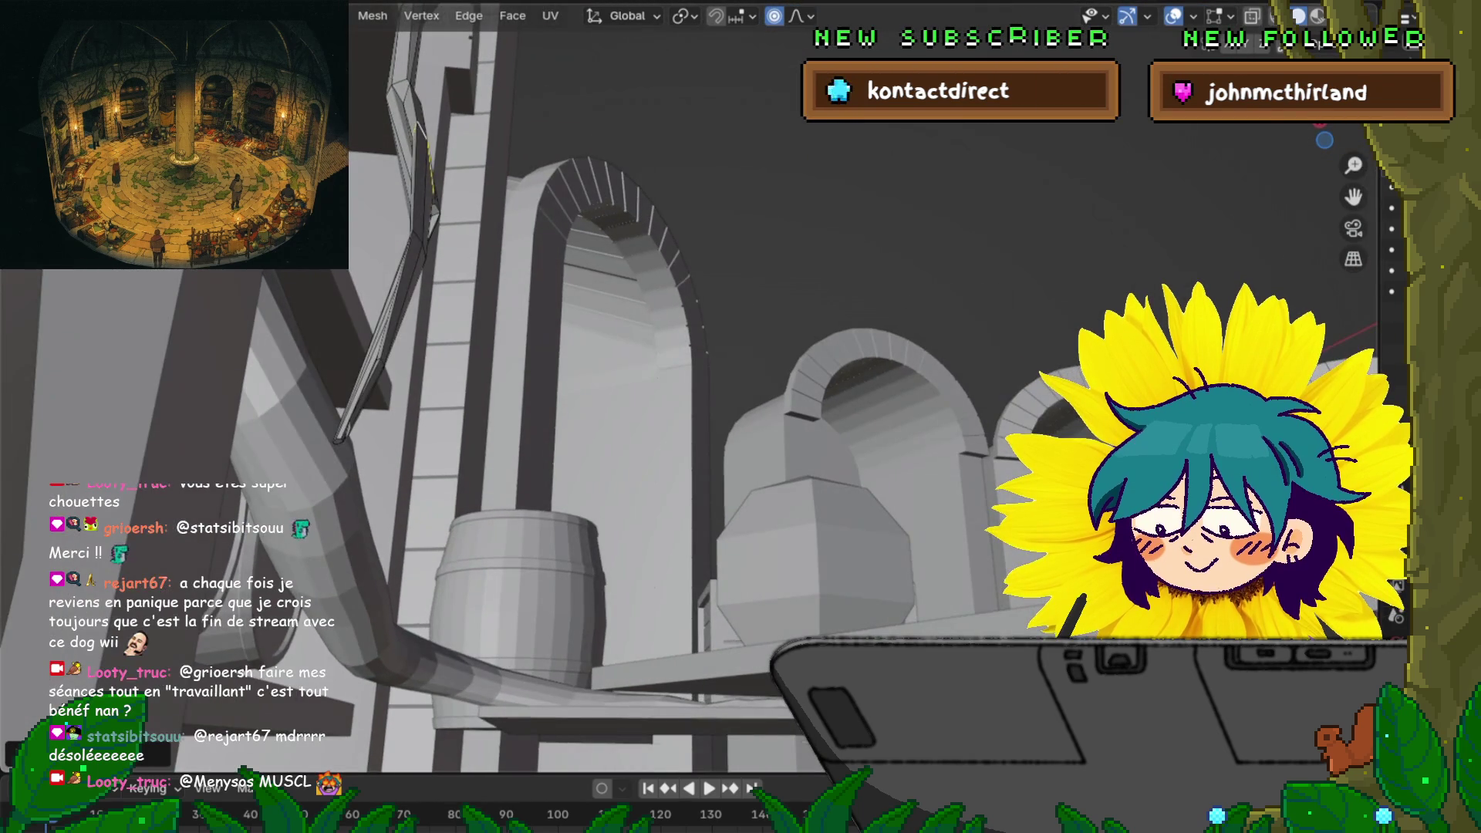
middle_click_drag(741, 417, 787, 401)
left_click_drag(540, 232, 560, 231)
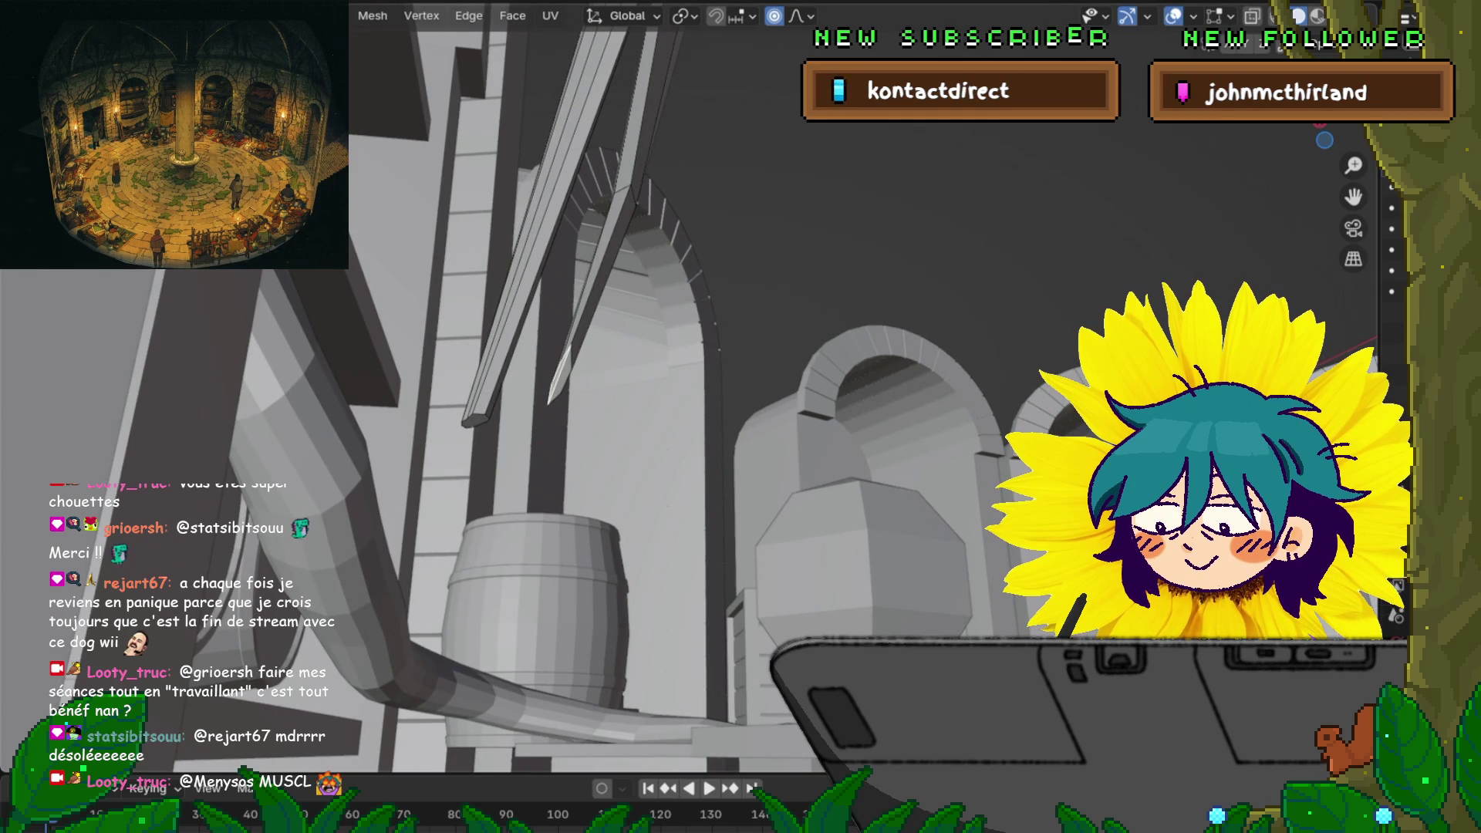
scroll(694, 386, "up", 8)
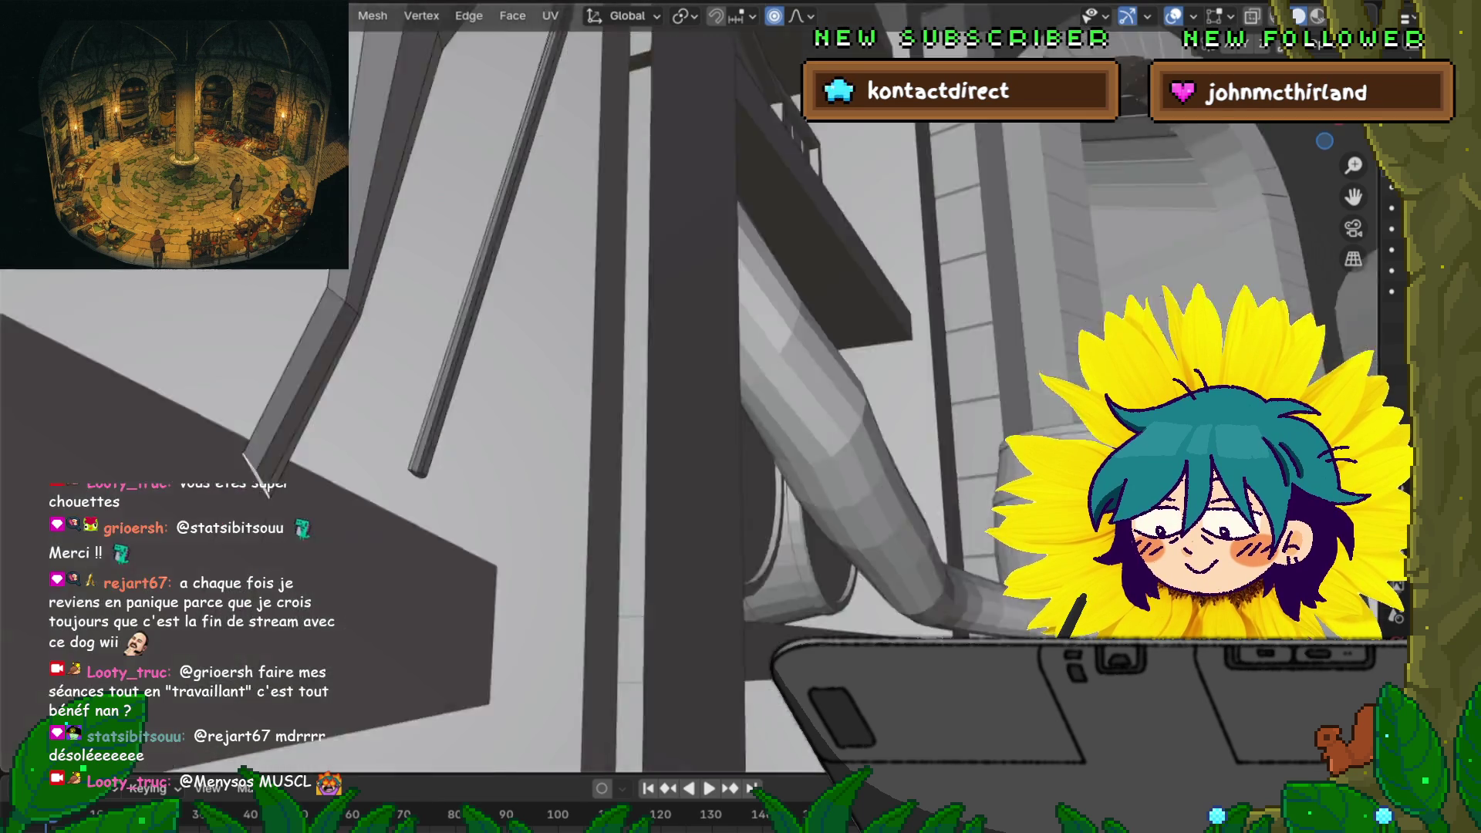
middle_click_drag(695, 386, 563, 362)
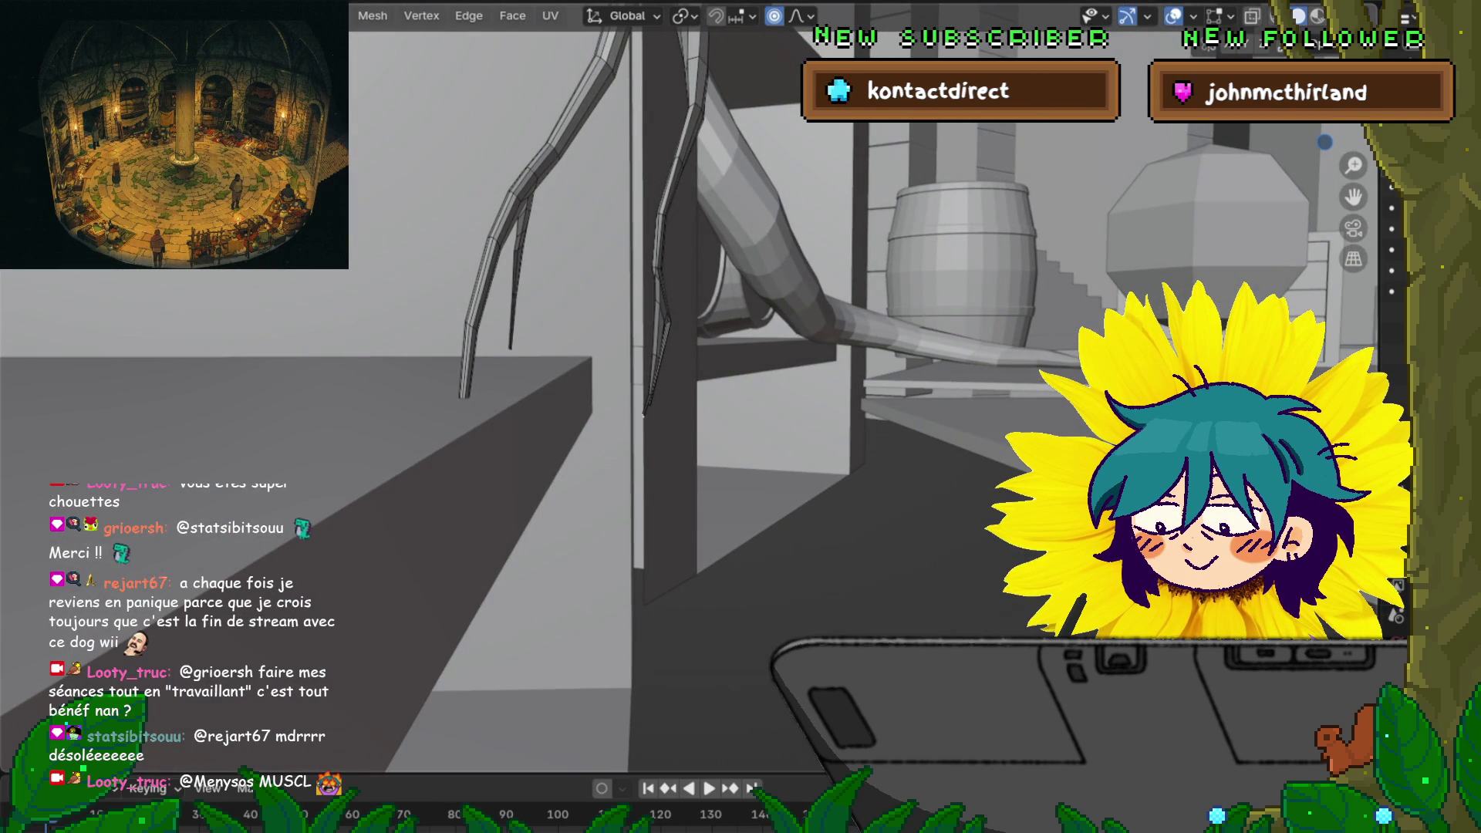
Nudge the toe vertex along the Y axis, then move and scale it with soft falloff
key("g")
key("y")
key("Return")
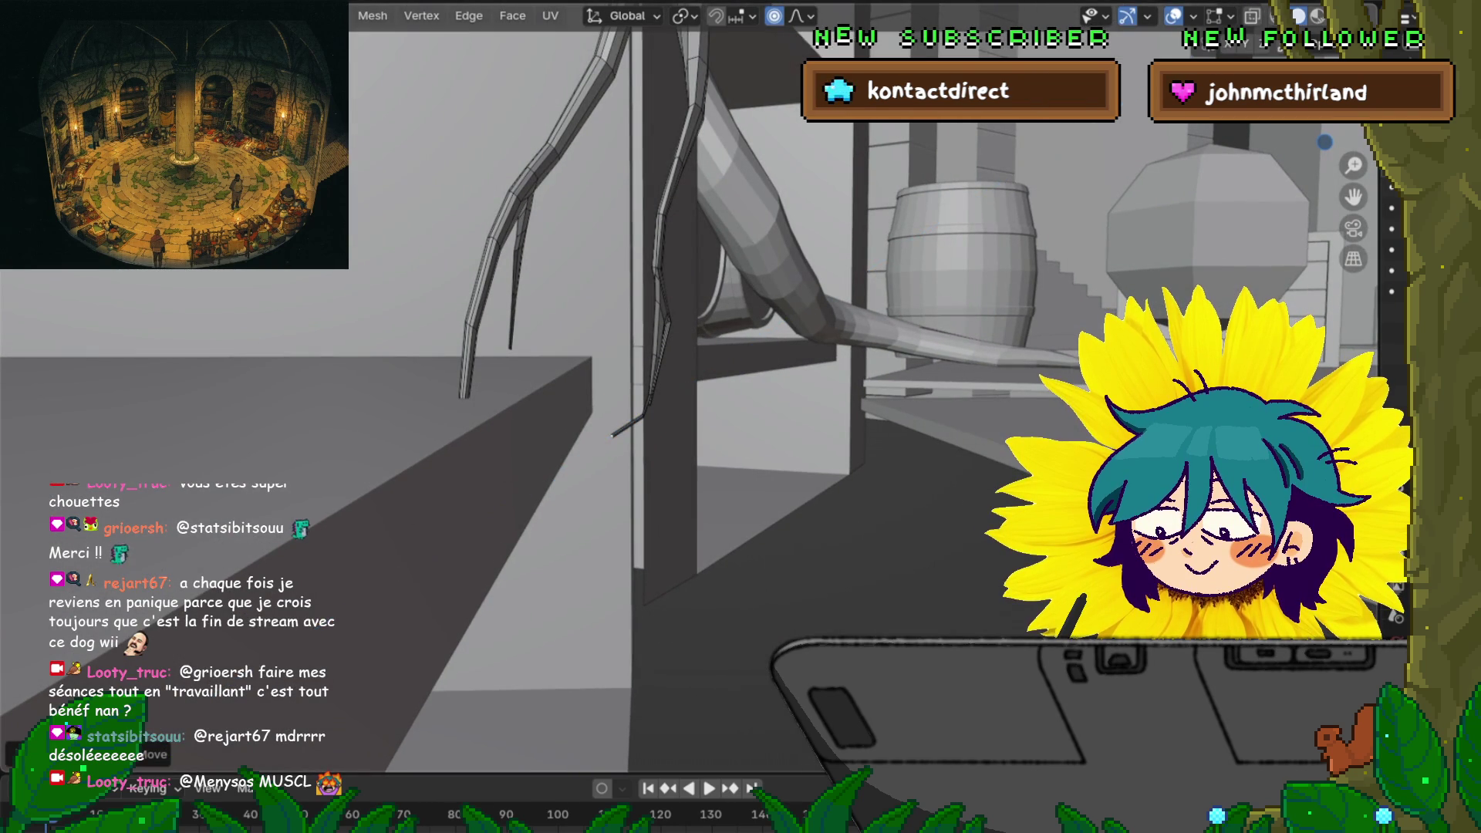
key("g")
key("Return")
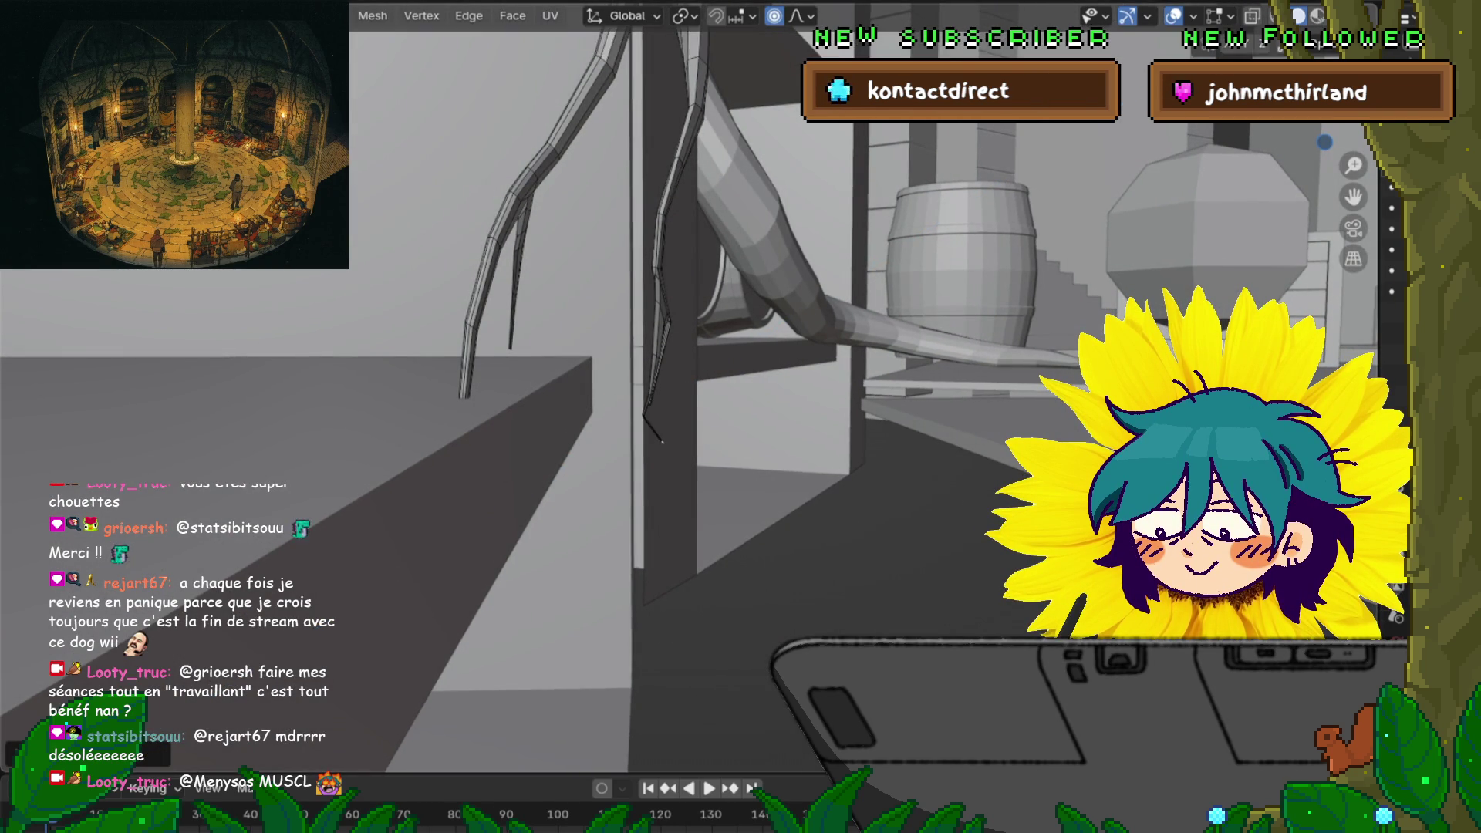
middle_click_drag(609, 432, 586, 432)
key("s")
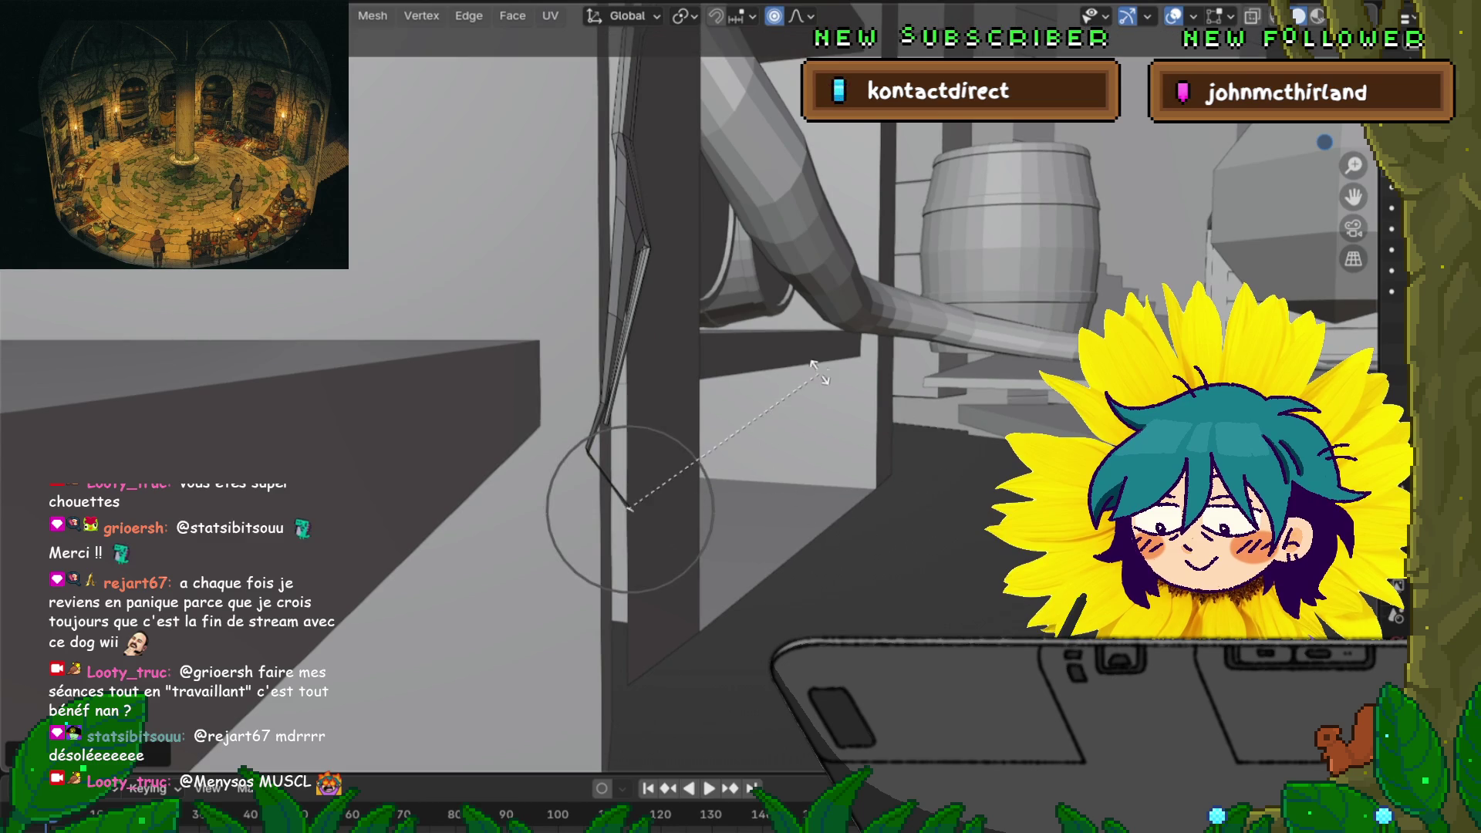
key("Return")
Select the upper toe and thin rod by inverting the lower segment, then scale them with falloff
middle_click_drag(830, 378, 803, 386)
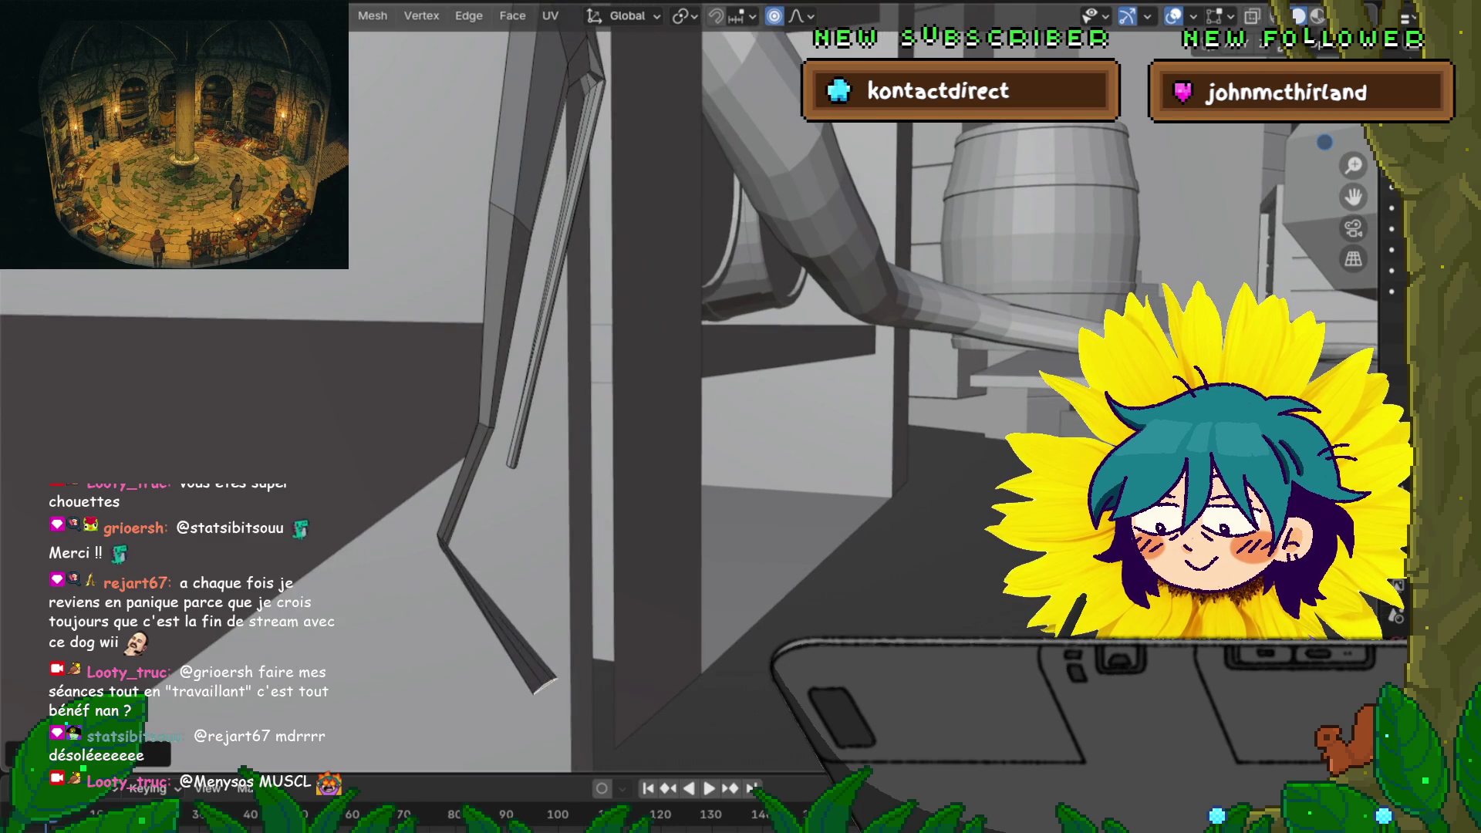
key("l")
key("3")
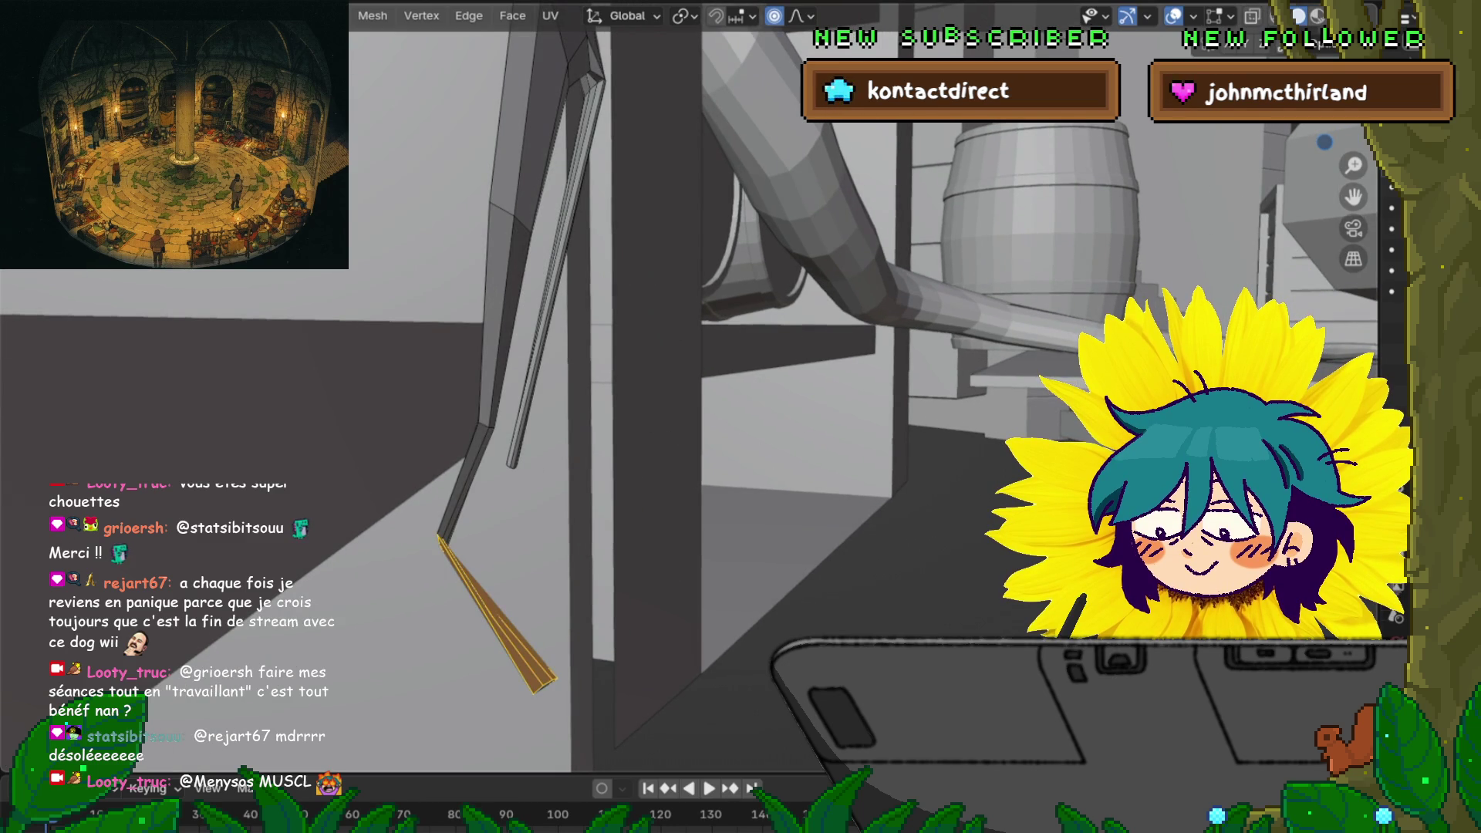
key("ctrl+i")
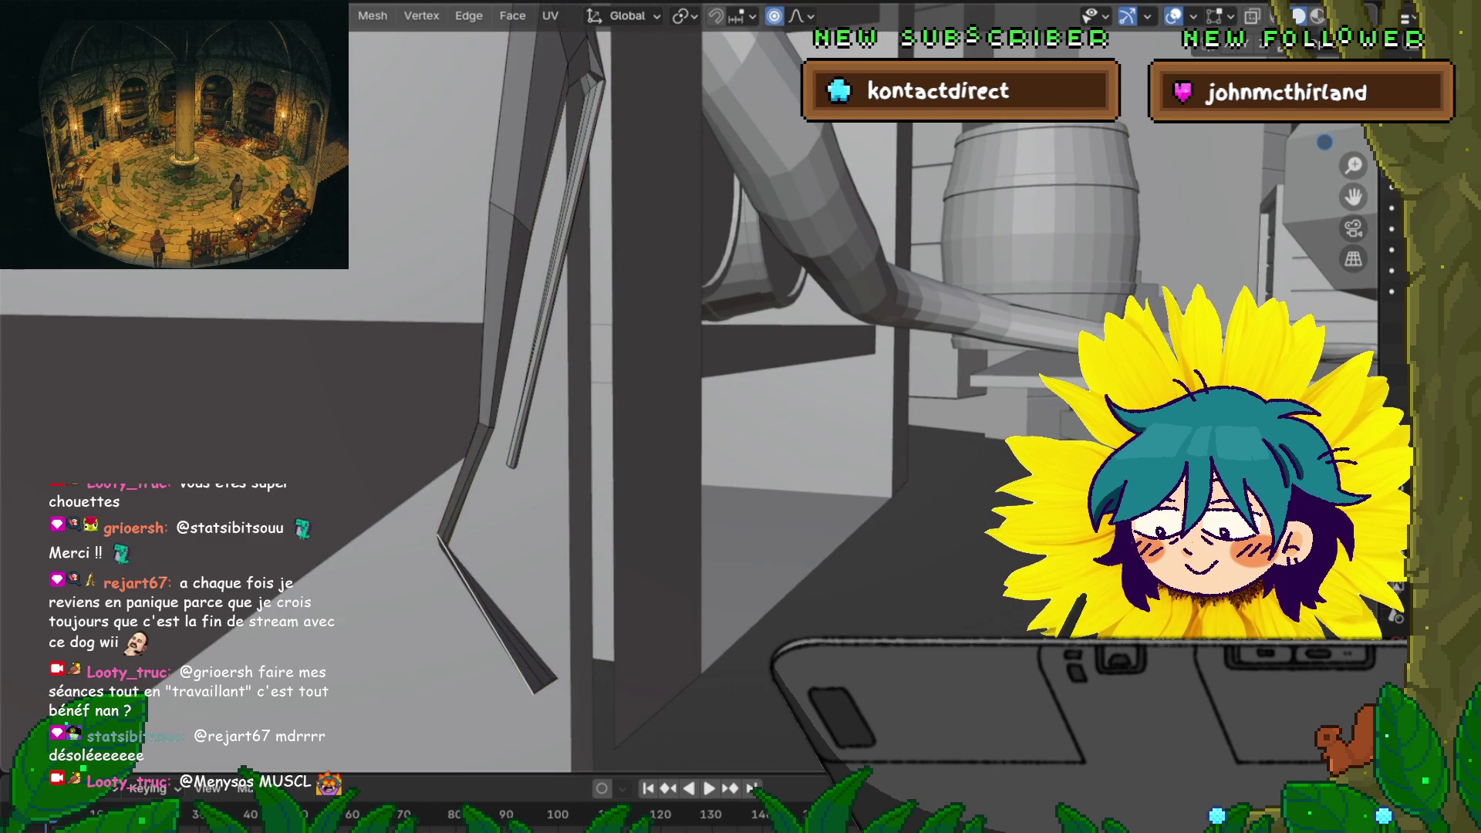
mouse_move(694, 386)
middle_mouse_down()
mouse_move(555, 385)
mouse_move(710, 386)
mouse_move(756, 432)
middle_mouse_up()
key("s")
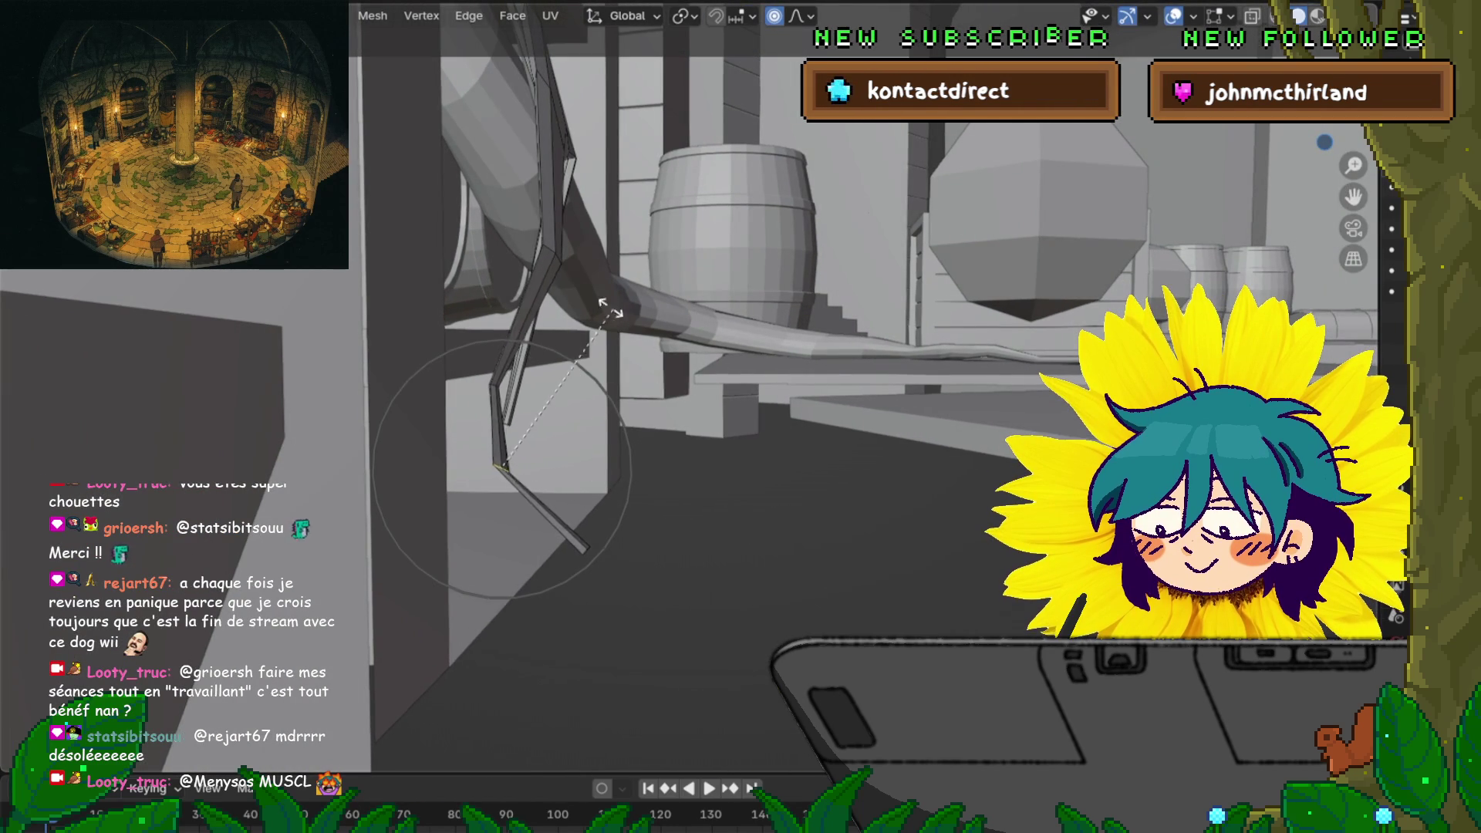
scroll(610, 368, "up", 7)
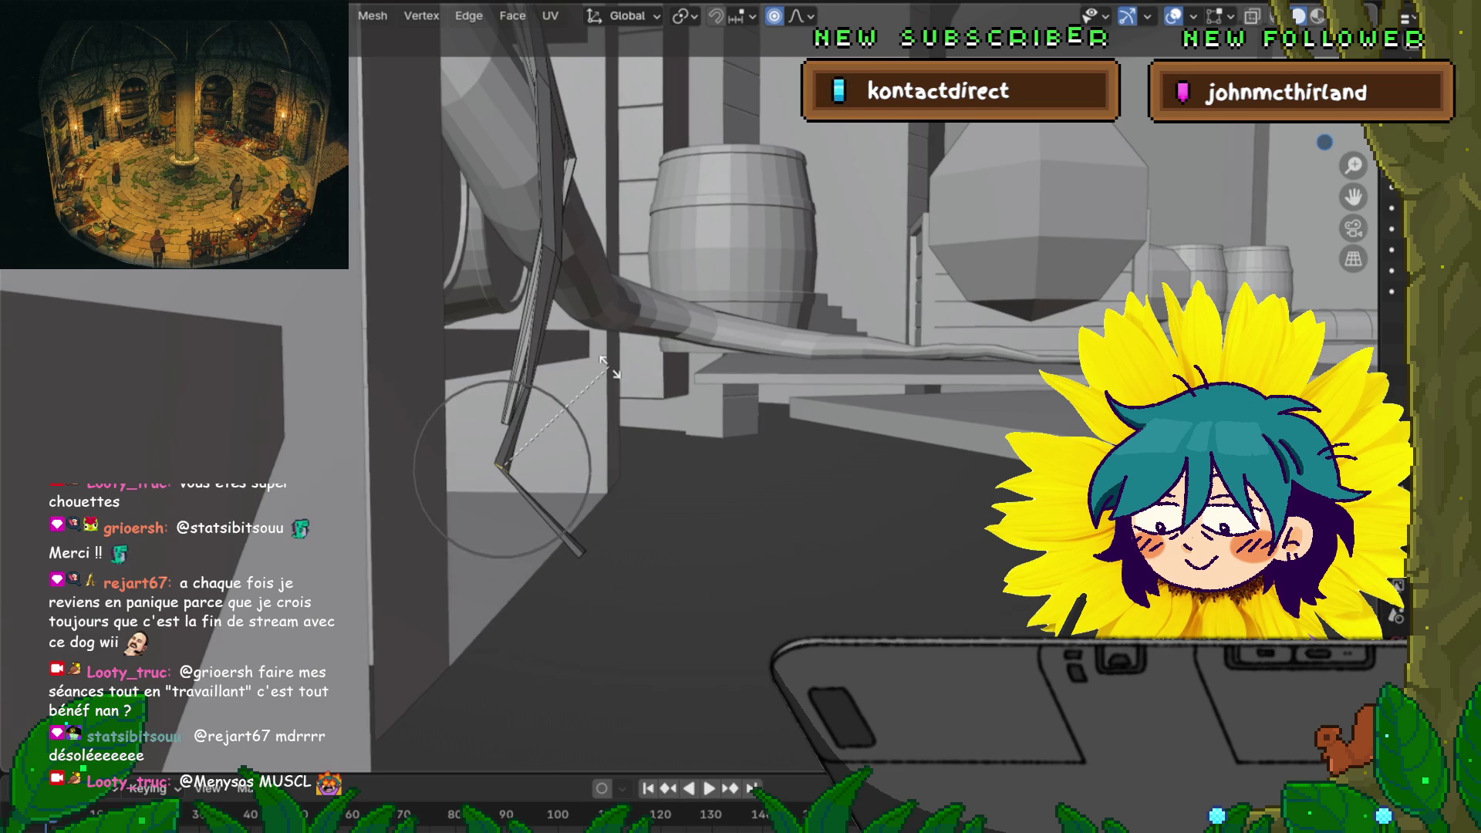
left_click(610, 368)
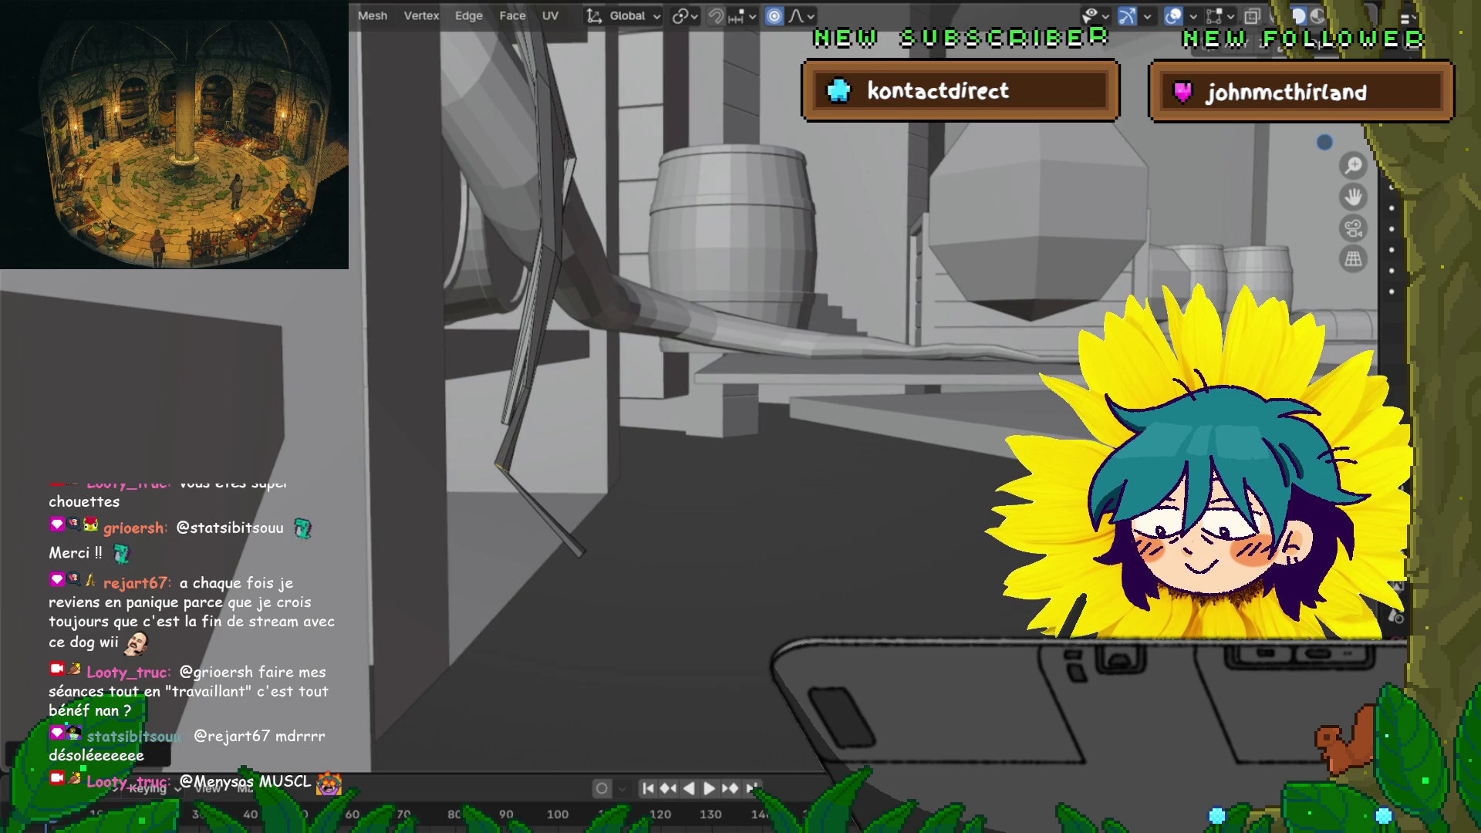
Smooth the rod's kink by rescaling it and shift the upper and lower segments' vertices
key("s")
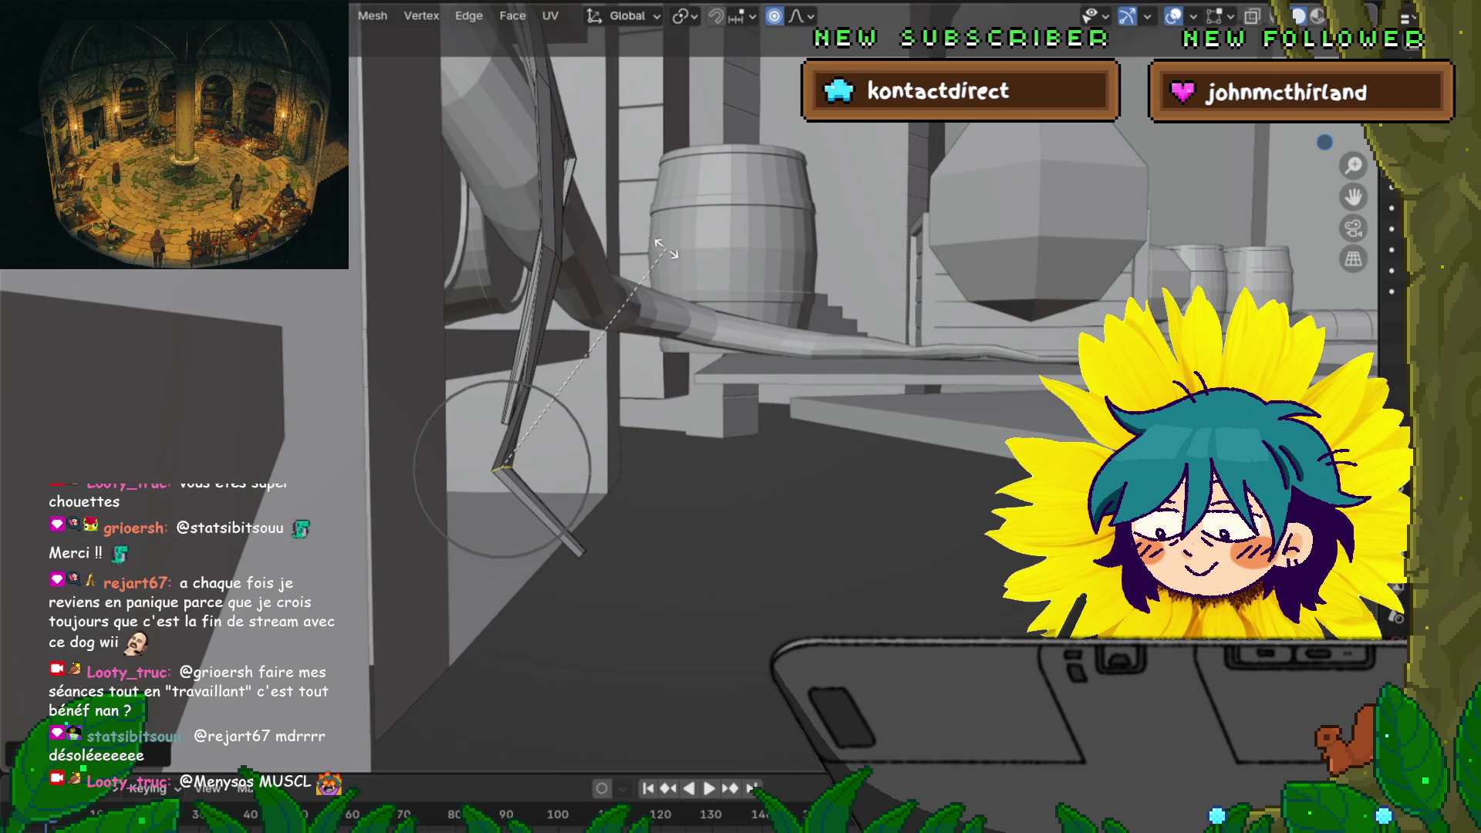
key("Return")
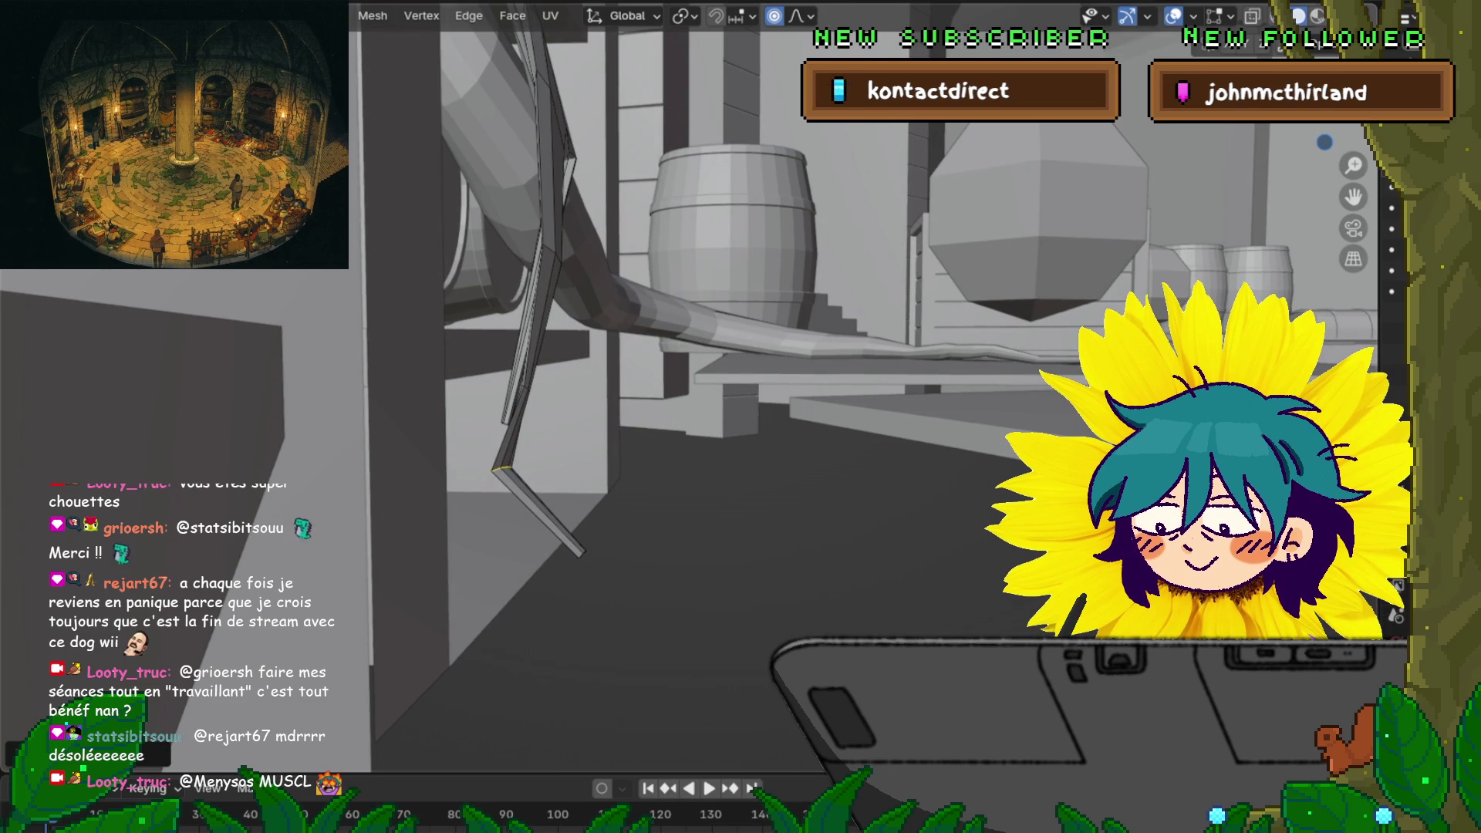
key("s")
left_click(694, 512)
middle_click_drag(694, 512, 741, 512)
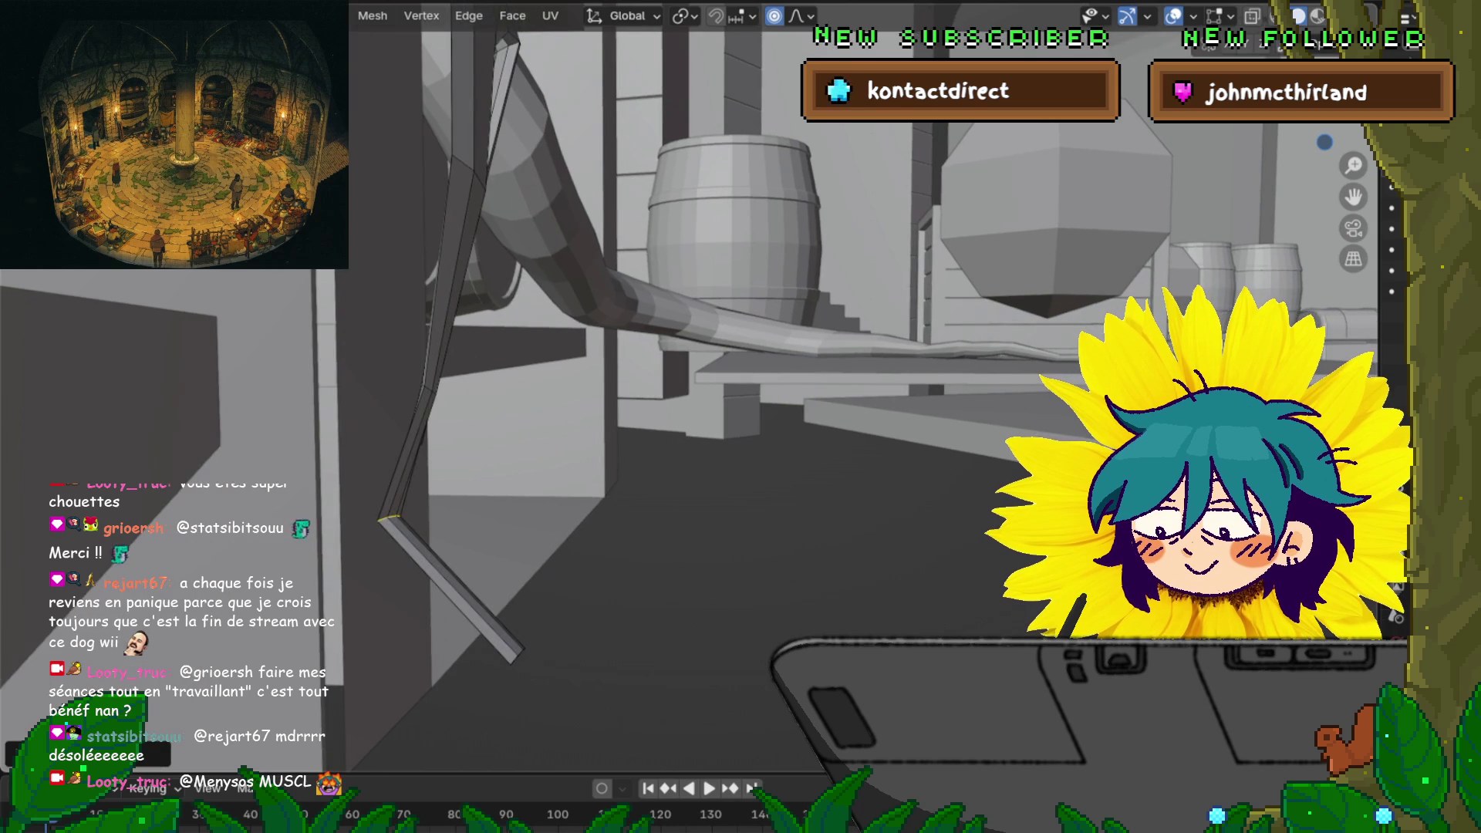
key("g")
mouse_move(740, 417)
middle_mouse_down()
mouse_move(725, 432)
mouse_move(764, 409)
middle_mouse_up()
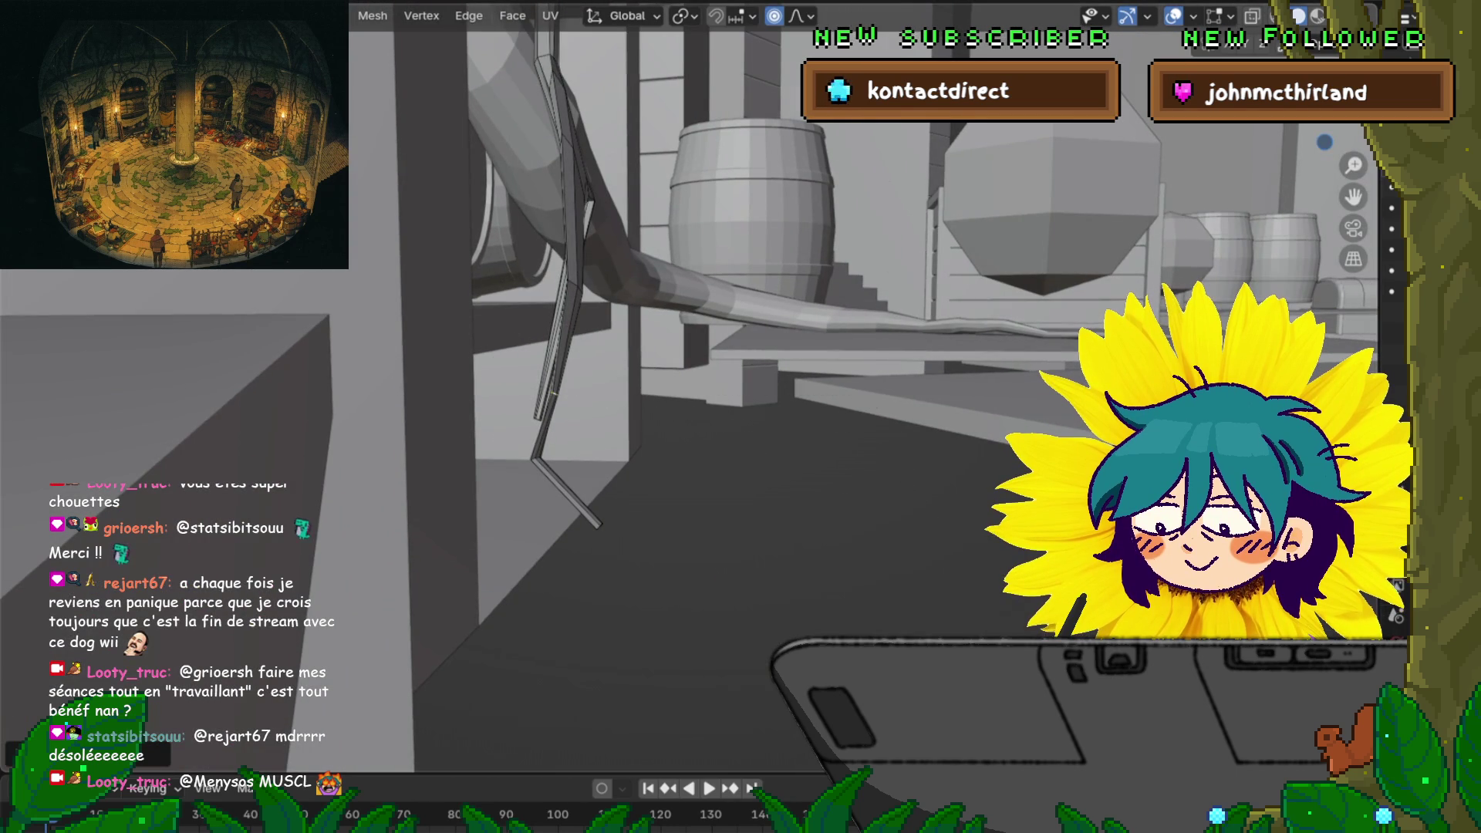
key("g")
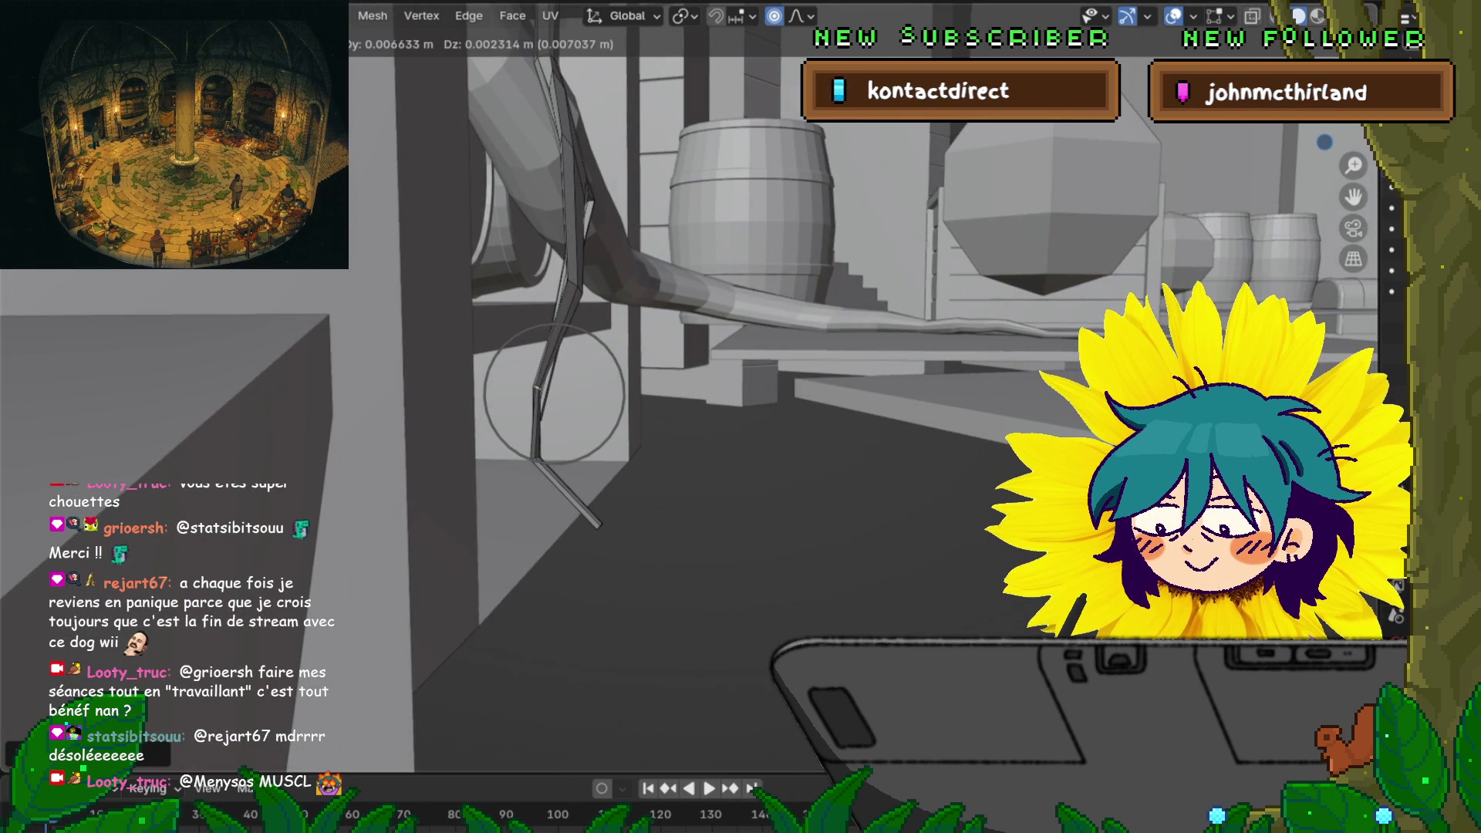
key("Return")
mouse_move(741, 416)
middle_mouse_down()
mouse_move(714, 301)
mouse_move(683, 270)
middle_mouse_up()
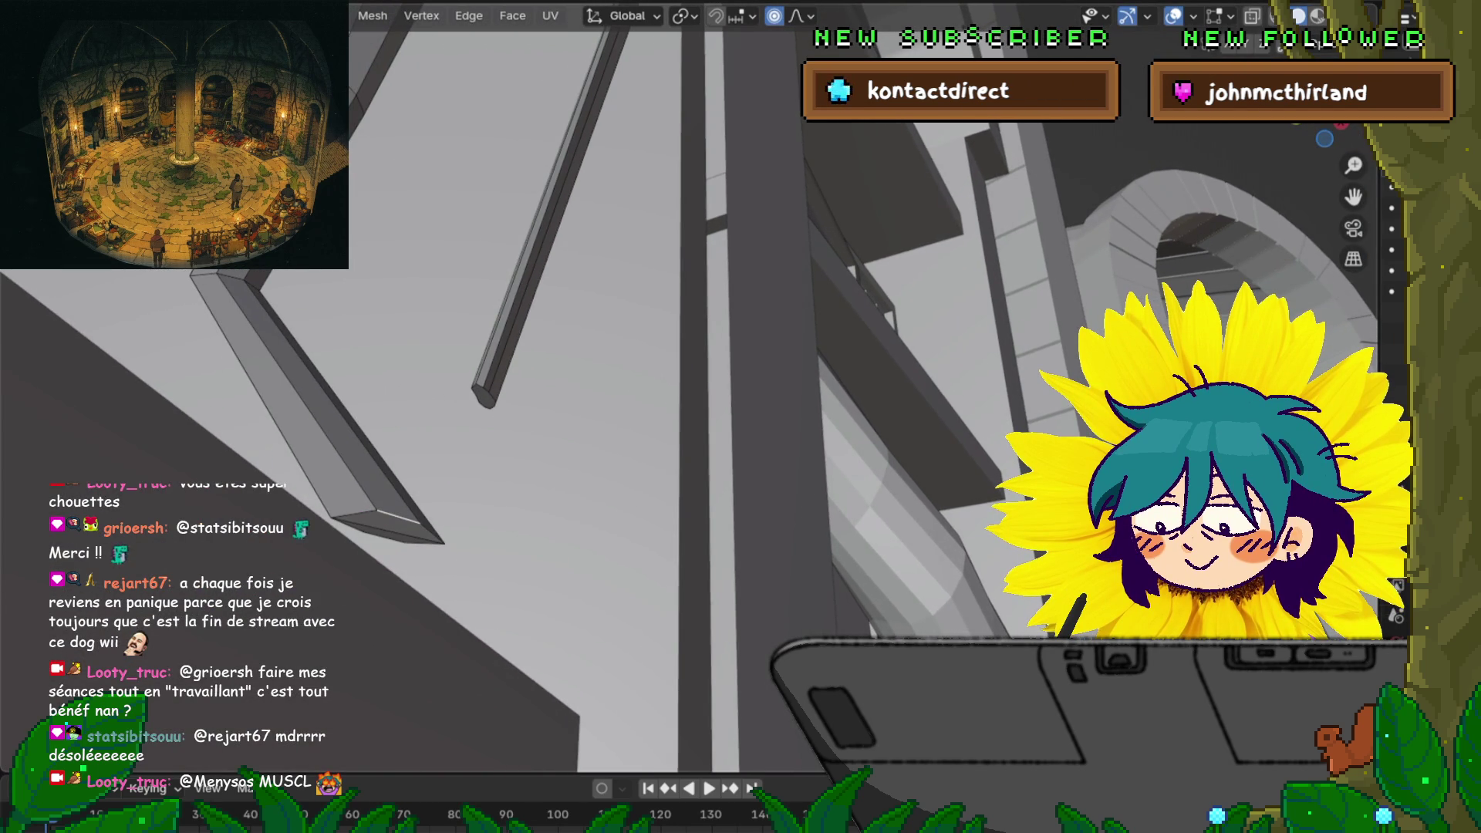
Shrink the leg's bottom face along the X axis into a narrow tip
middle_click_drag(682, 270, 637, 216)
key("s")
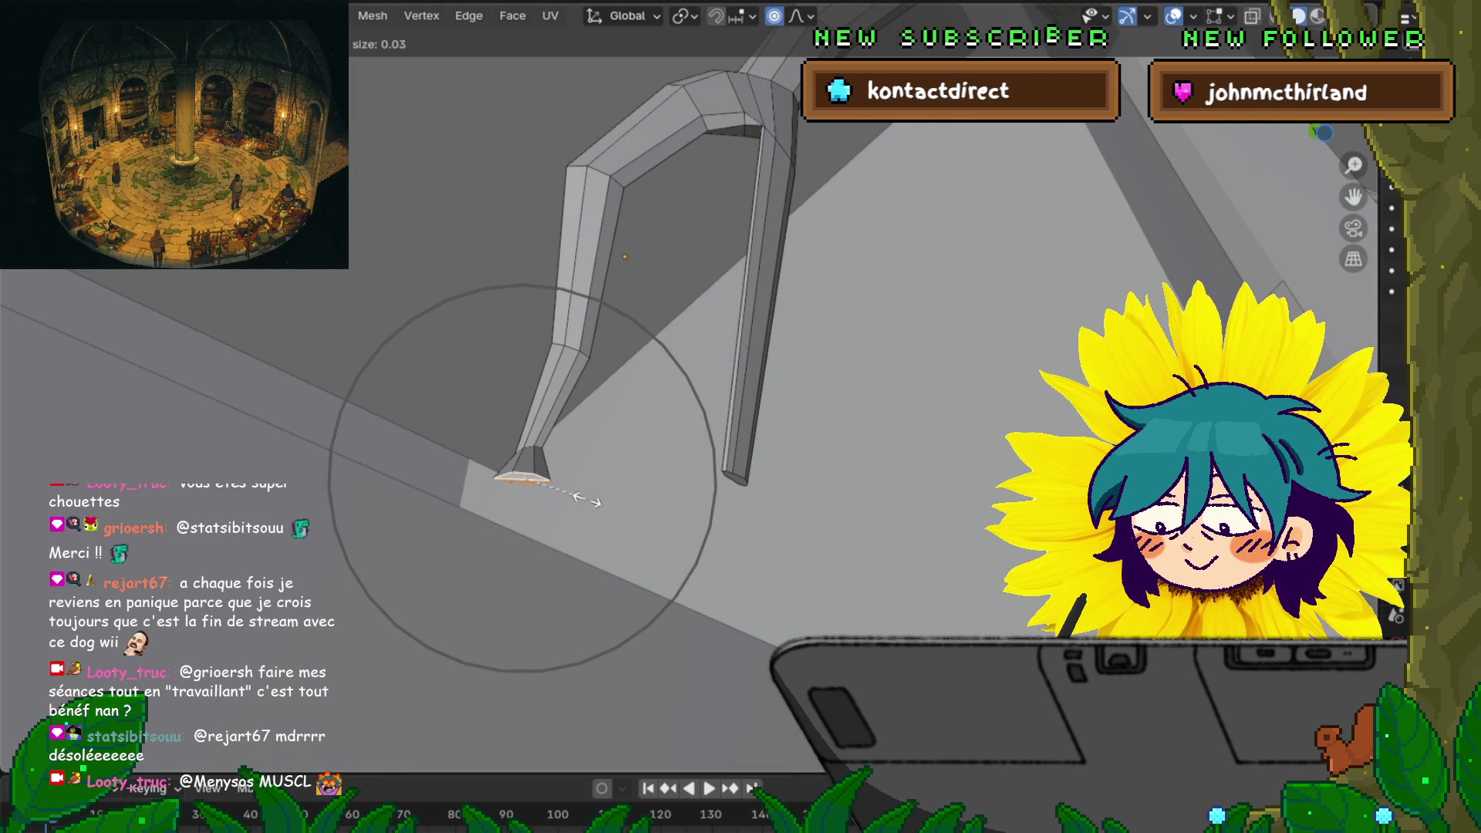
key("x")
left_click(528, 480)
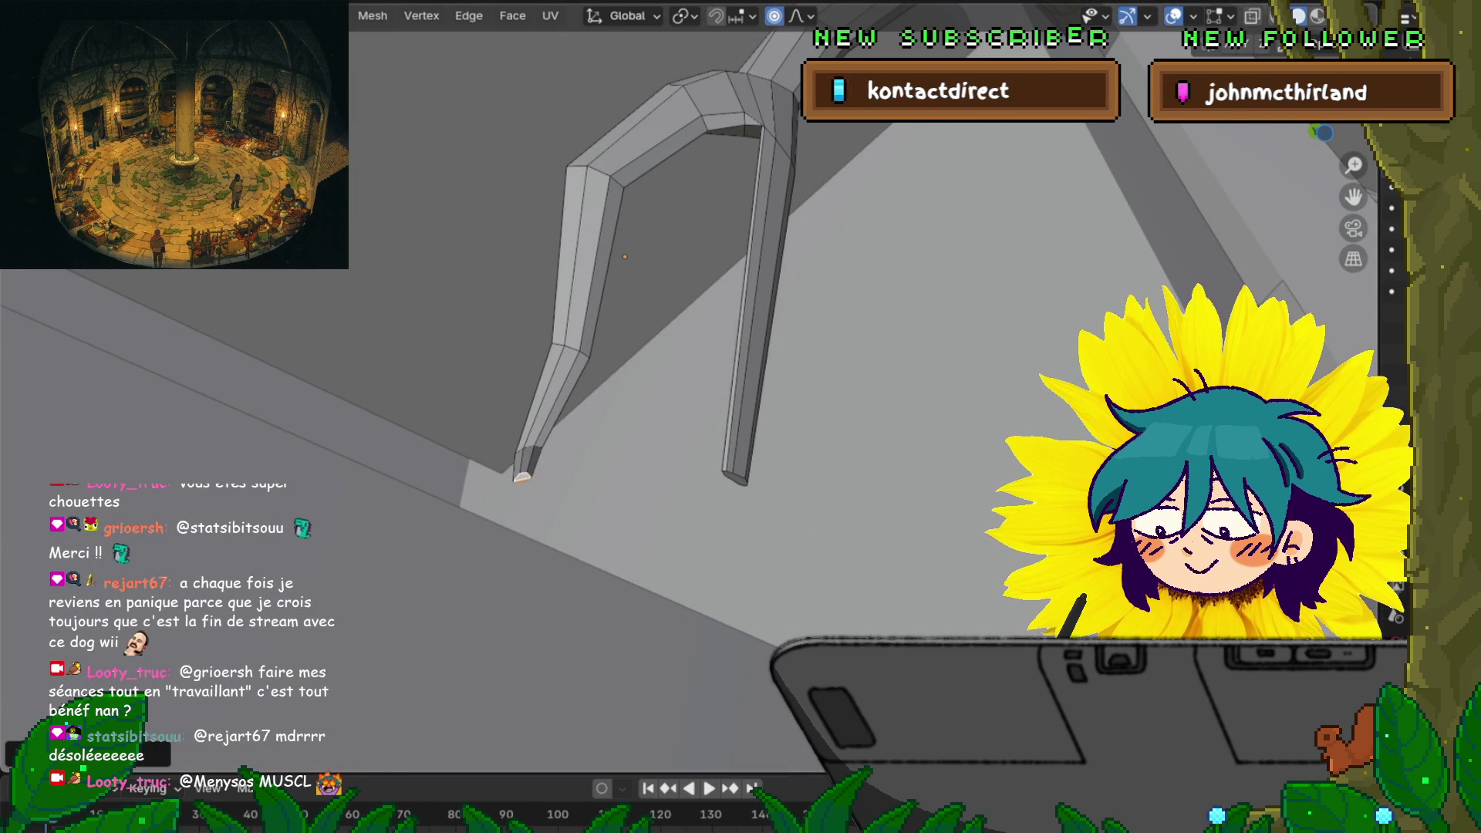
Select the face ring along the left leg and inspect both legs from several angles
left_click(527, 461, "alt")
middle_click_drag(695, 386, 633, 277)
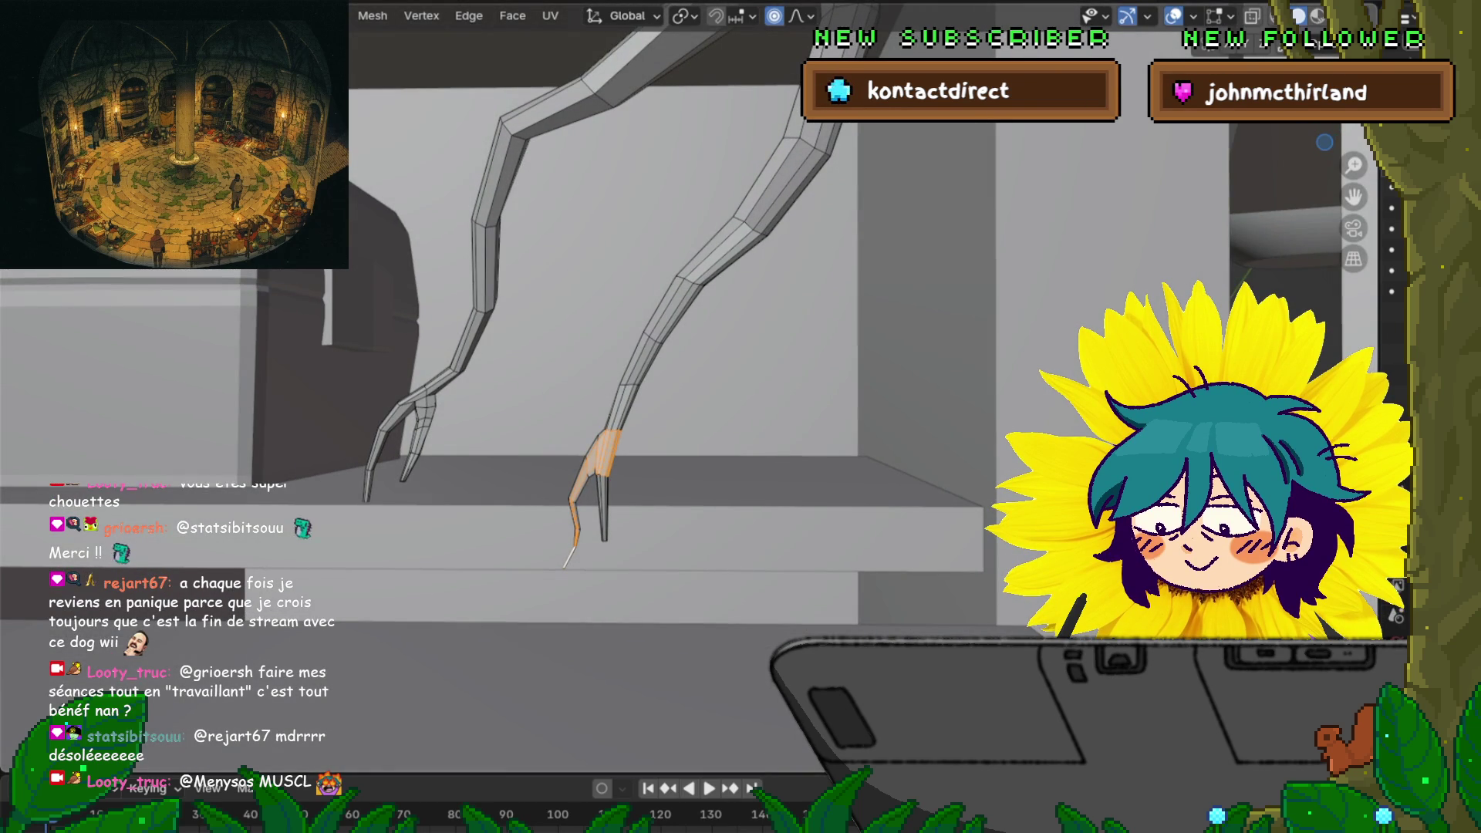
scroll(656, 401, "up", 6)
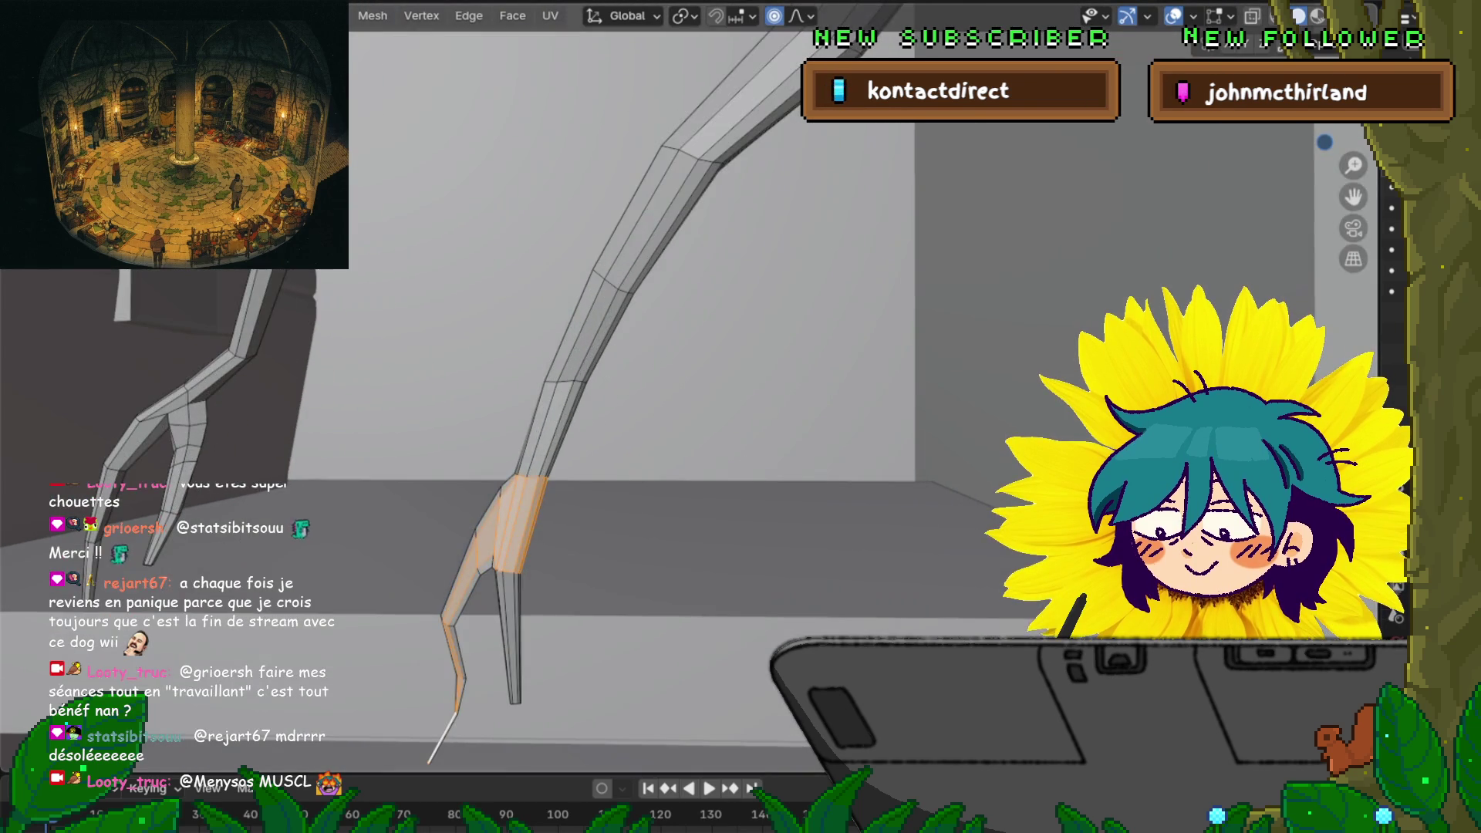
middle_click_drag(694, 386, 694, 478)
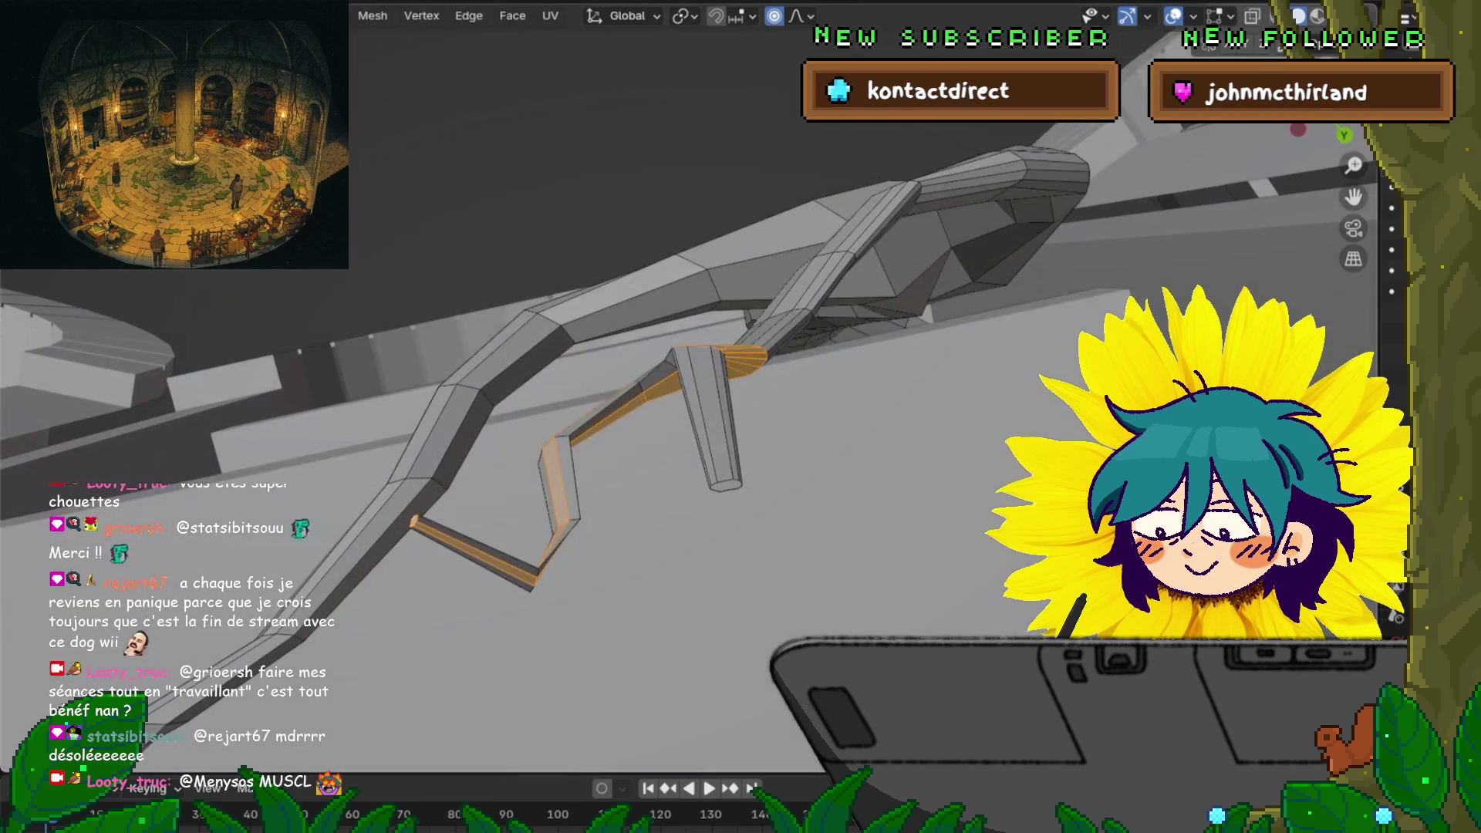
mouse_move(694, 386)
middle_mouse_down()
mouse_move(694, 293)
mouse_move(695, 340)
middle_mouse_up()
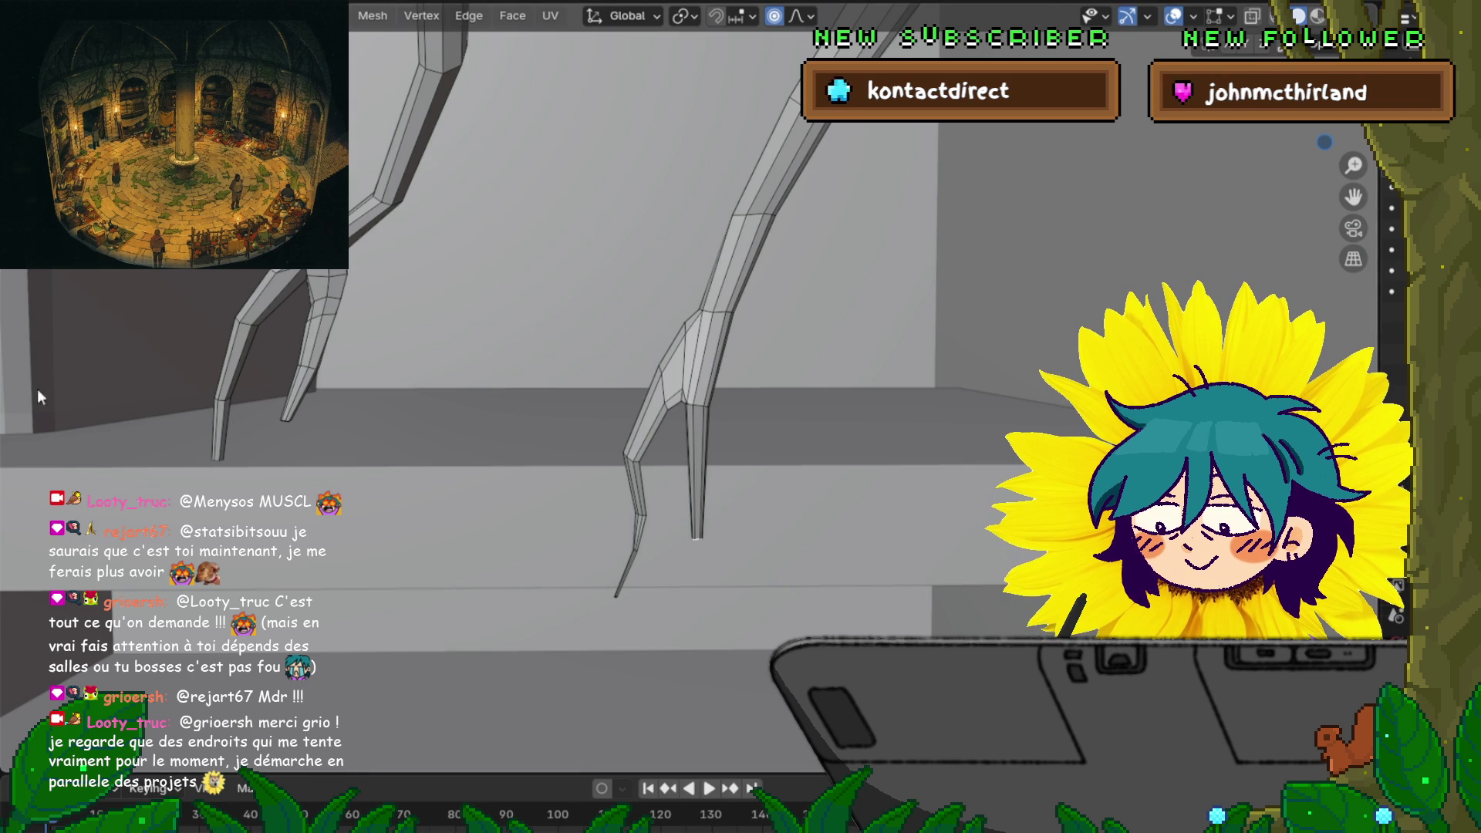
Stretch the short second toe's tip straight down along the Z axis
middle_click_drag(694, 386, 615, 308, "shift")
key("g")
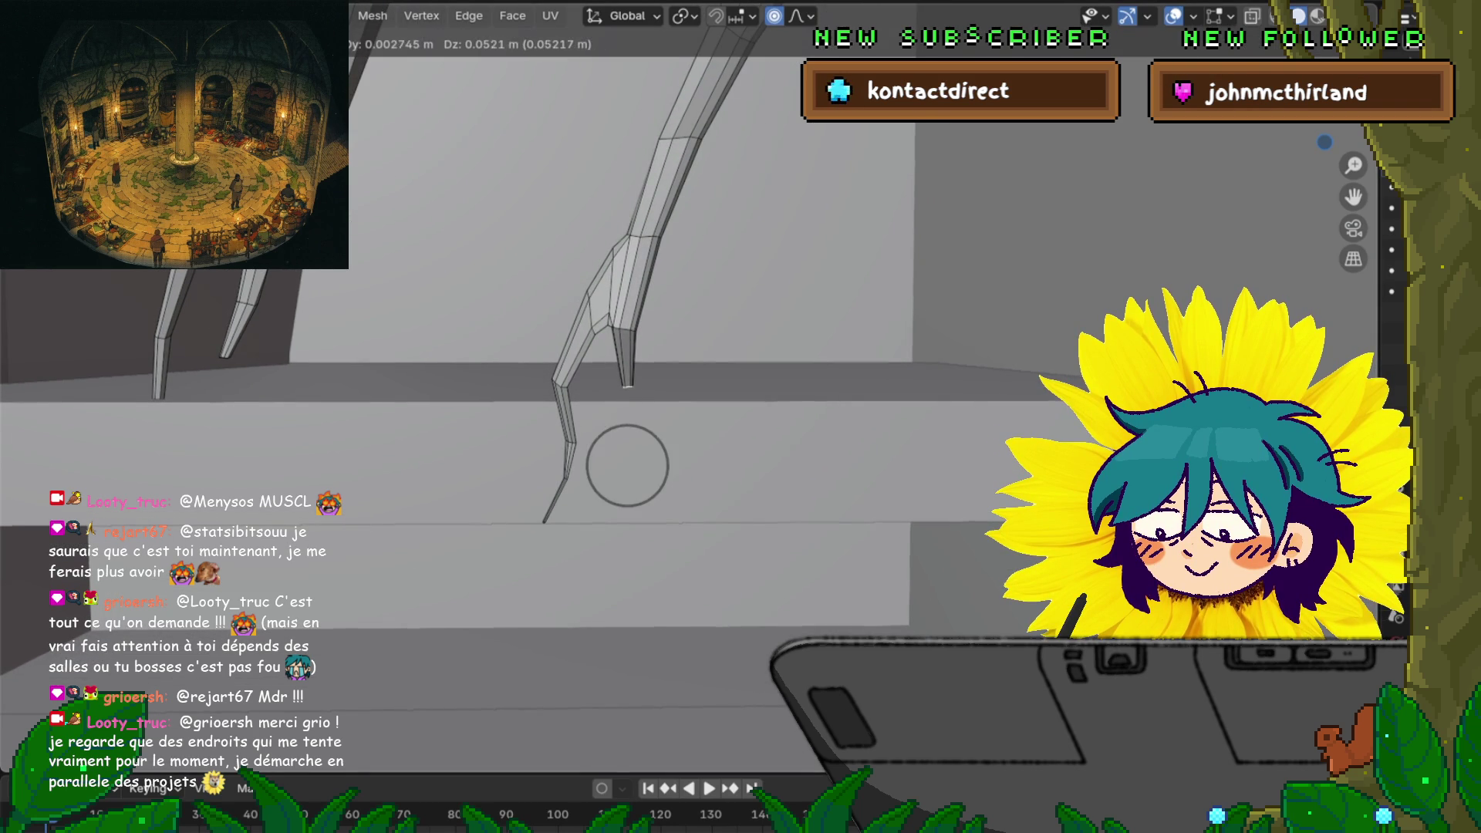
key("Return")
key("g")
key("z")
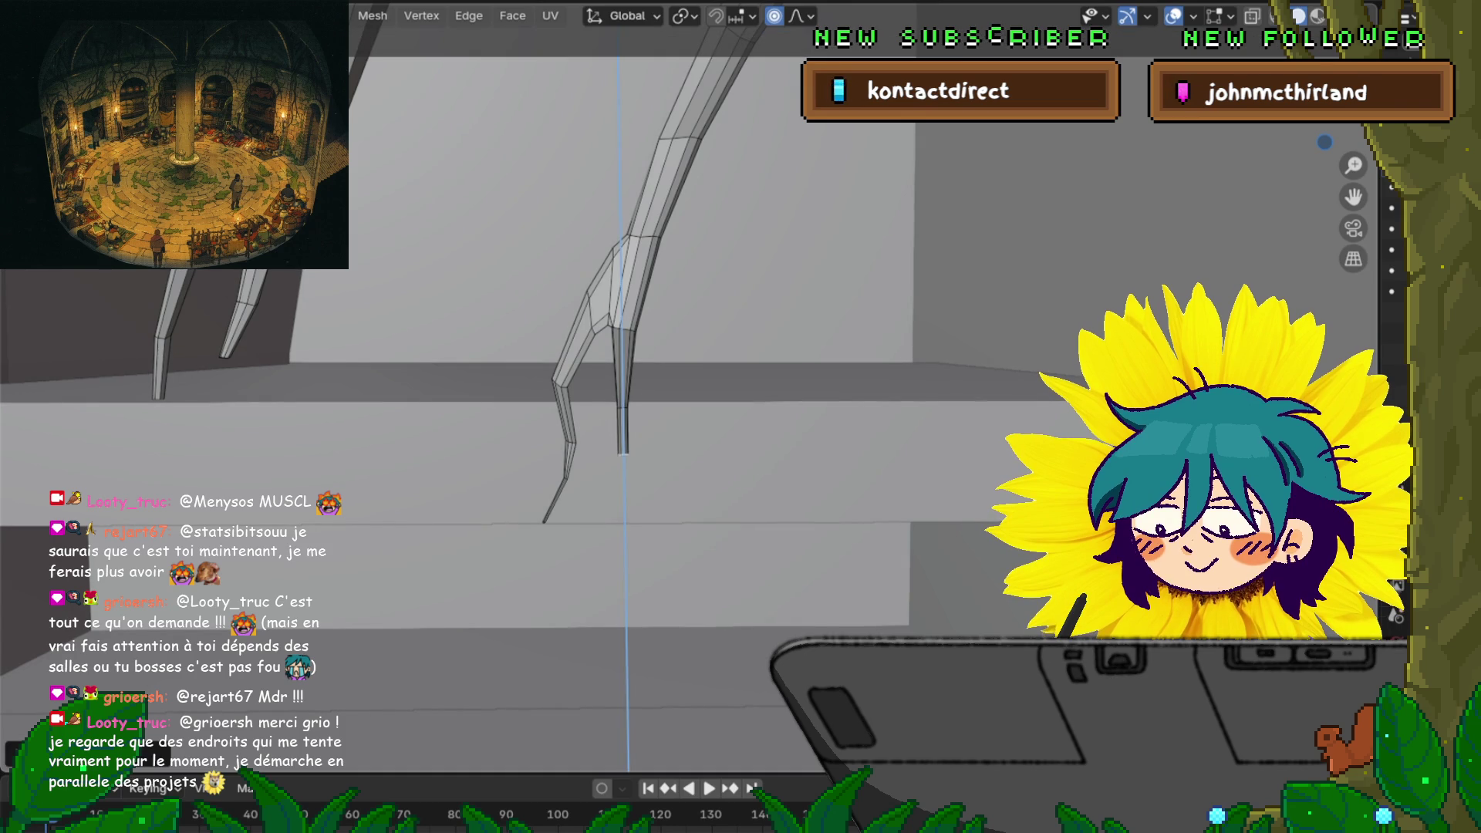
key("Return")
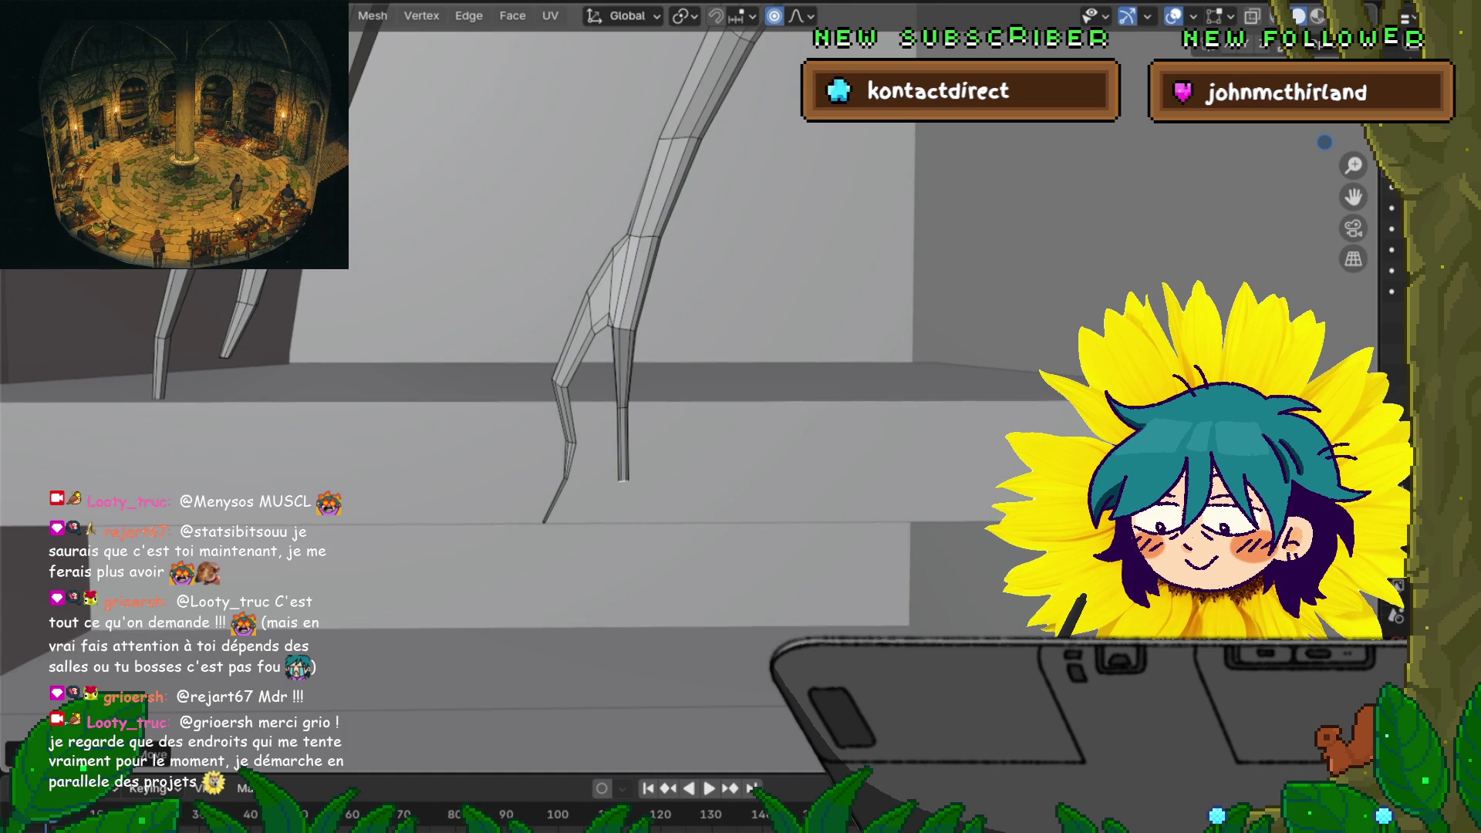
Bend the toe tip outward with proportional falloff, fine-tuning its position
key("s")
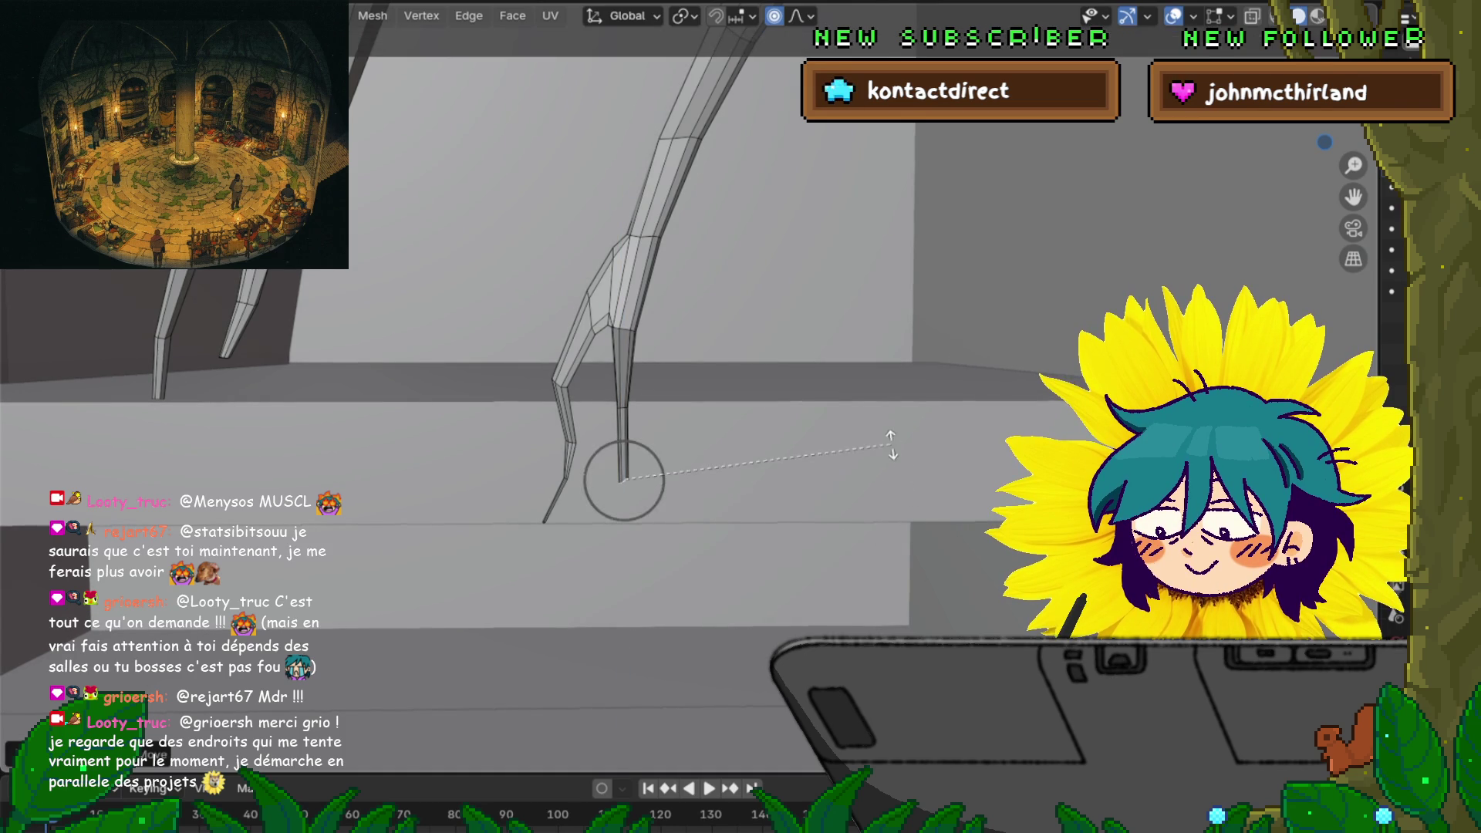
key("Escape")
key("g")
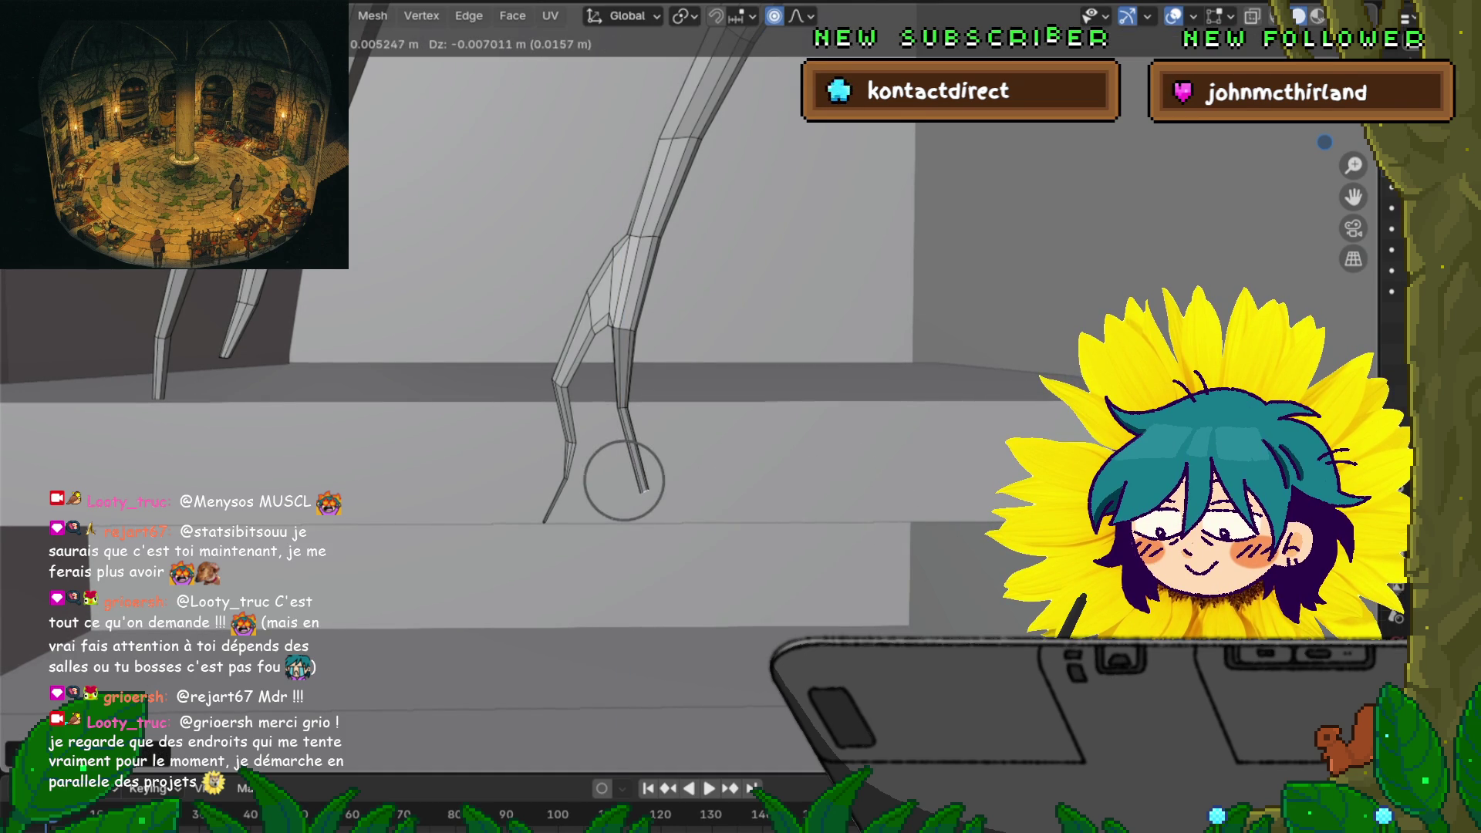
key("Return")
key("g")
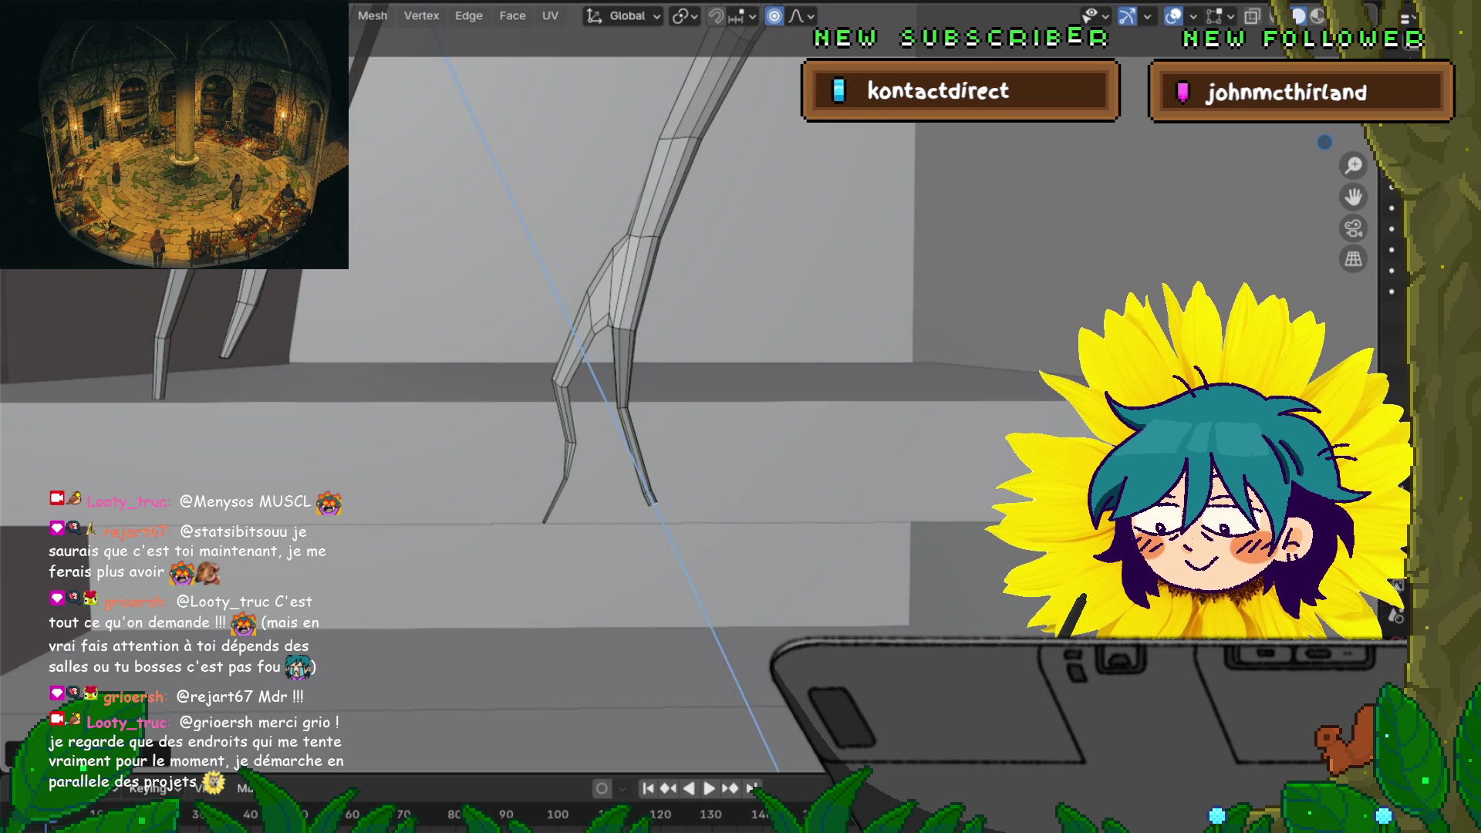
key("Return")
key("s")
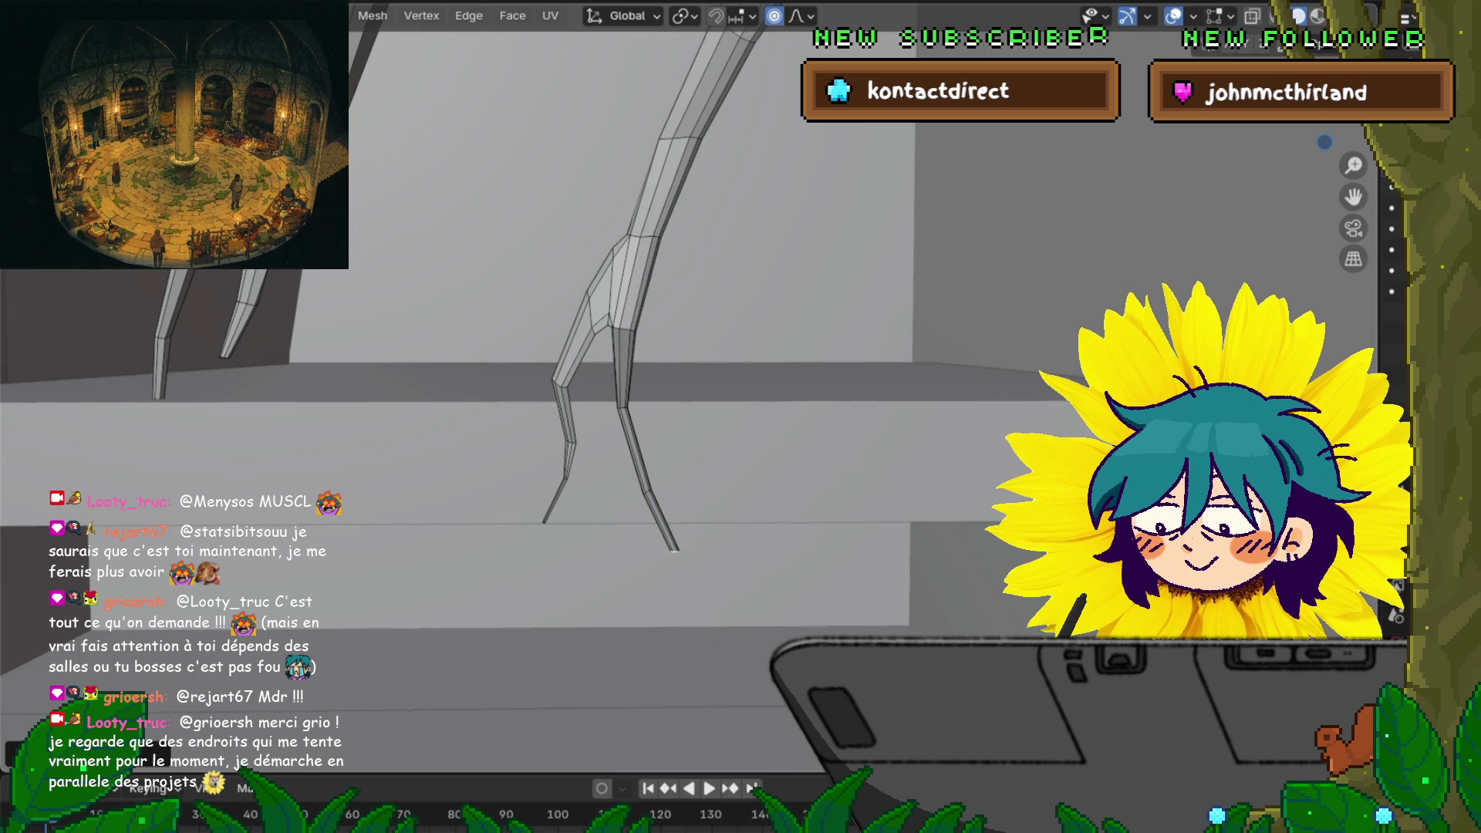
key("Escape")
key("g")
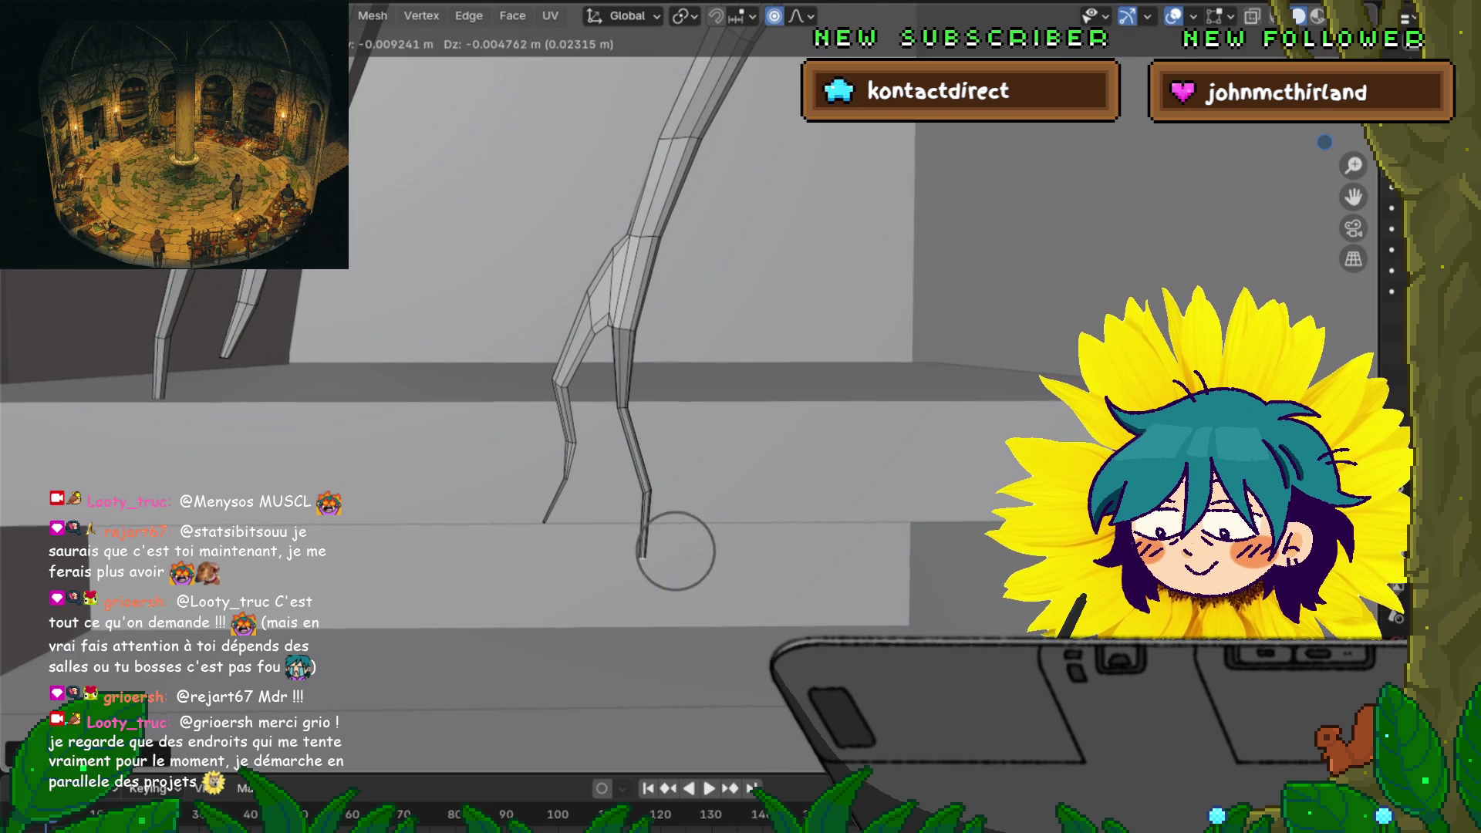
key("Return")
middle_click_drag(694, 386, 510, 411)
Shift the toe tip left, then grow the selection up the toe and shift that section left
key("g")
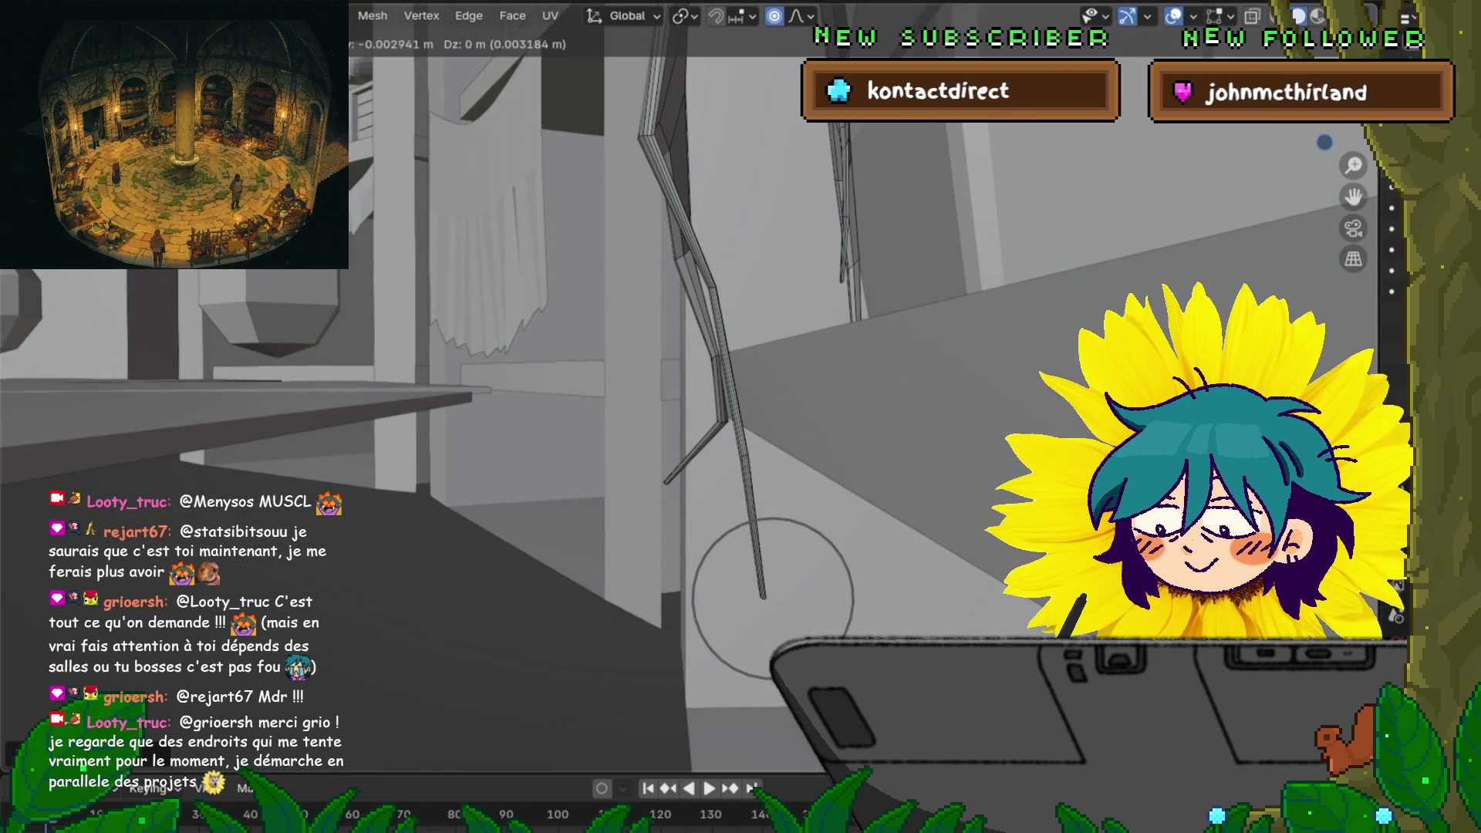
key("Return")
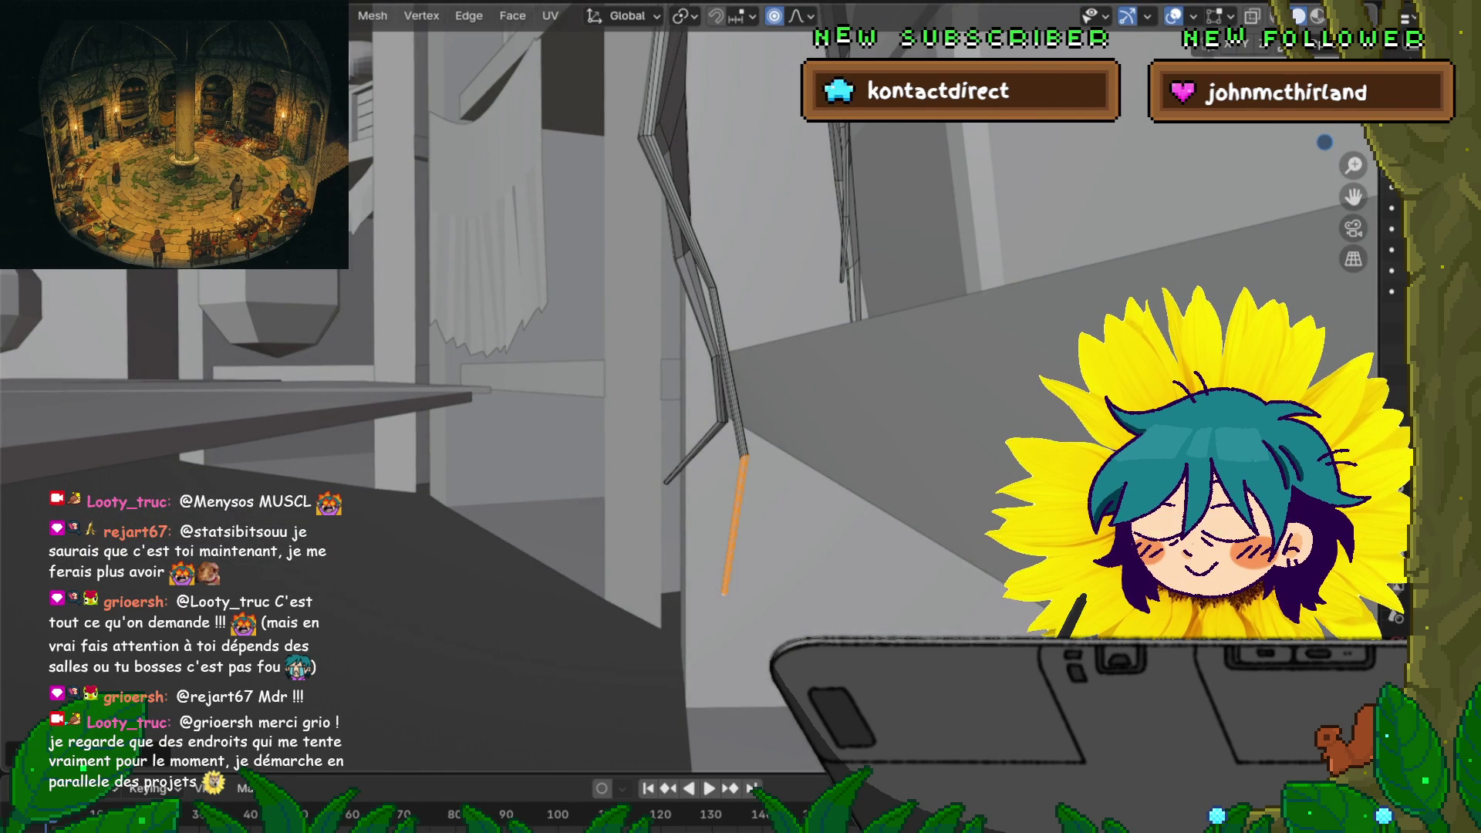
key("g")
key("Return")
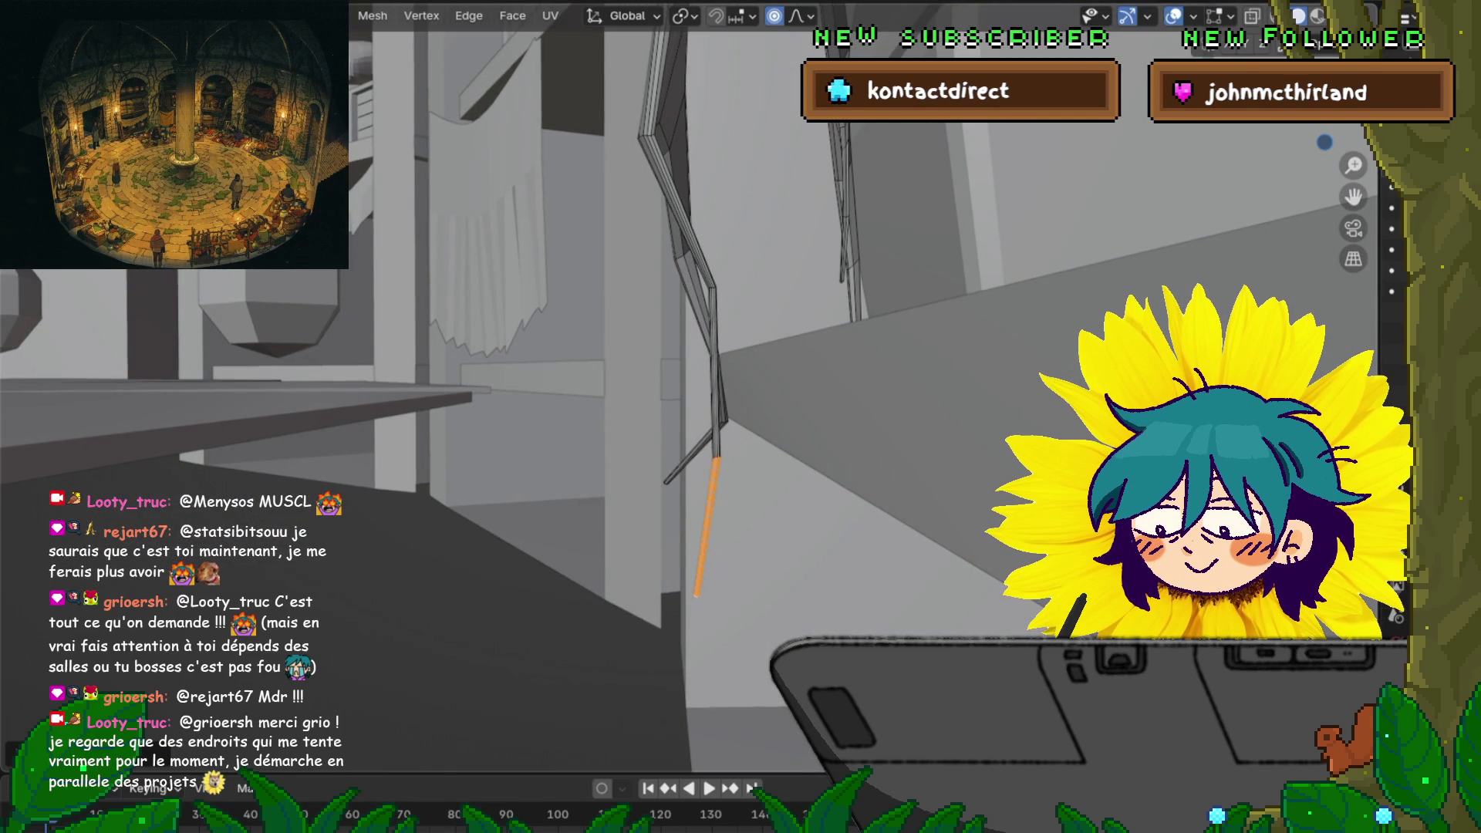
key("ctrl+KP_Add")
key("g")
key("Return")
middle_click_drag(694, 385, 794, 262)
key("ctrl+l")
key("2")
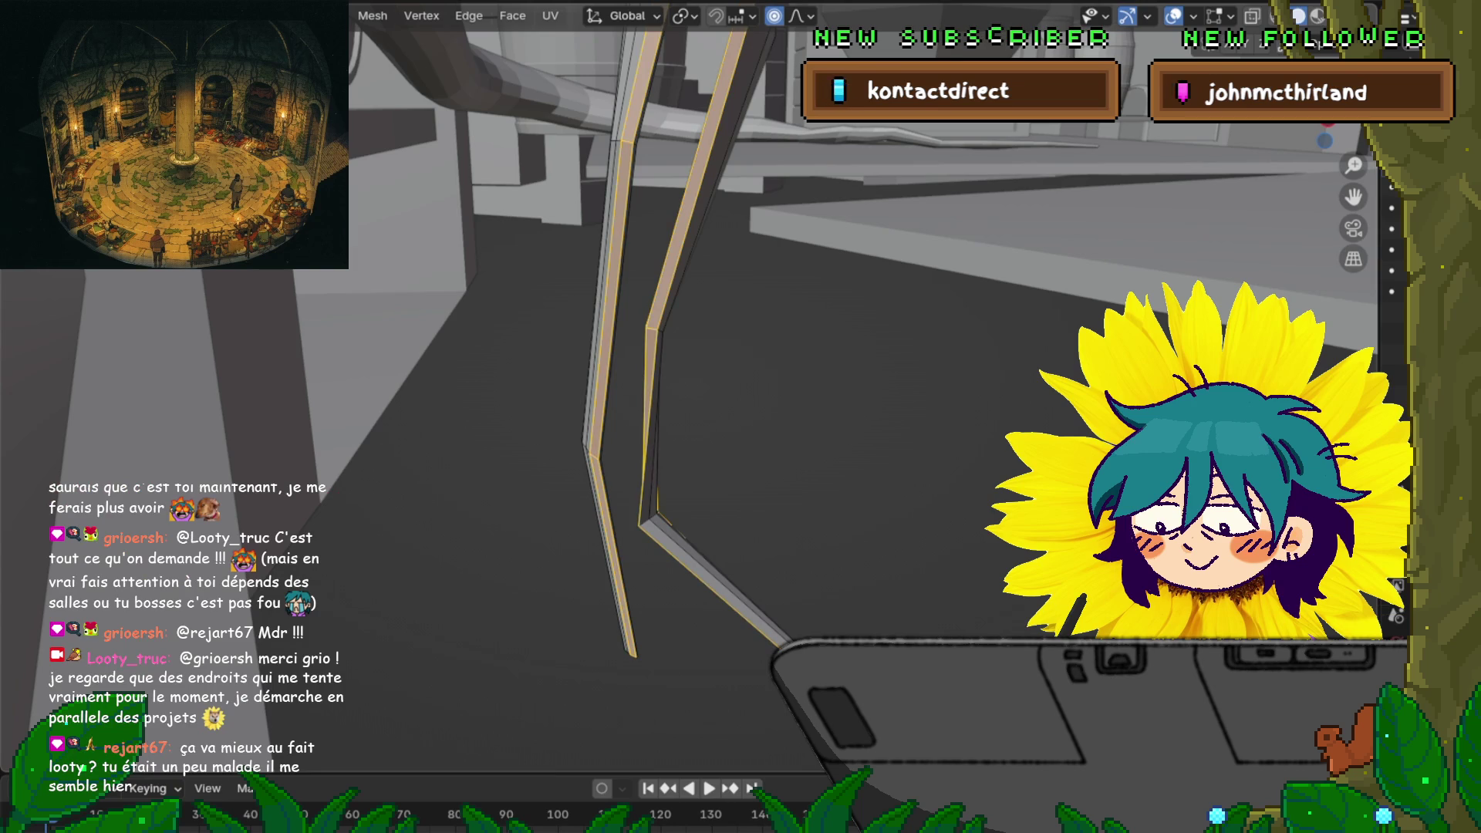
left_click(652, 328)
middle_click_drag(652, 328, 675, 305)
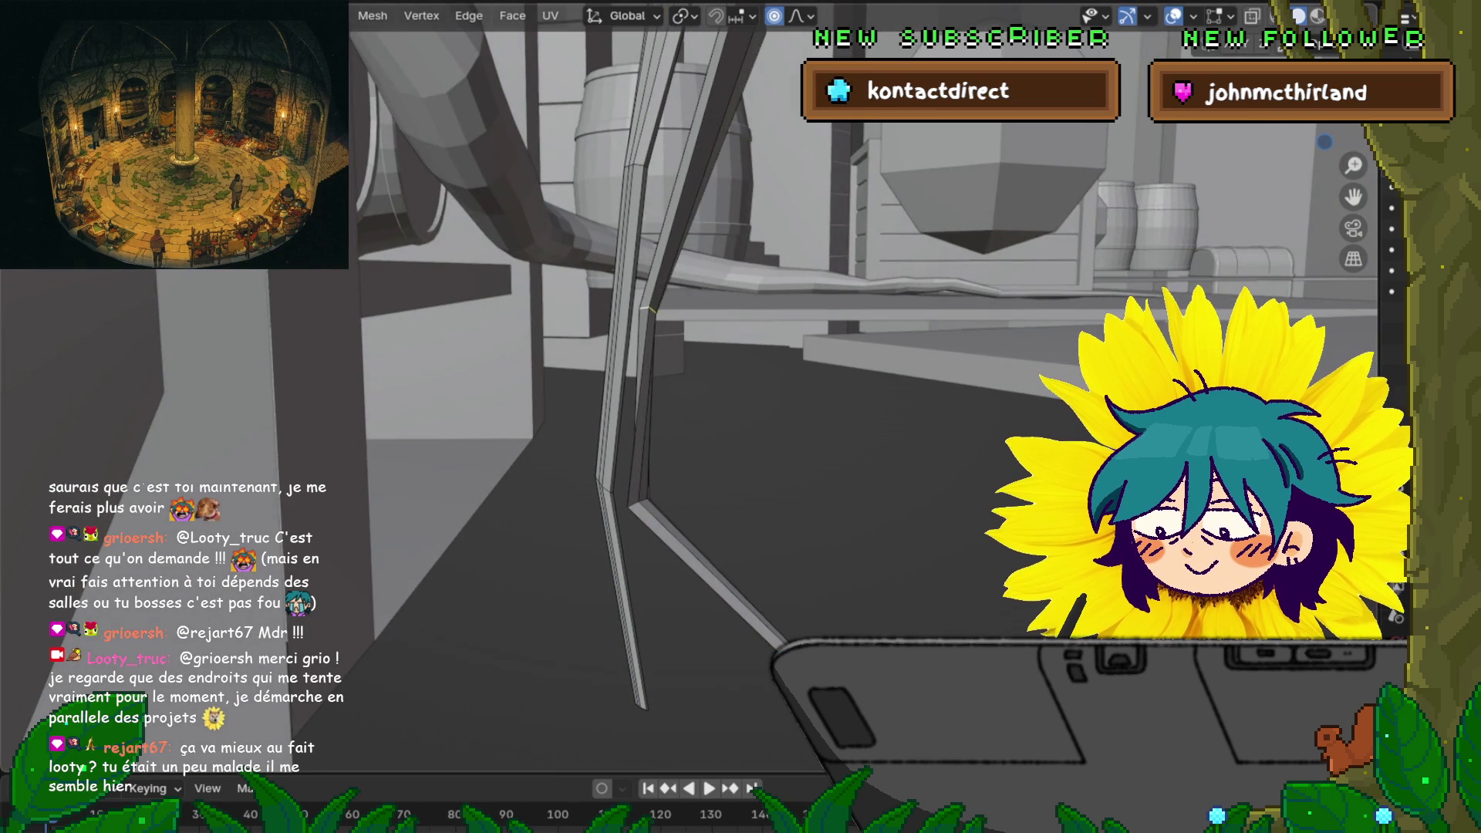
key("g")
key("x")
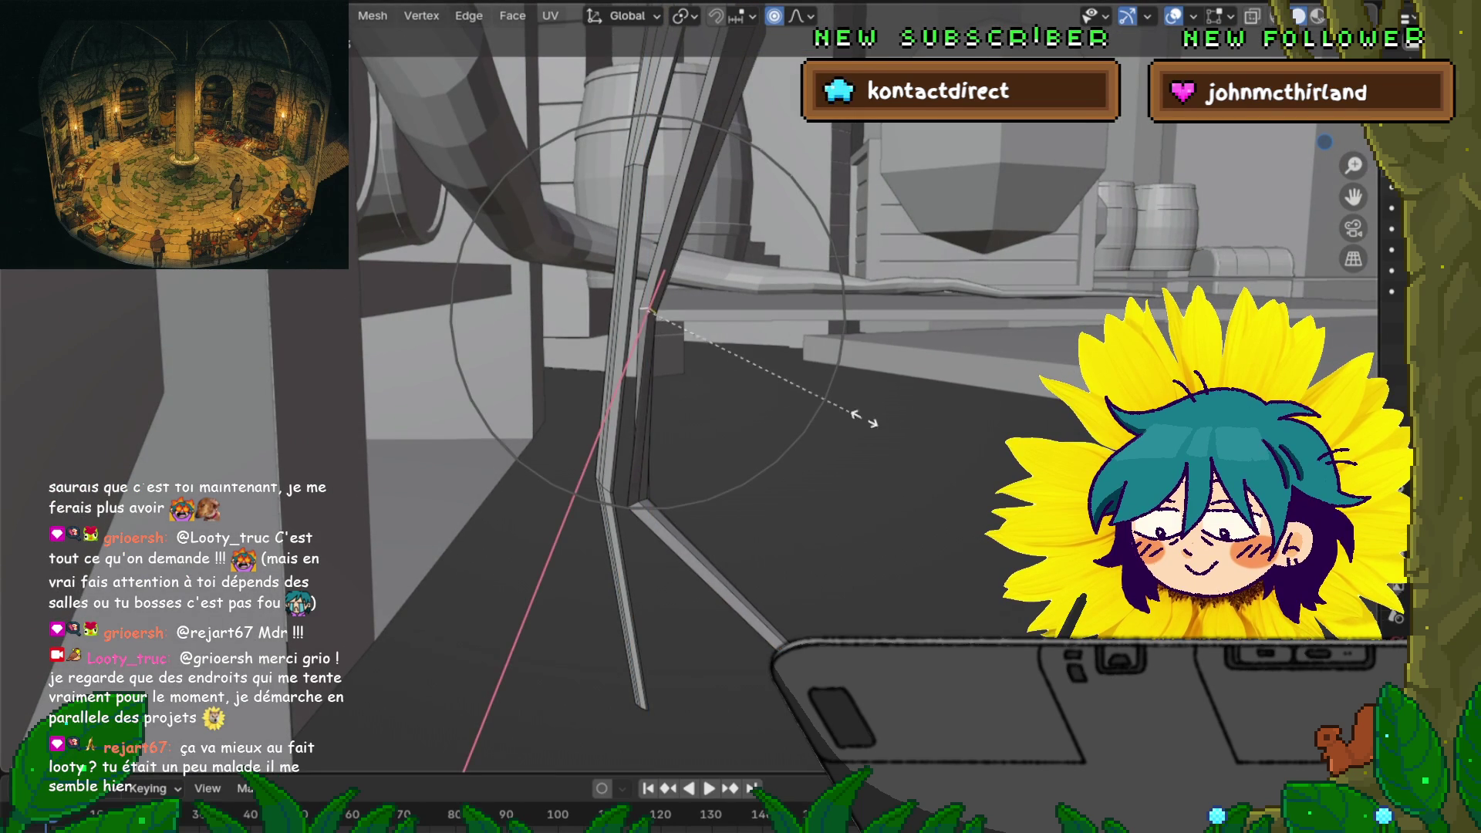
key("Escape")
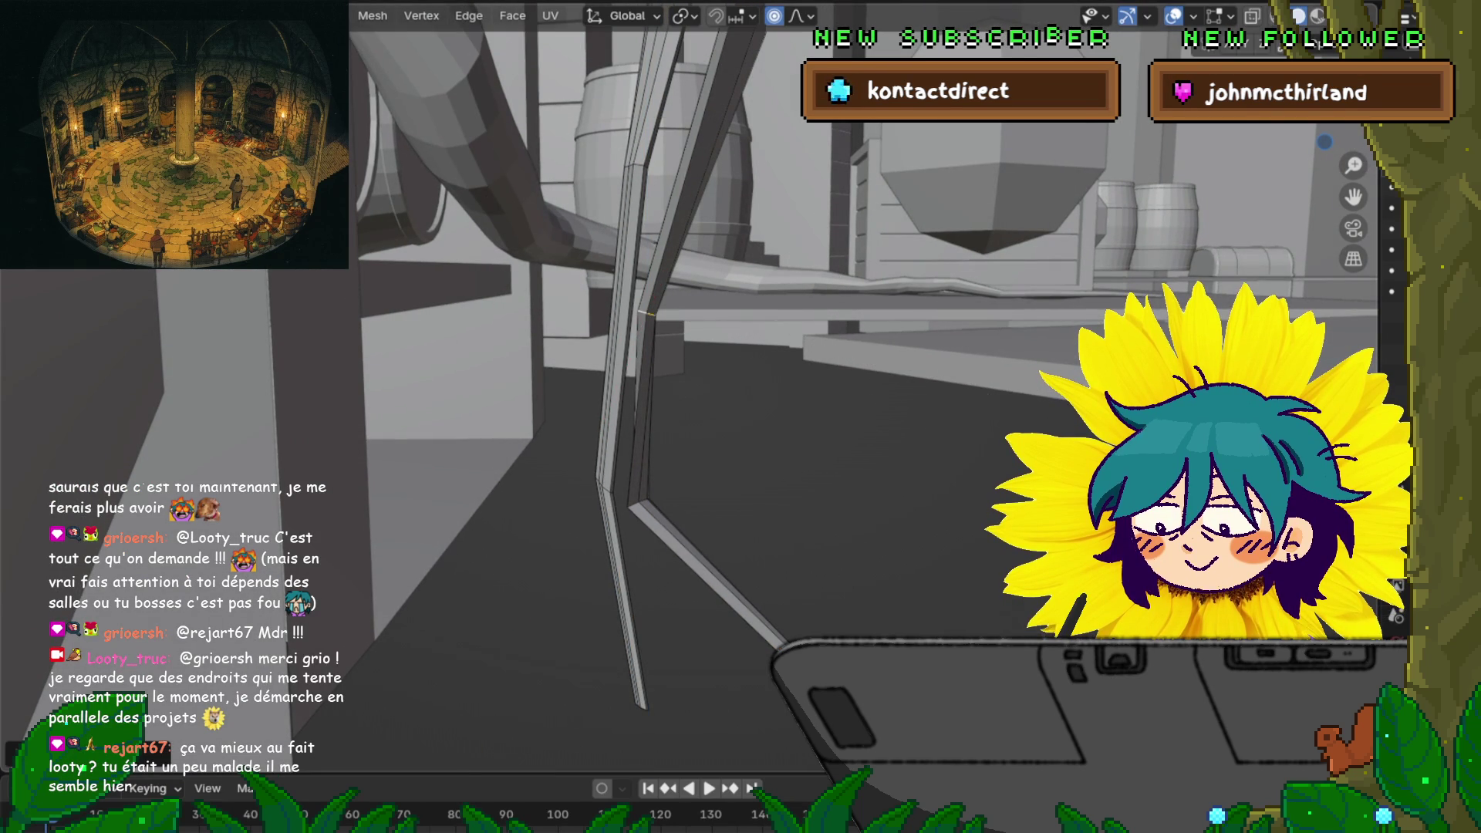
left_click(639, 503)
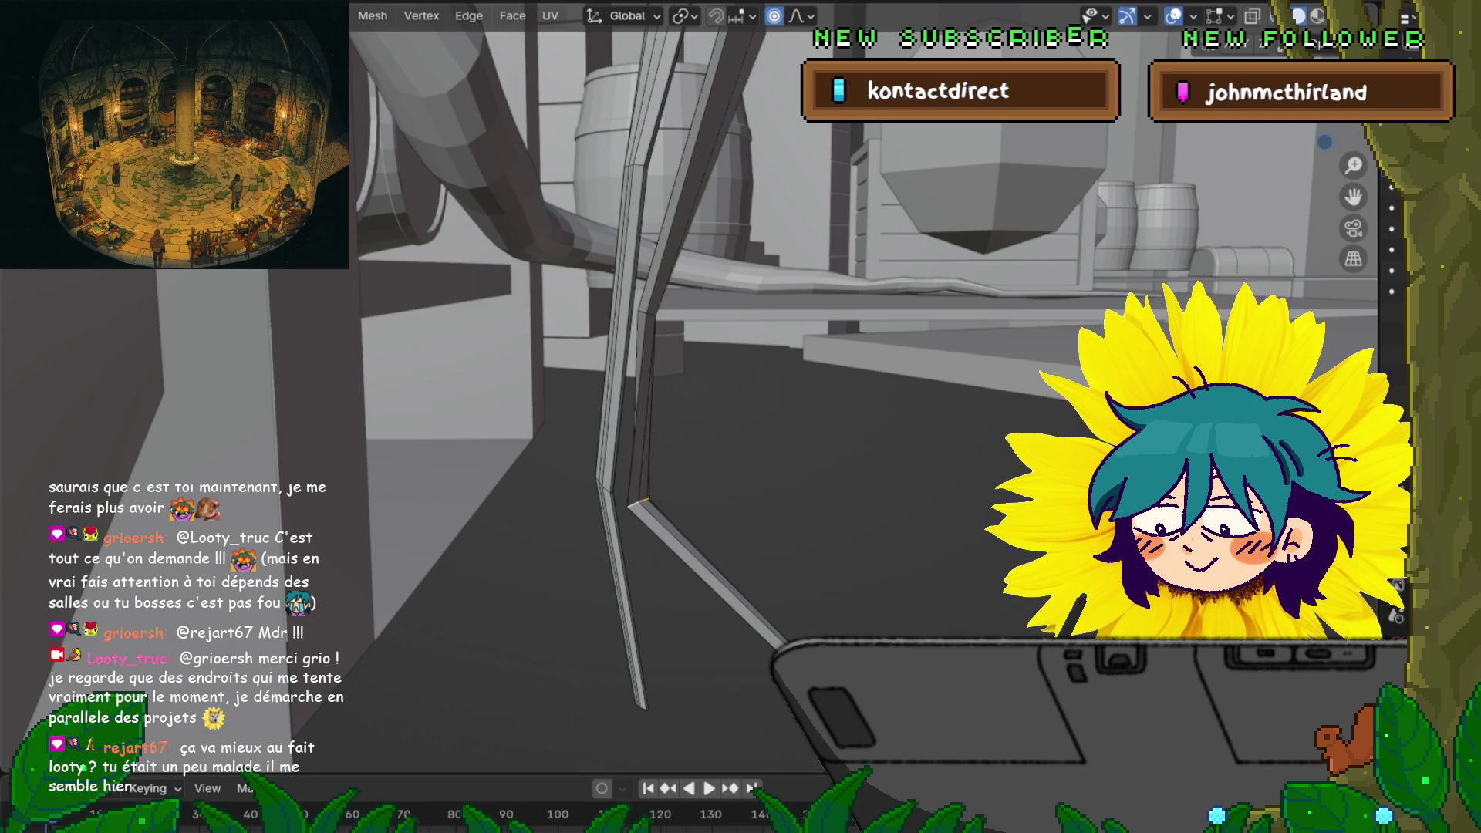
Slim the middle joint ring by scaling it along X only
mouse_move(772, 386)
middle_mouse_down()
mouse_move(818, 362)
mouse_move(872, 370)
middle_mouse_up()
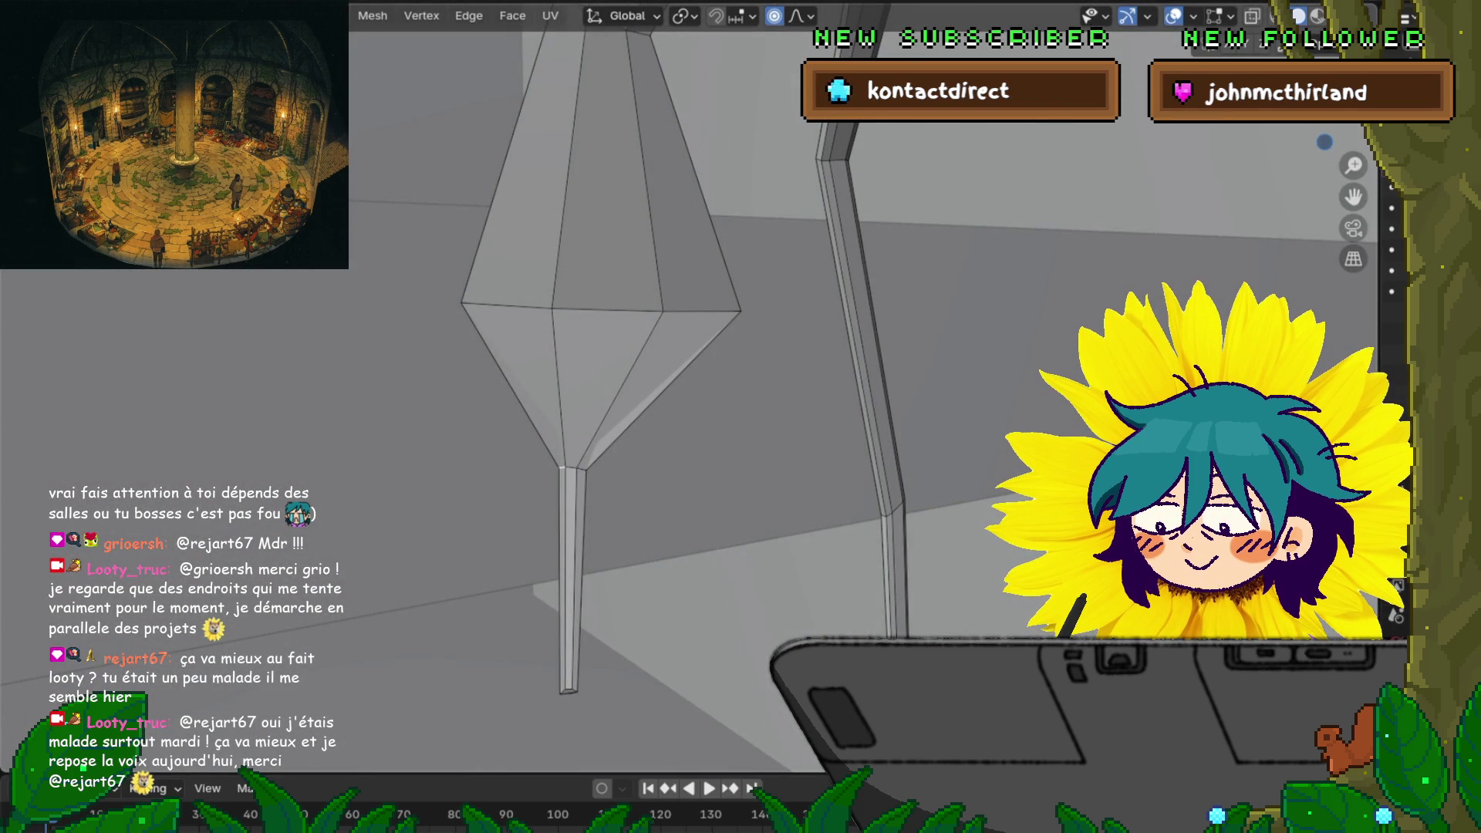
key("s")
key("y")
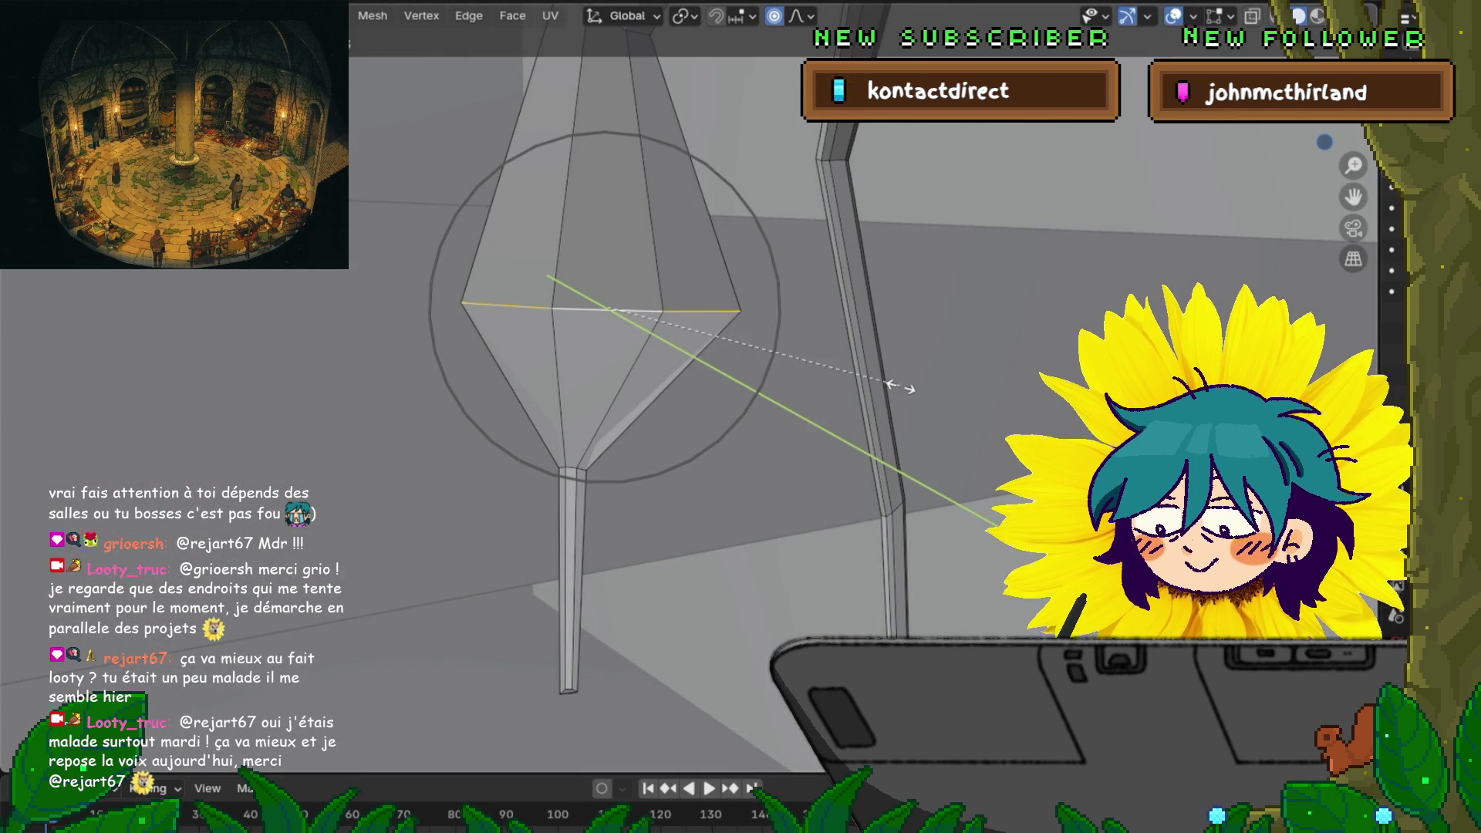
key("Escape")
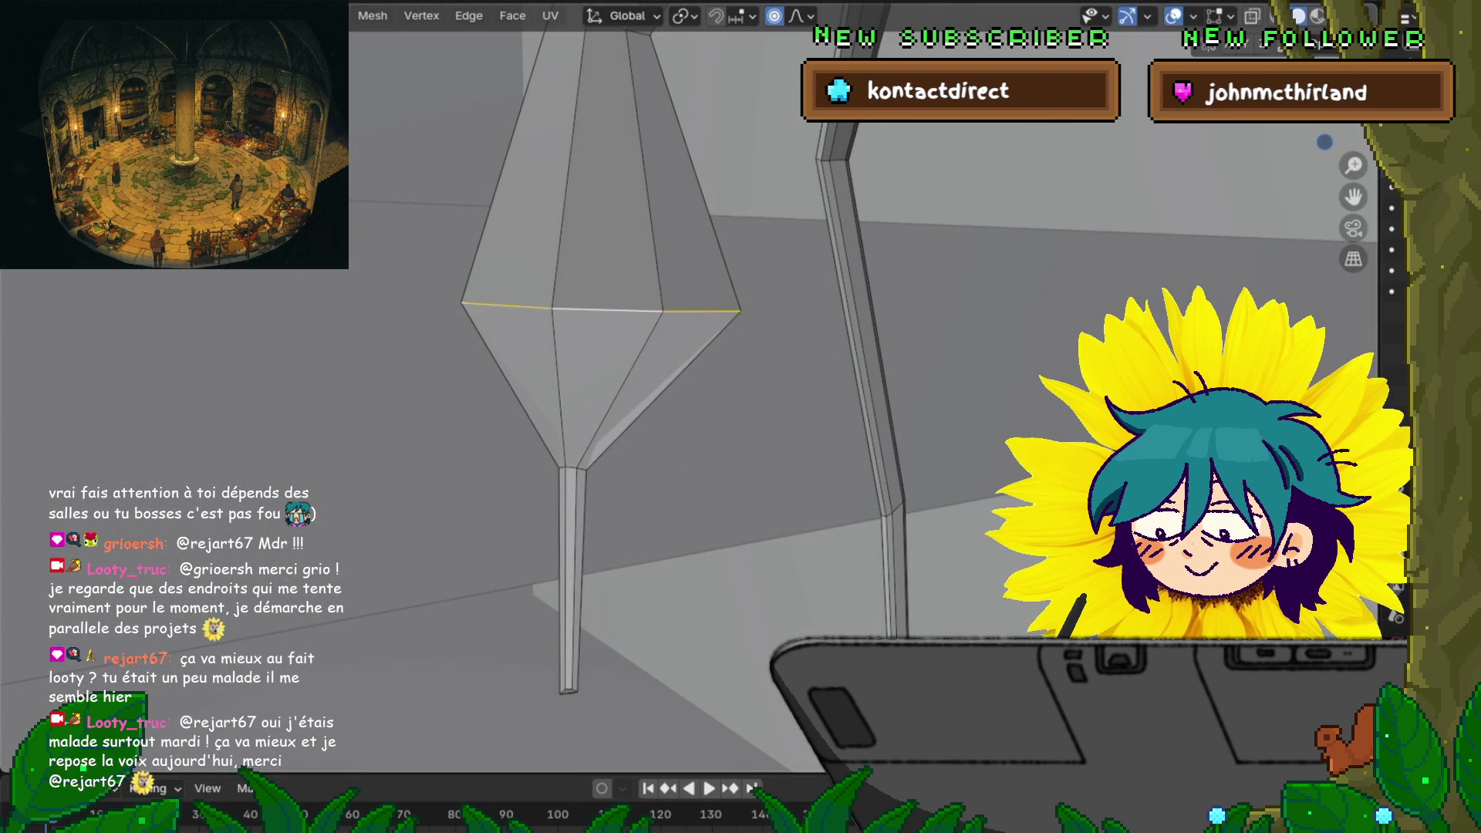
key("s")
key("x")
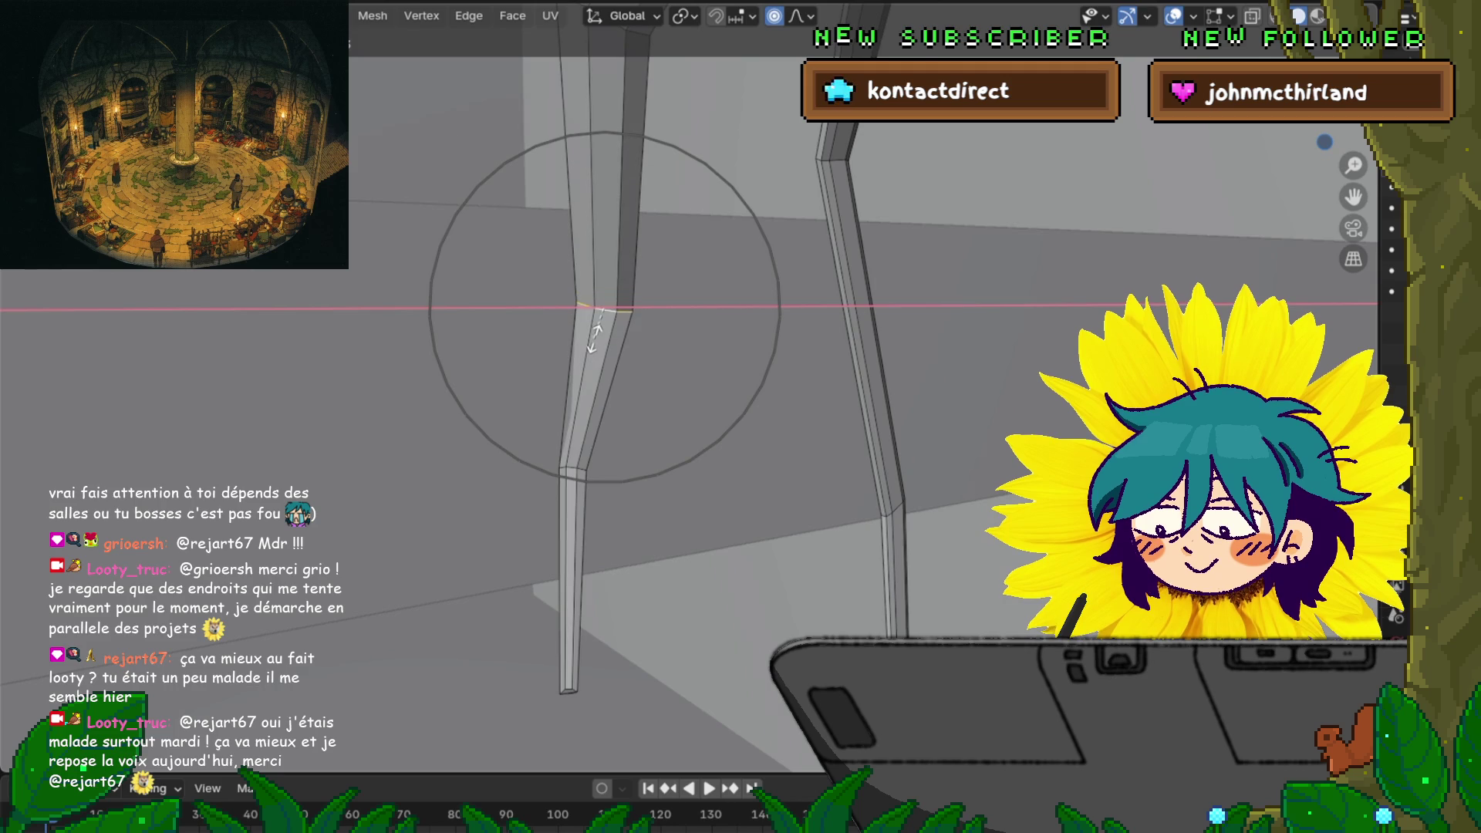
left_click(592, 326)
Resize a leg vertex with proportional soft falloff
mouse_move(591, 327)
middle_mouse_down()
mouse_move(625, 339)
mouse_move(671, 322)
middle_mouse_up()
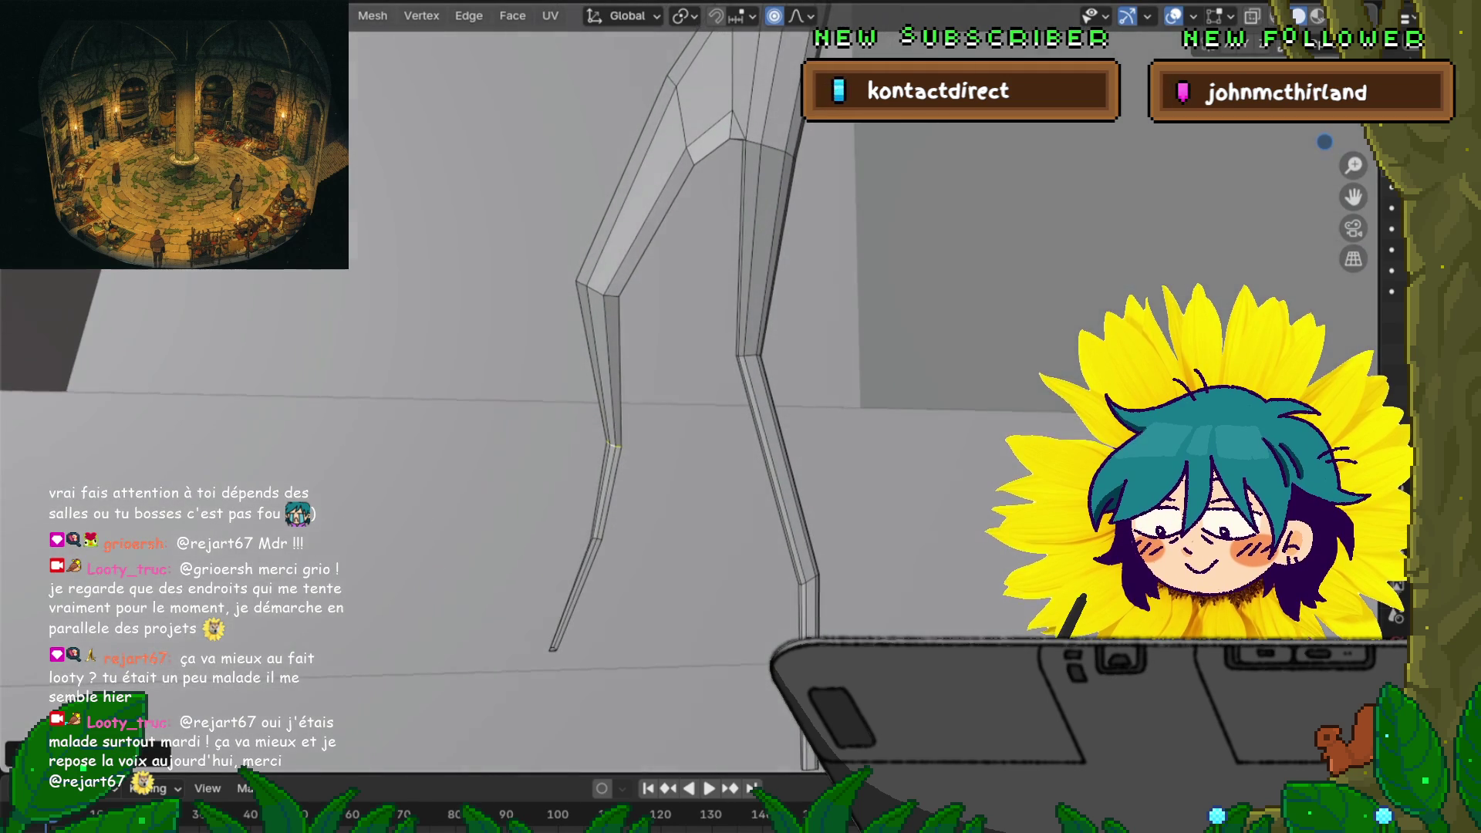
key("s")
left_click(718, 452)
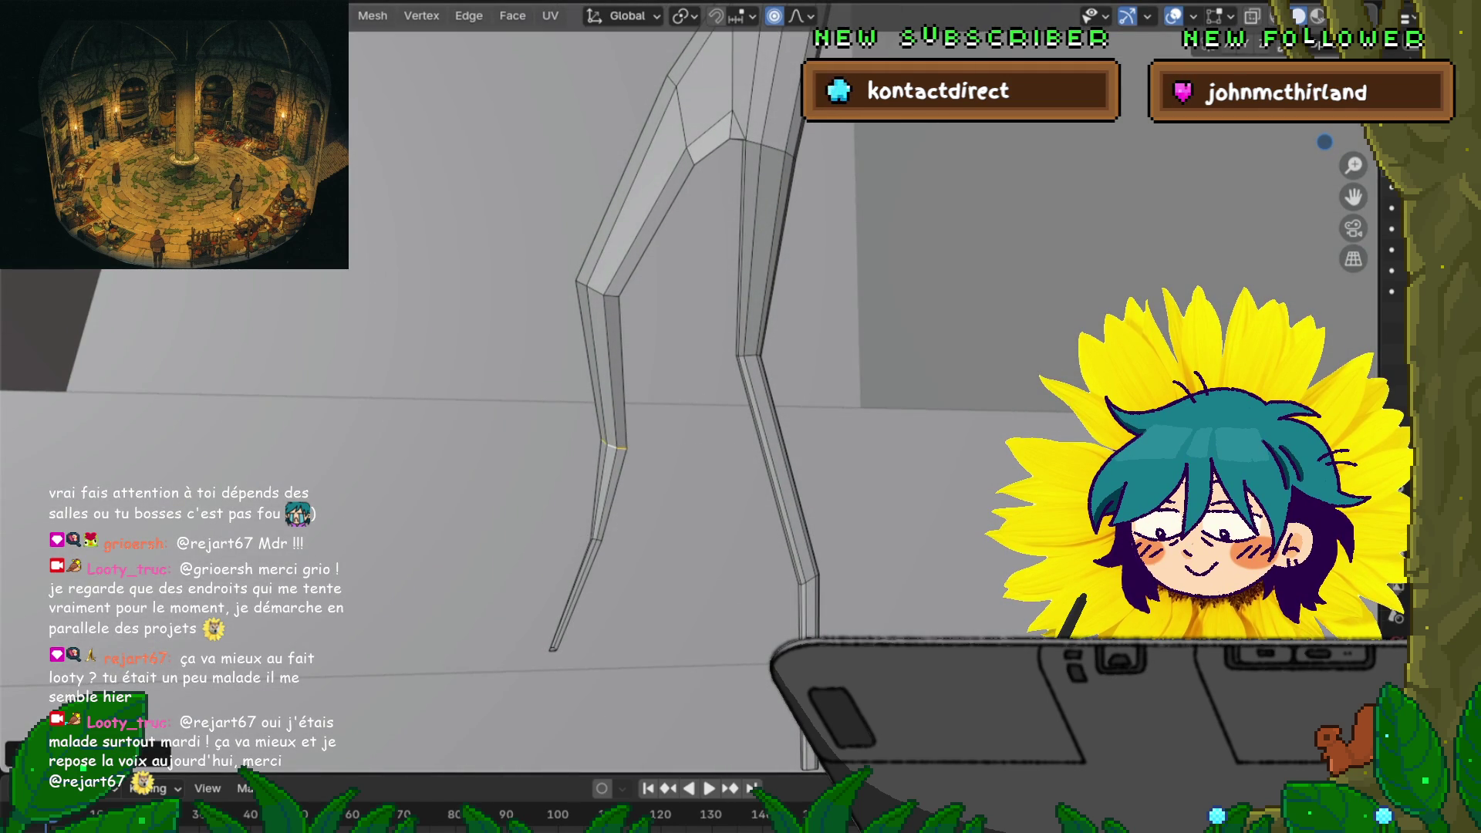
scroll(694, 386, "down", 5)
scroll(695, 386, "up", 3)
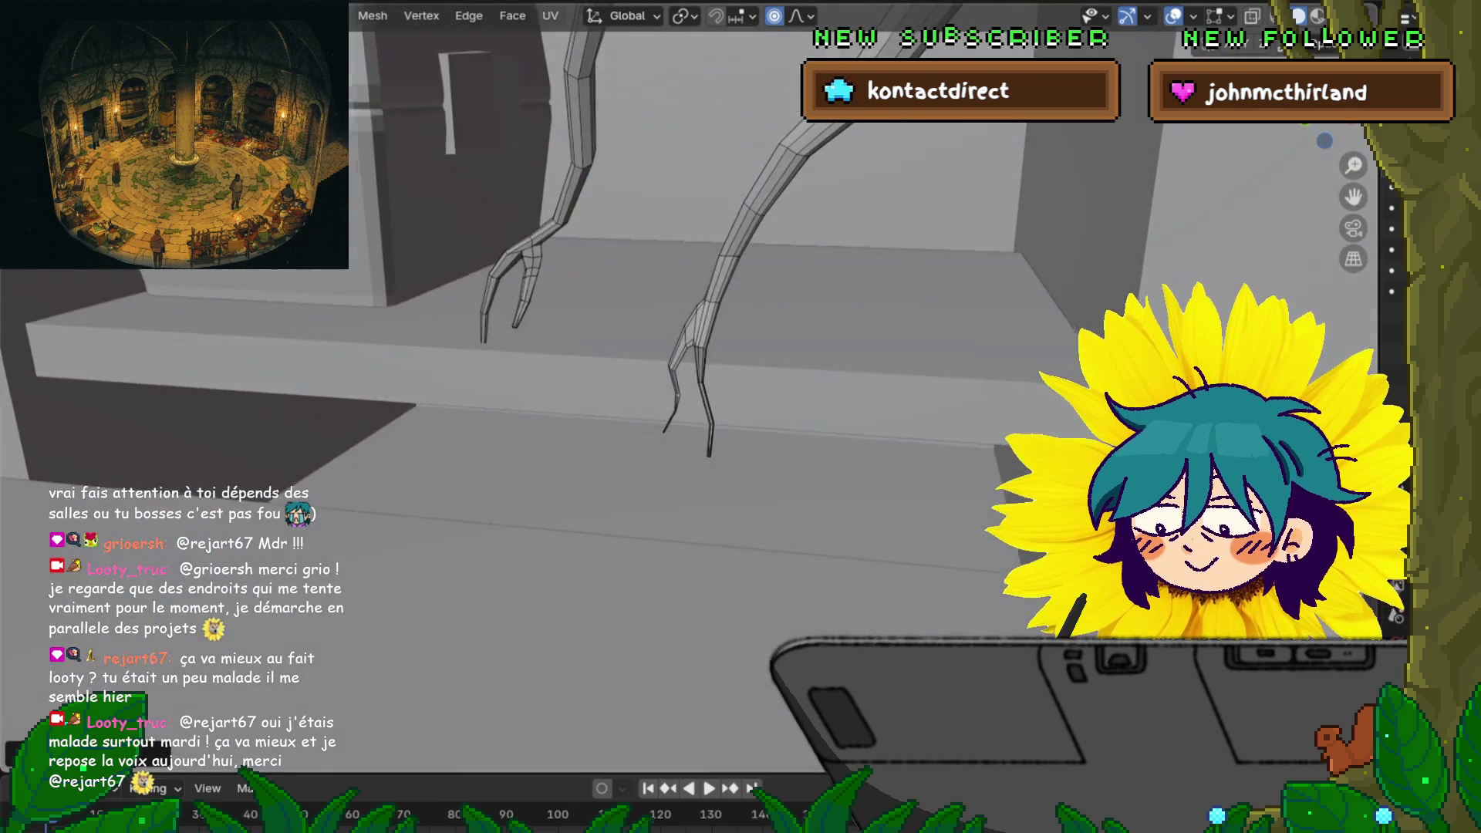
scroll(695, 386, "down", 5)
scroll(695, 386, "up", 8)
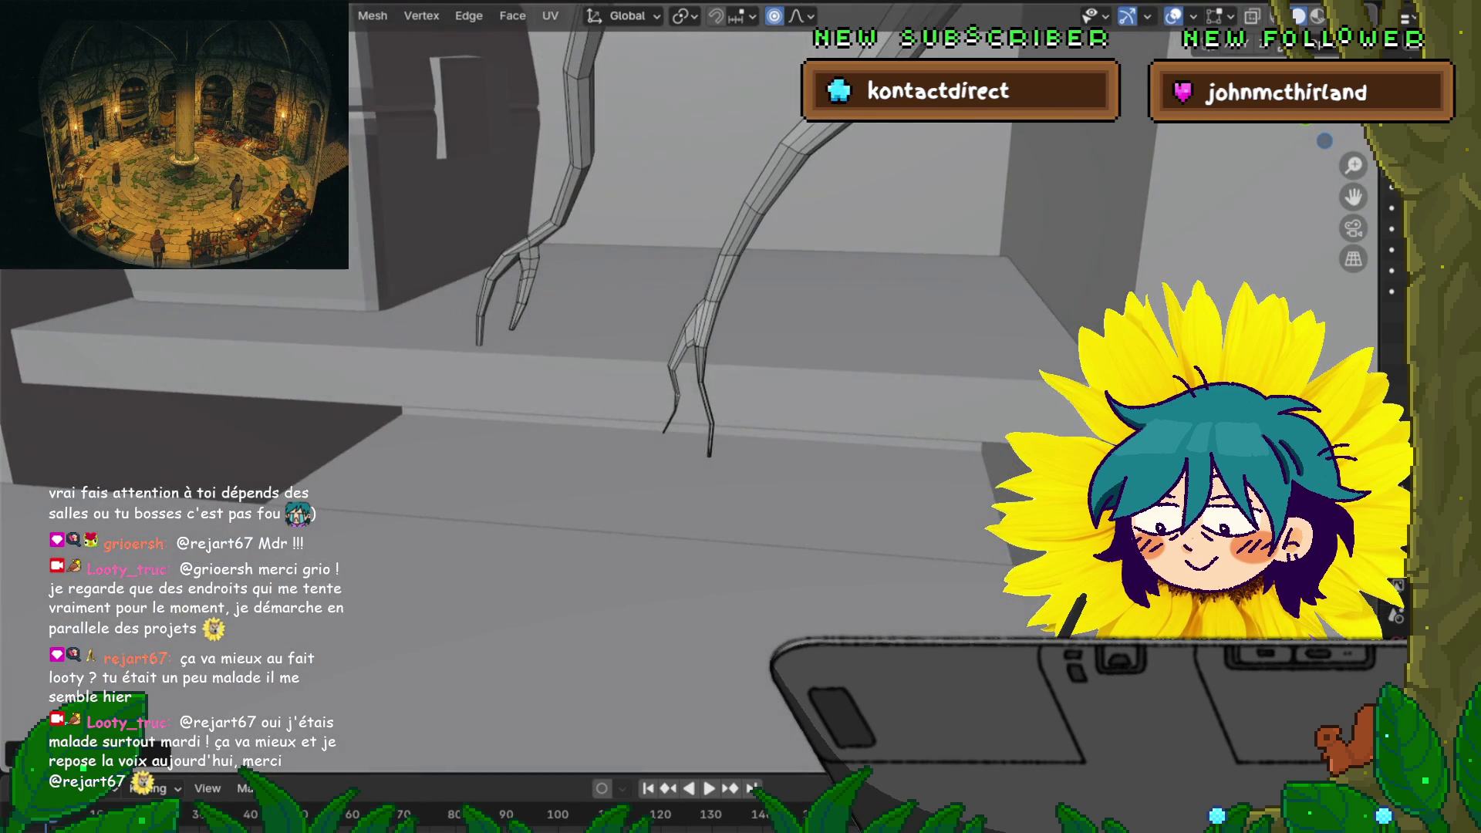
scroll(694, 386, "down", 4)
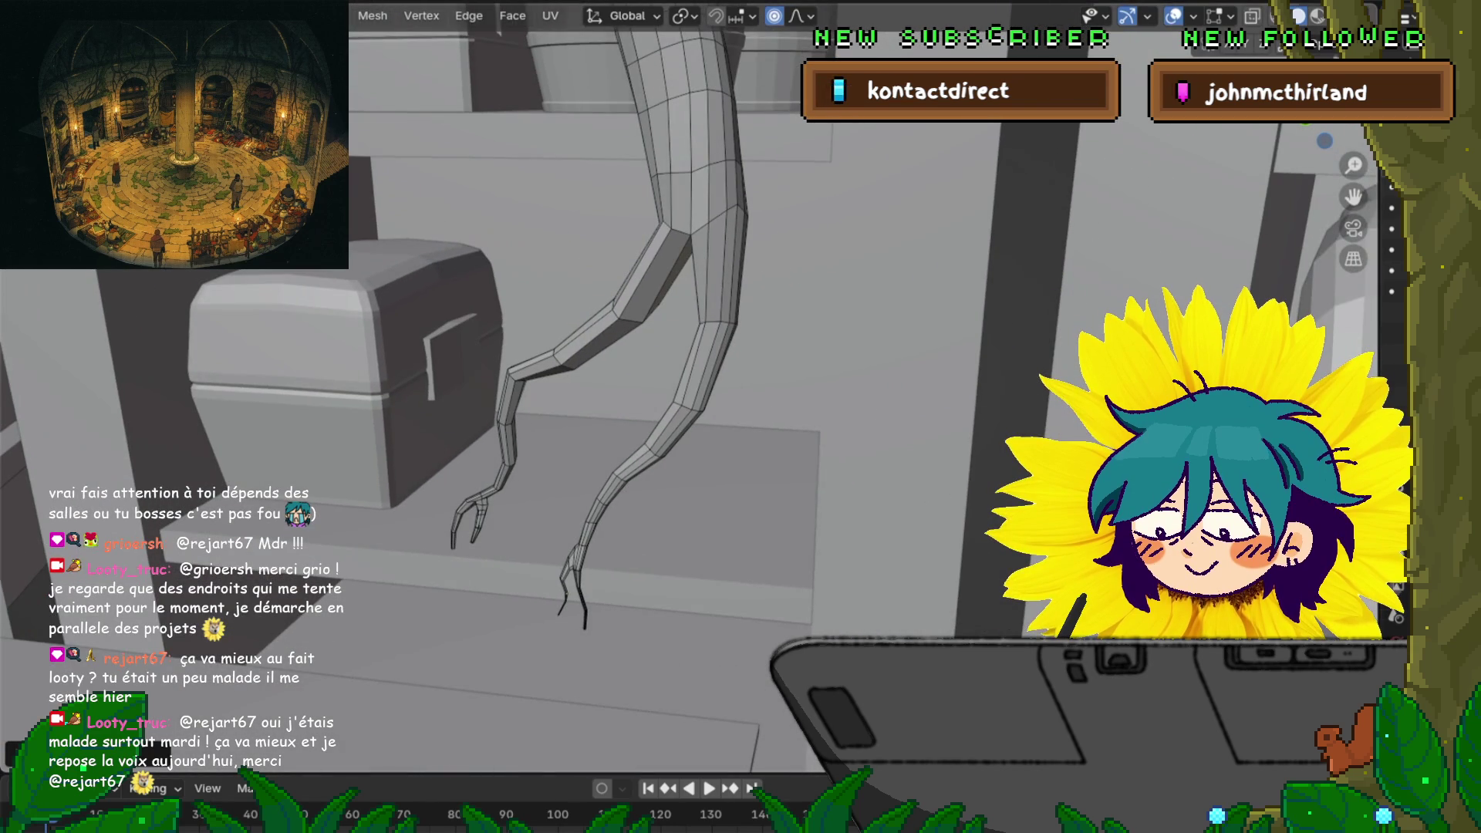
scroll(694, 386, "up", 6)
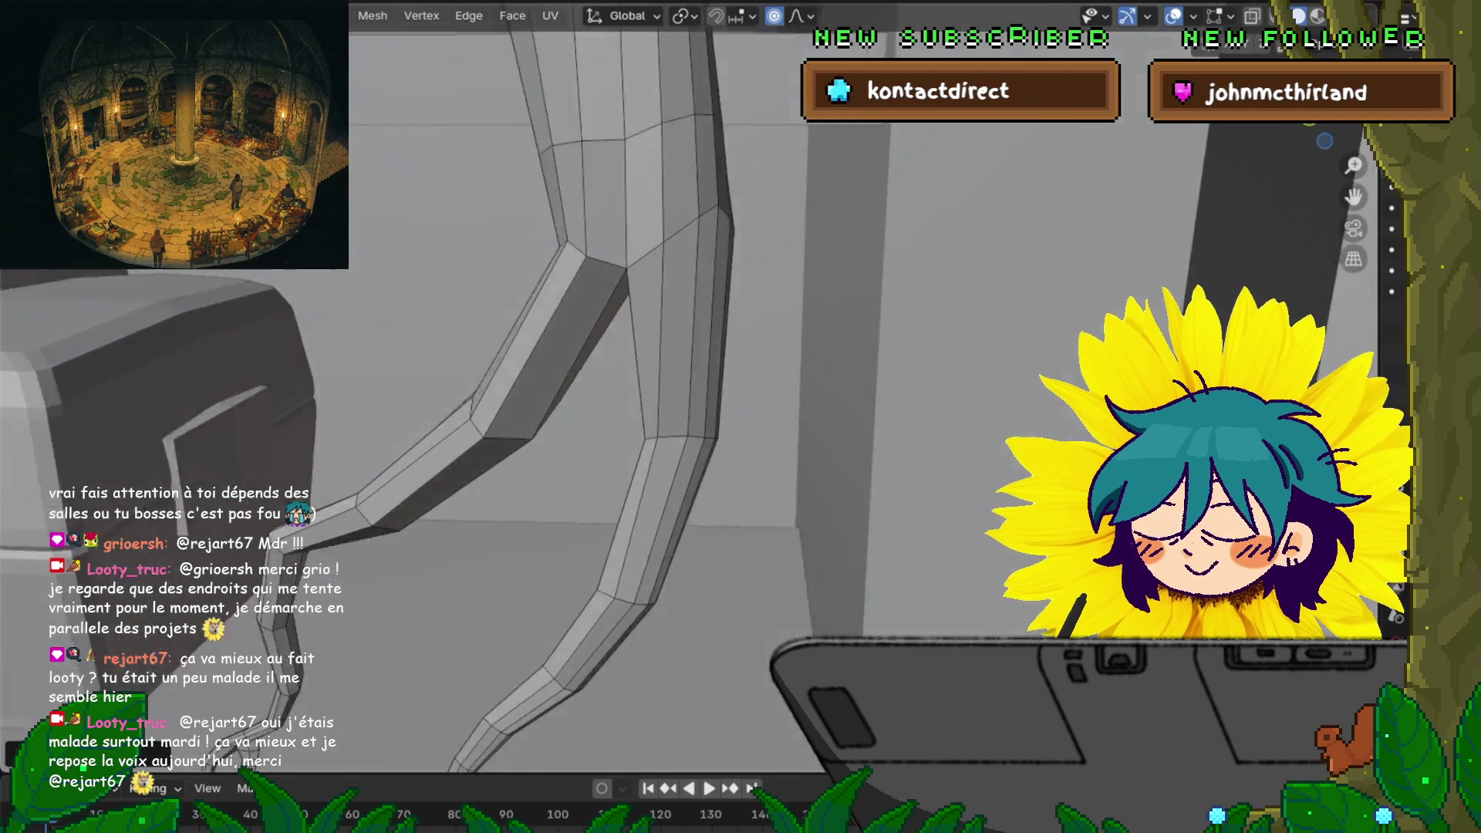
scroll(695, 386, "up", 1)
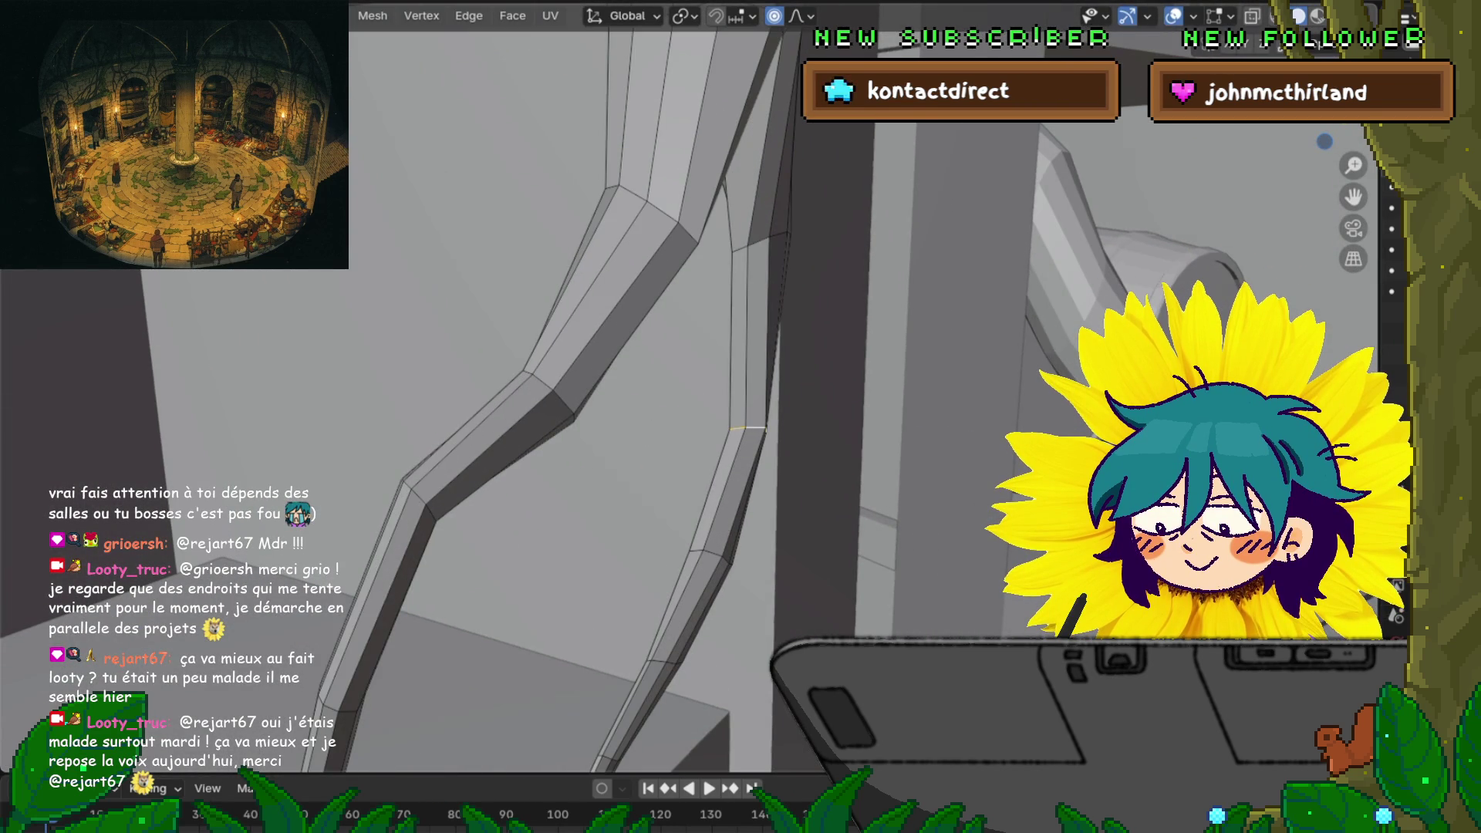
Bevel a leg edge loop into a band of faces, undoing the left-leg bevel
key("ctrl+b")
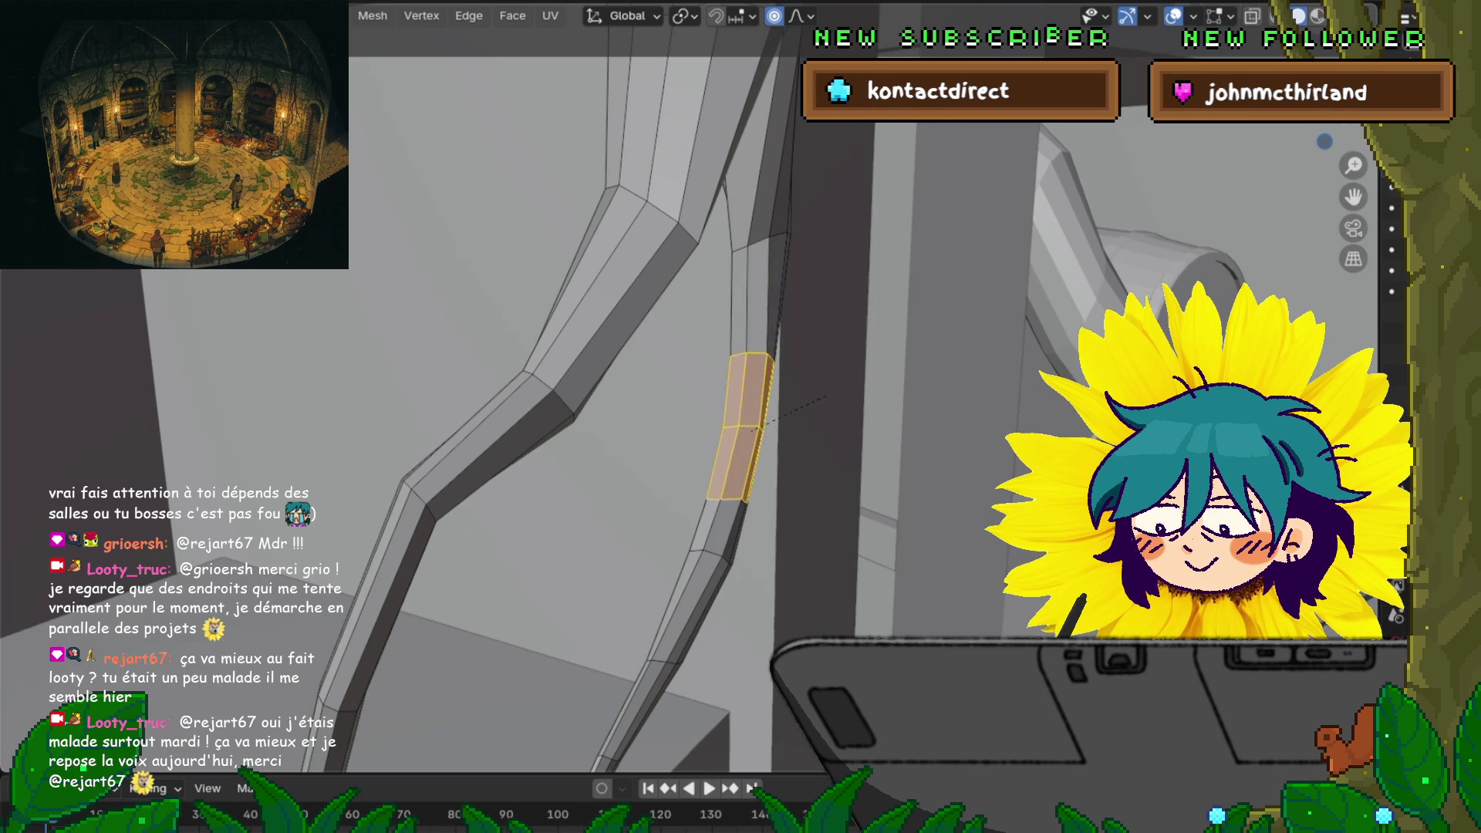
key("Return")
scroll(695, 386, "down", 4)
middle_click_drag(695, 386, 671, 351)
left_click(481, 301)
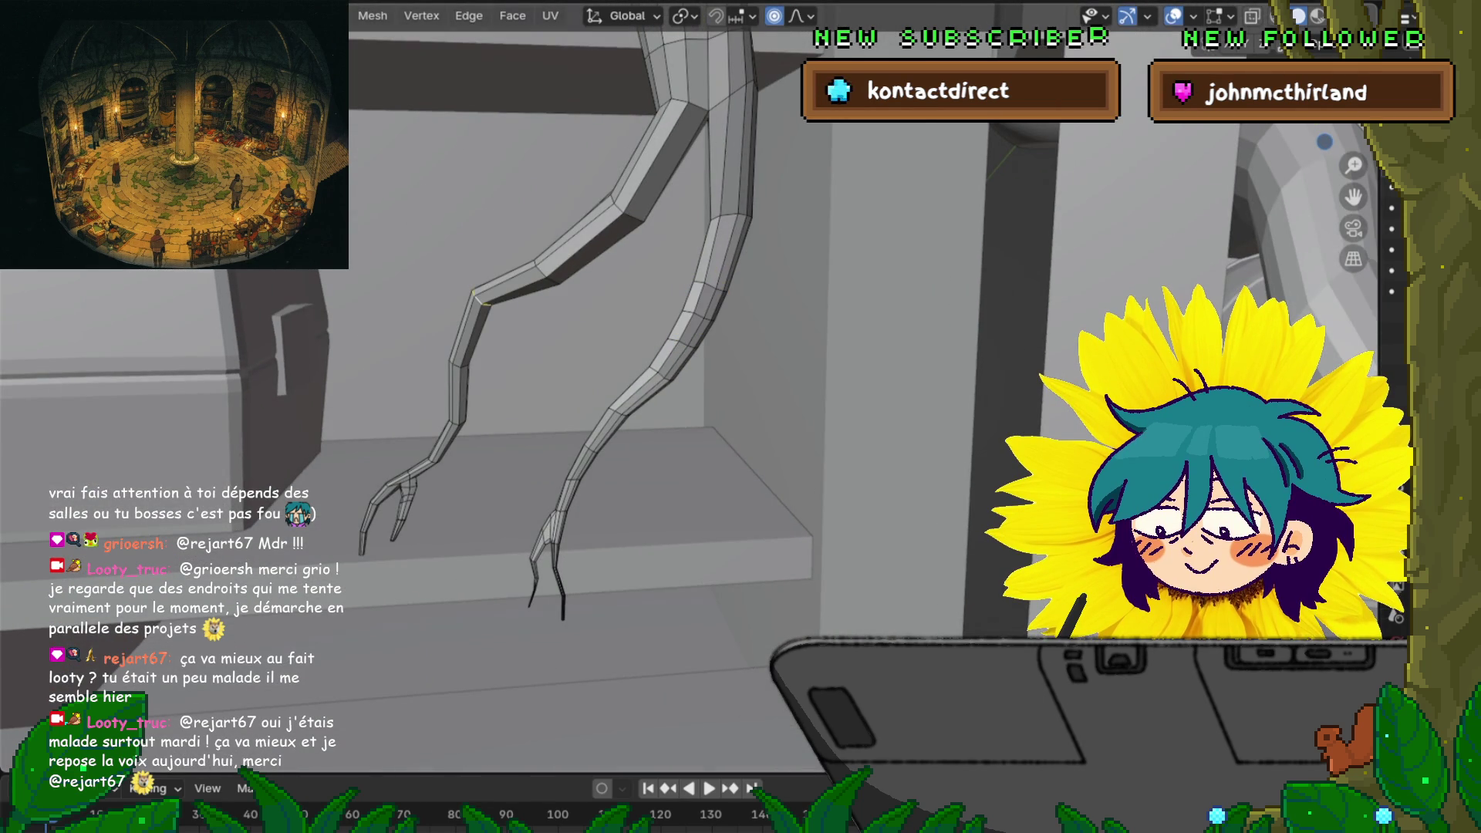
key("ctrl+b")
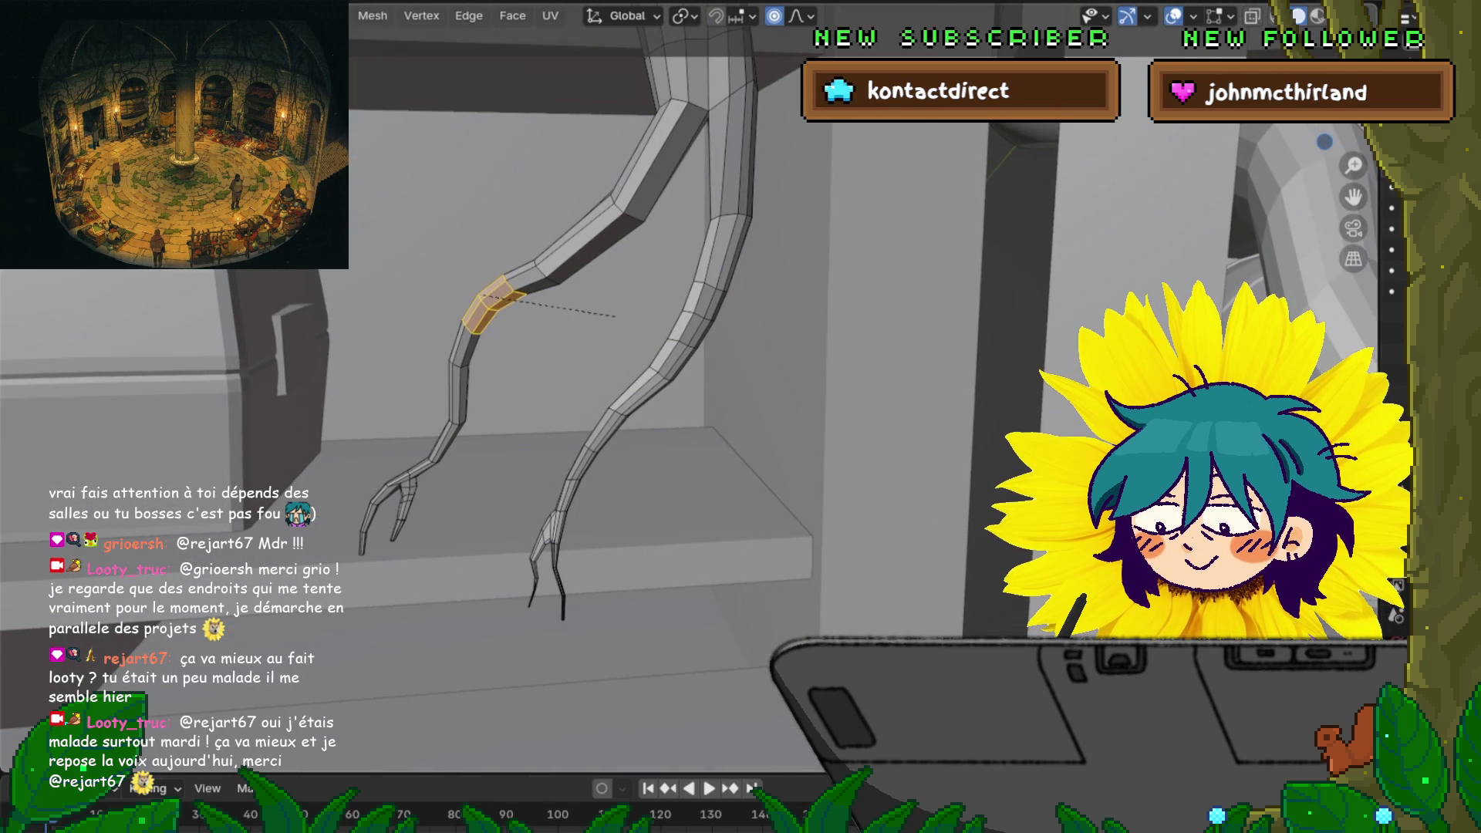
left_click(615, 315)
key("ctrl+z")
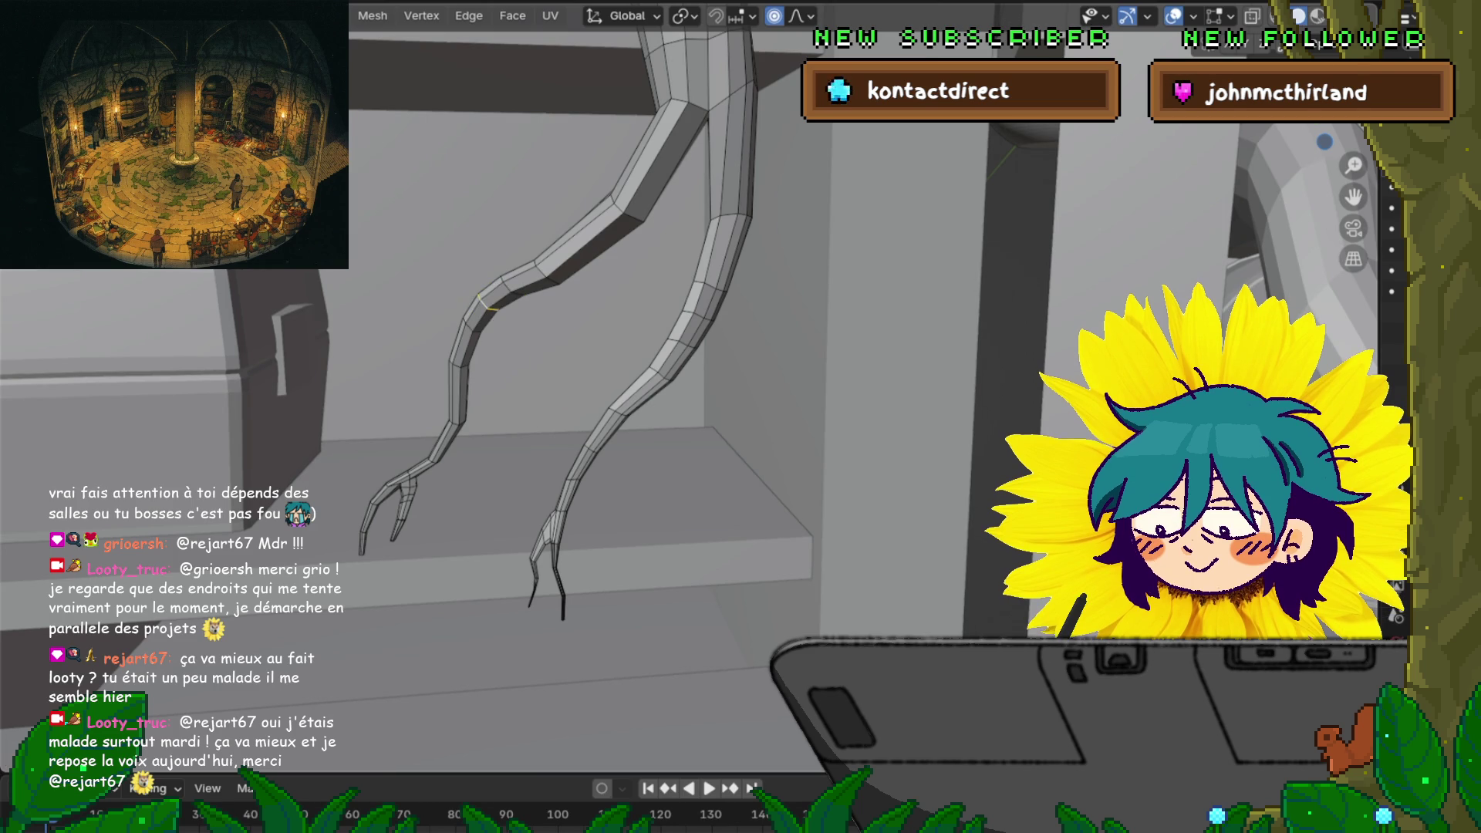
Soften the left leg's bend and lower the knee edge slightly with soft falloff
key("g")
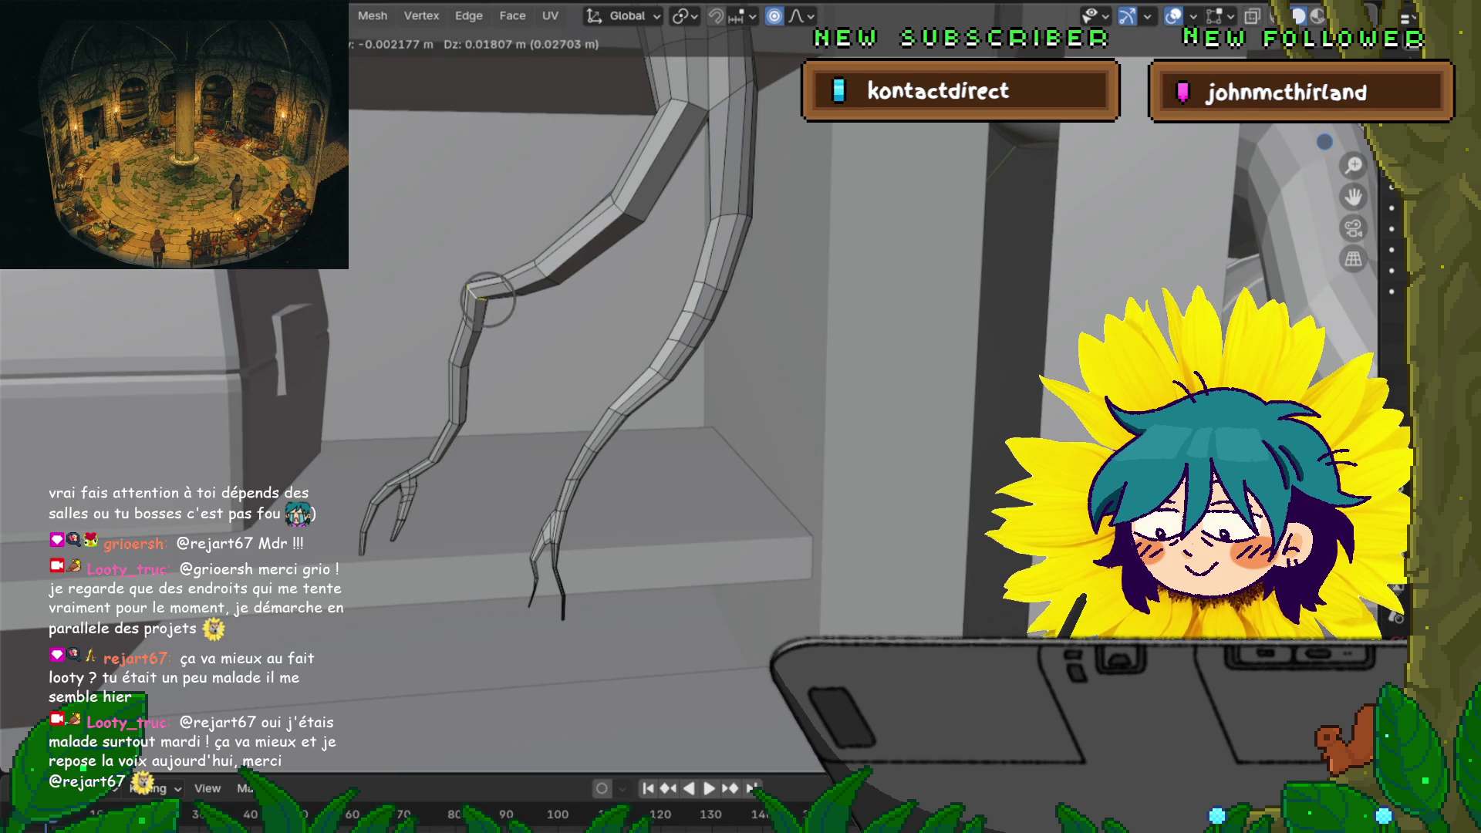
key("Return")
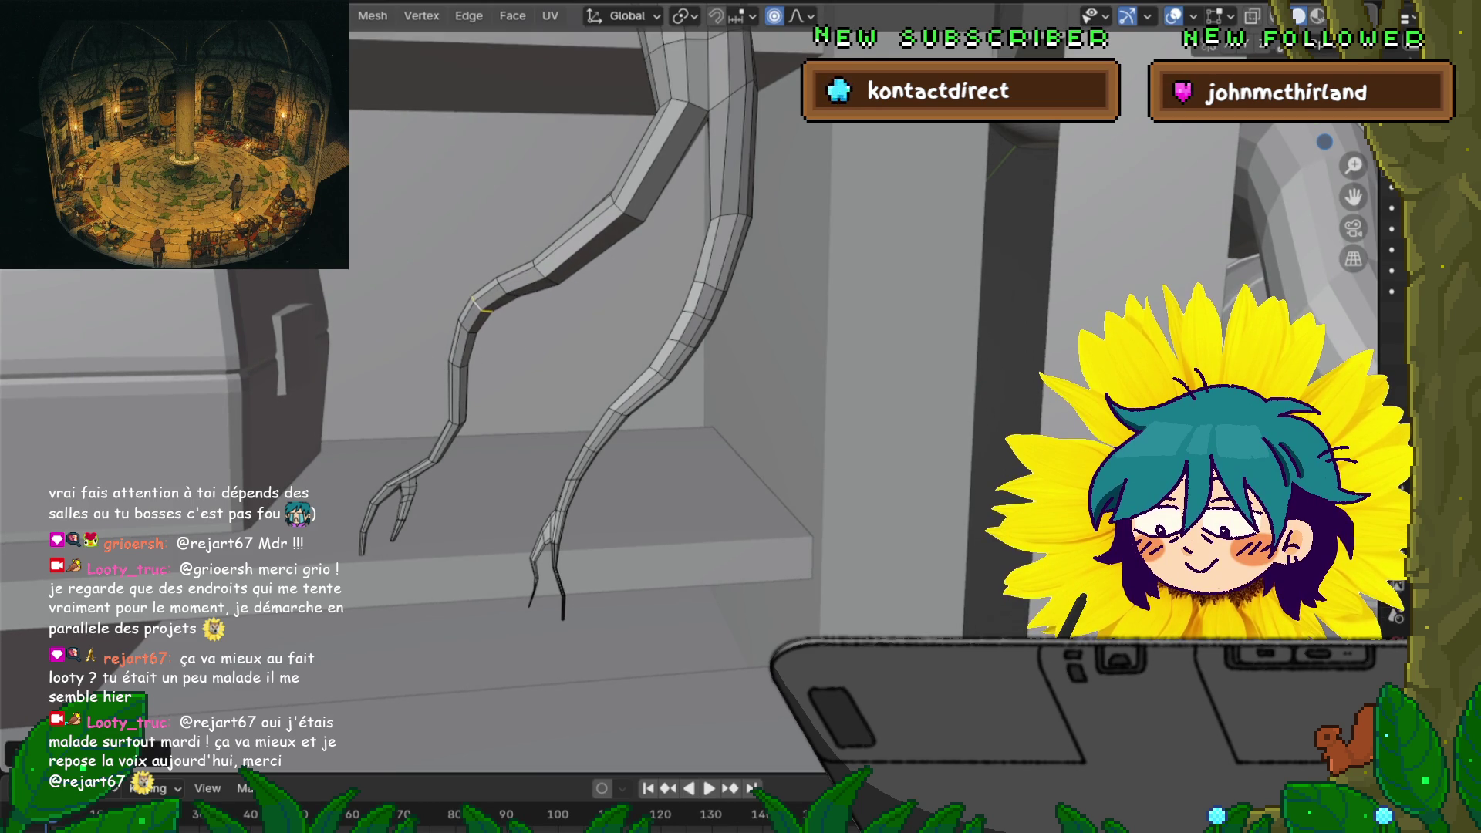
scroll(540, 347, "up", 3)
left_click(518, 399)
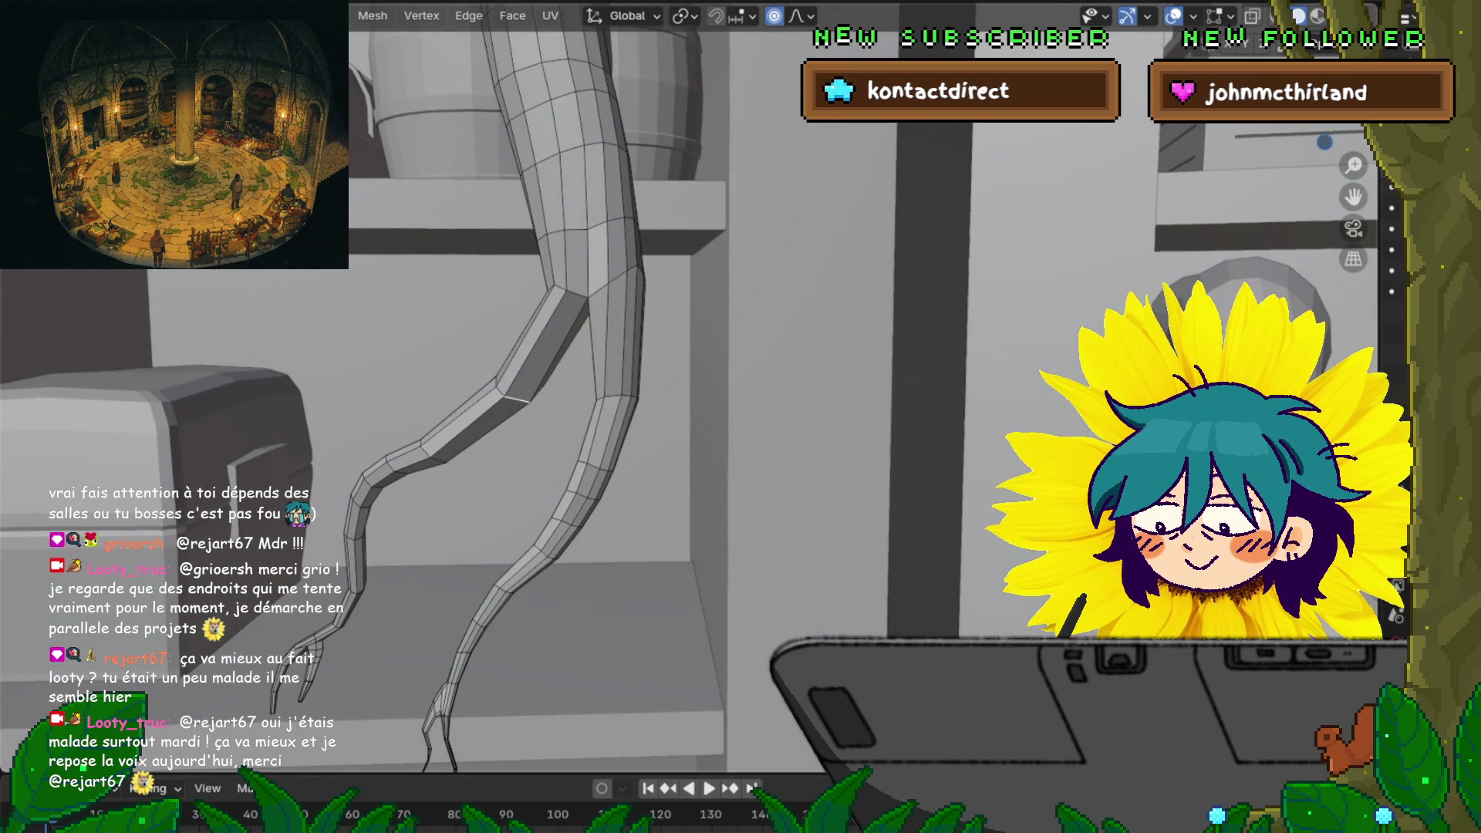
key("ctrl+KP_Add")
key("ctrl+KP_Add")
key("ctrl+KP_Add")
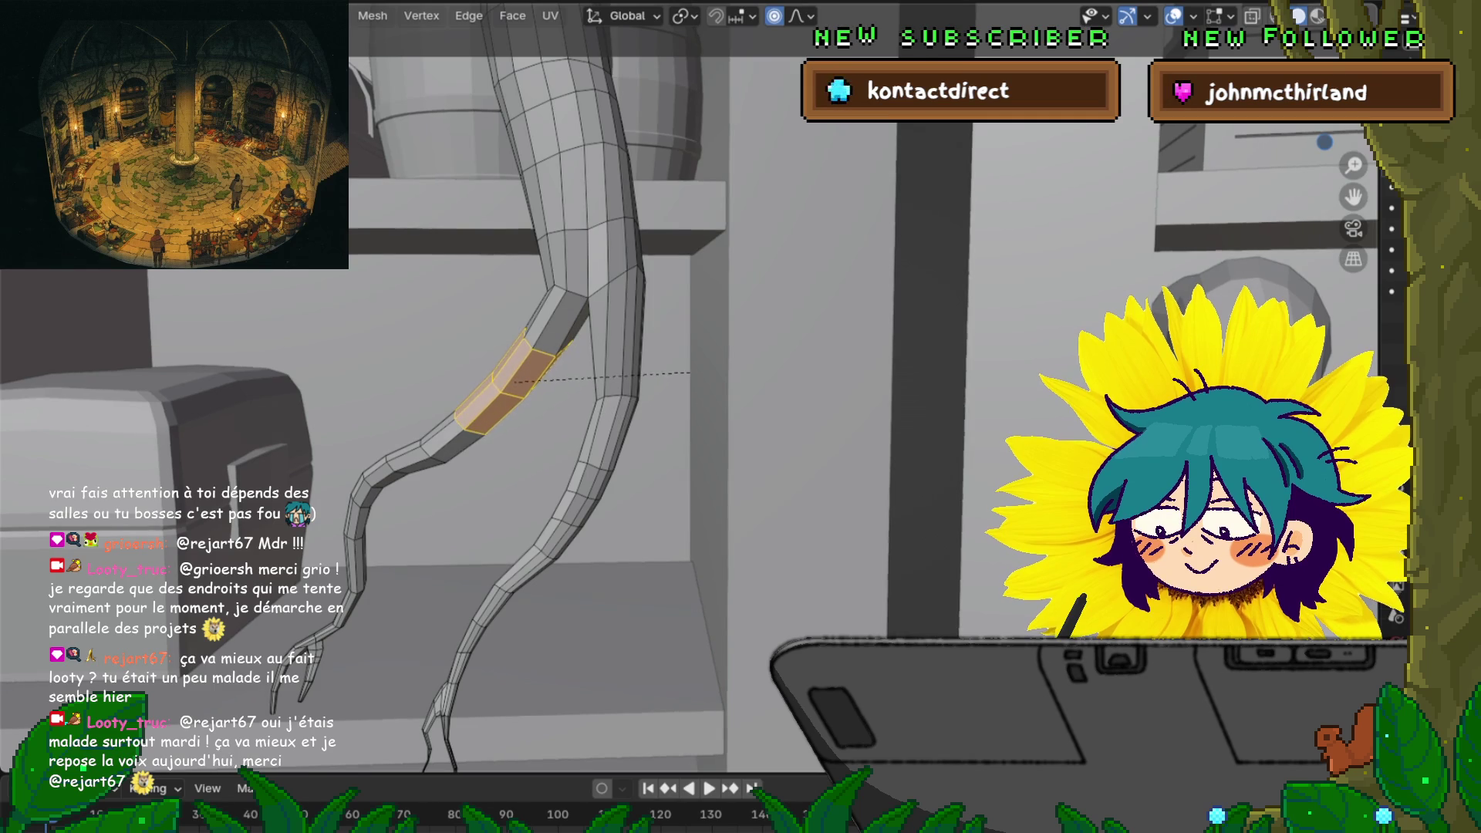
key("ctrl+KP_Subtract")
key("ctrl+KP_Subtract")
key("ctrl+KP_Subtract")
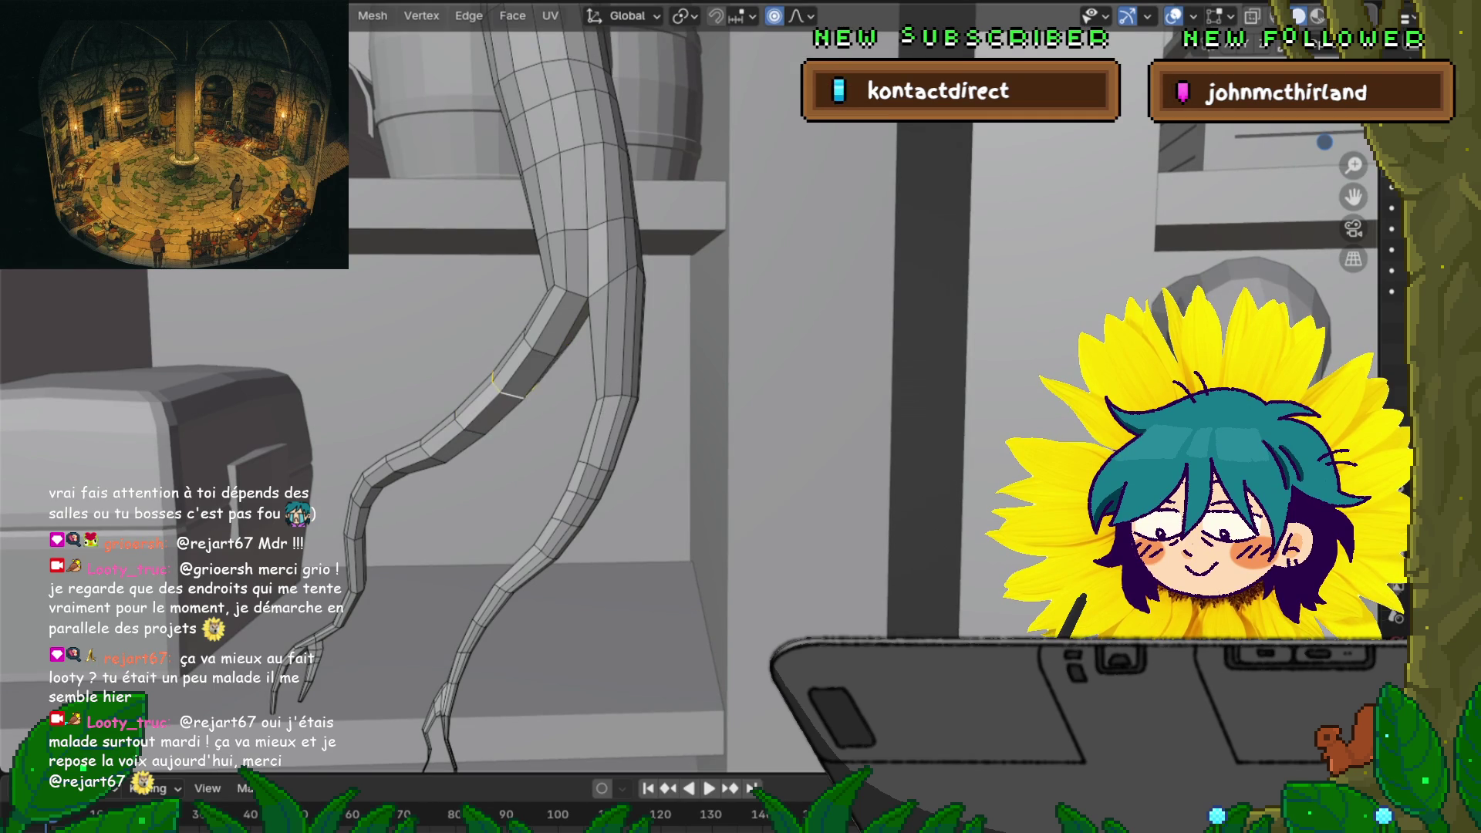
key("g")
key("Return")
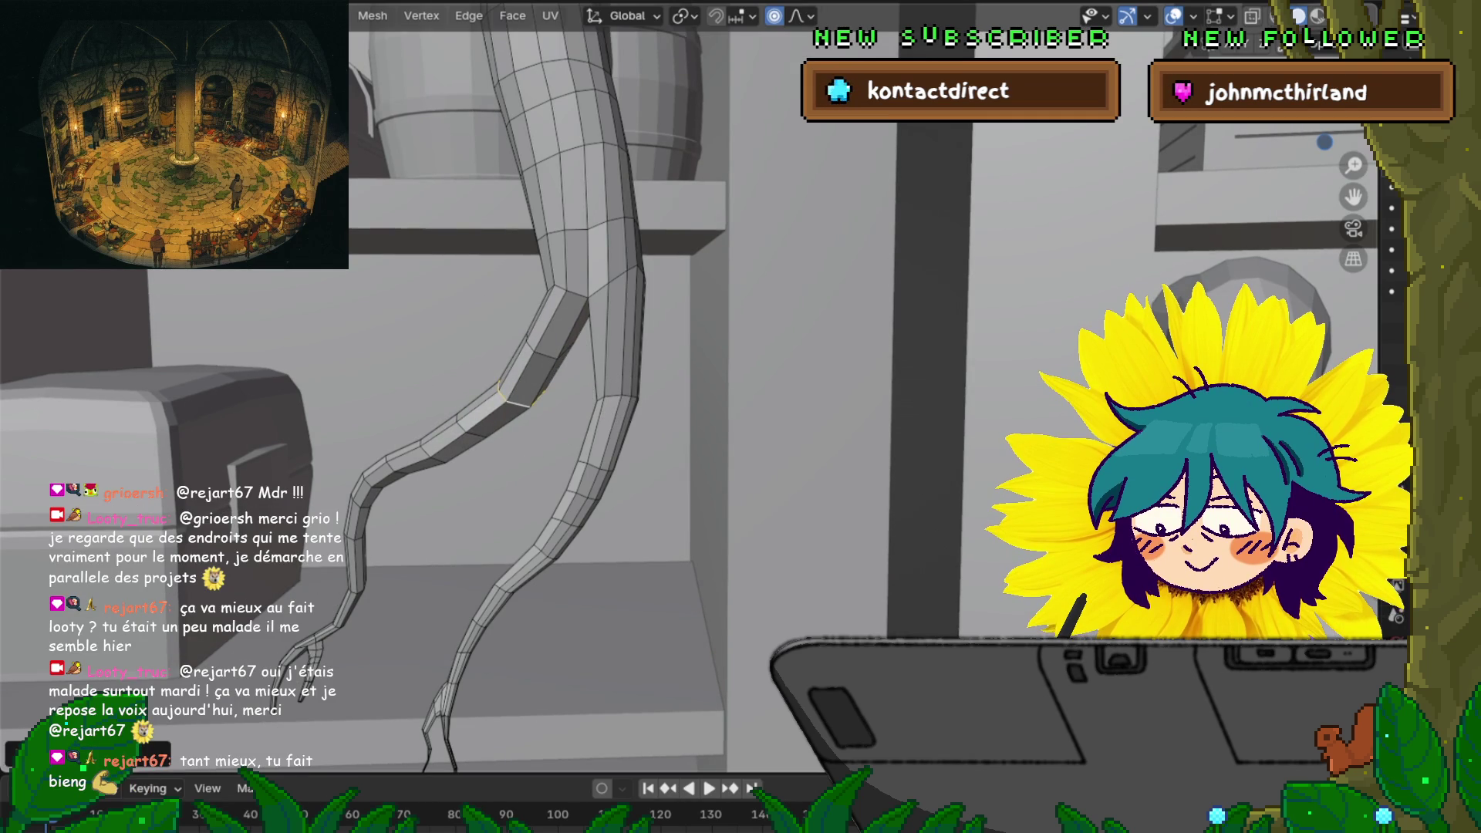
Move a single shin edge loop vertically with soft falloff
left_click(617, 397, "alt")
key("ctrl+KP_Add")
key("ctrl+KP_Add")
key("s")
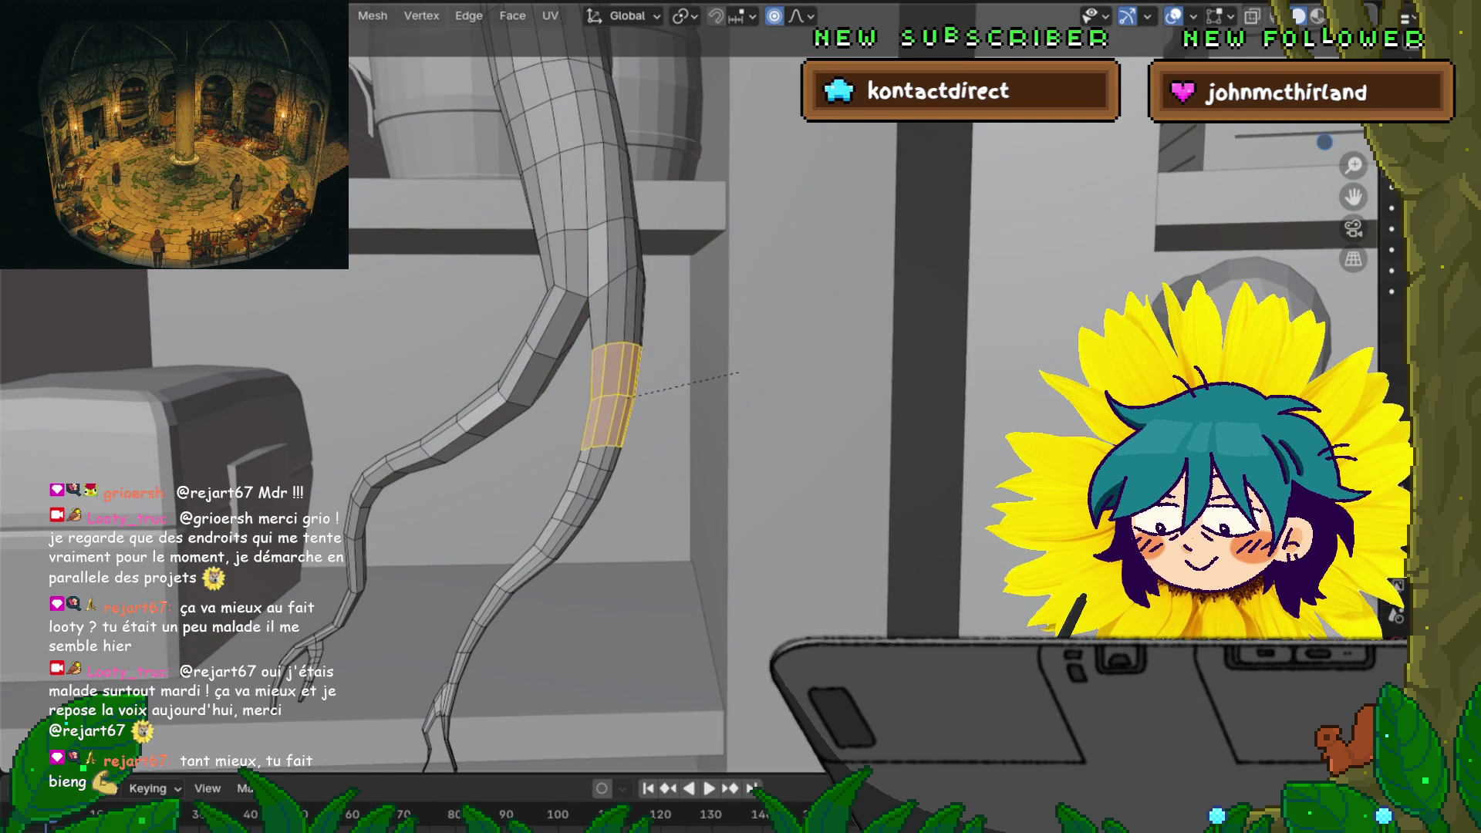
key("z")
key("0")
key("Return")
key("g")
key("z")
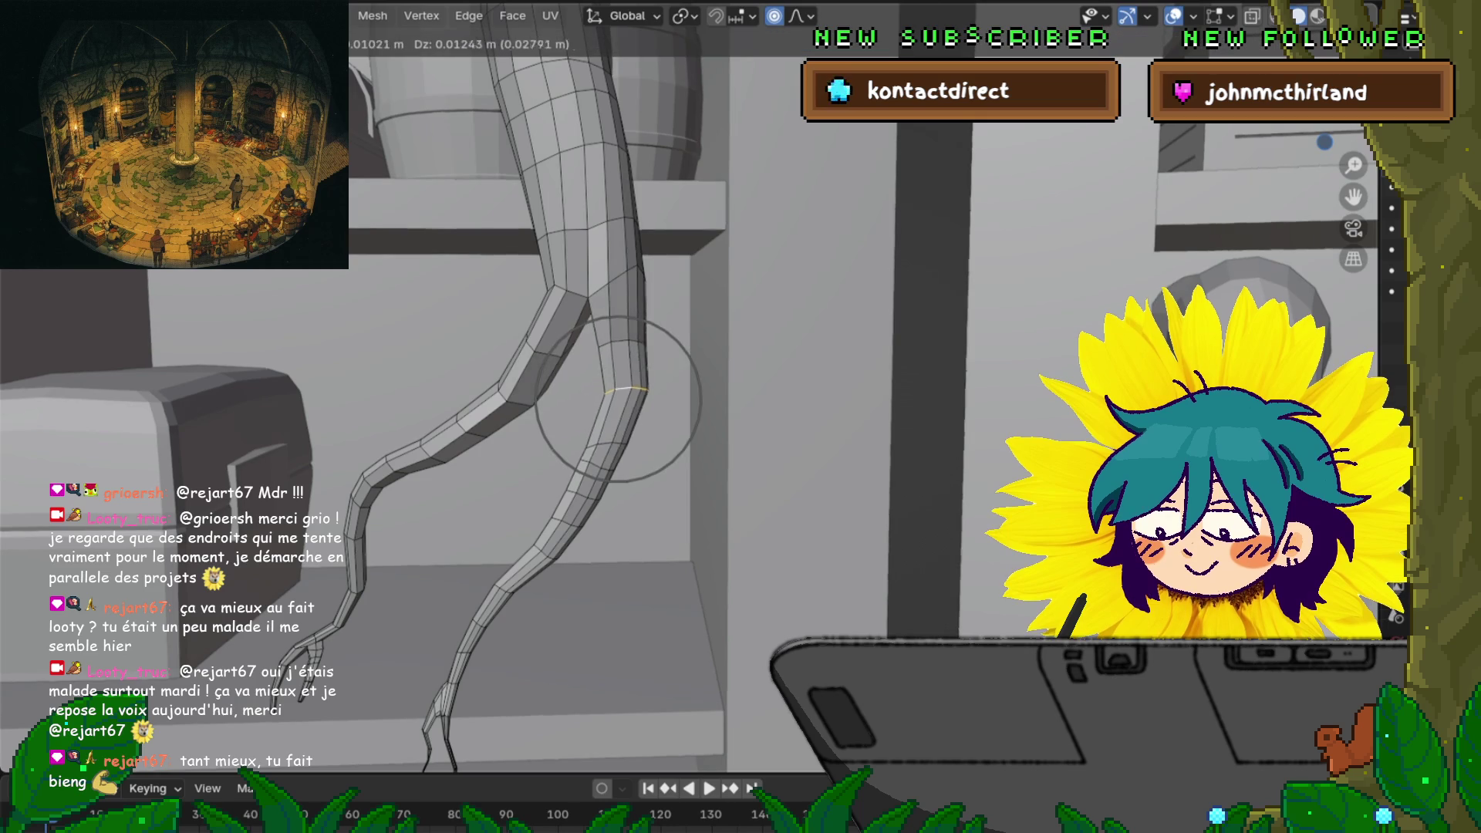
key("Return")
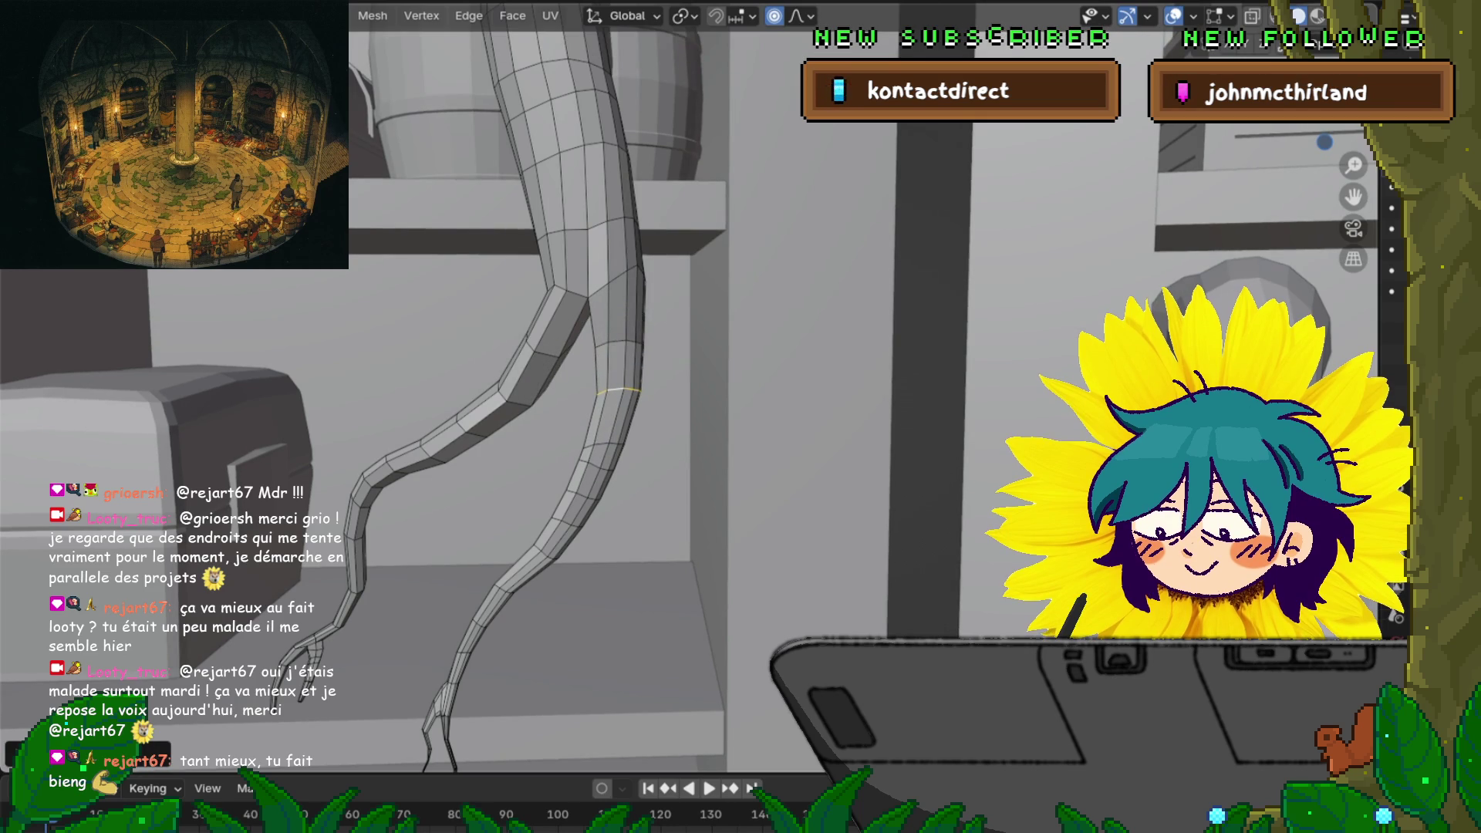
Nudge the shin loop vertically twice more, lowering it about 0.028 m
key("g")
key("z")
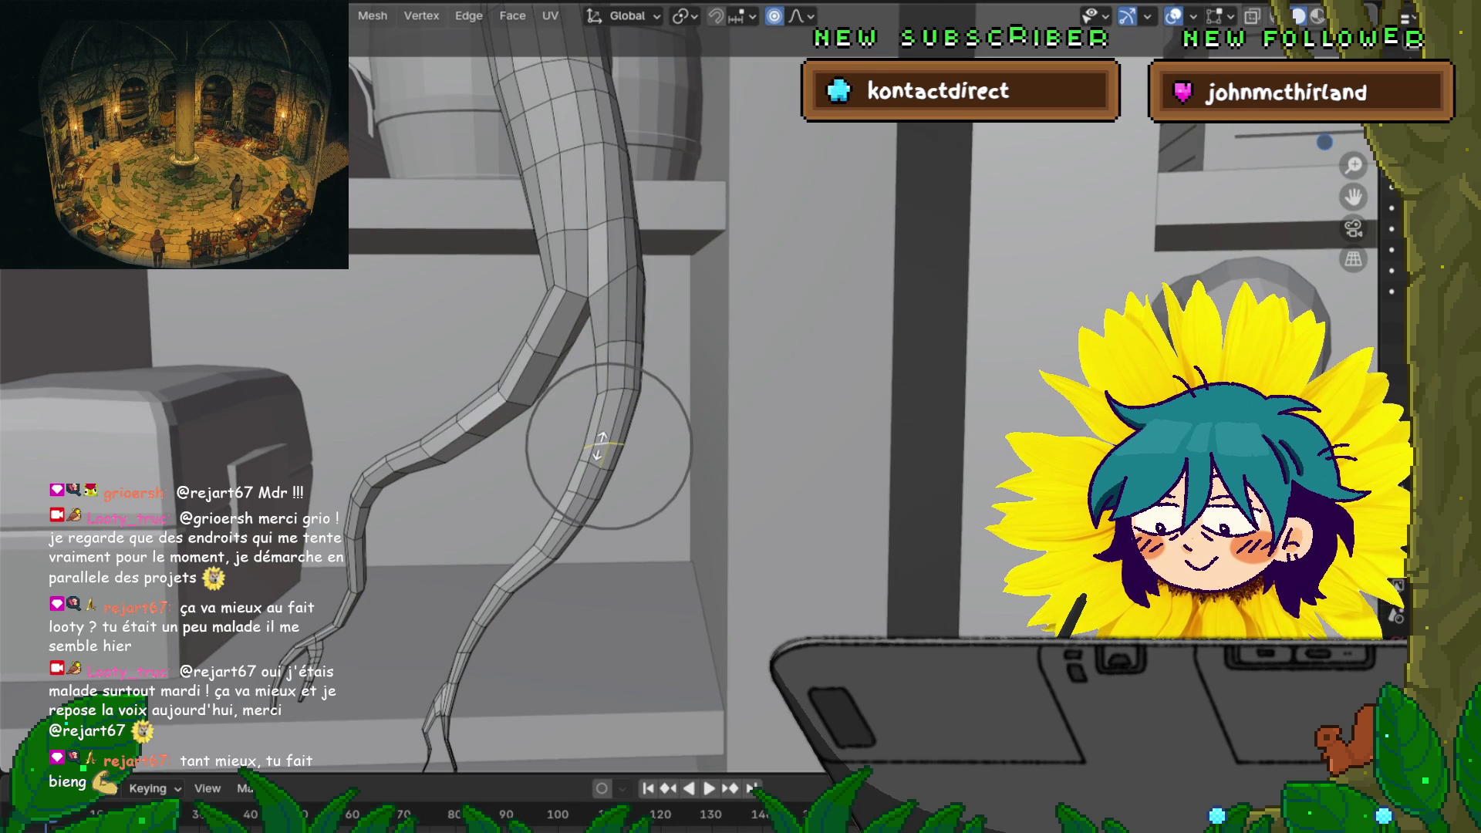
key("Return")
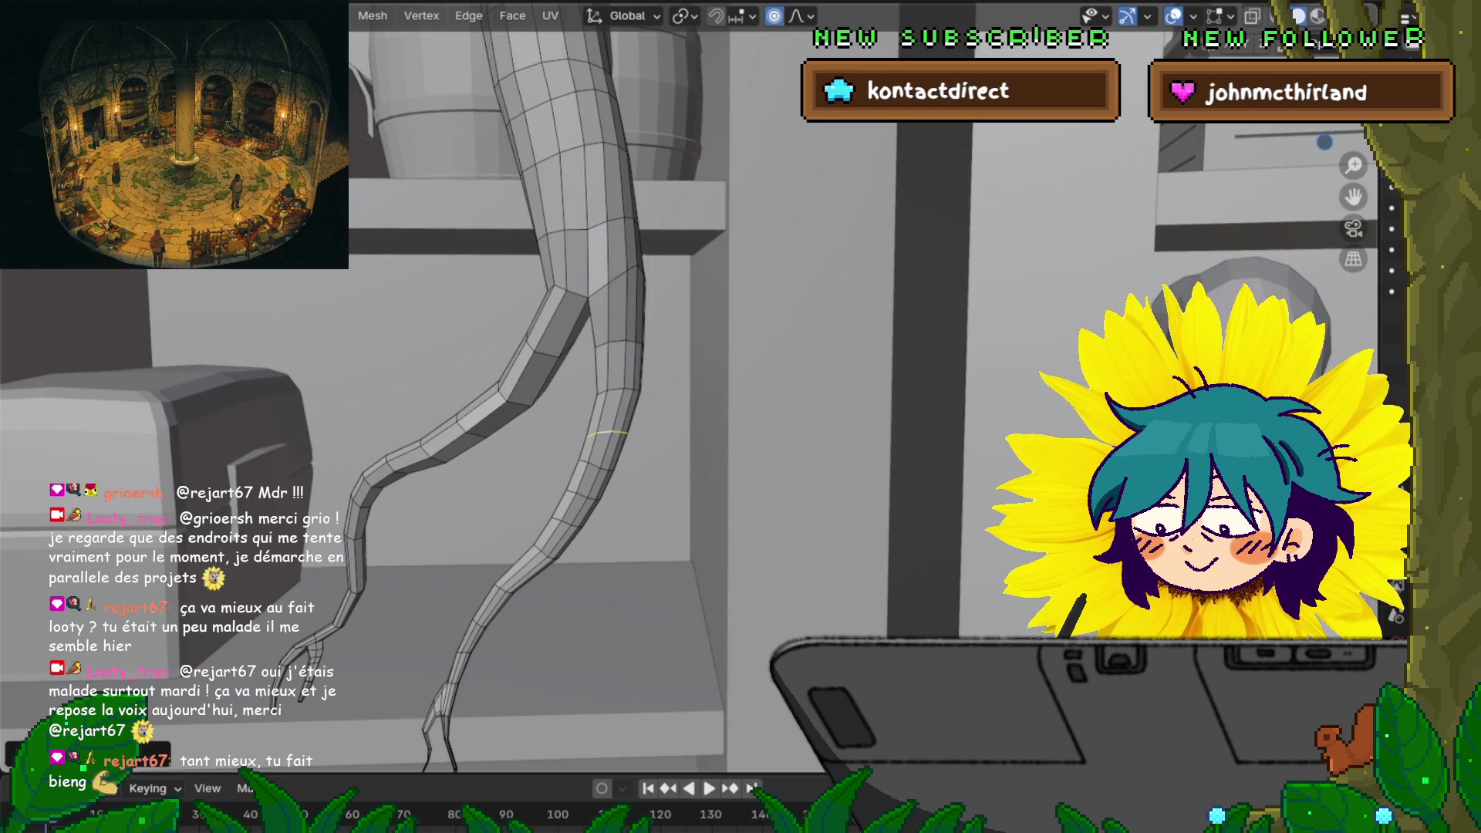
key("g")
key("z")
key("Return")
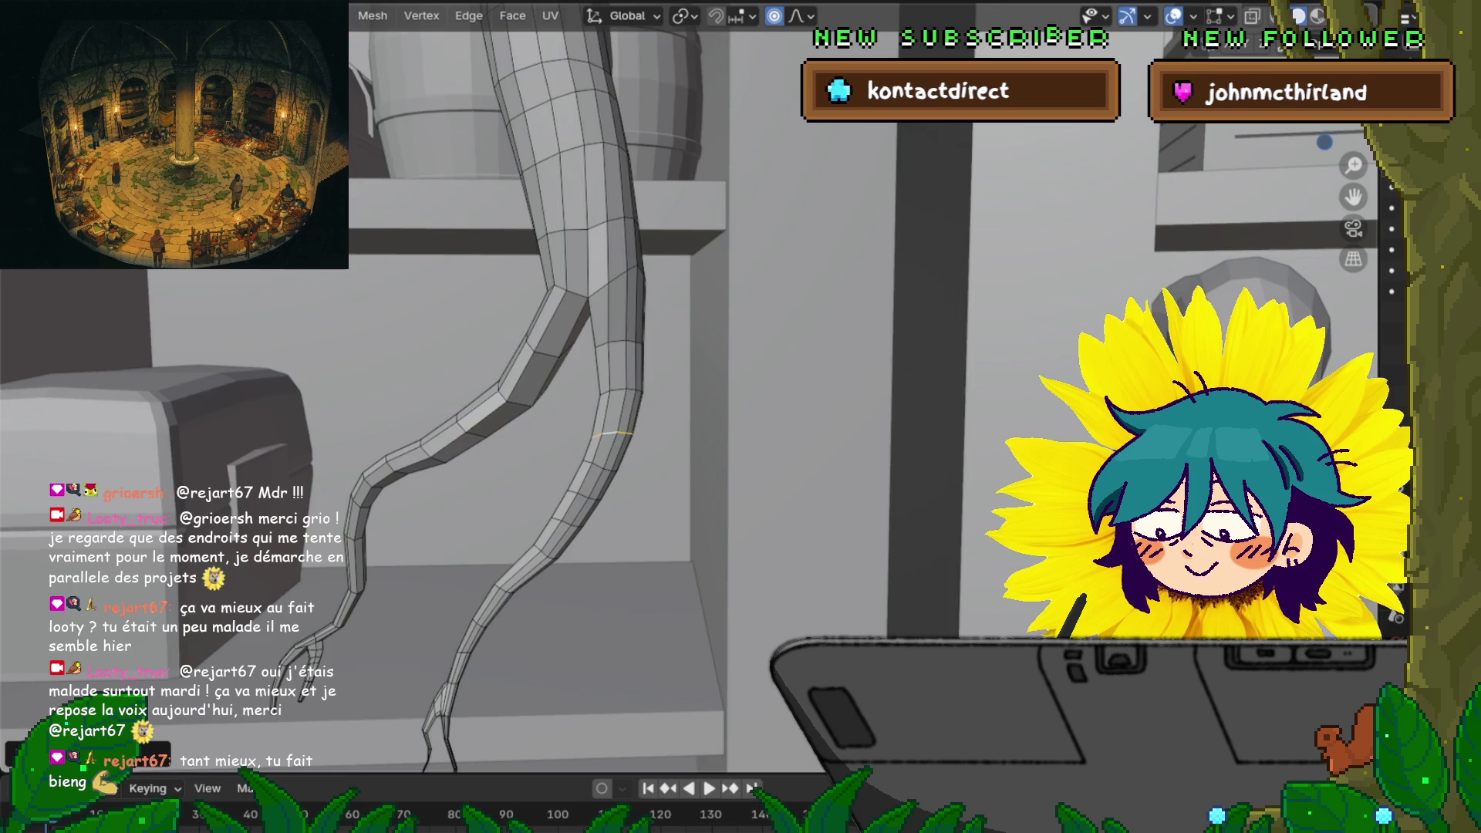
middle_click_drag(540, 425, 571, 348)
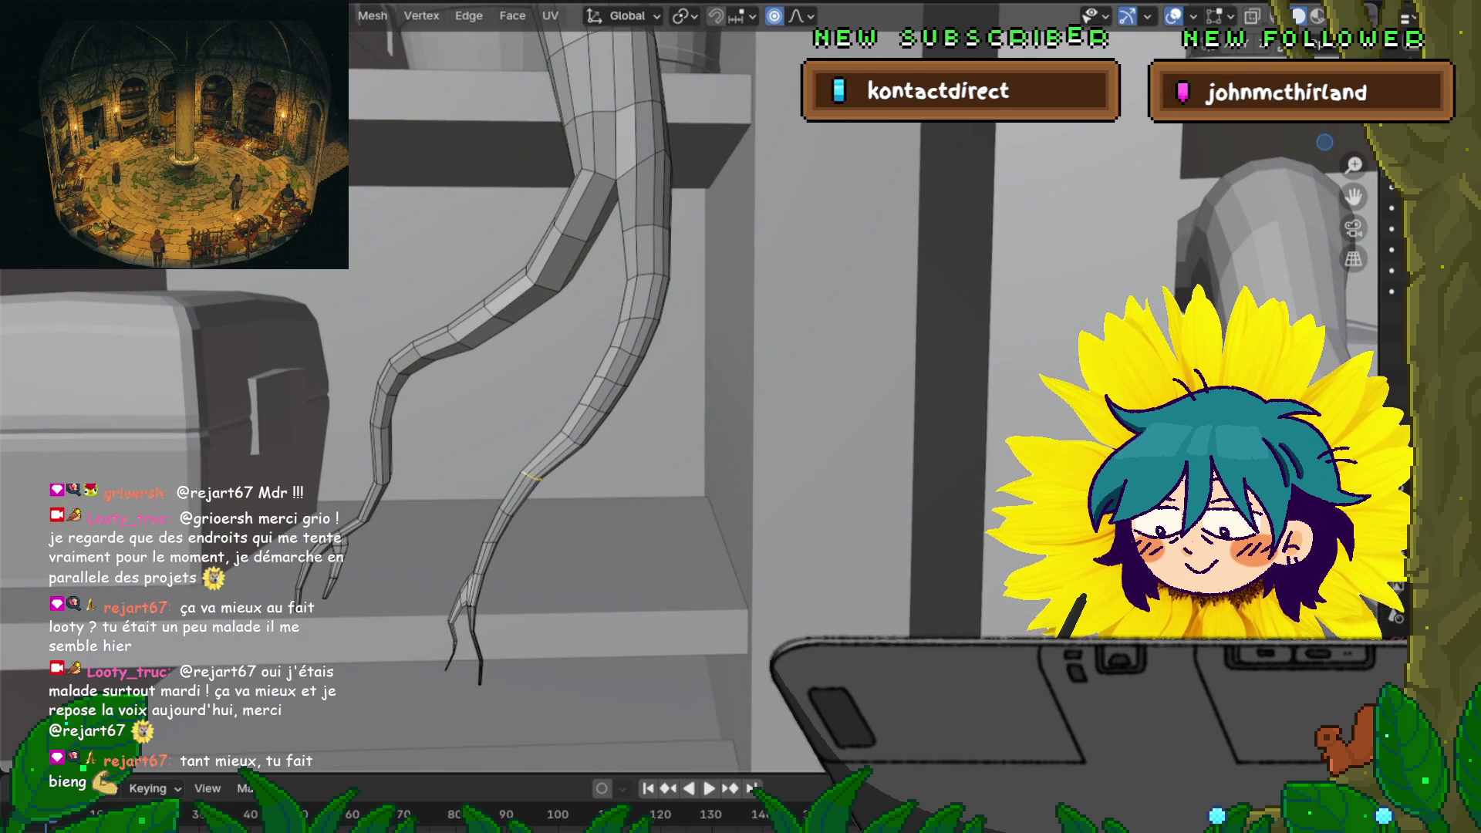
Lower a lower shin loop and a right-leg loop slightly along Z
left_click(528, 472, "alt")
key("g")
key("z")
key("Return")
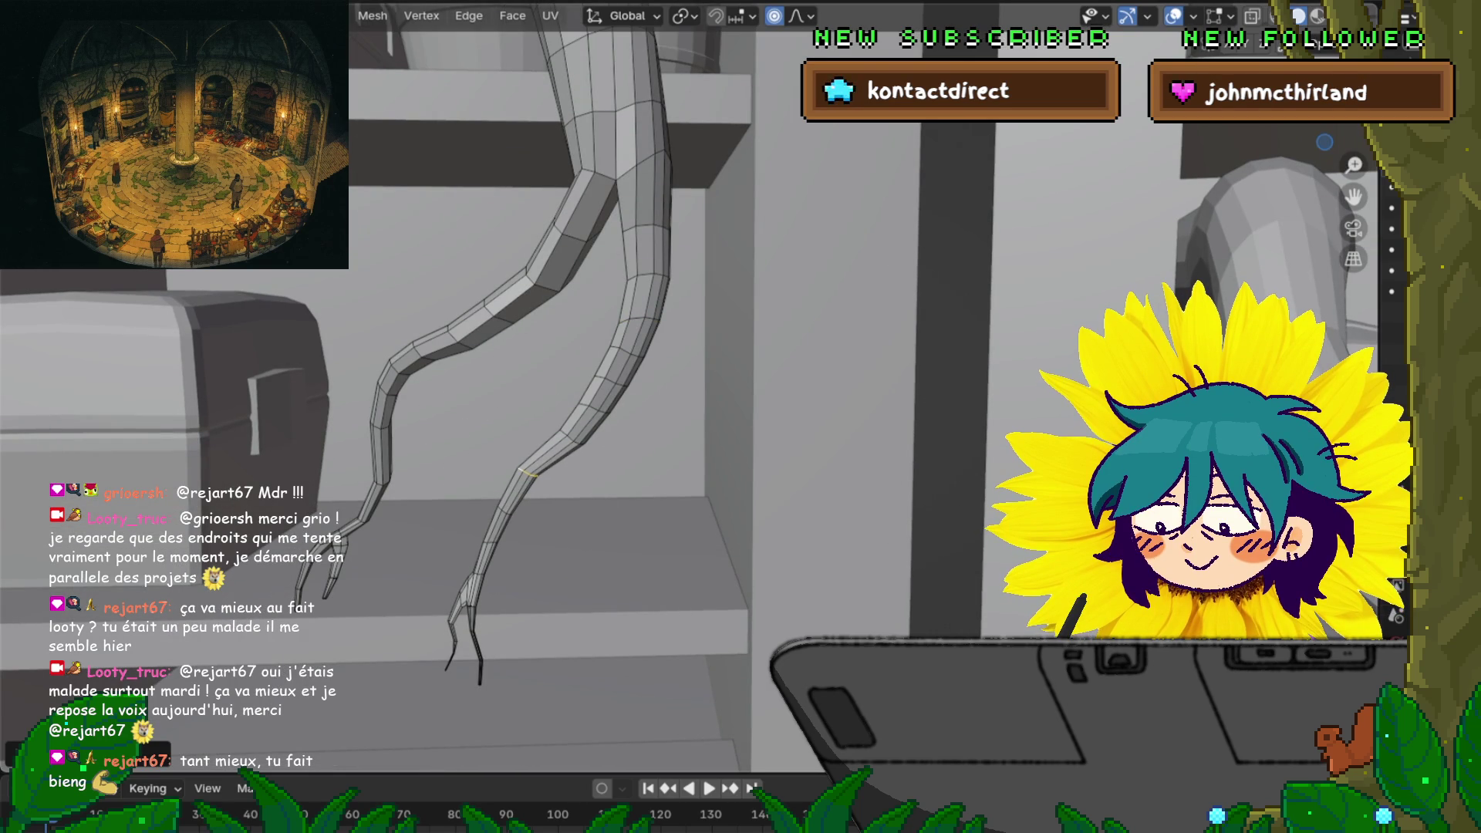
left_click(571, 436, "alt")
key("g")
key("z")
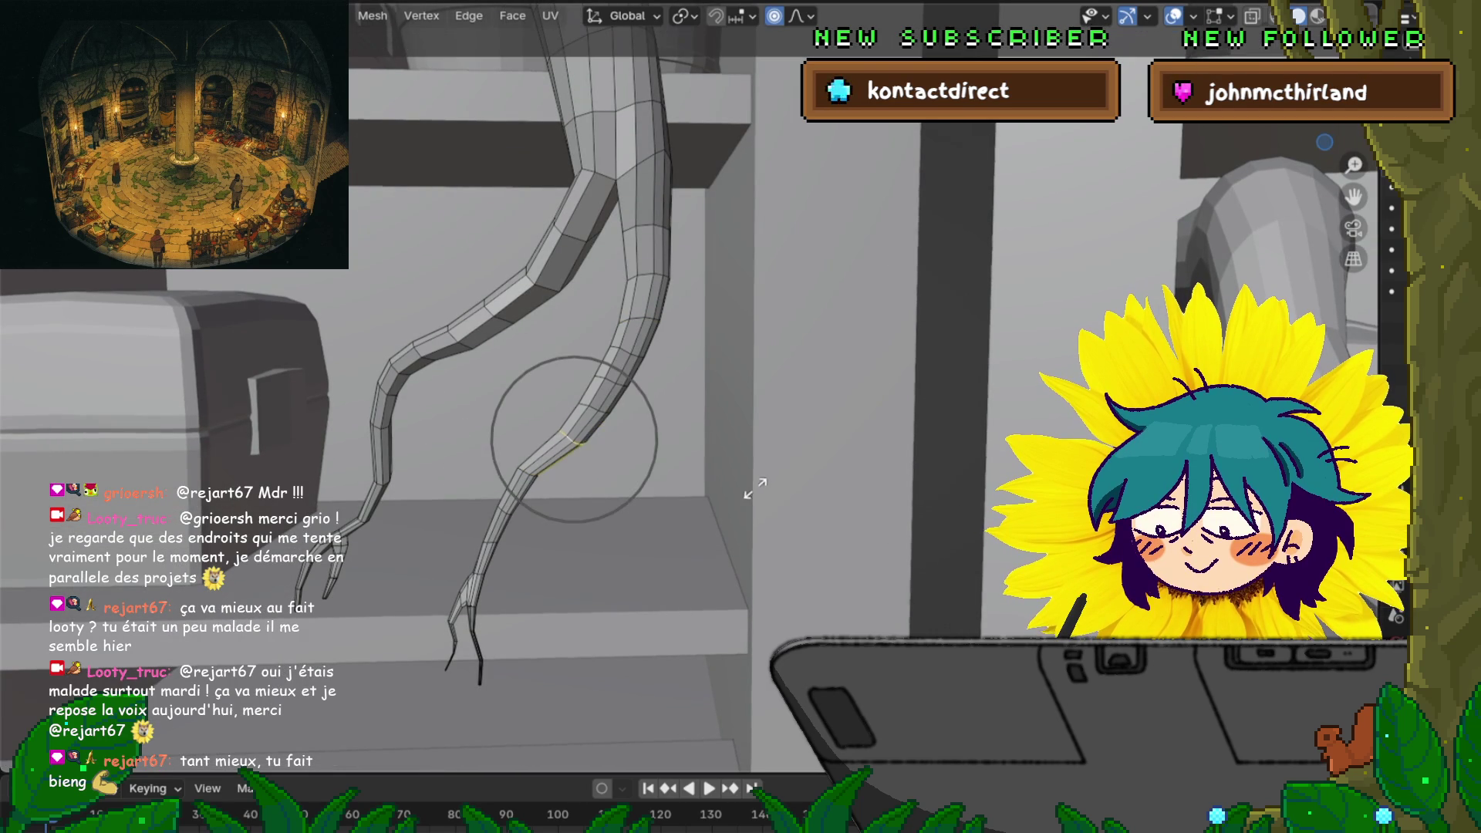
key("Return")
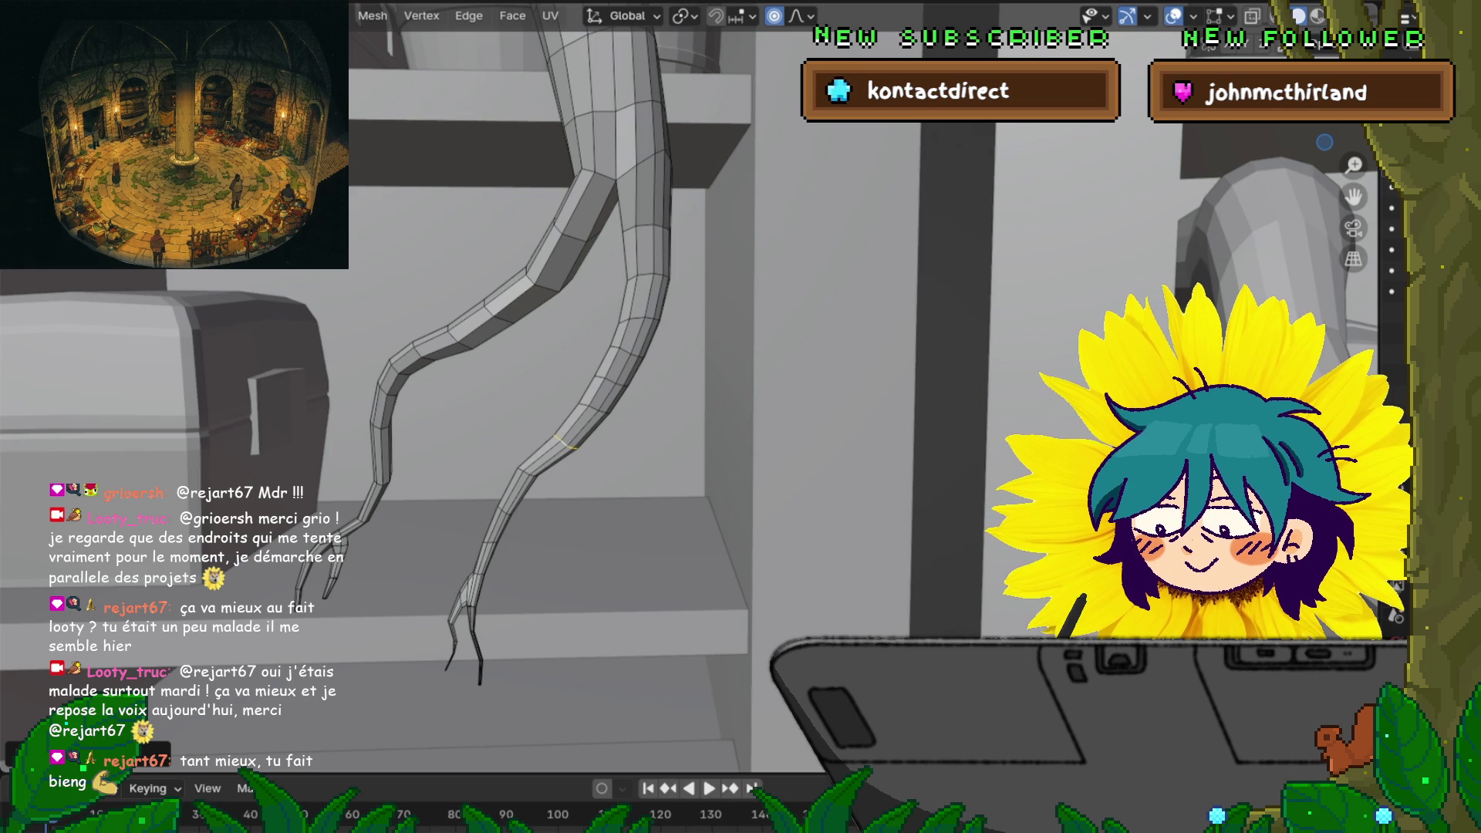
Slide the left leg's bend loop about 0.017 m down with soft falloff
middle_click_drag(695, 386, 810, 355)
left_click(627, 340)
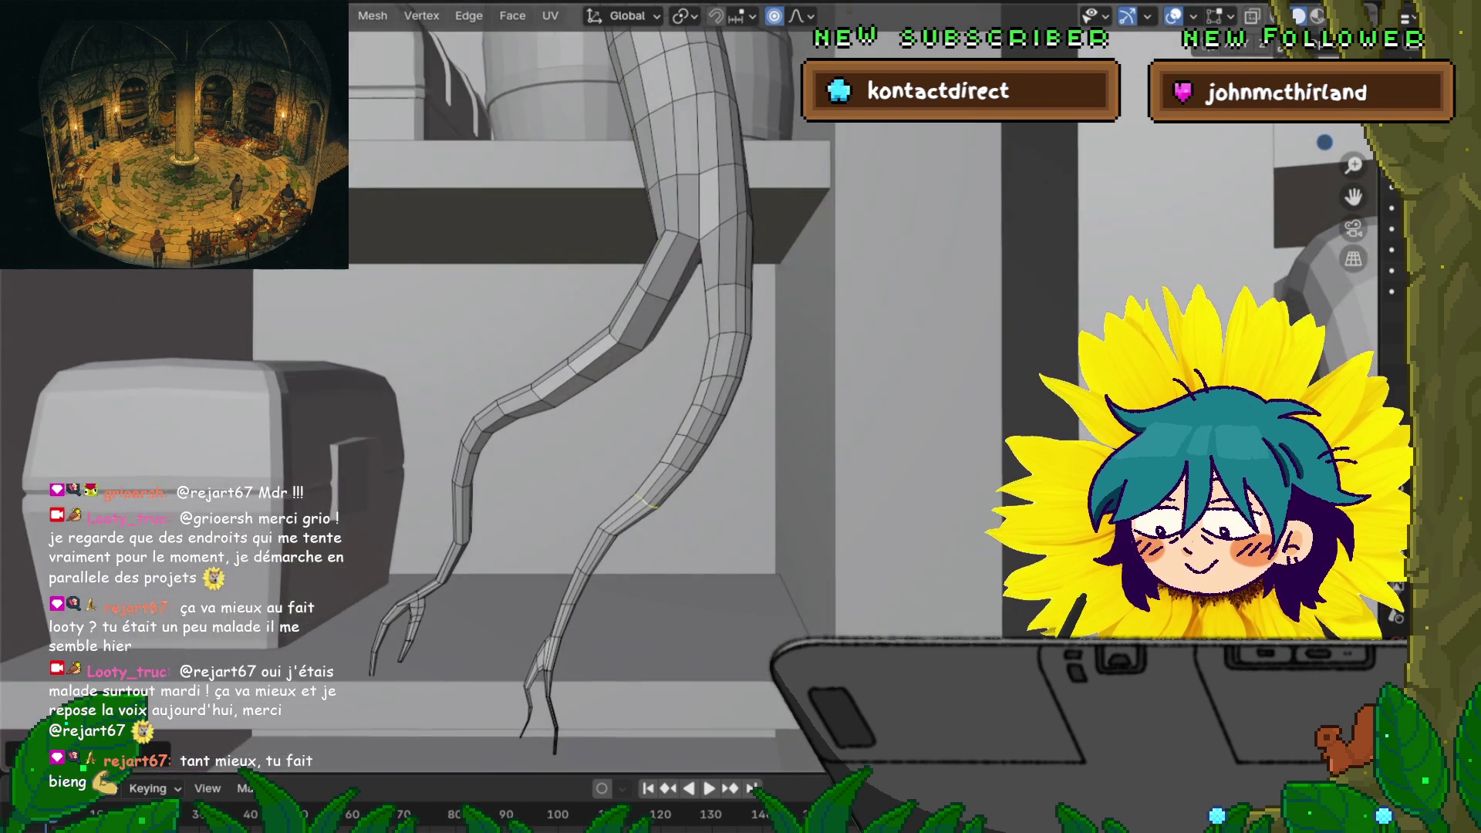
key("ctrl+KP_Add")
key("s")
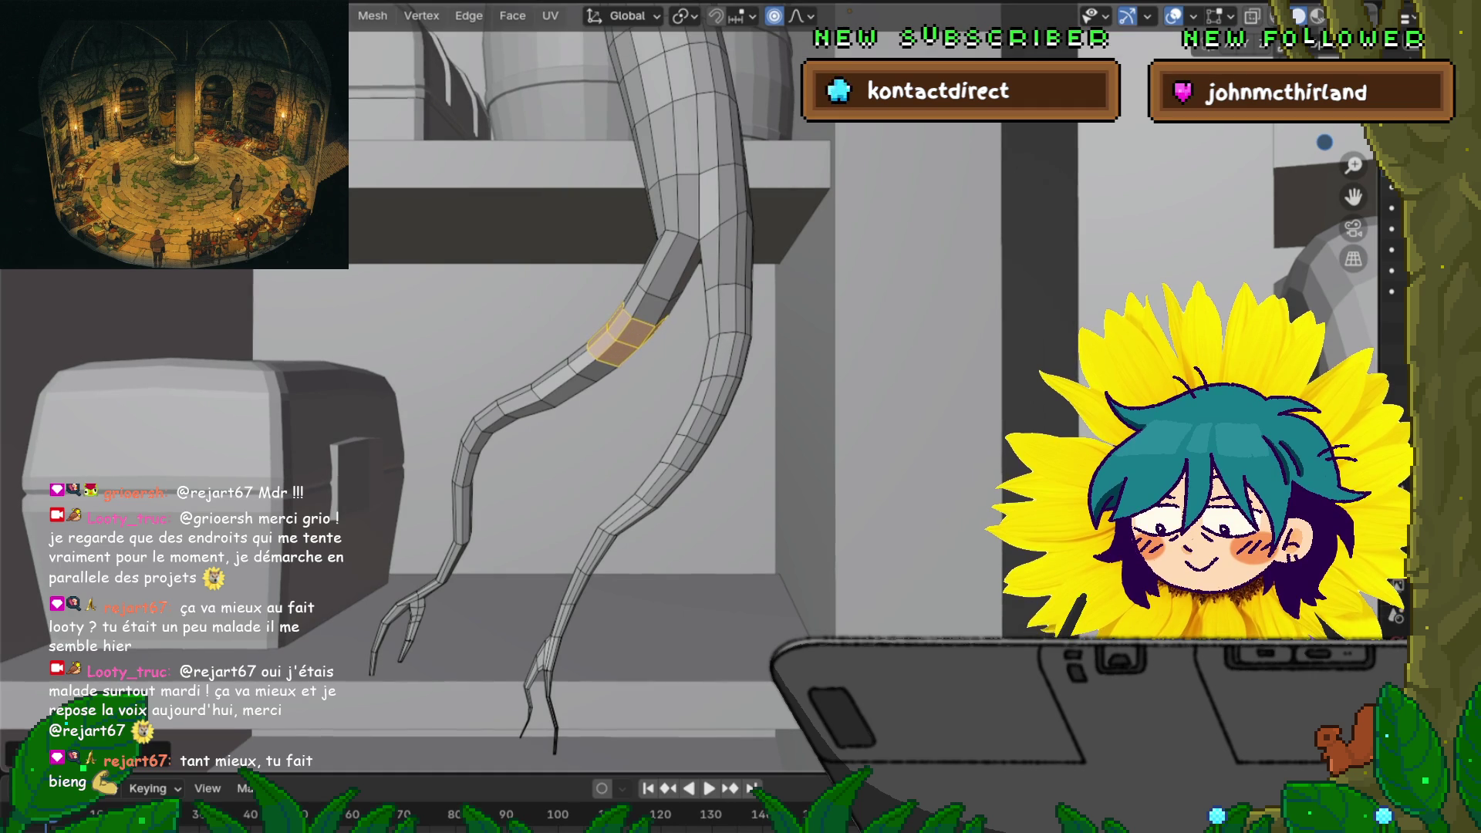
type("0")
key("Return")
key("g")
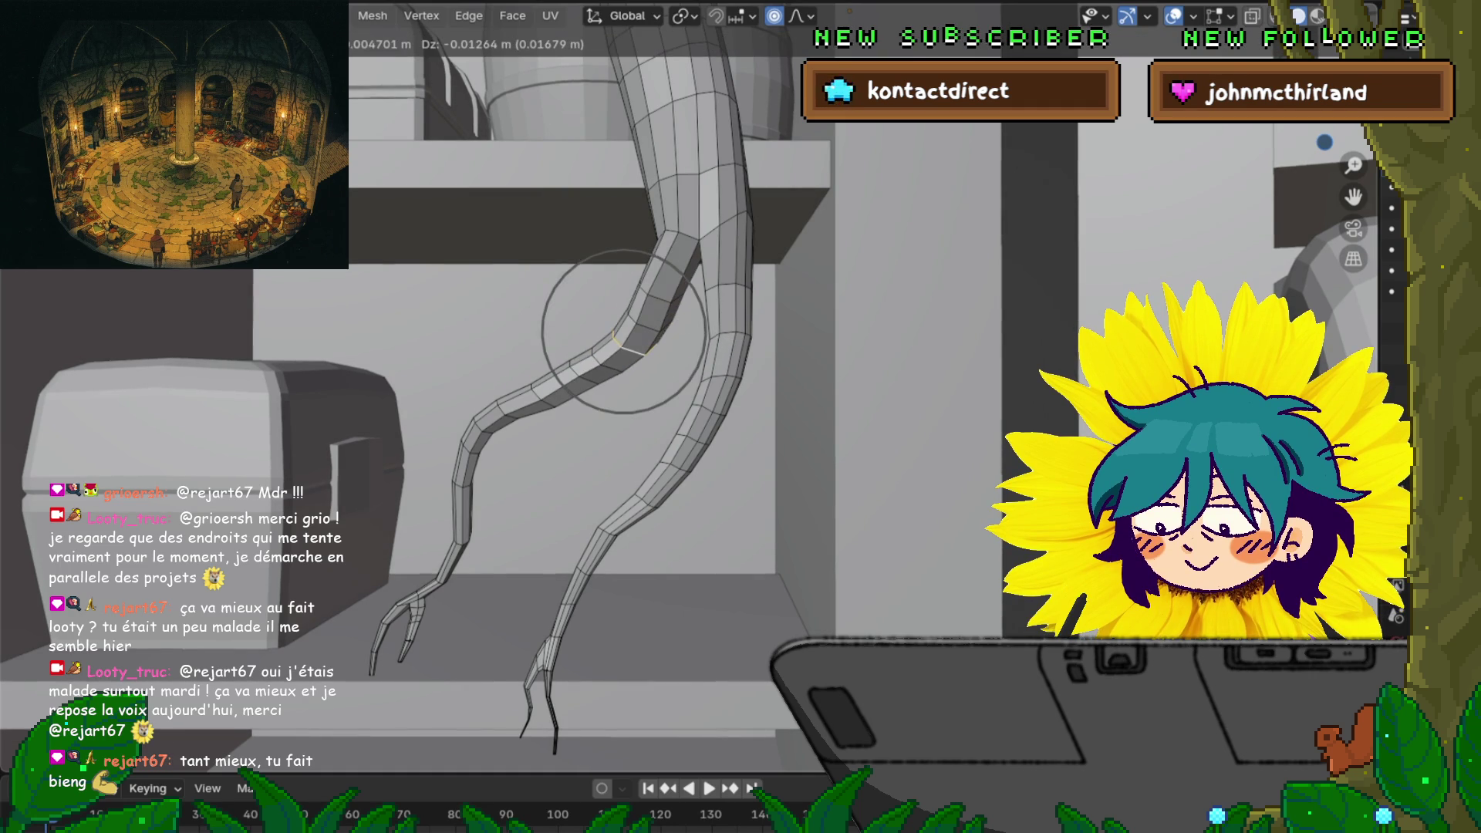
key("Return")
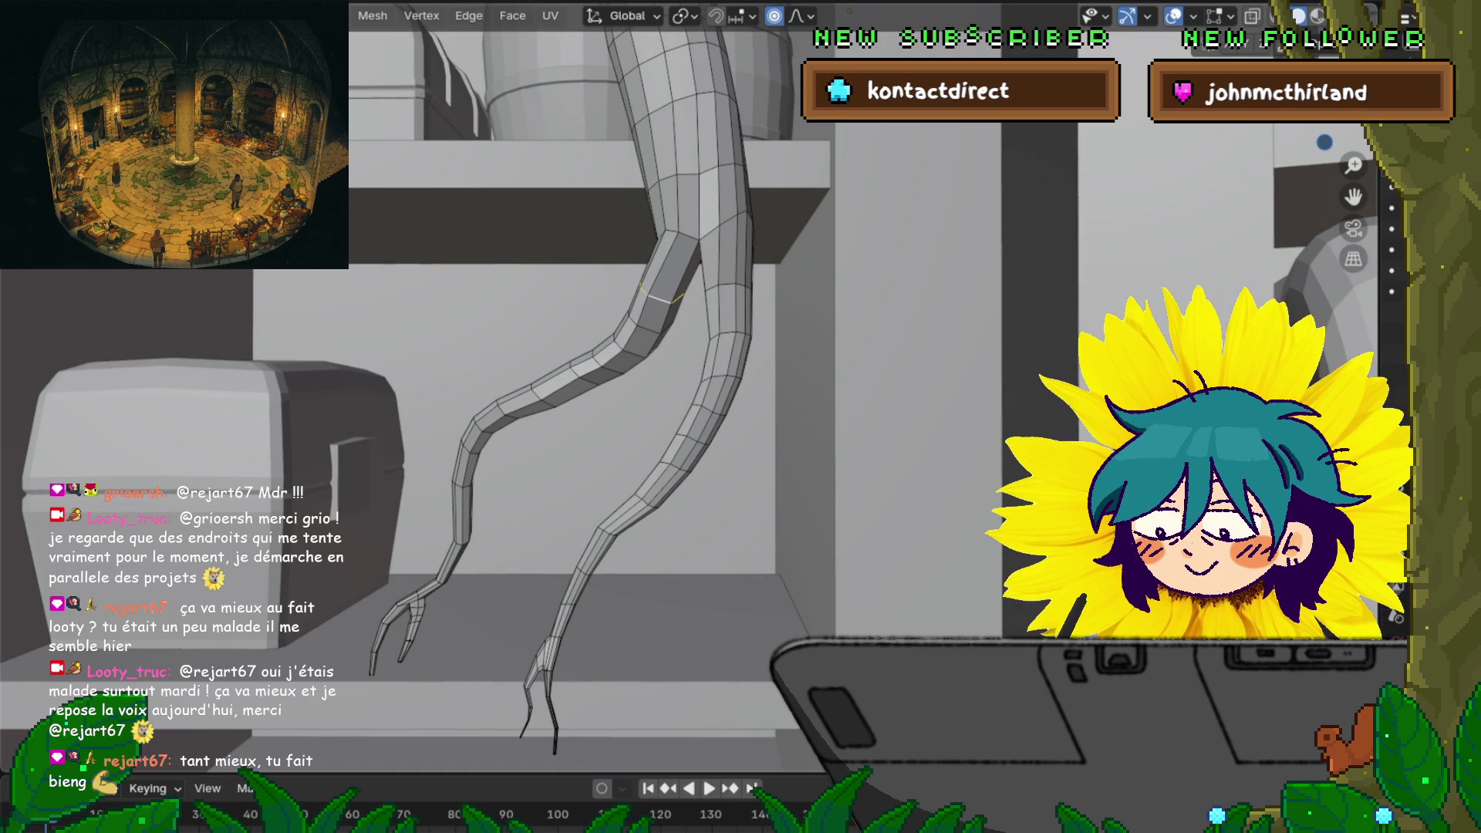
key("g")
key("Return")
Scale up the bend with 0.68 proportional falloff for a fuller curve
scroll(663, 347, "down", 5)
middle_click_drag(695, 386, 795, 397)
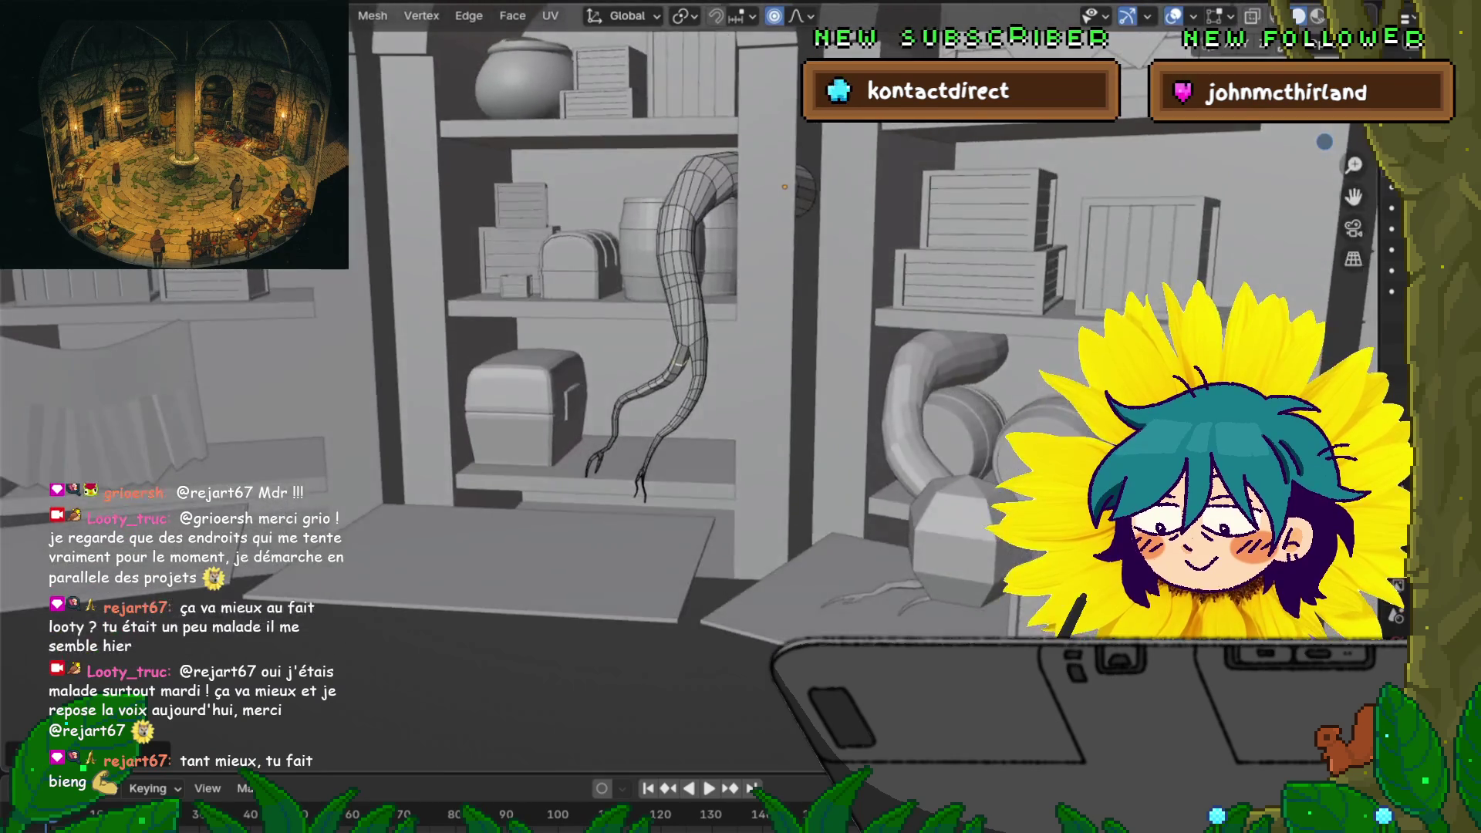
scroll(740, 332, "up", 5)
key("s")
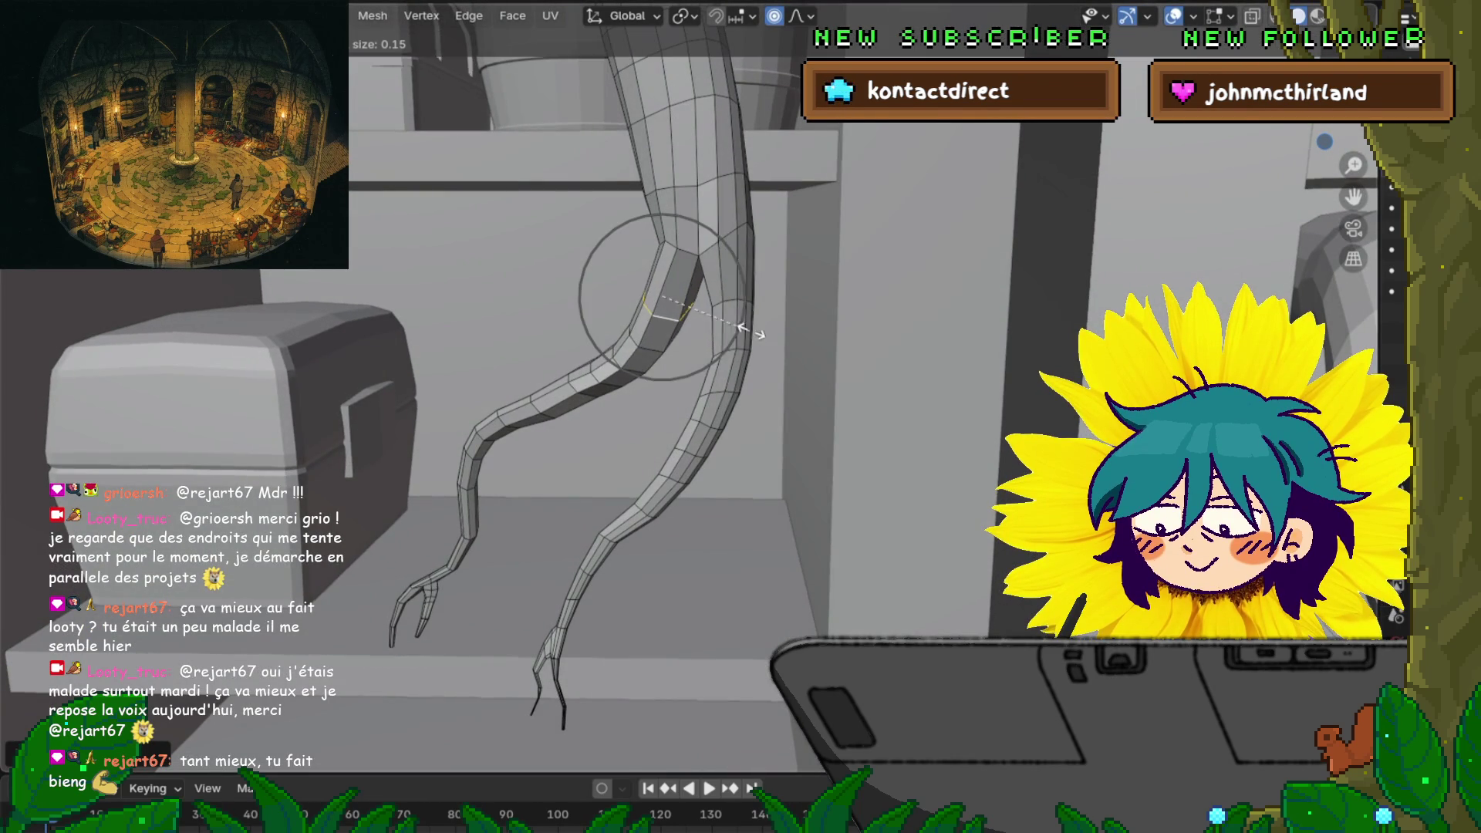
scroll(752, 330, "down", 16)
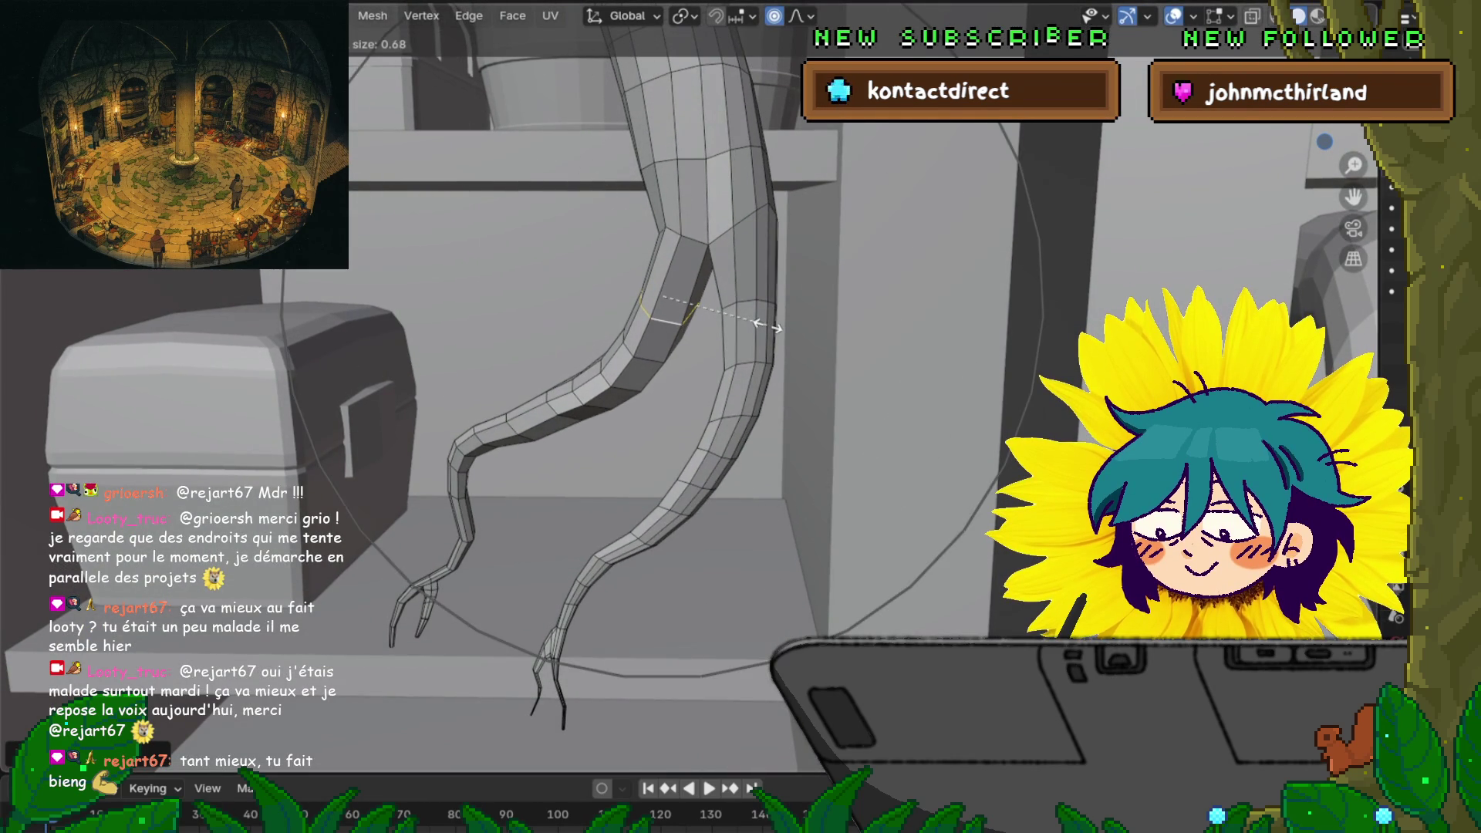
left_click(766, 325)
scroll(766, 326, "down", 5)
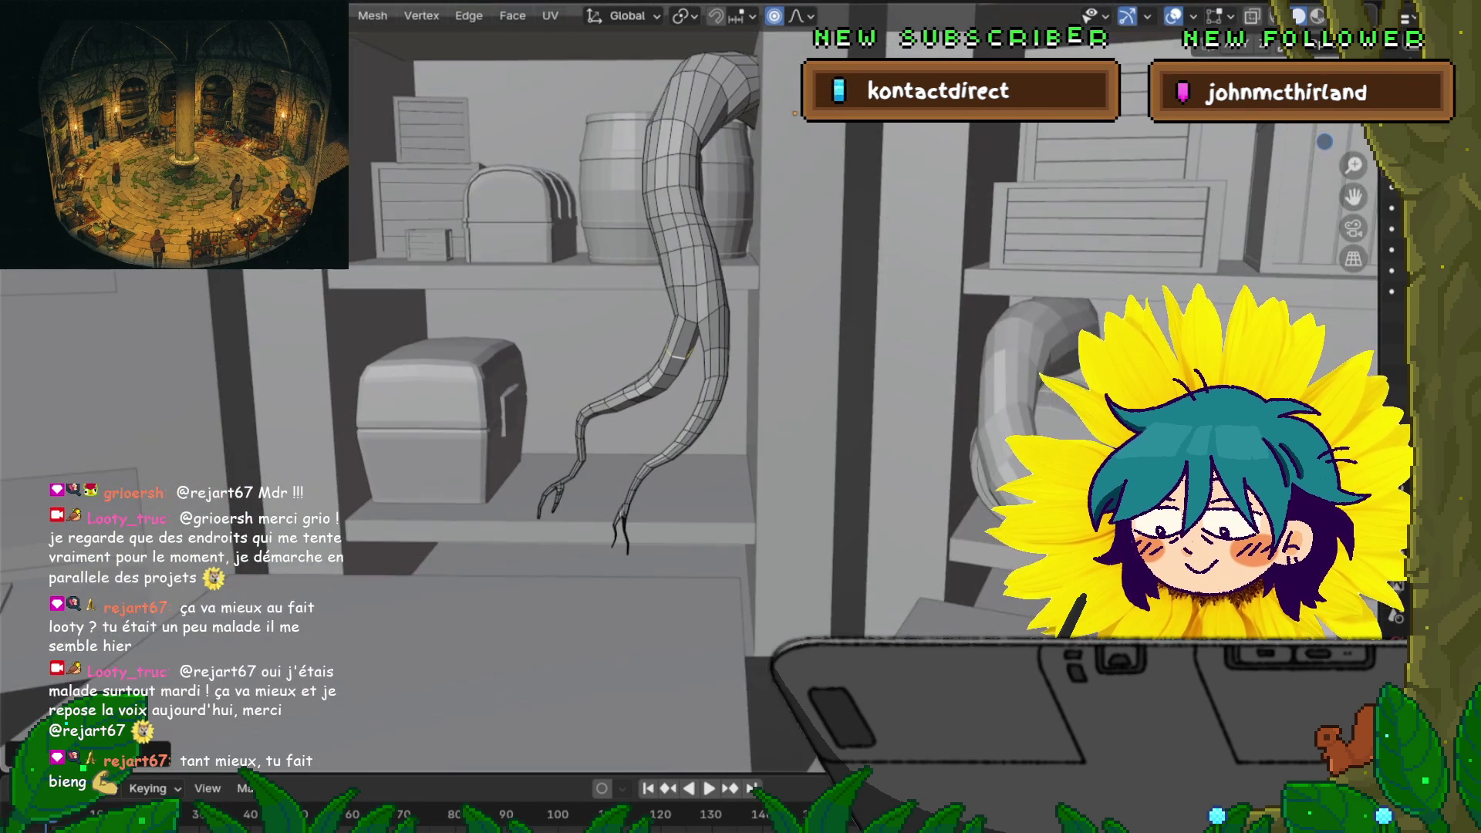
scroll(766, 326, "down", 2)
middle_click_drag(766, 325, 741, 322)
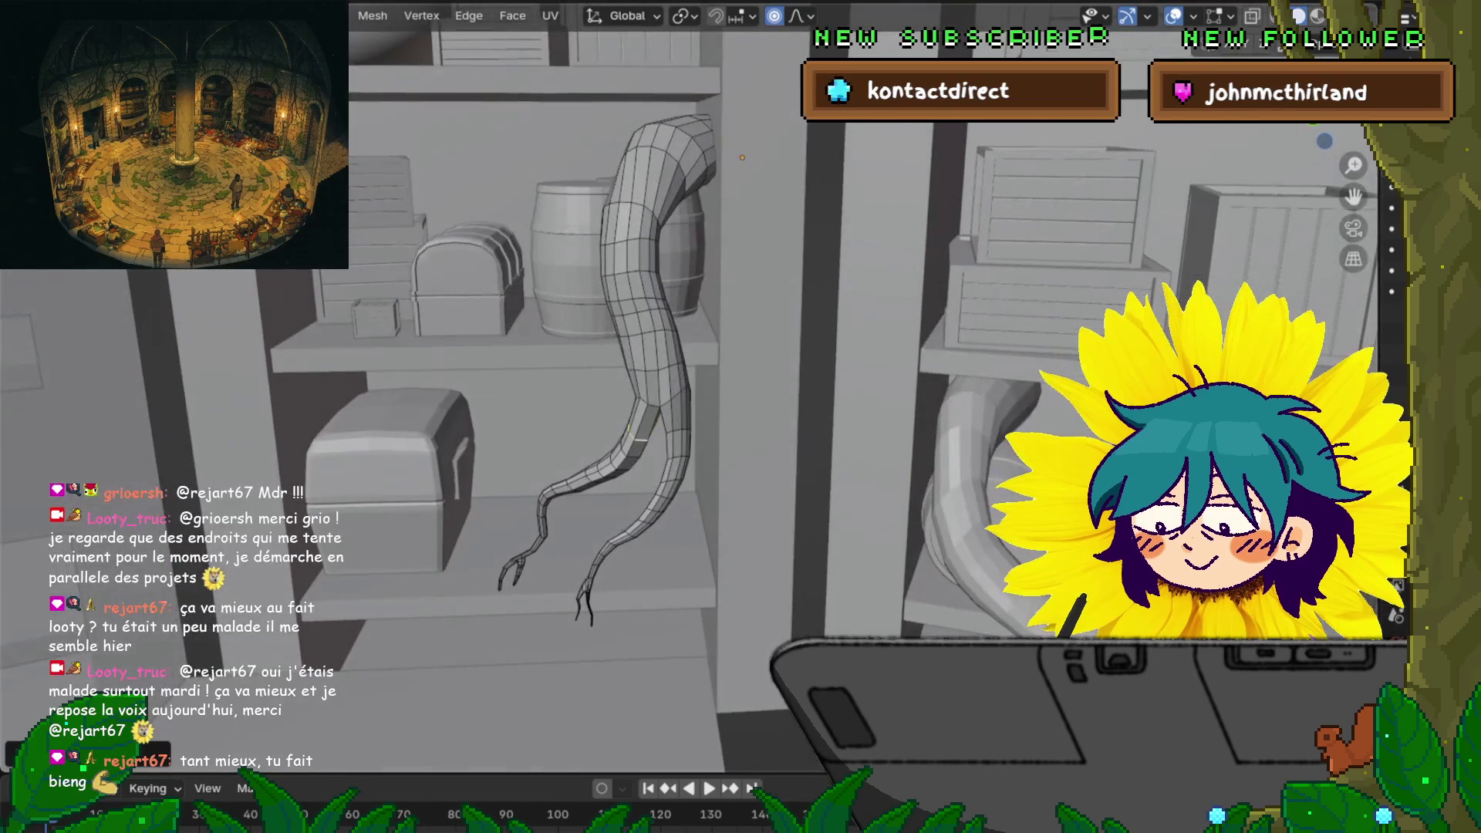
Scale two loops near the leg tops with soft falloff to taper them
left_click(629, 205, "alt")
key("s")
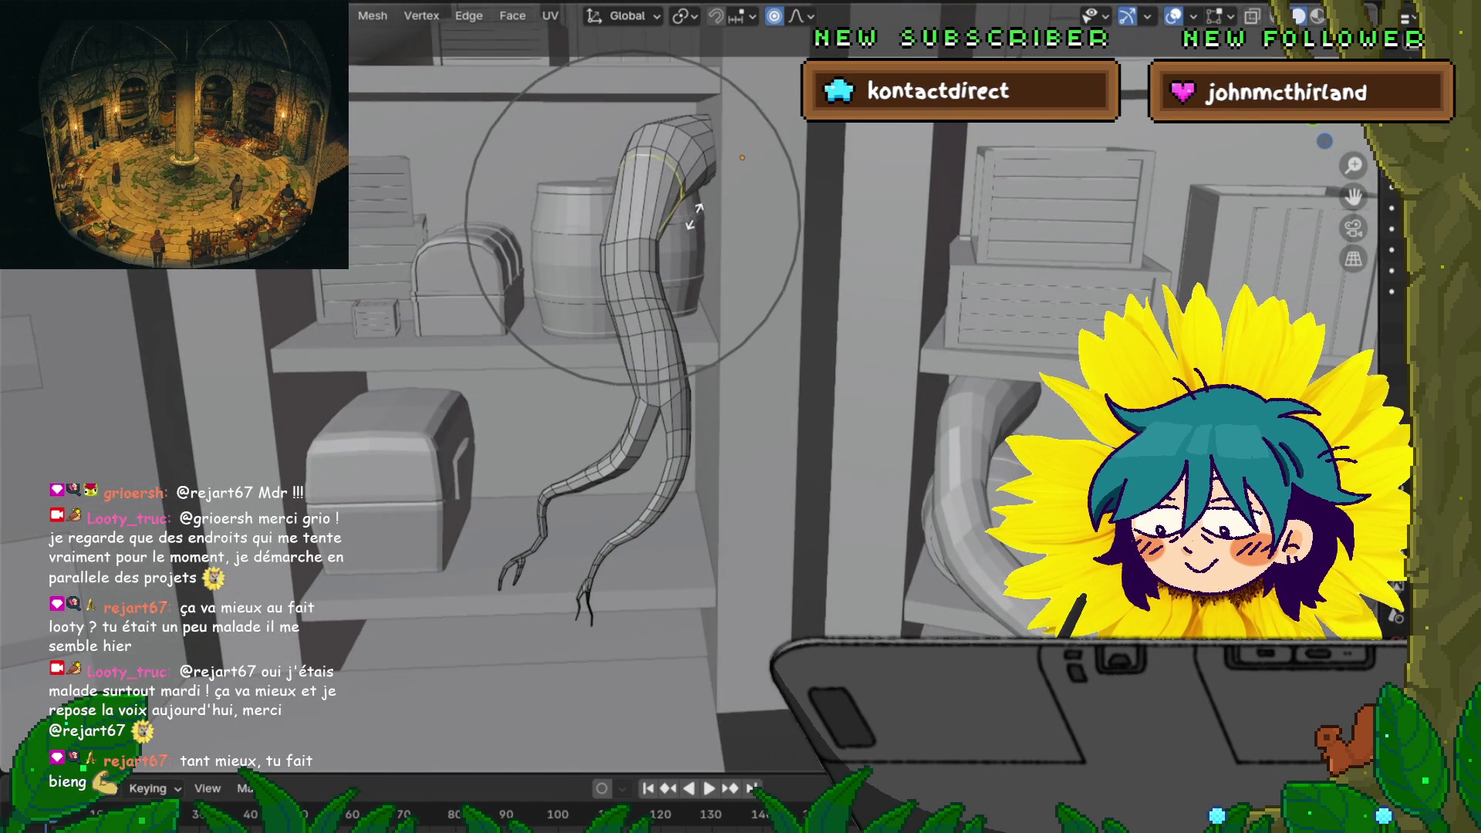
scroll(741, 255, "down", 2)
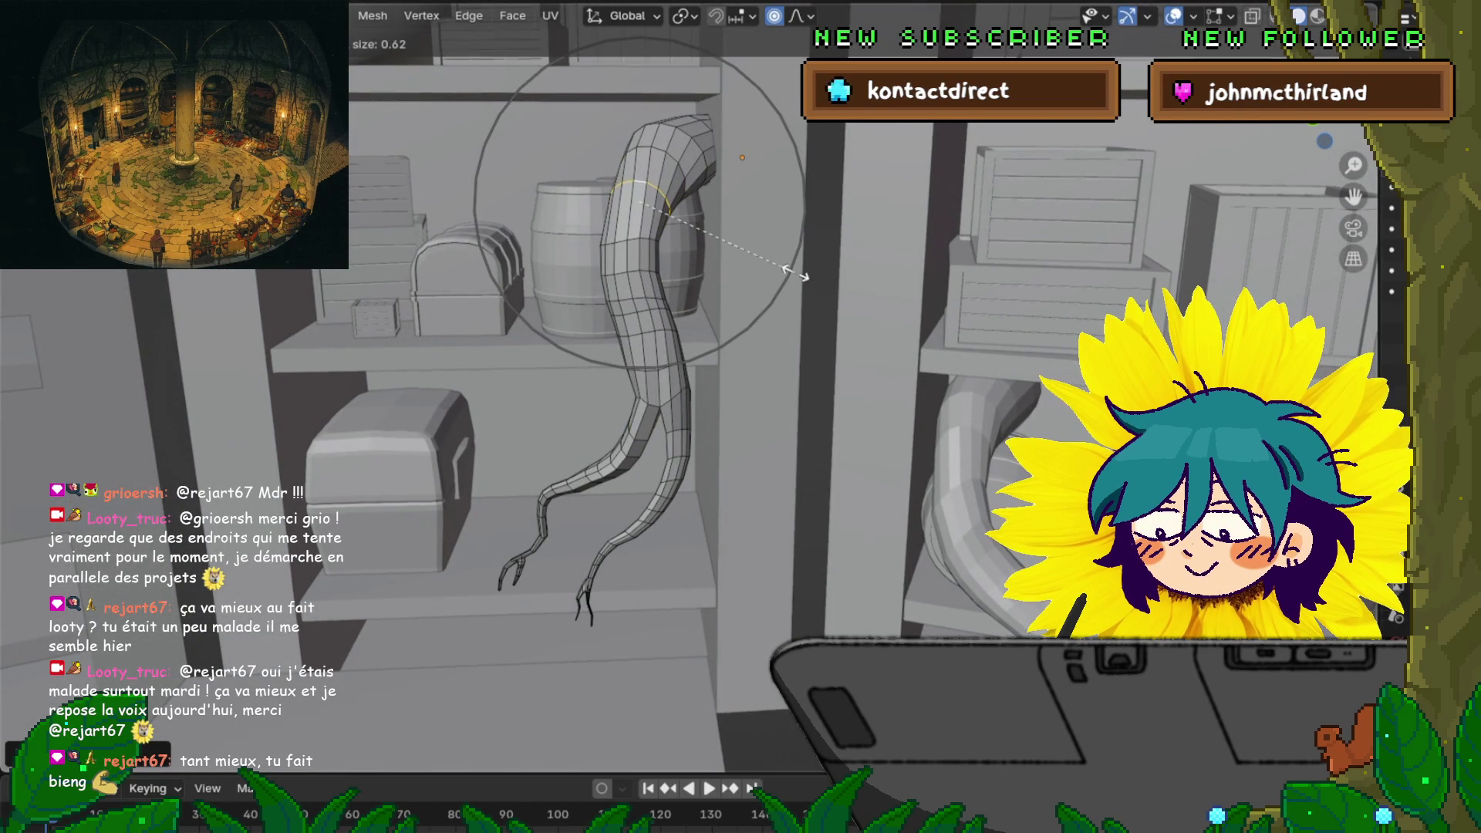
scroll(802, 264, "up", 8)
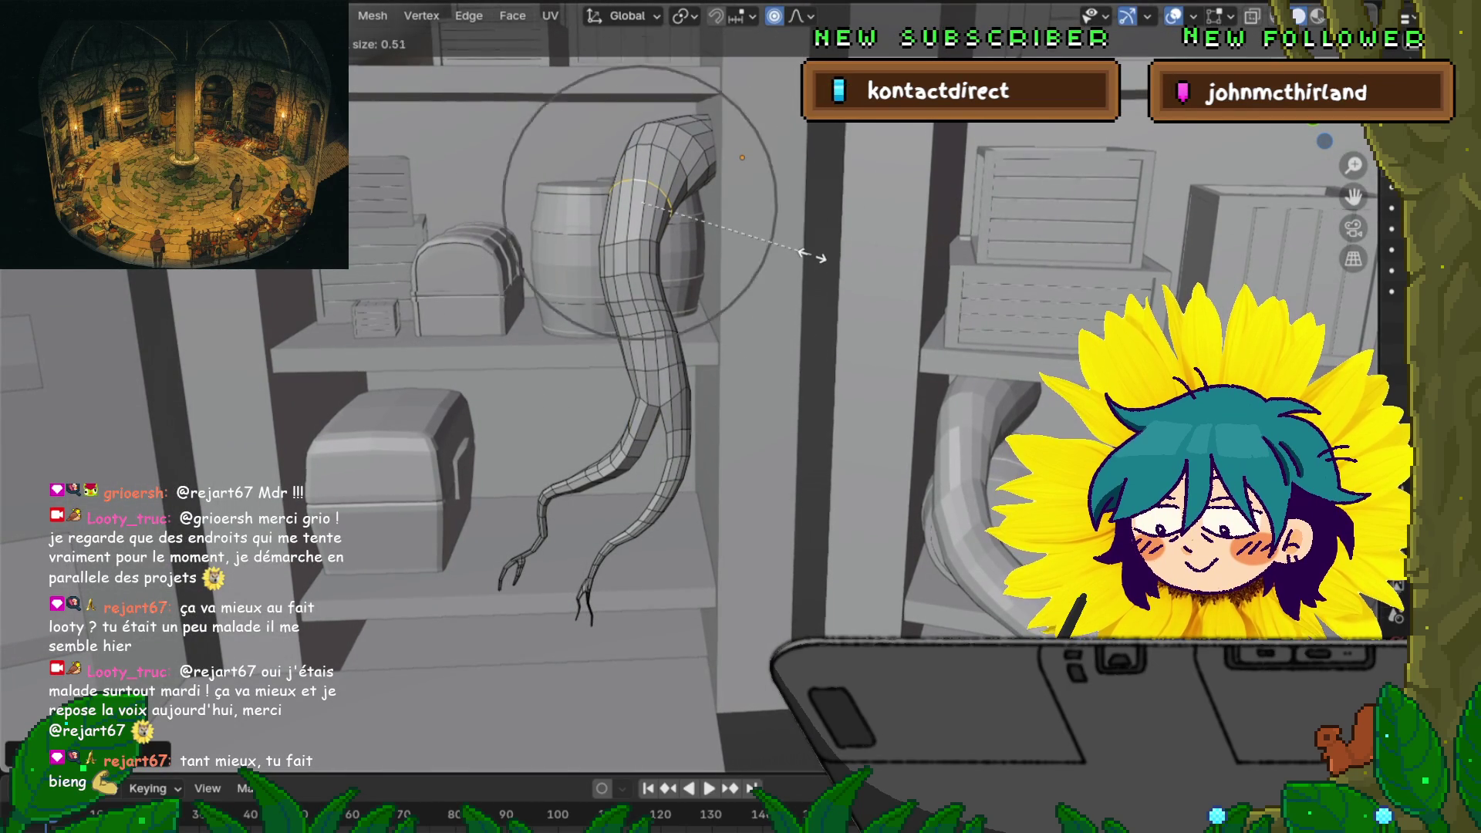
left_click(841, 223)
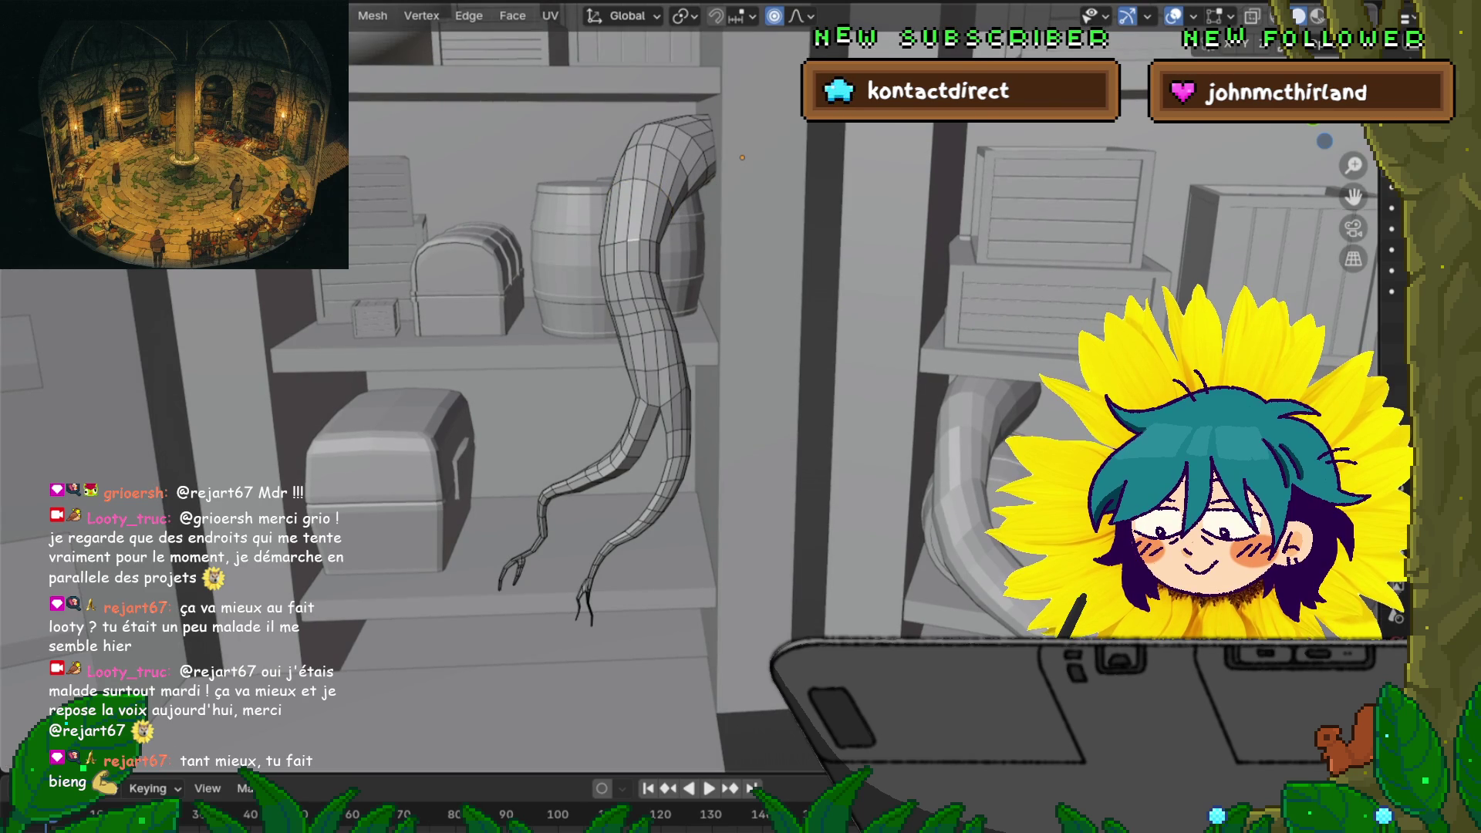
left_click(634, 222, "alt")
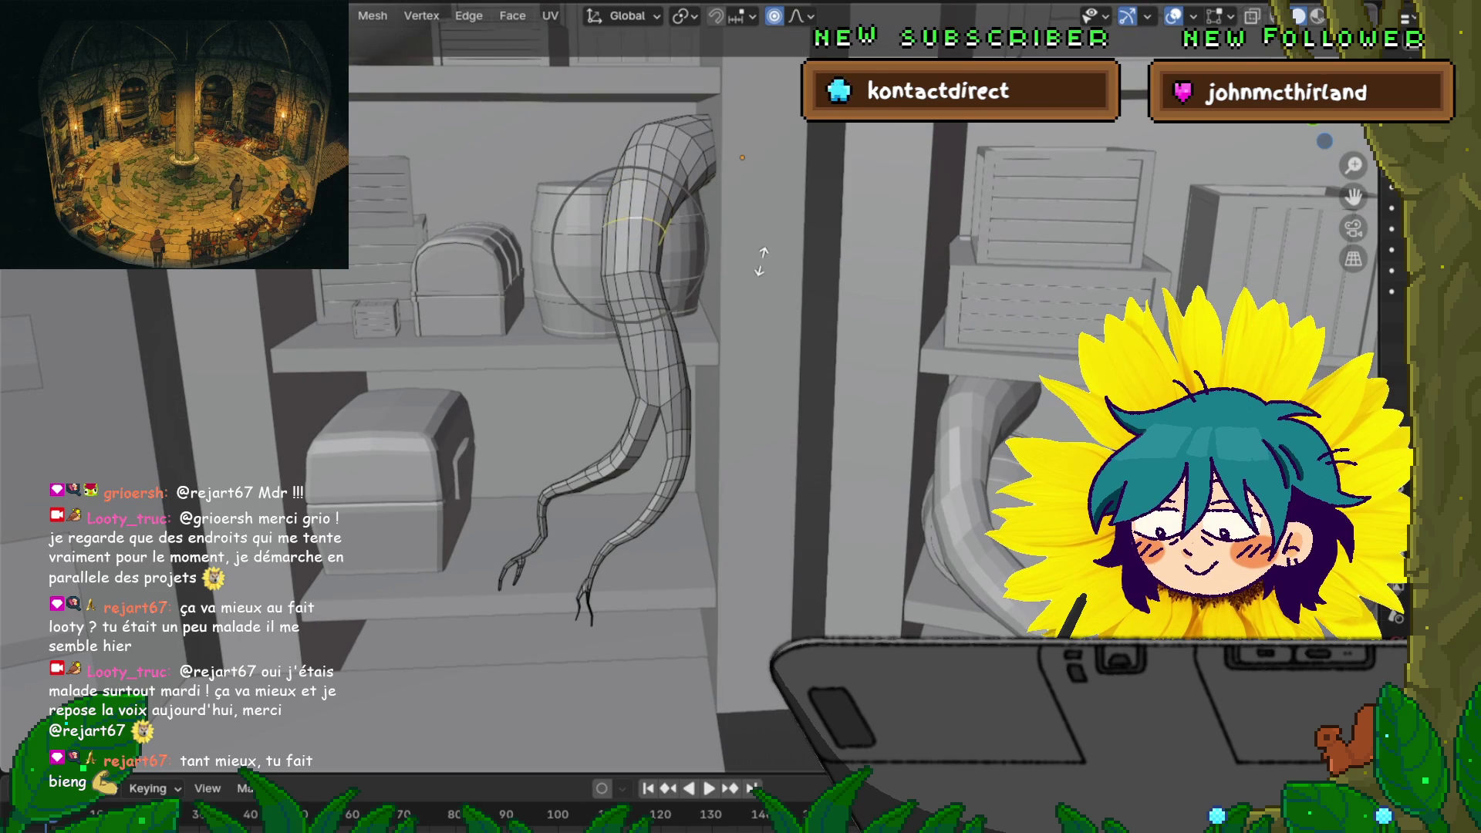
key("s")
left_click(760, 261)
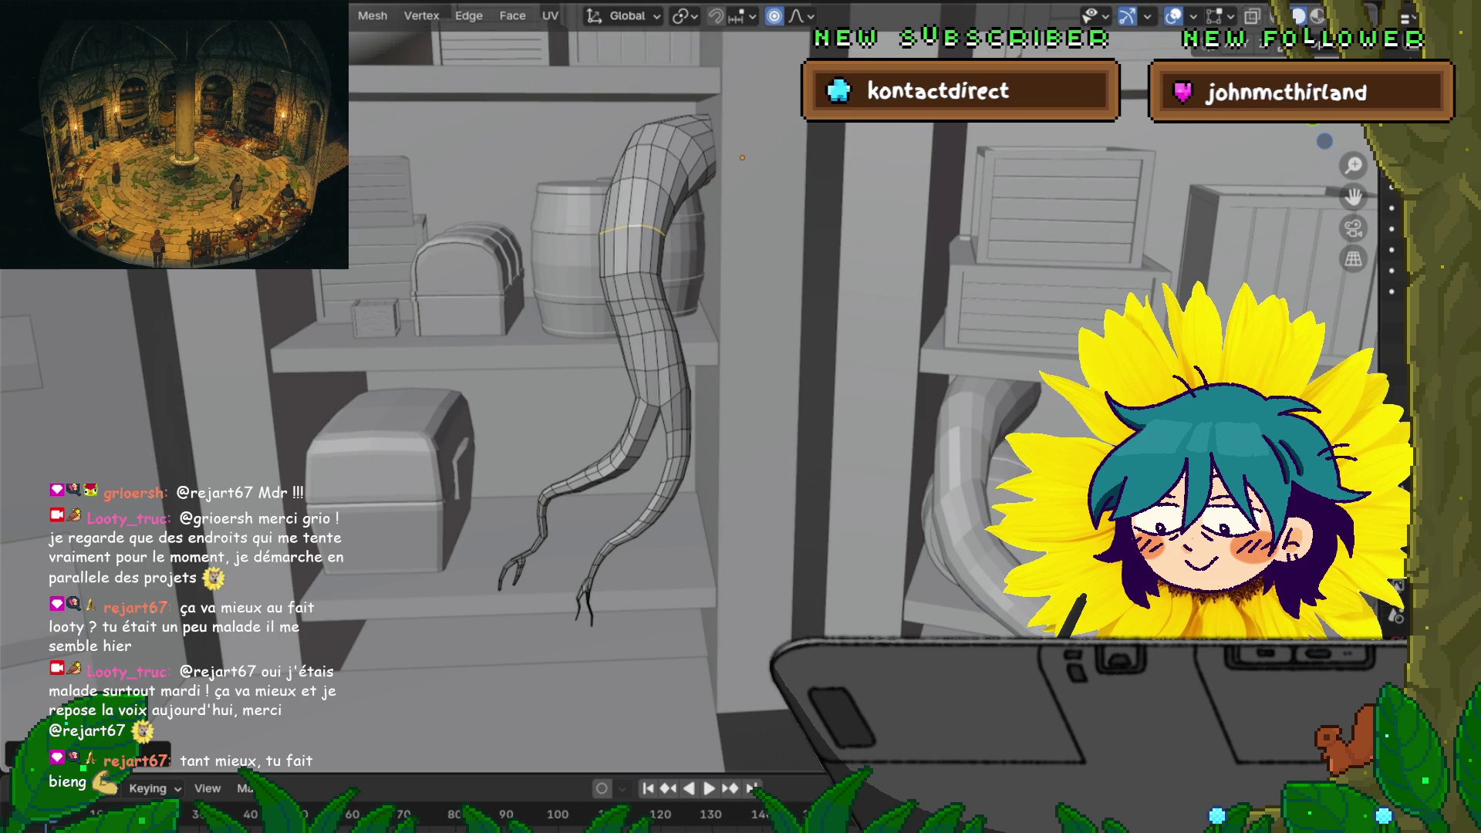
Shift the top loop and a mid-leg loop about 0.02 m with soft falloff
key("g")
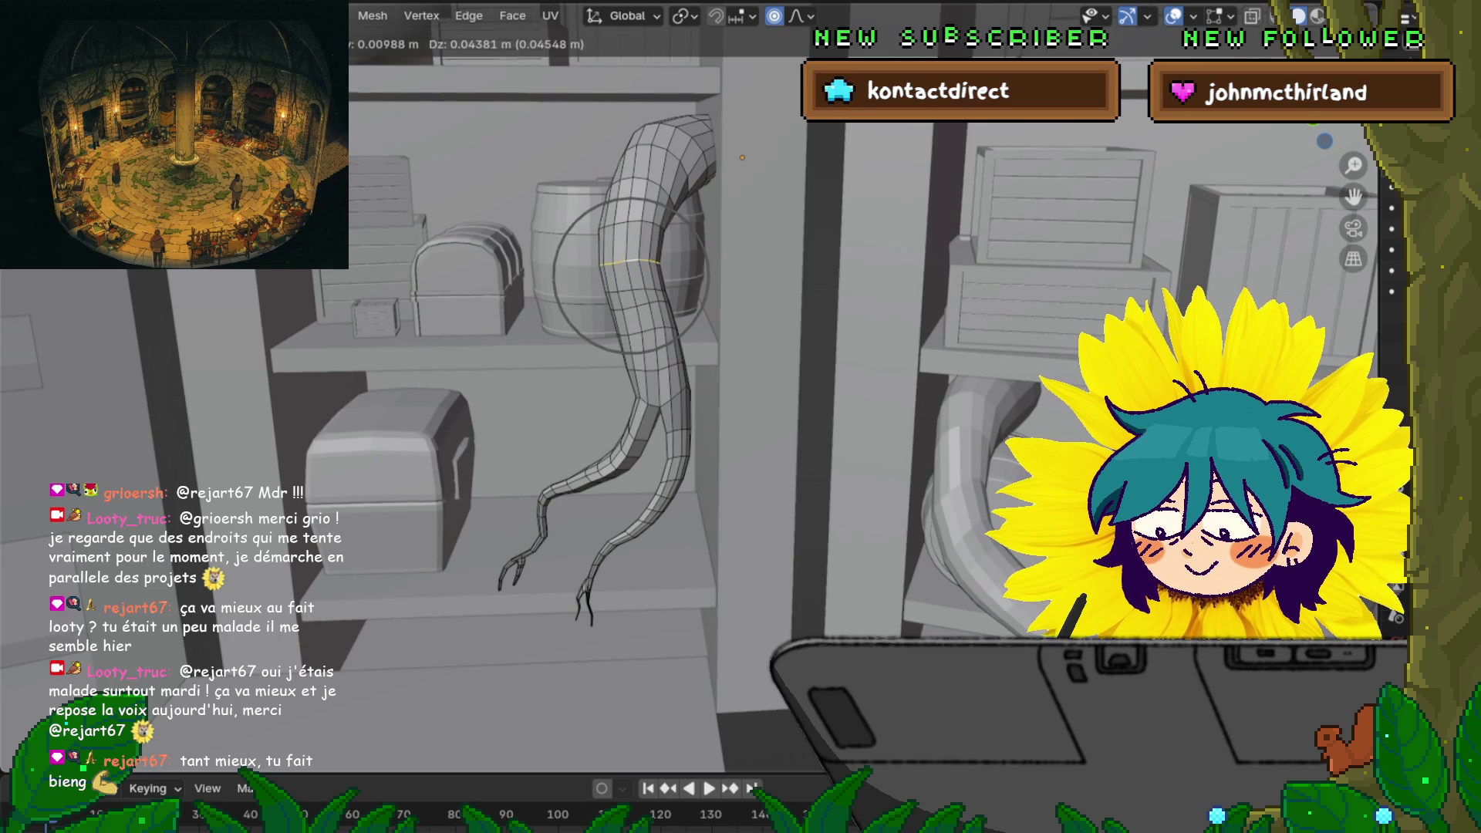
key("Return")
left_click(639, 307, "alt")
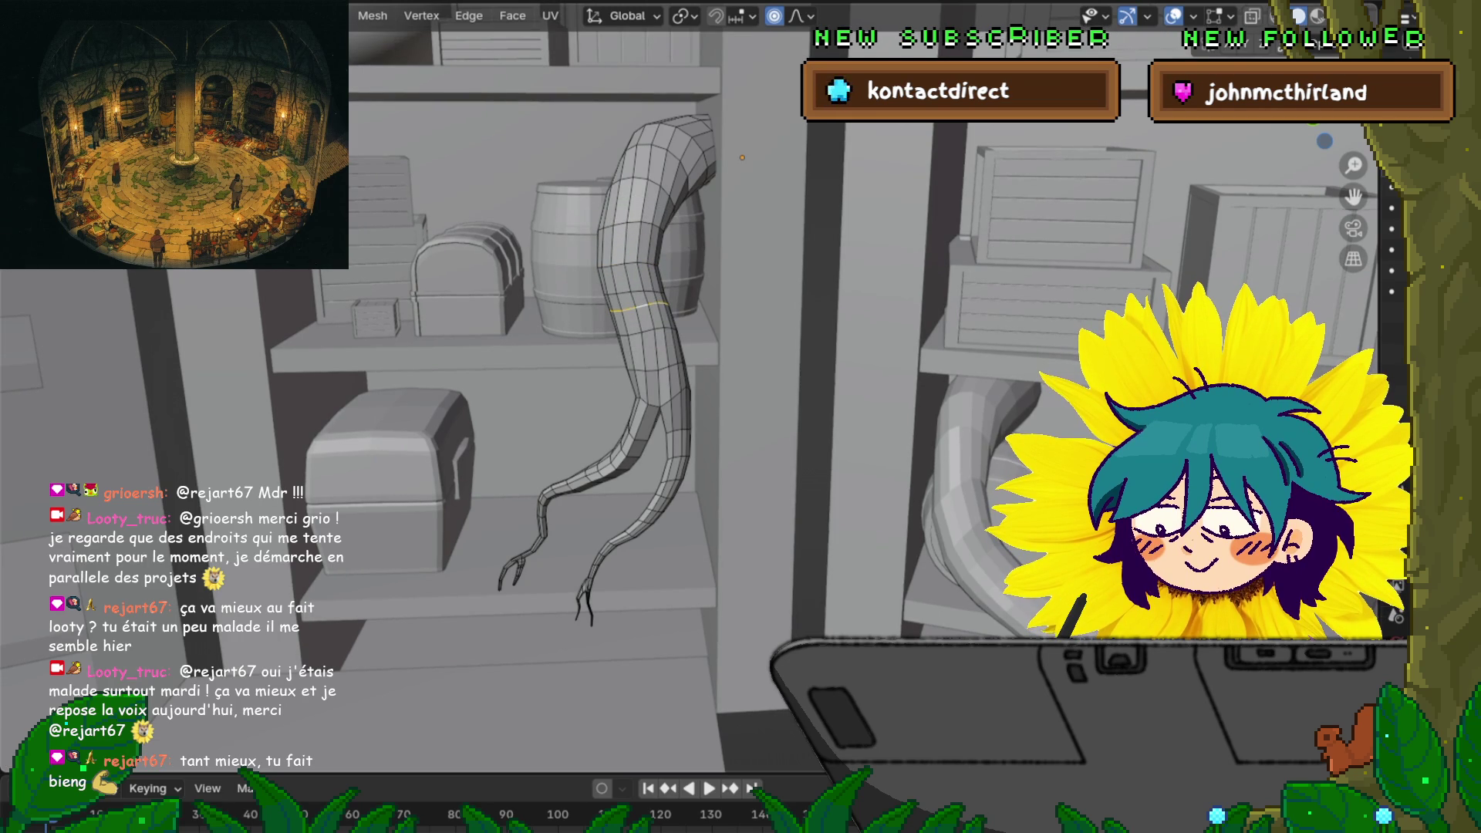
key("g")
scroll(640, 307, "up", 3)
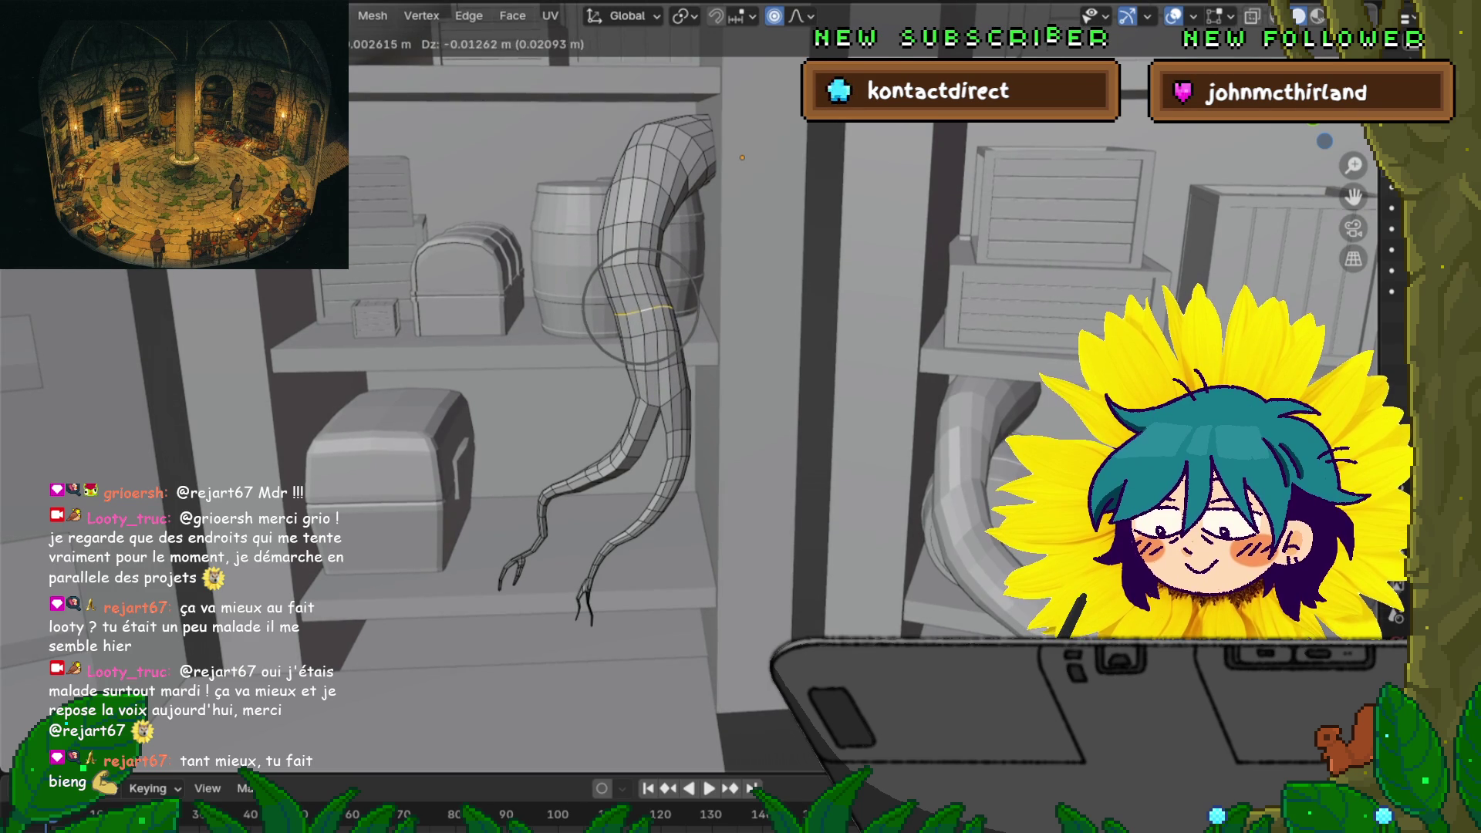
key("Return")
left_click(647, 330)
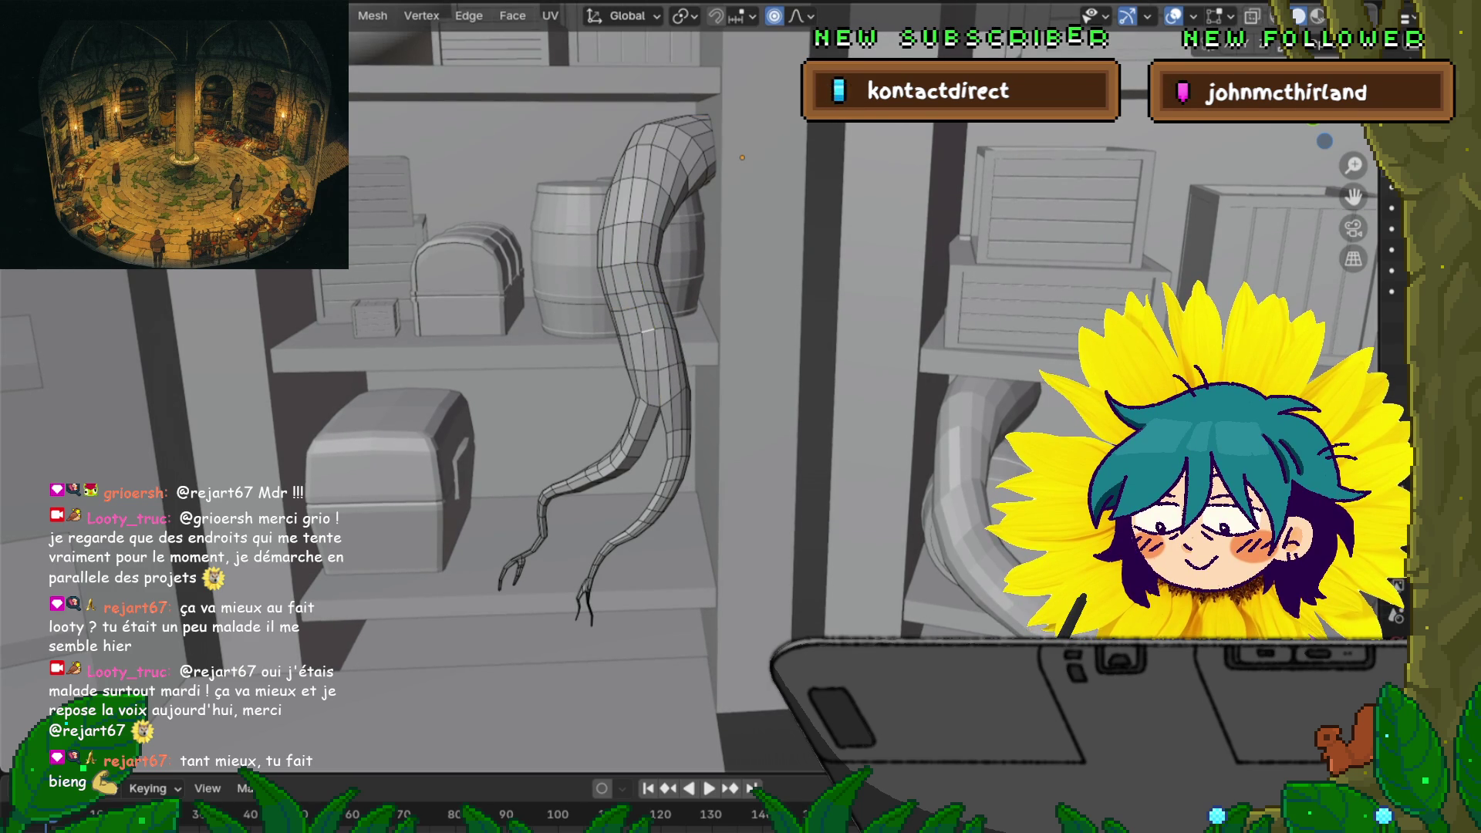
key("ctrl+z")
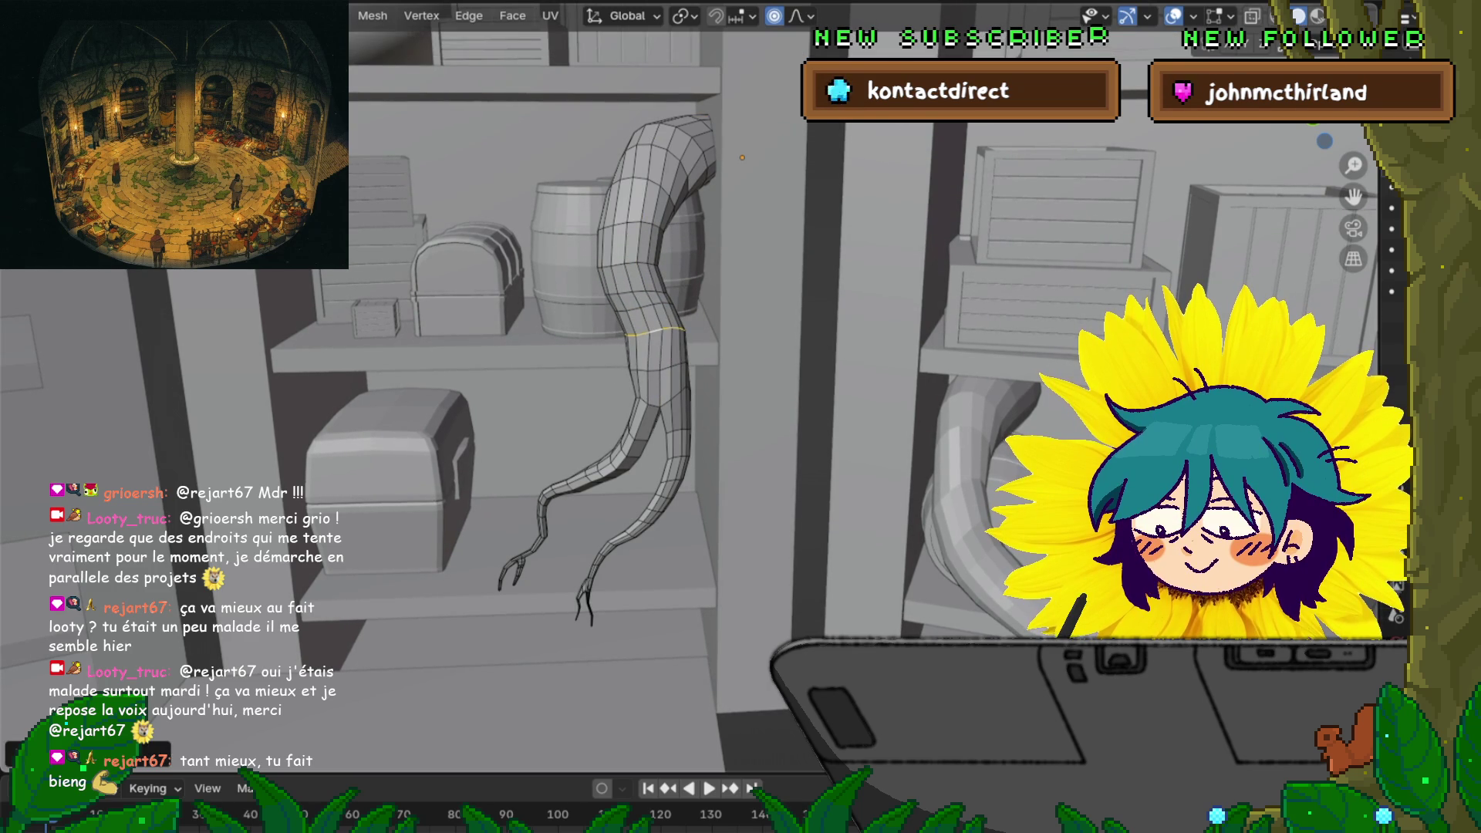
key("ctrl+r")
left_click(663, 364)
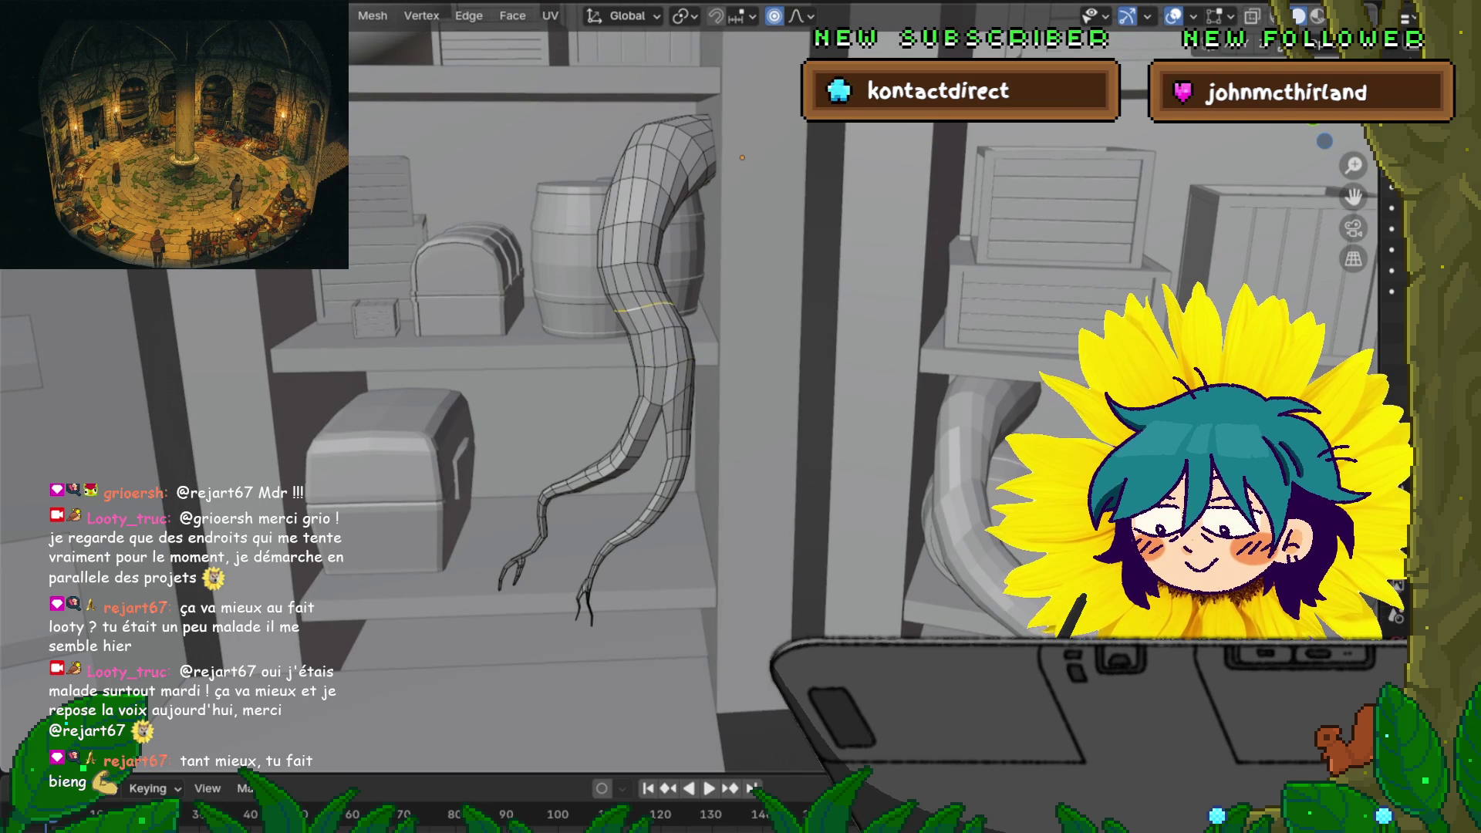
Raise the middle loop, then dissolve an unwanted edge loop on the tube
key("g")
key("Return")
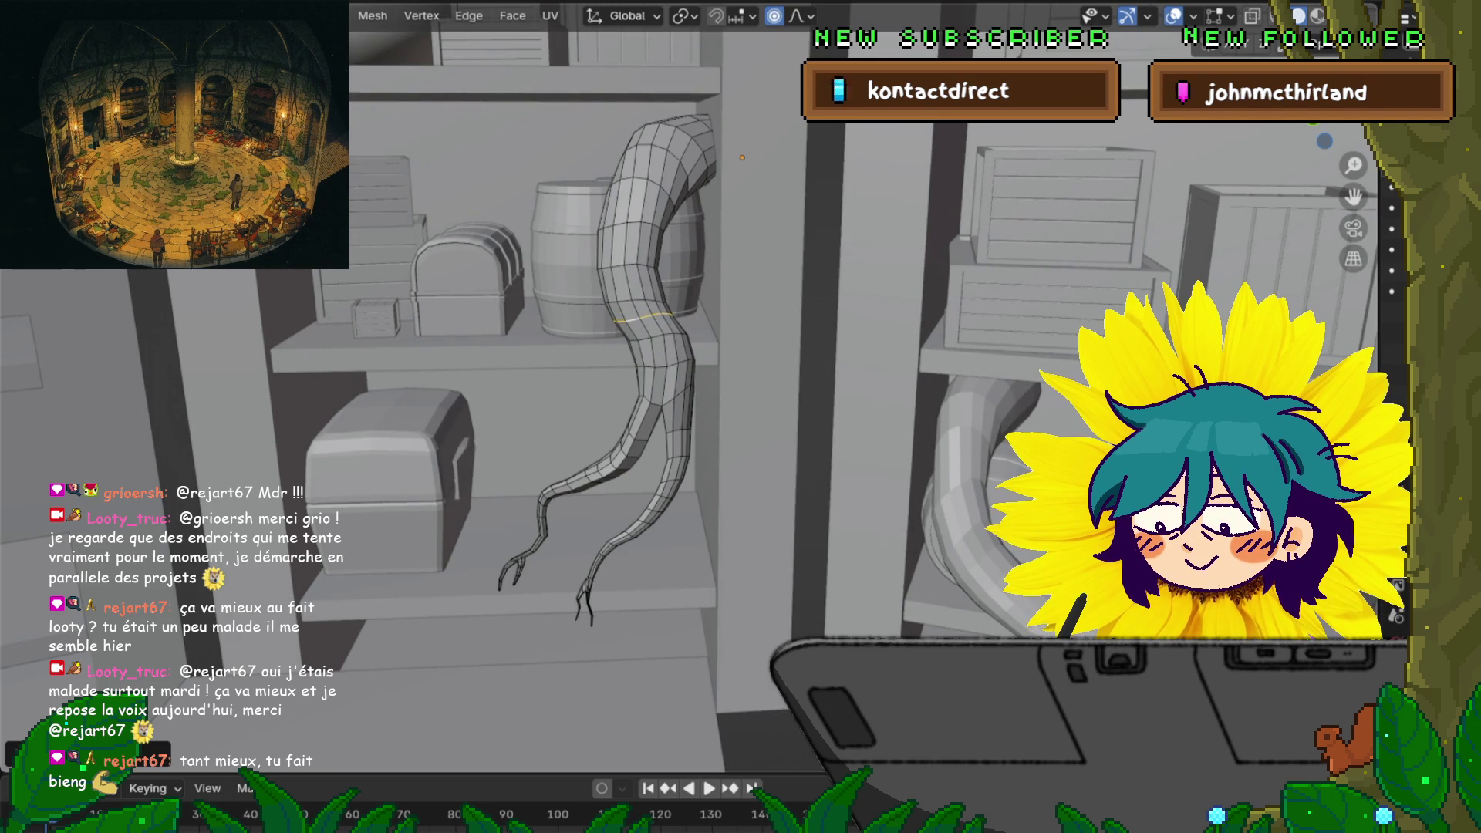
key("ctrl+r")
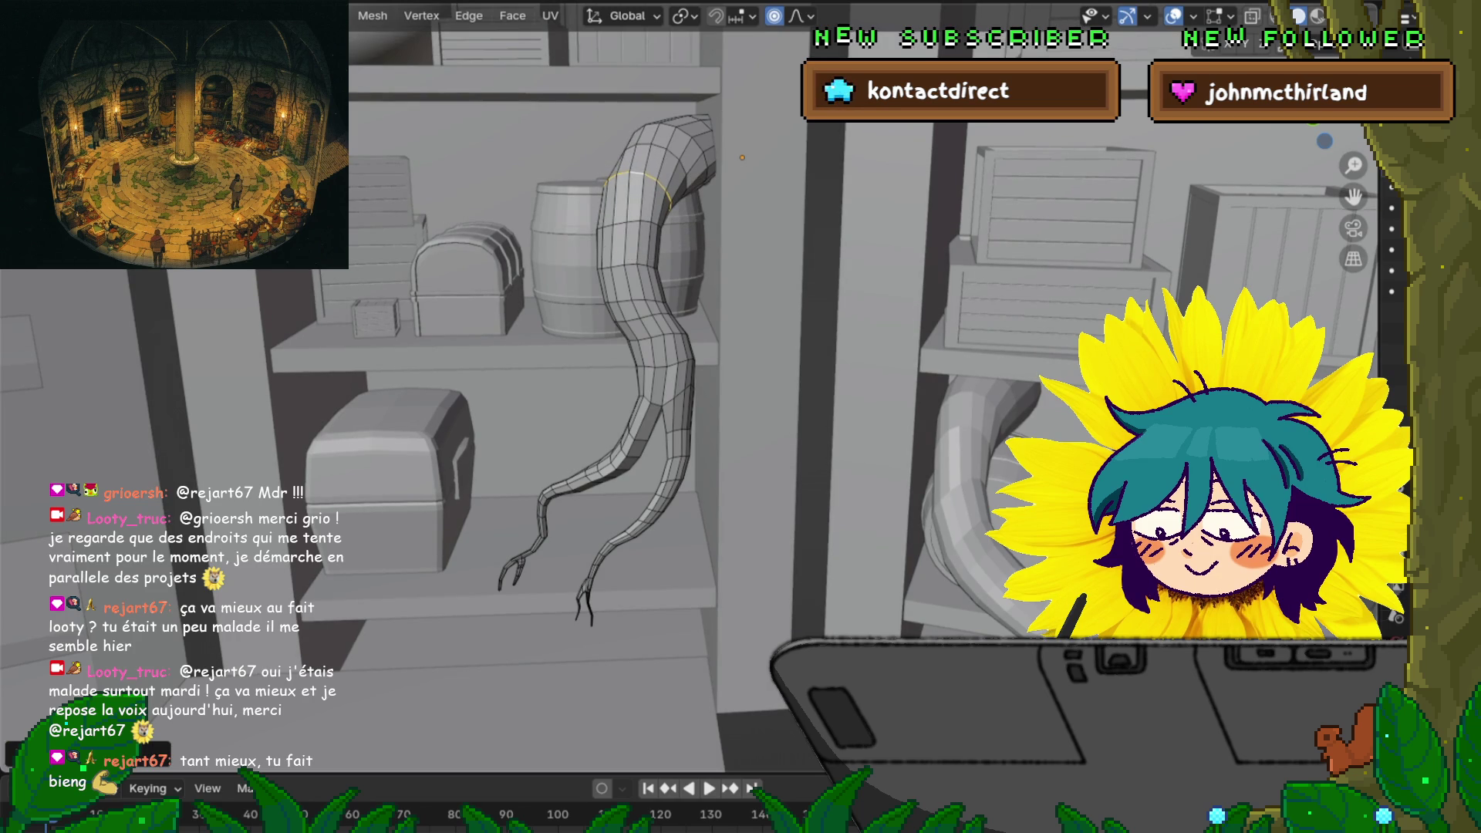
middle_click_drag(743, 157, 754, 178)
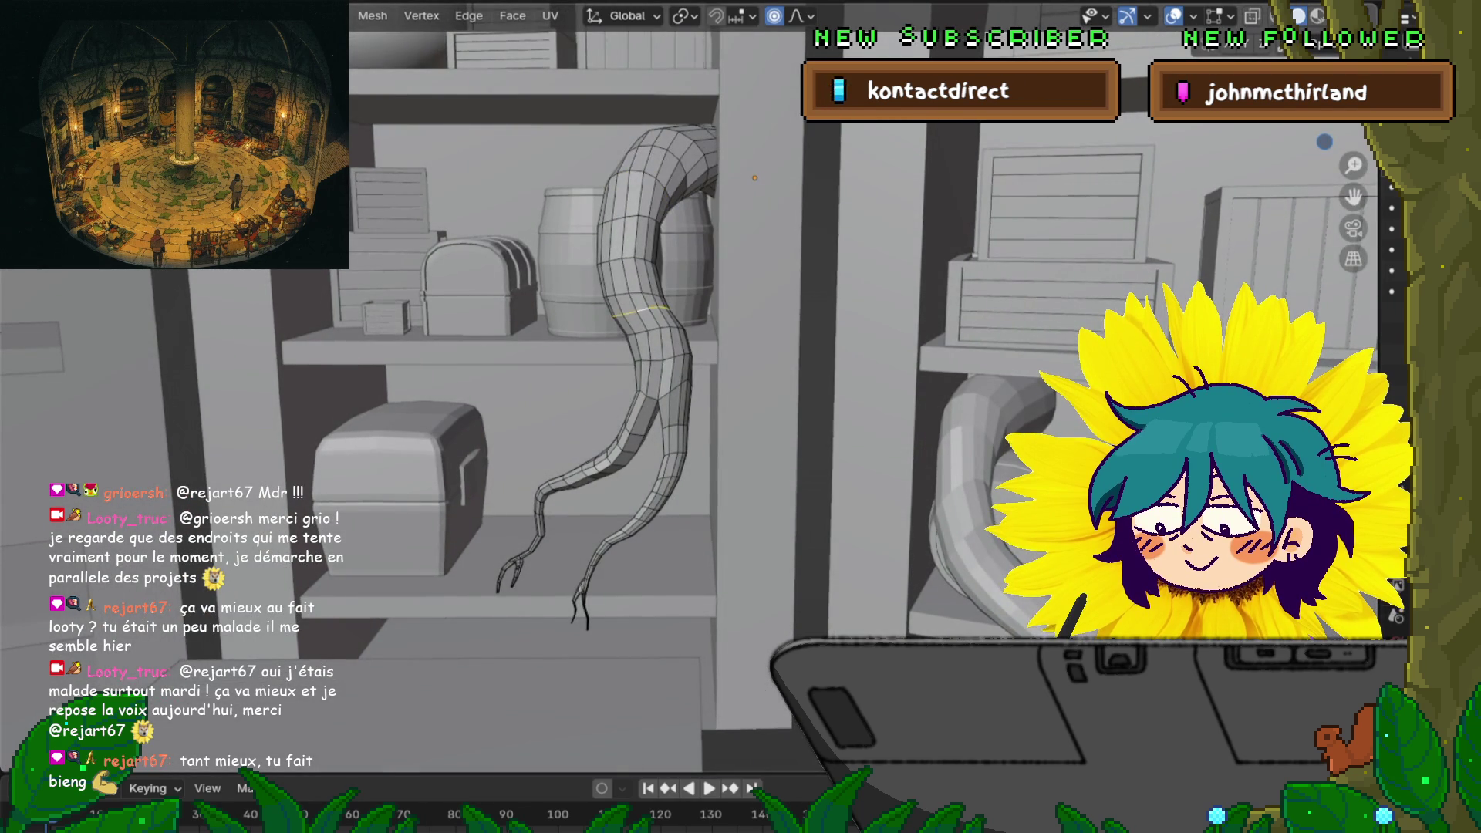
key("ctrl+e")
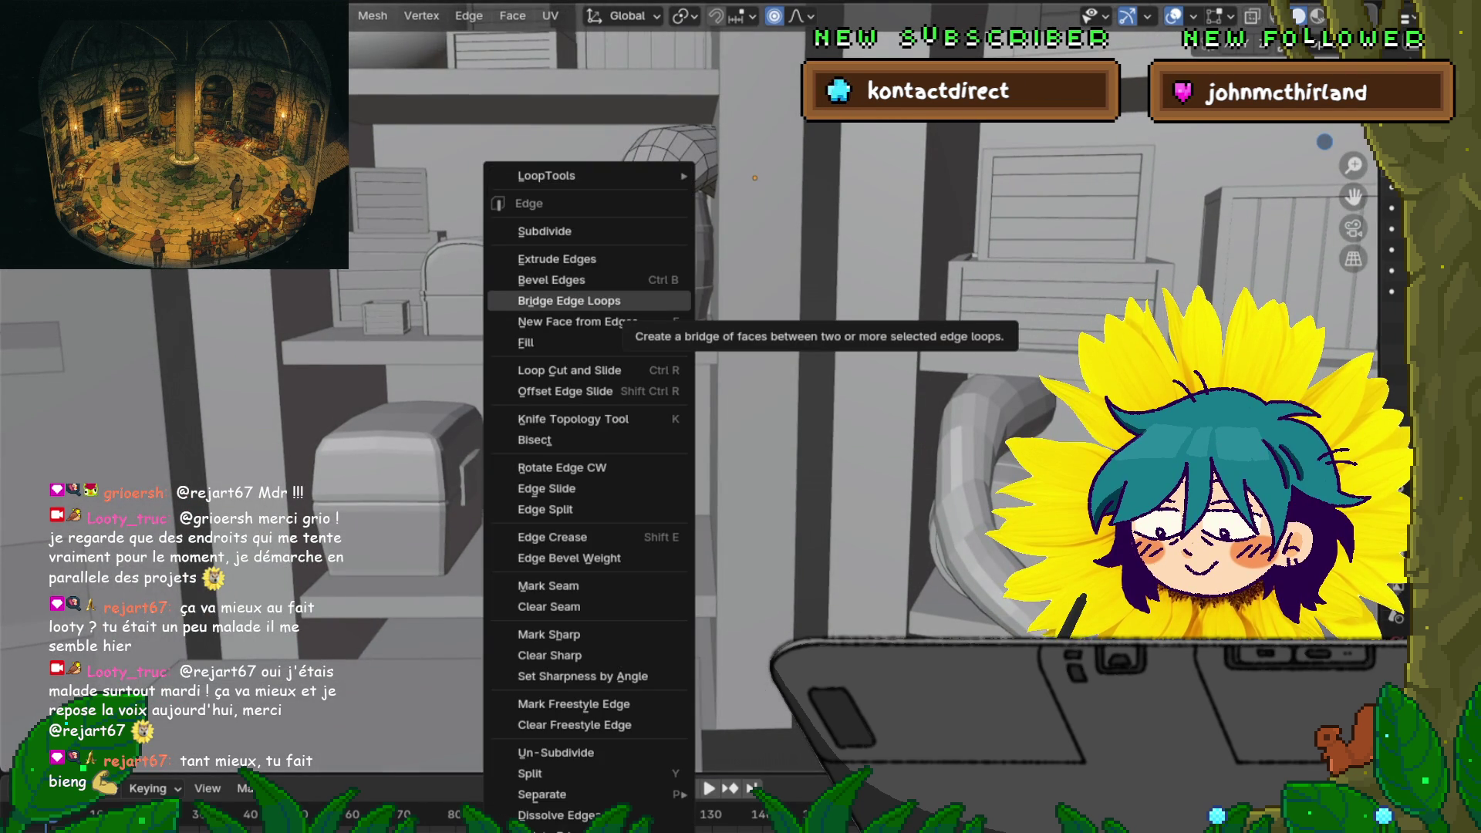
key("Escape")
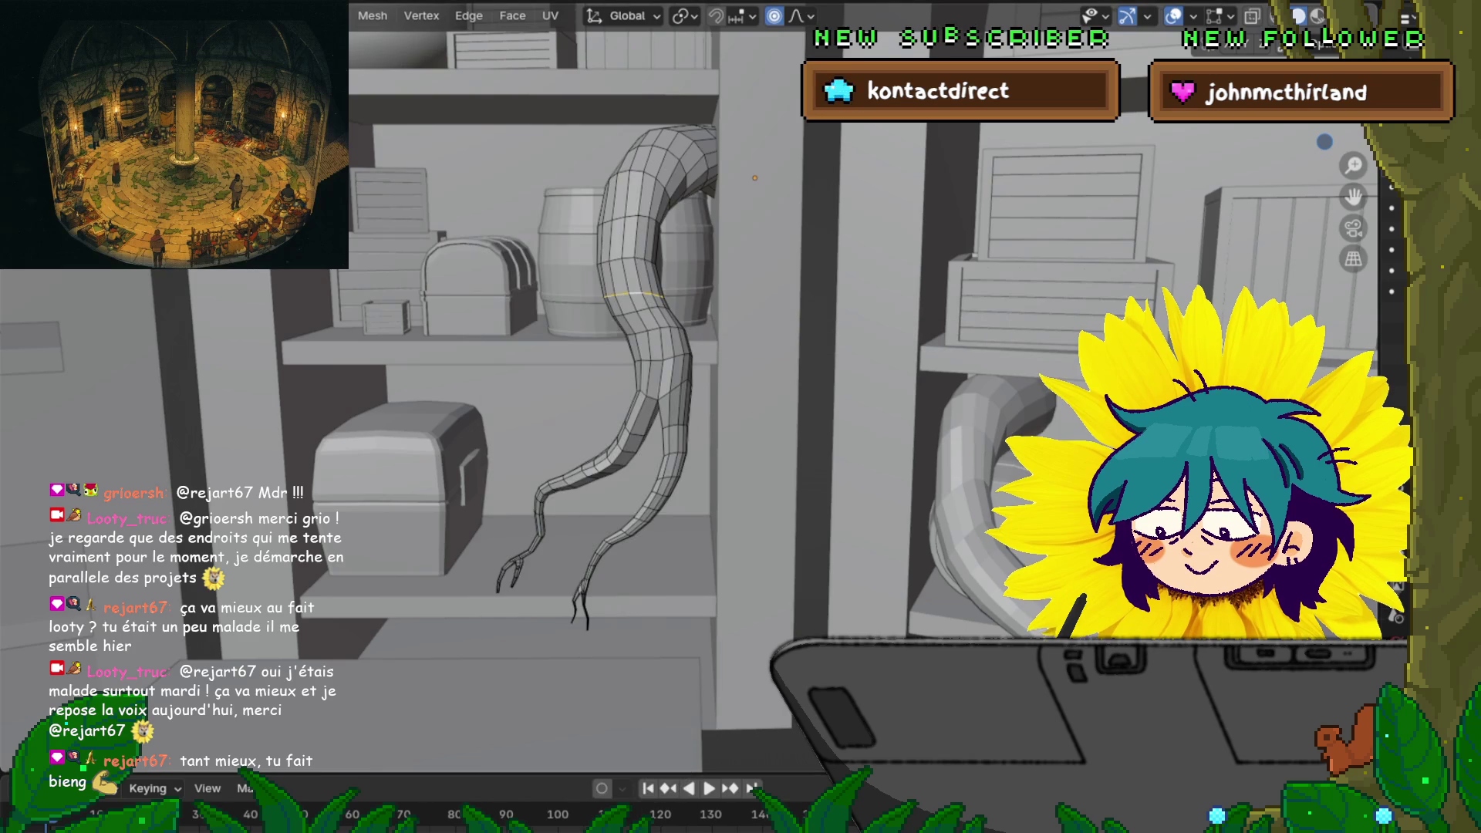
key("x")
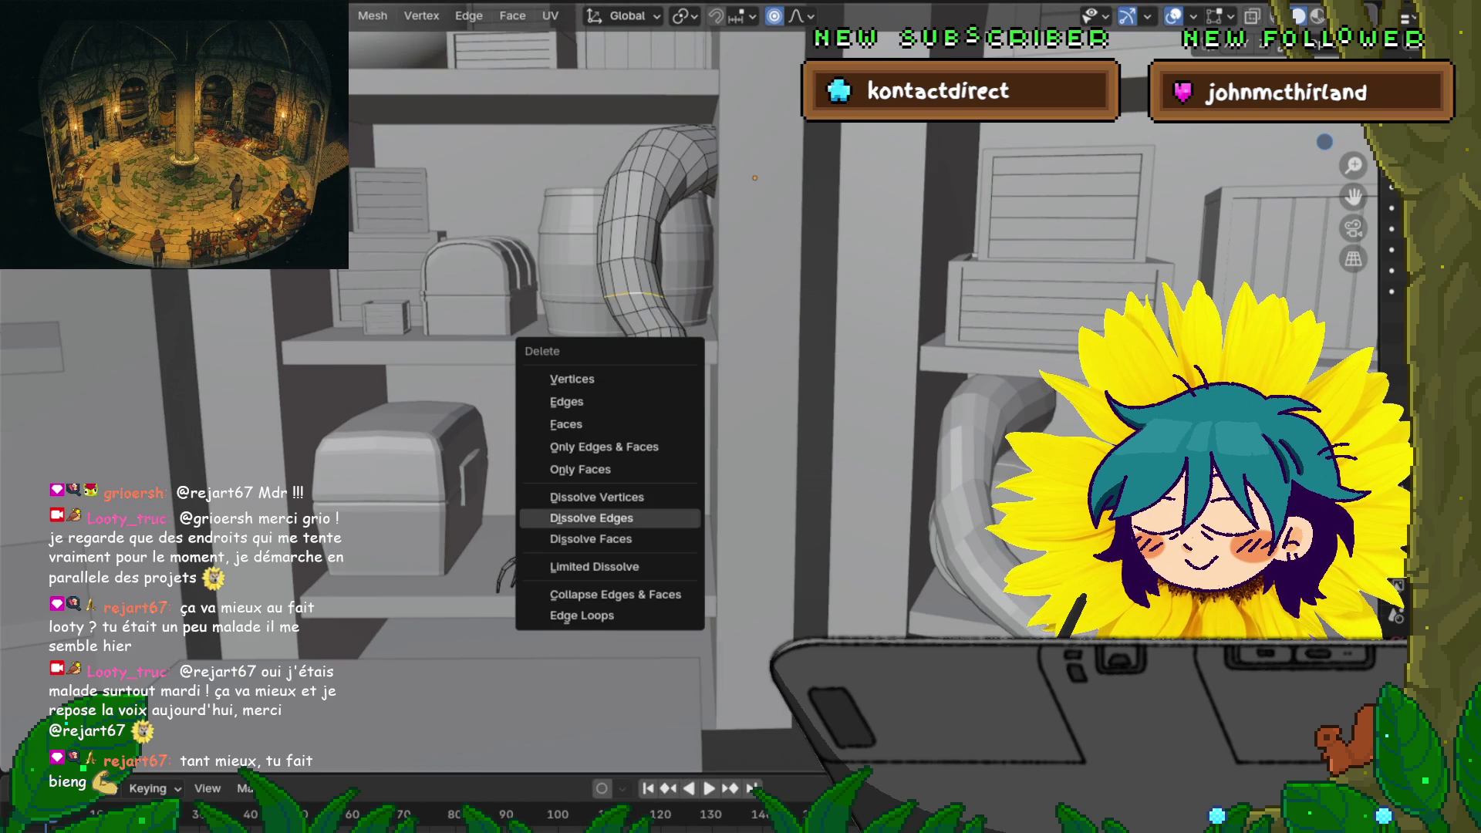
key("Return")
Slide a tube loop higher and bevel an upper thigh loop into a face band
left_click(640, 311, "alt")
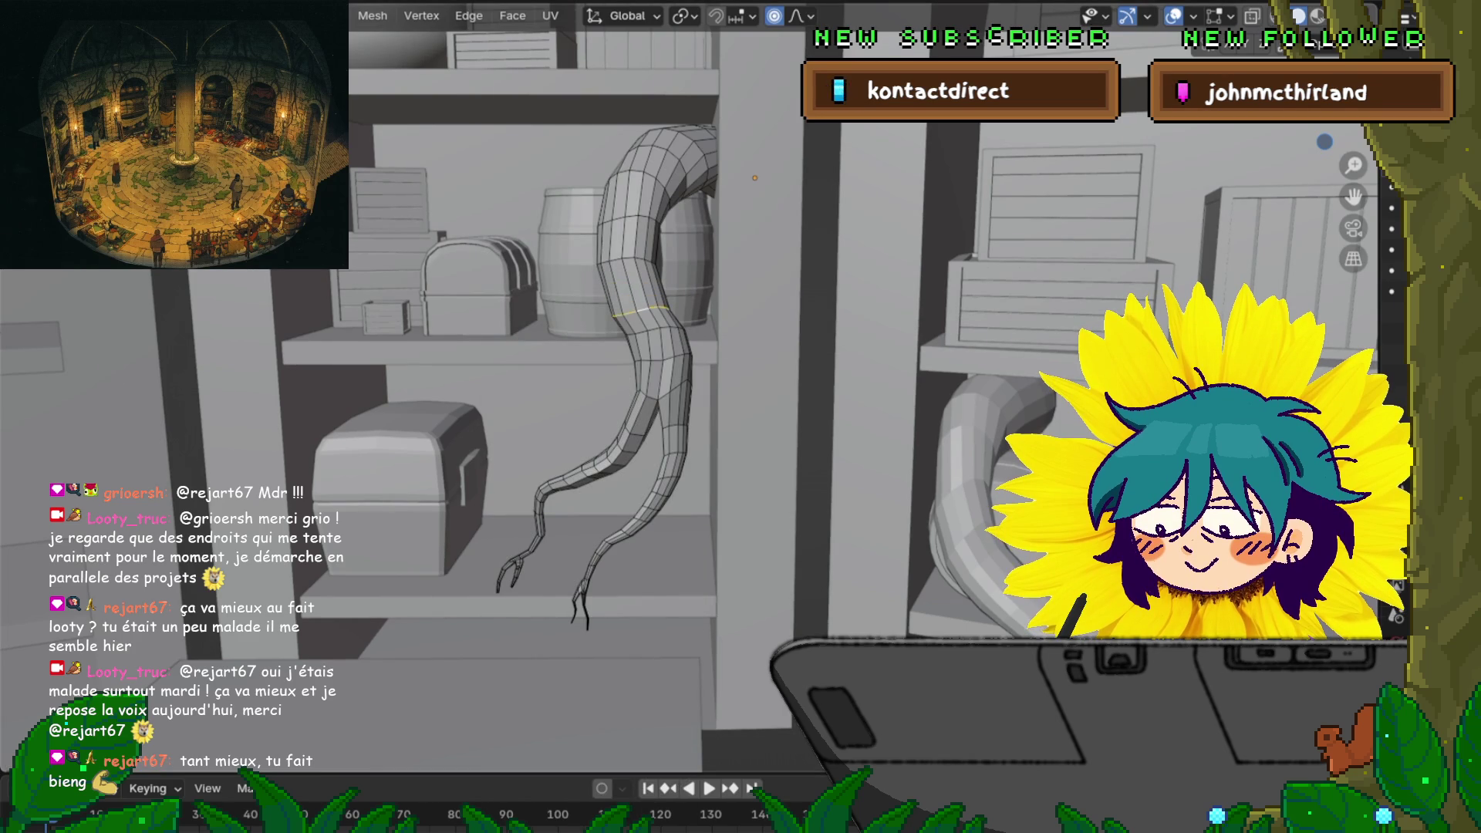
key("g")
key("g")
key("Return")
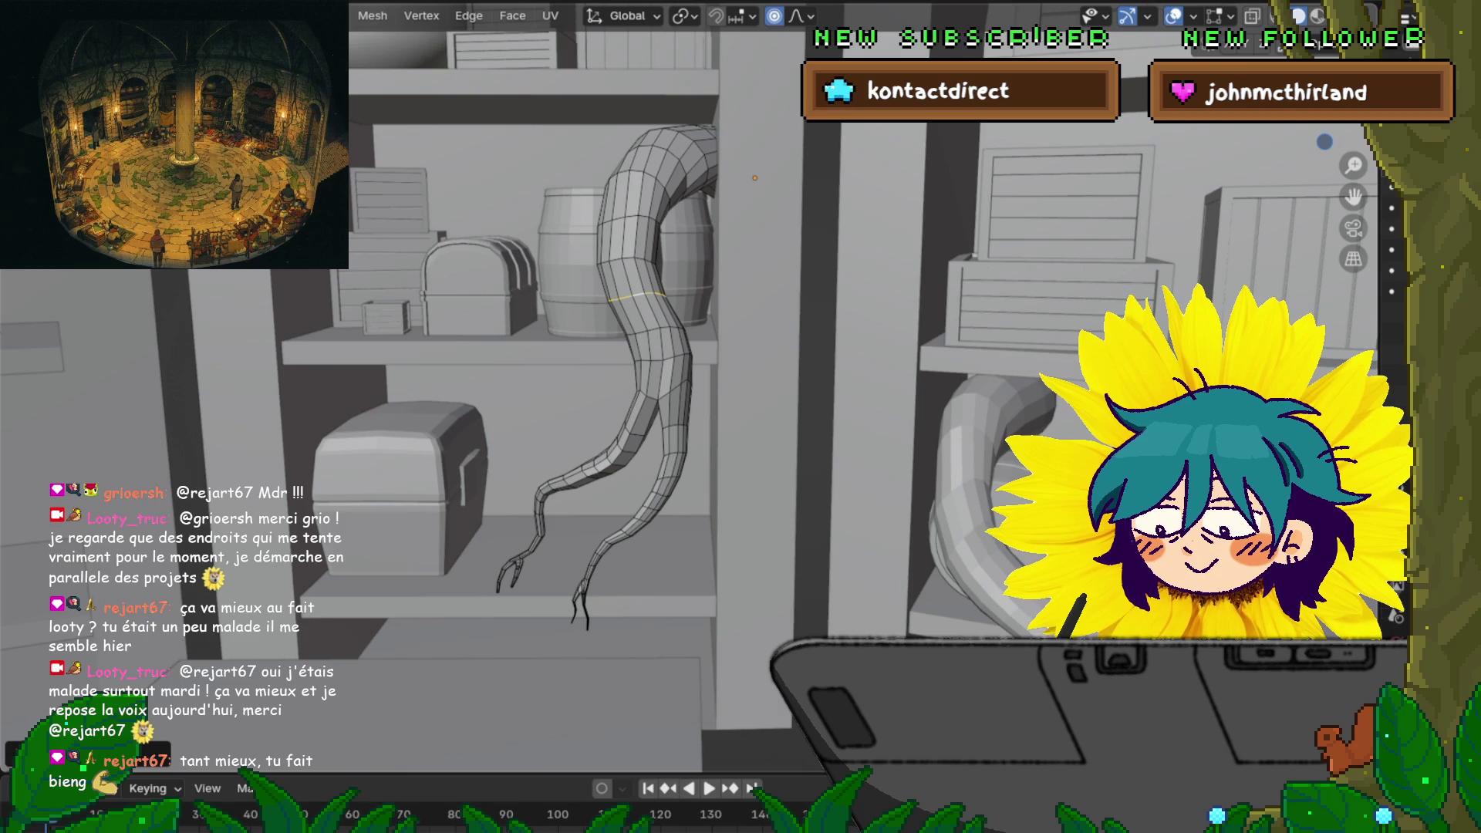
left_click(626, 262, "alt")
key("ctrl+b")
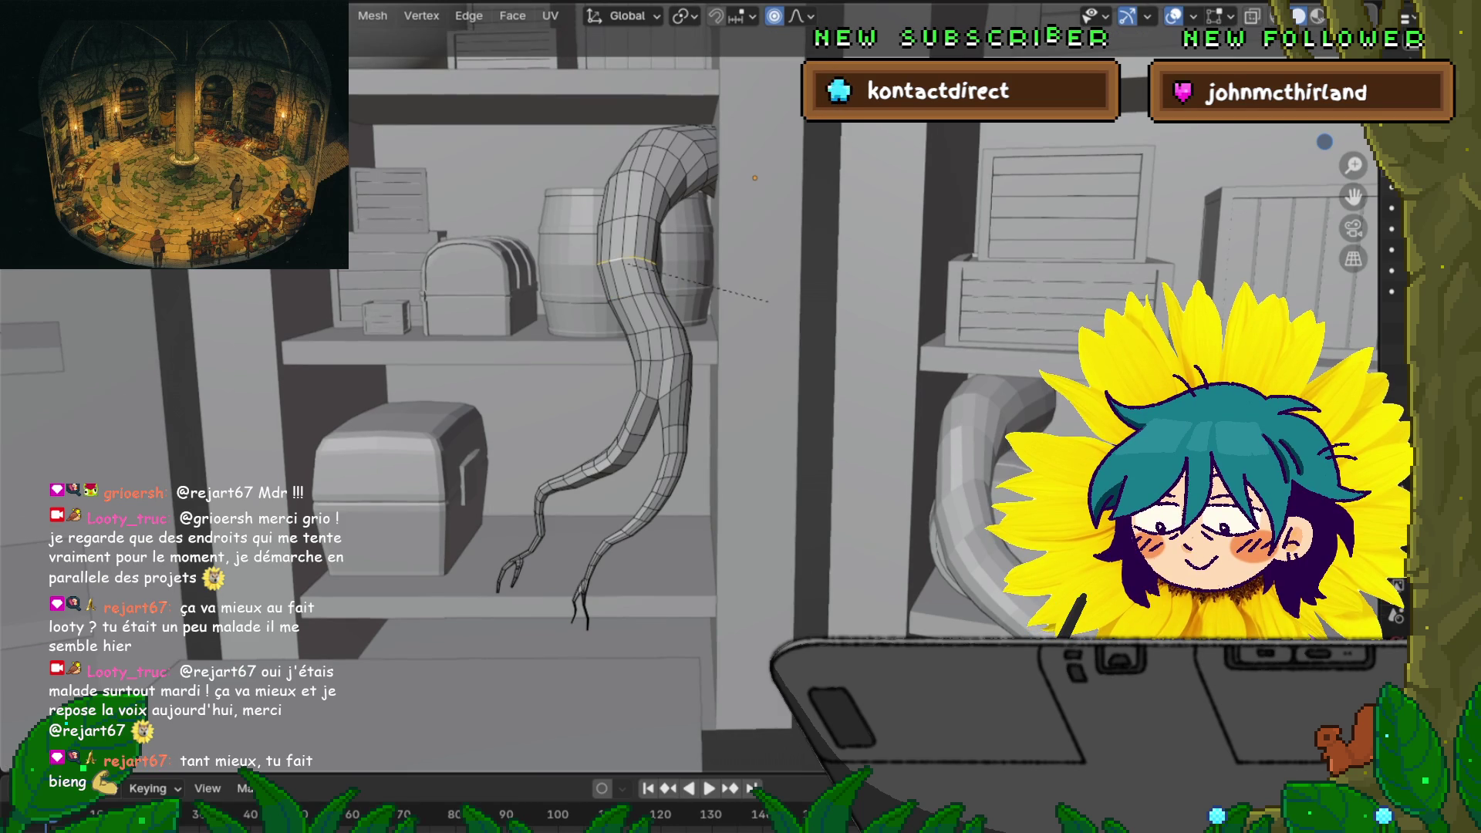
key("Return")
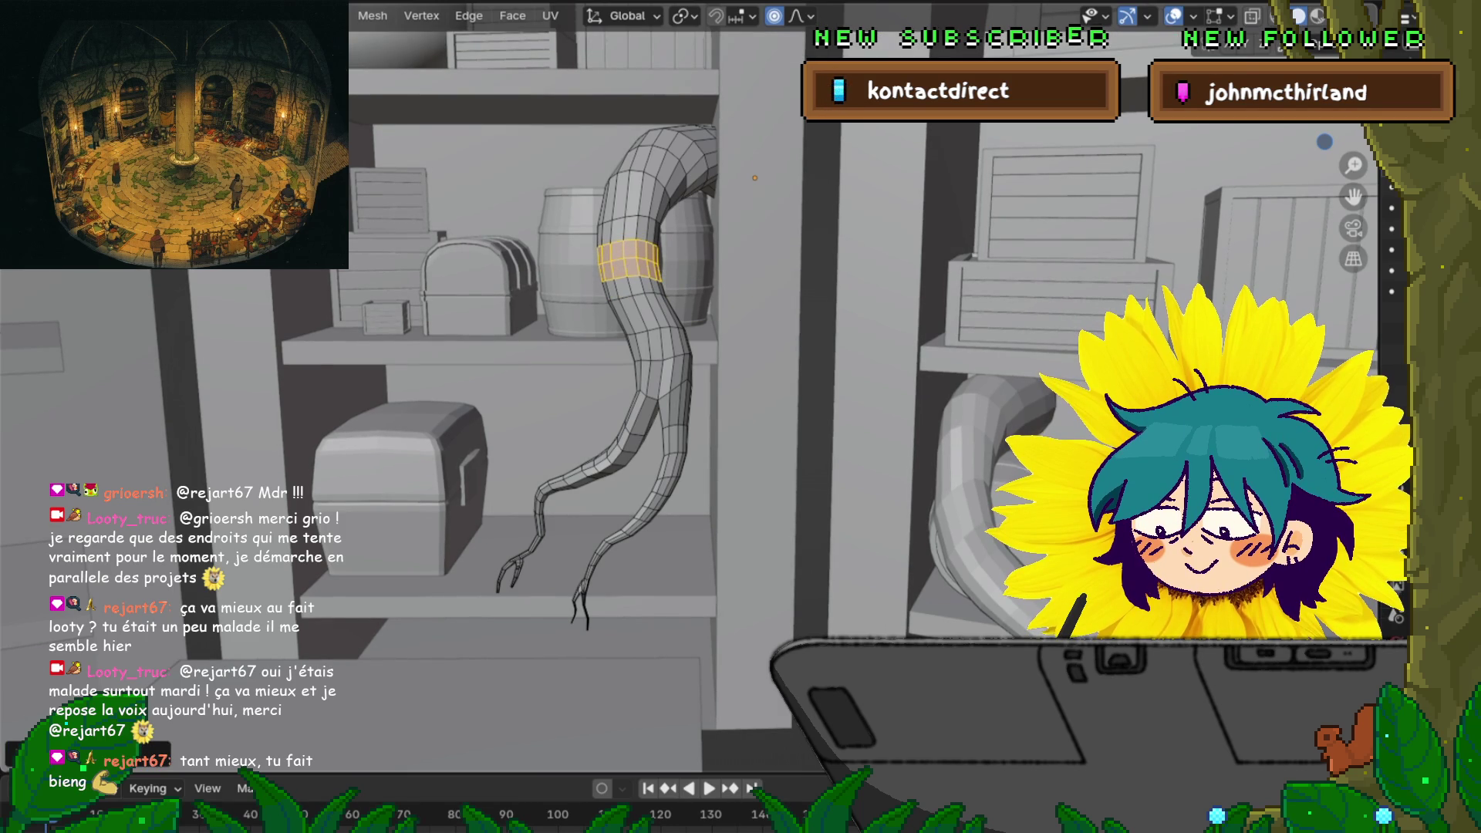
middle_click_drag(694, 386, 695, 409)
Taper the loop near the leg's top by scaling it with soft falloff
left_click(644, 207, "alt")
key("s")
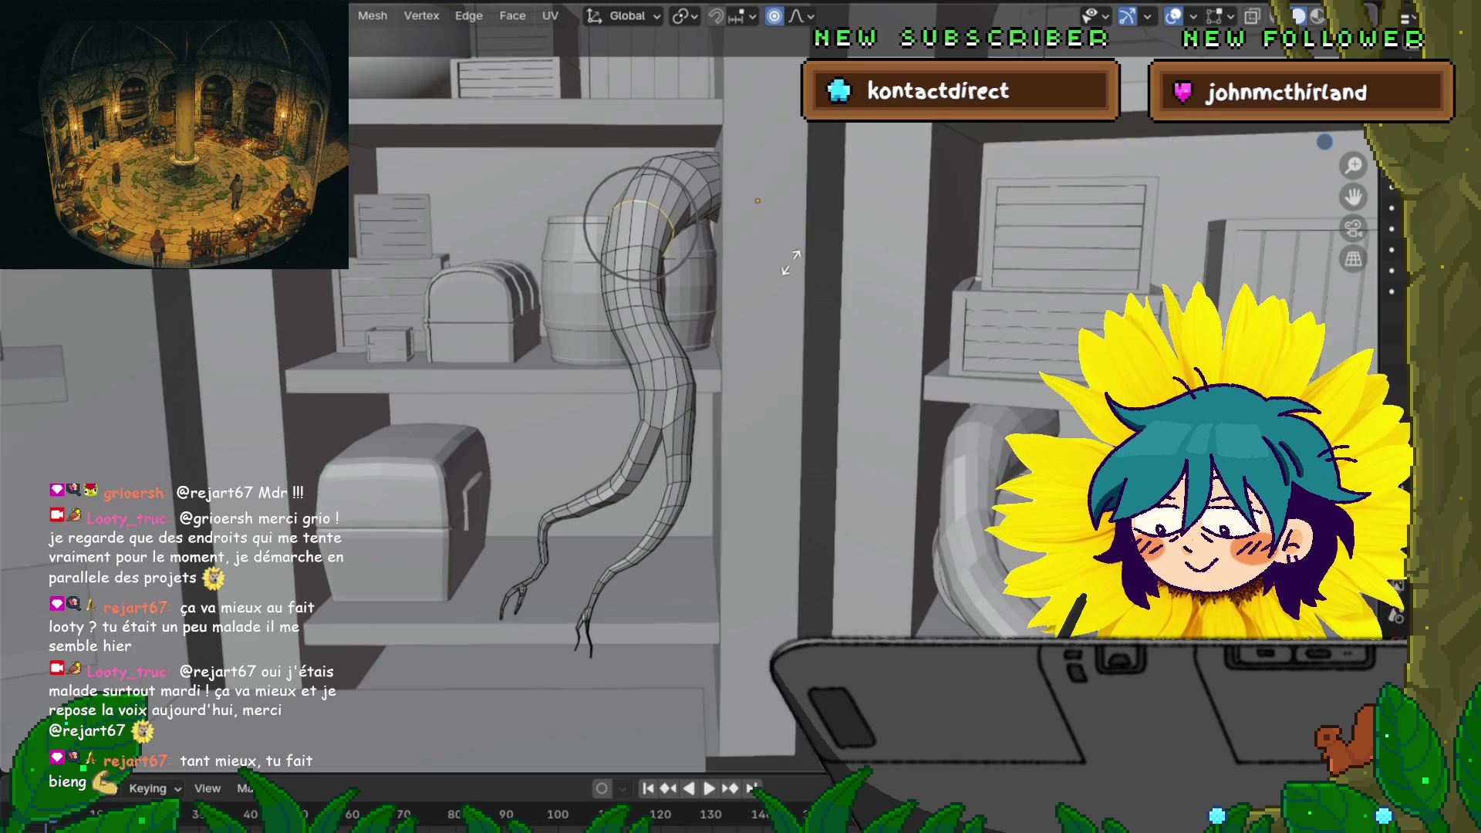
left_click(788, 260)
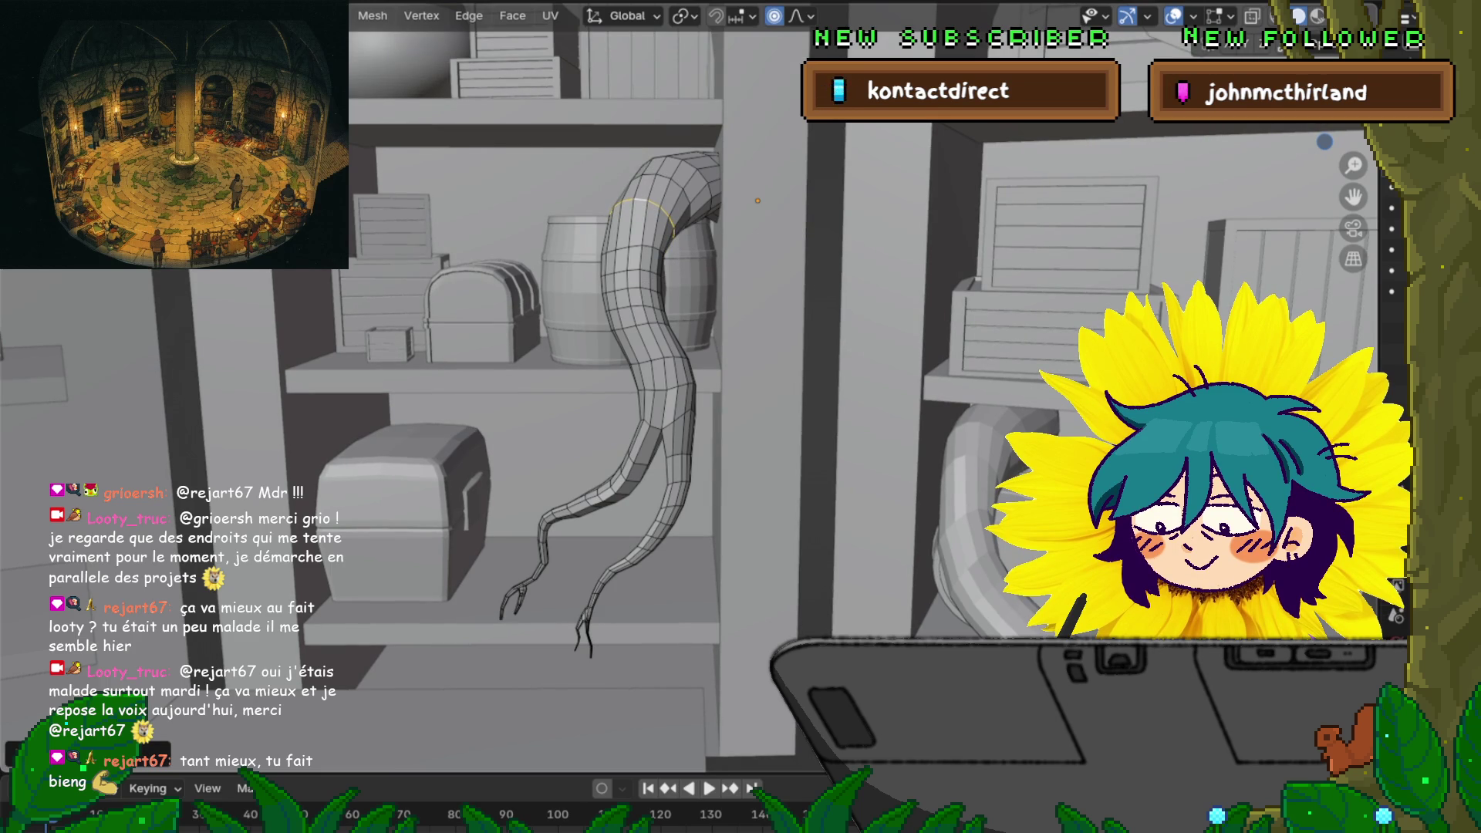
middle_click_drag(695, 385, 694, 348)
scroll(655, 294, "up", 10)
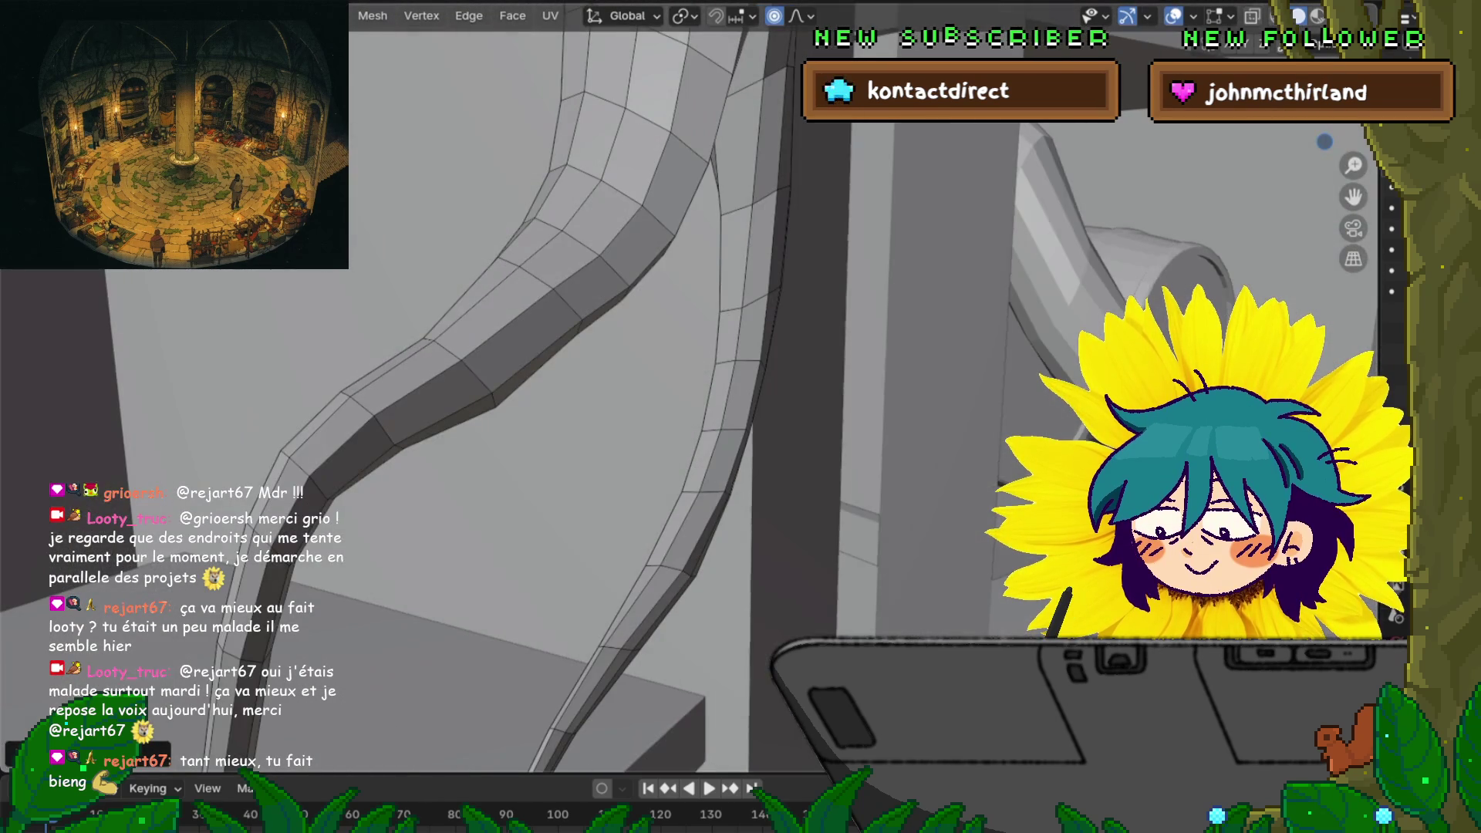
Reposition a small thigh face along Z and shrink it
left_click(718, 339)
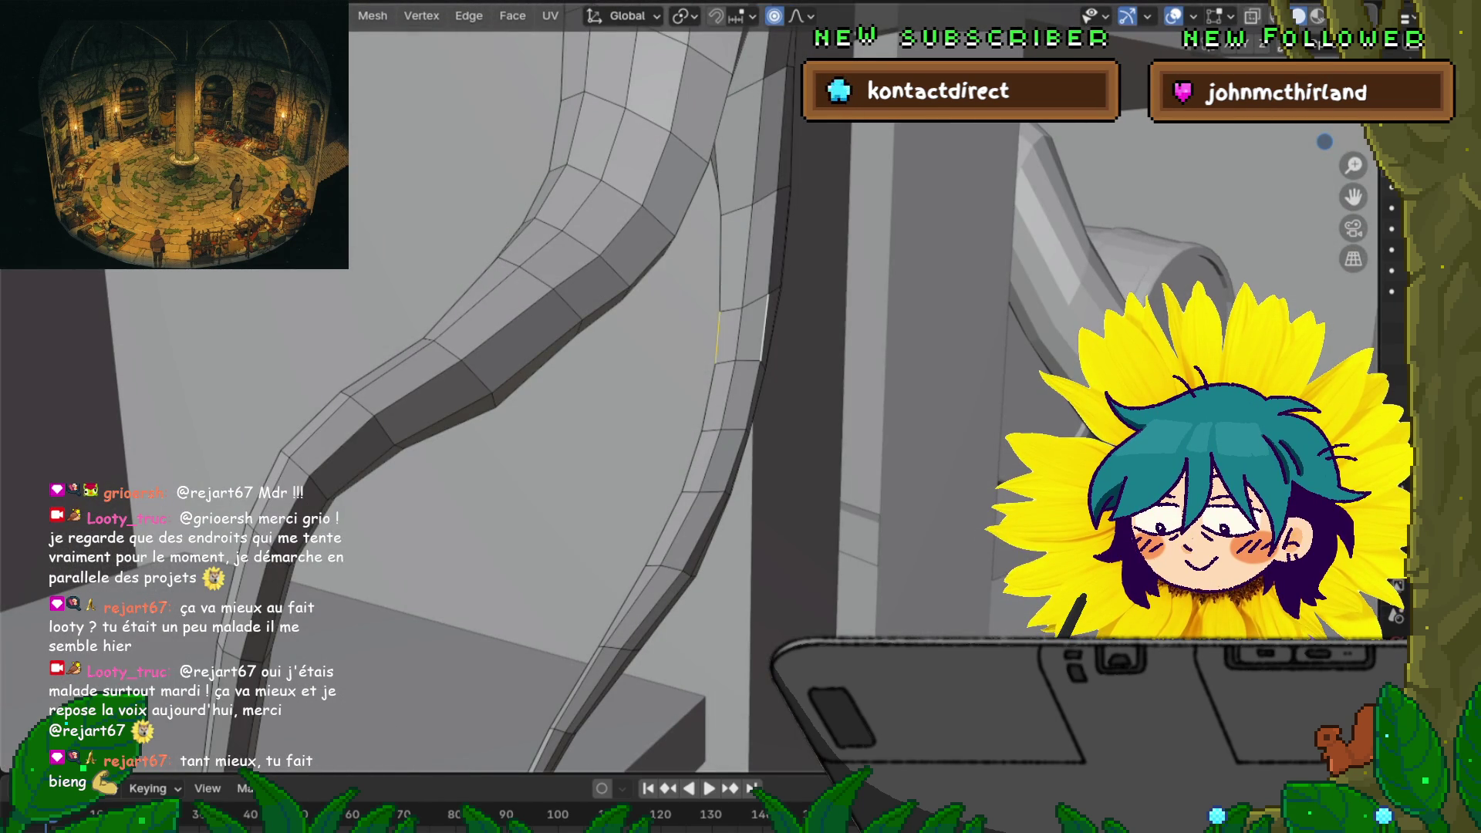
middle_click_drag(694, 385, 556, 362)
key("g")
key("z")
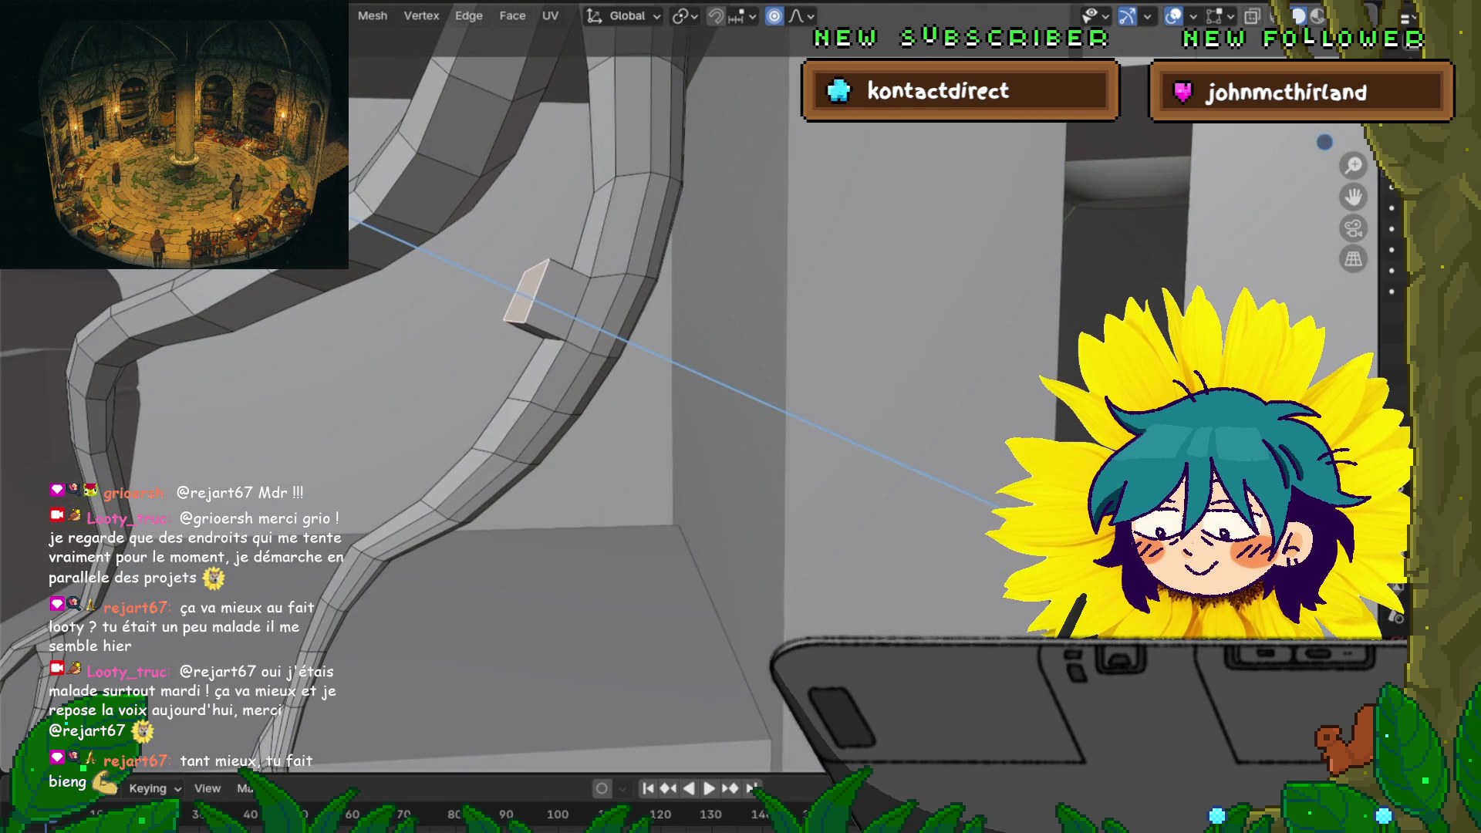
key("Return")
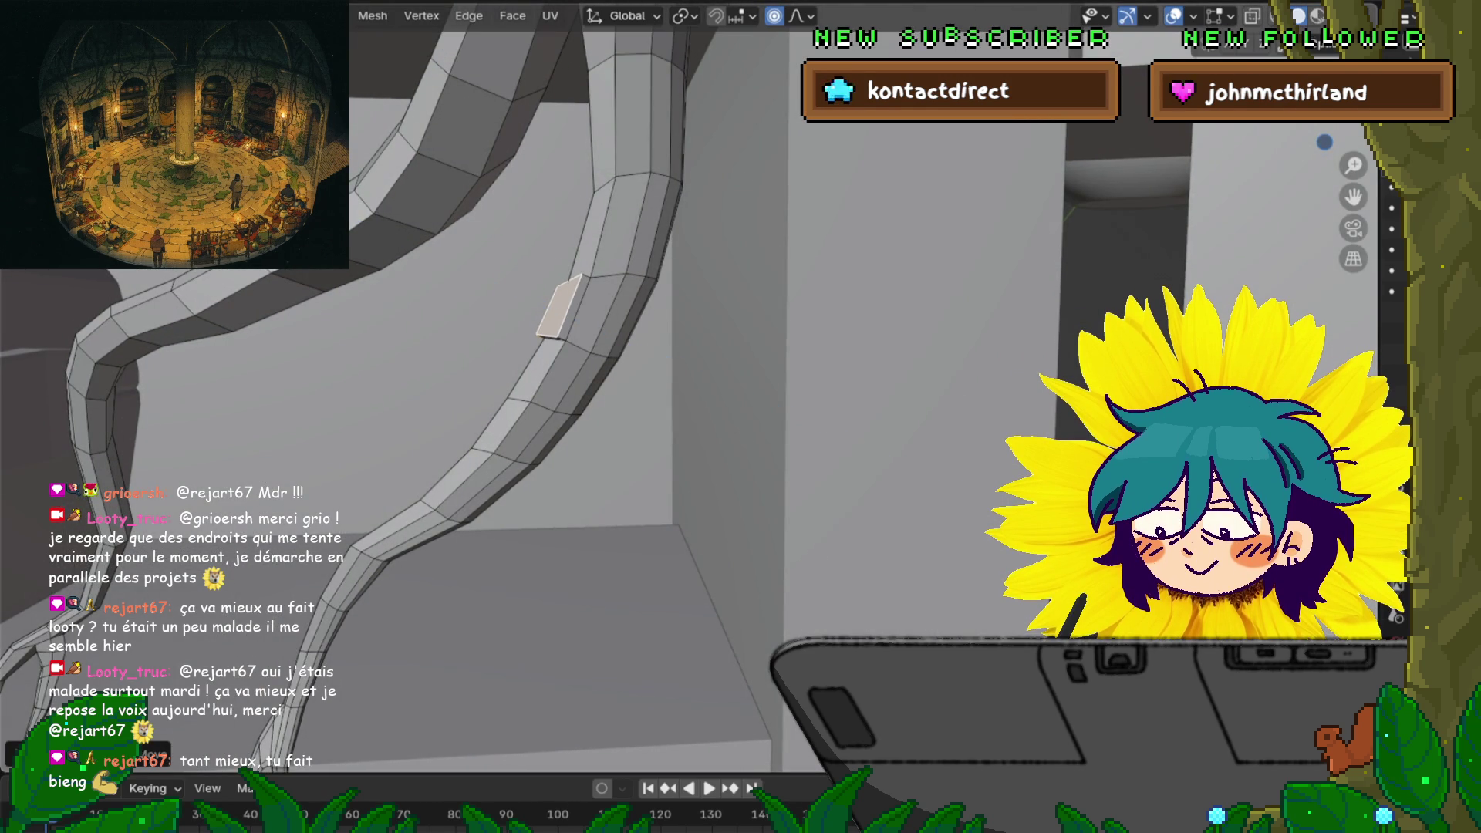
key("s")
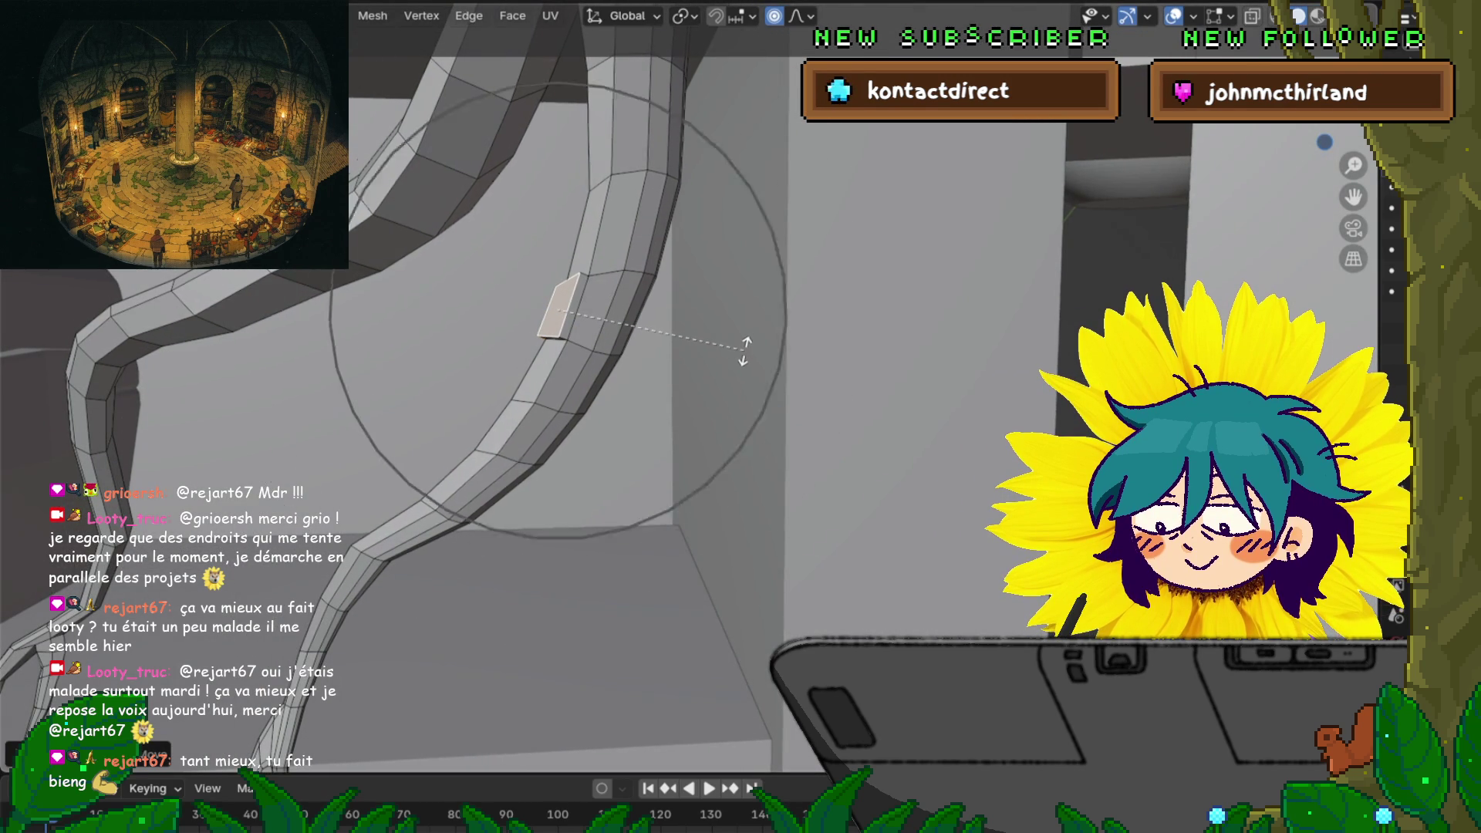
scroll(745, 349, "up", 8)
key("Return")
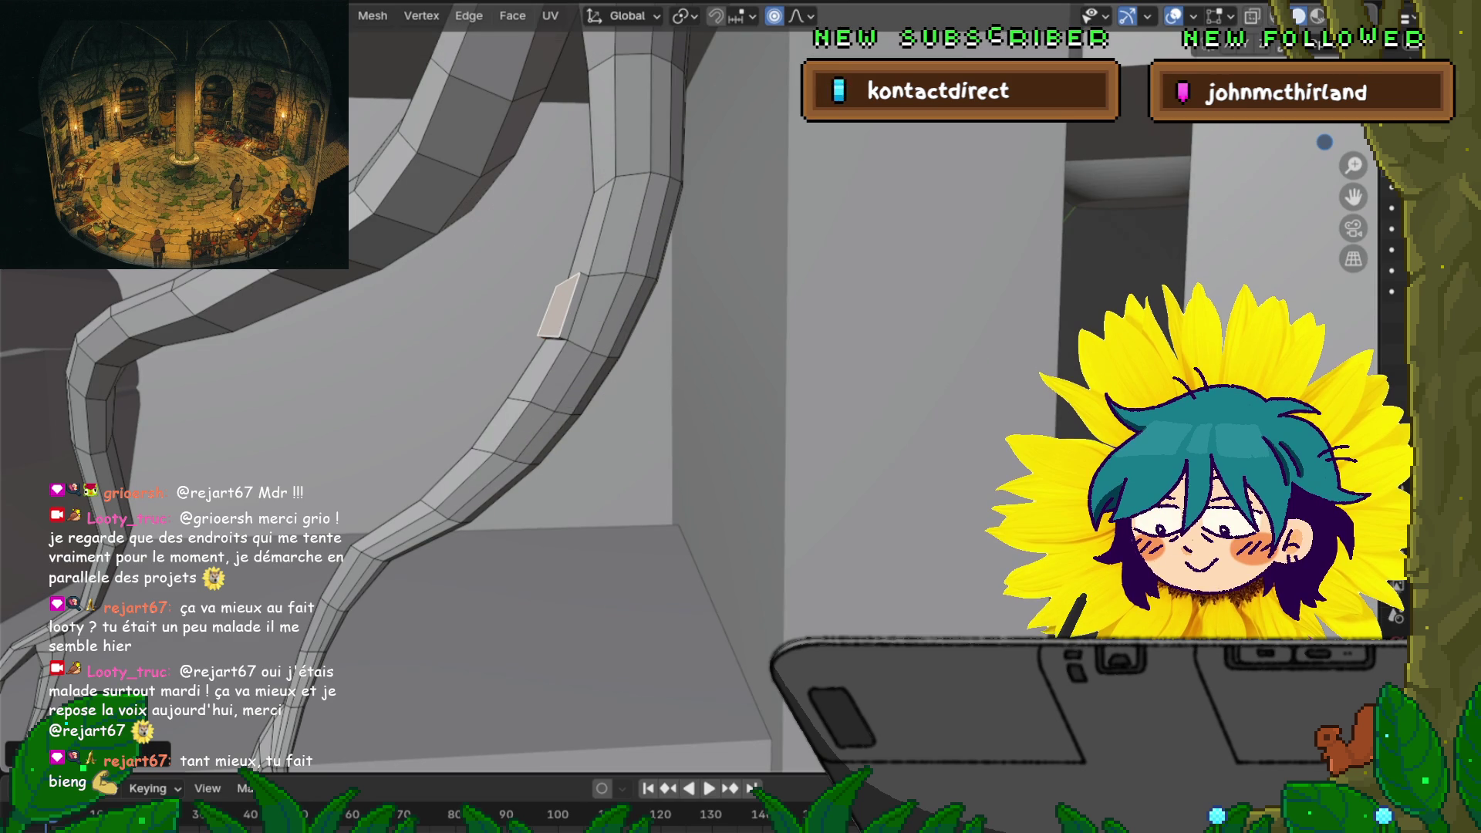
Extrude the face into a block, lower it, tilt it near-vertical, and narrow its end
key("e")
key("Escape")
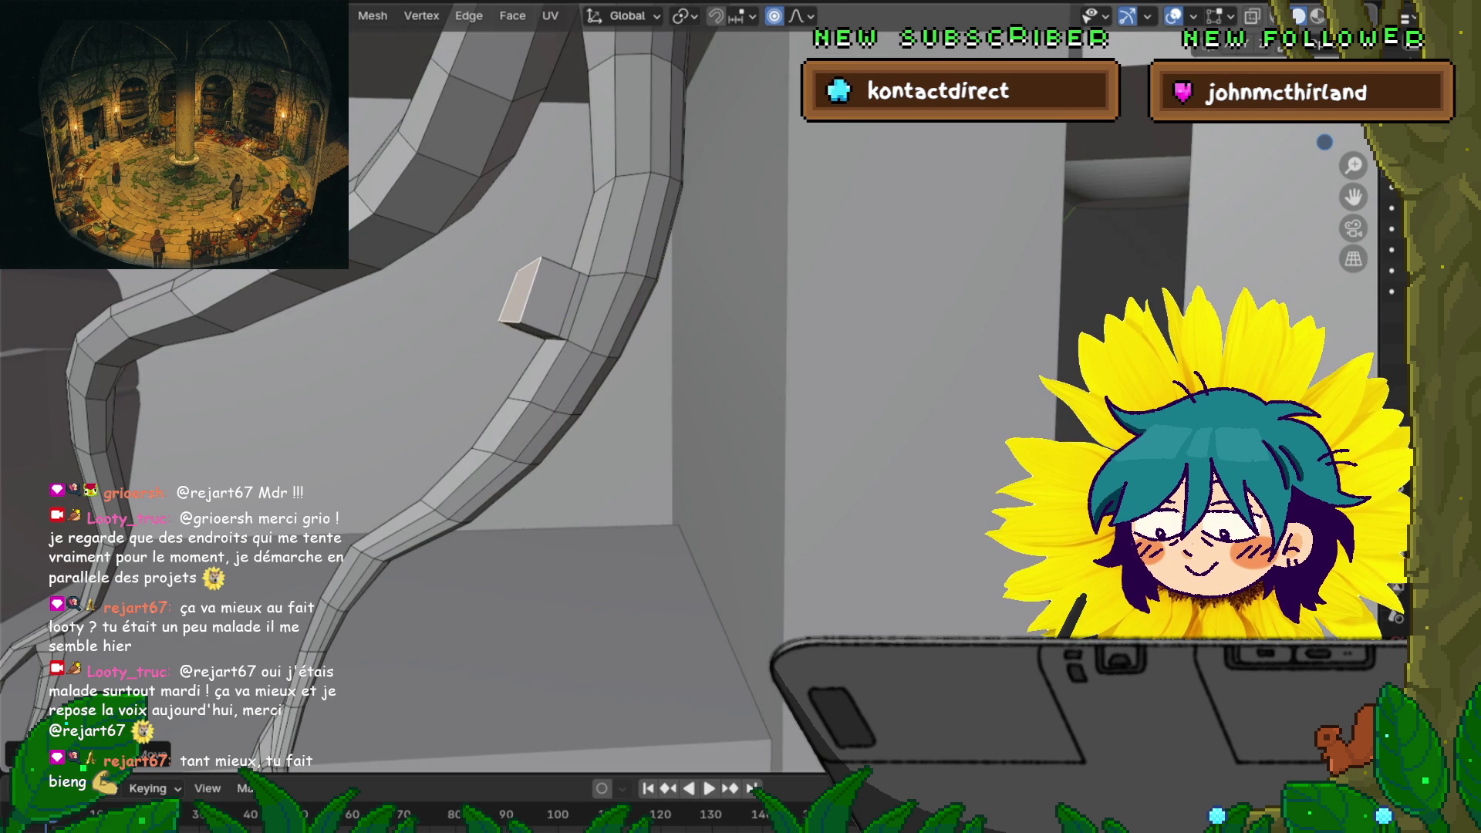
key("g")
key("Return")
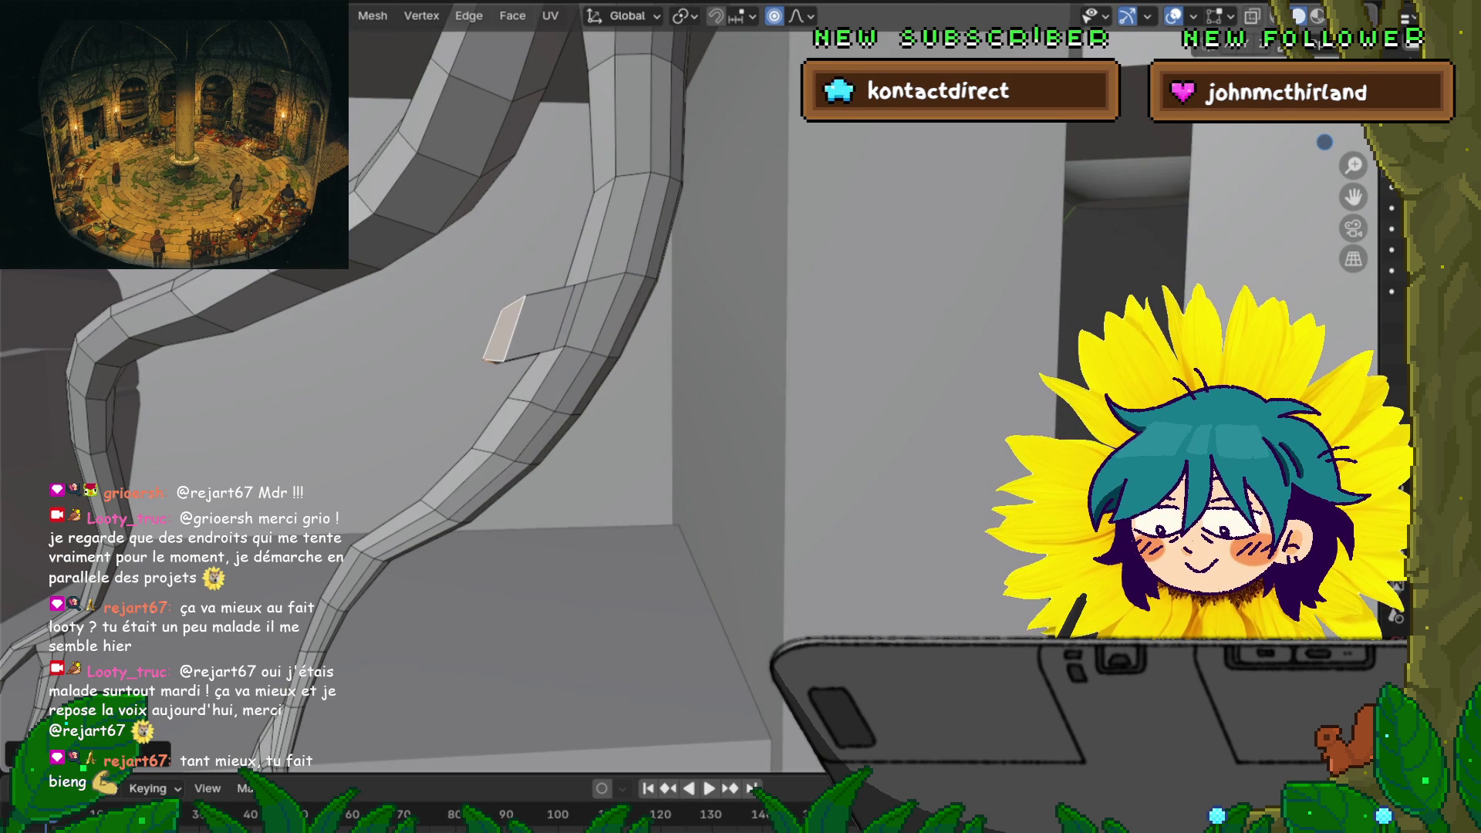
key("r")
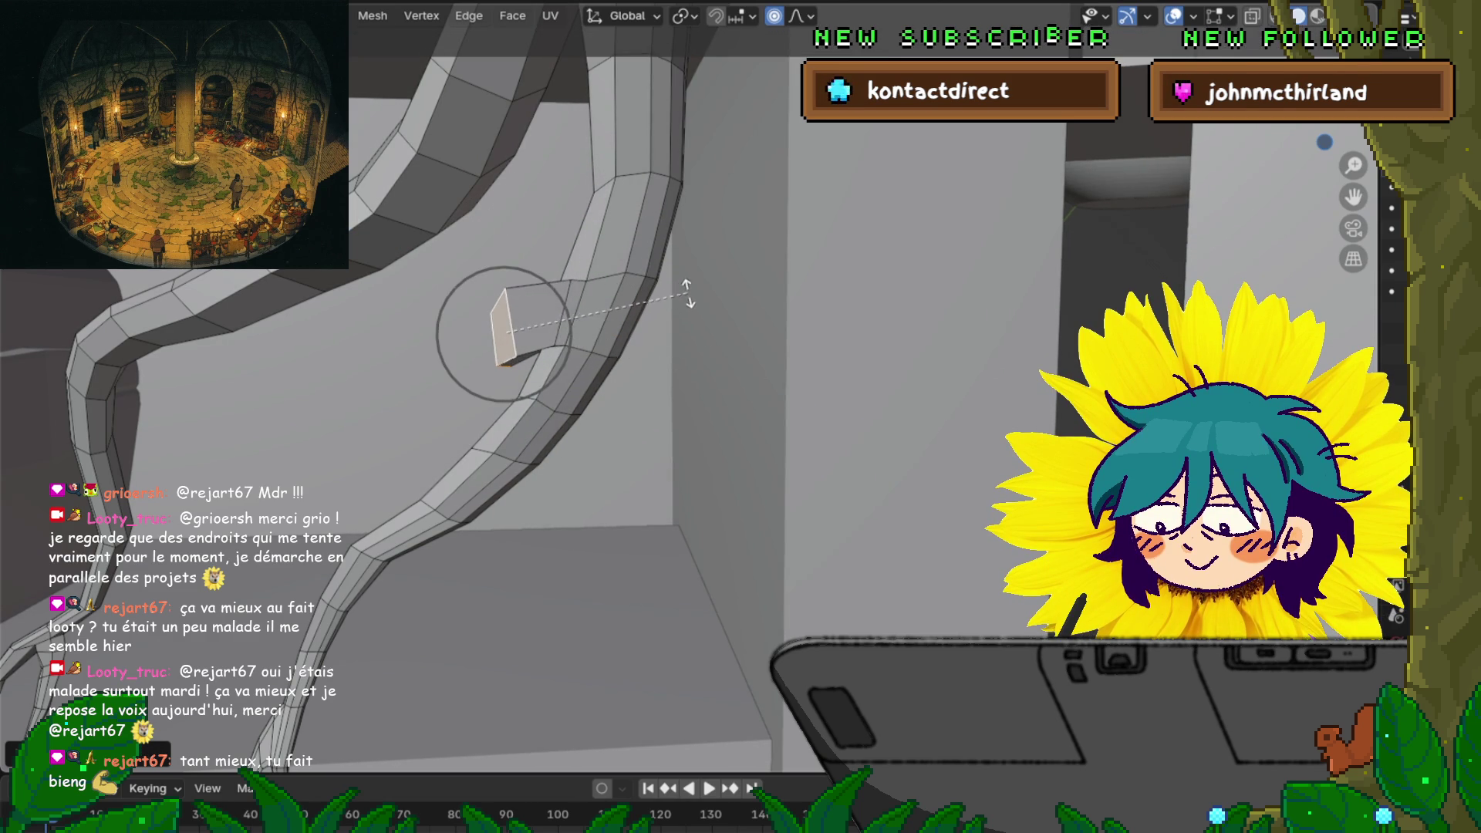
key("Return")
key("s")
key("Return")
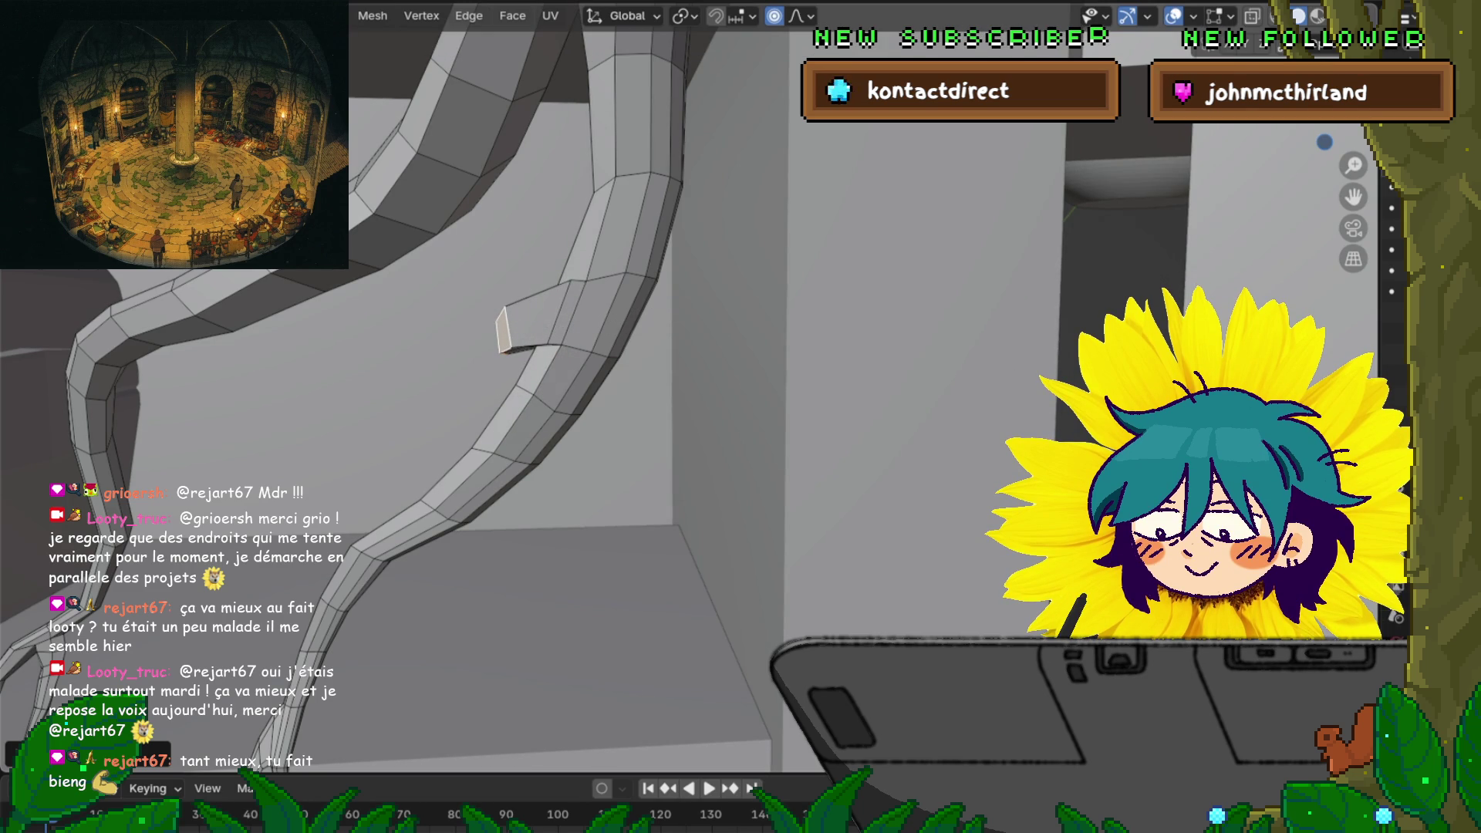
Extrude a second spur segment and scale its tip to 0.06
key("e")
key("Return")
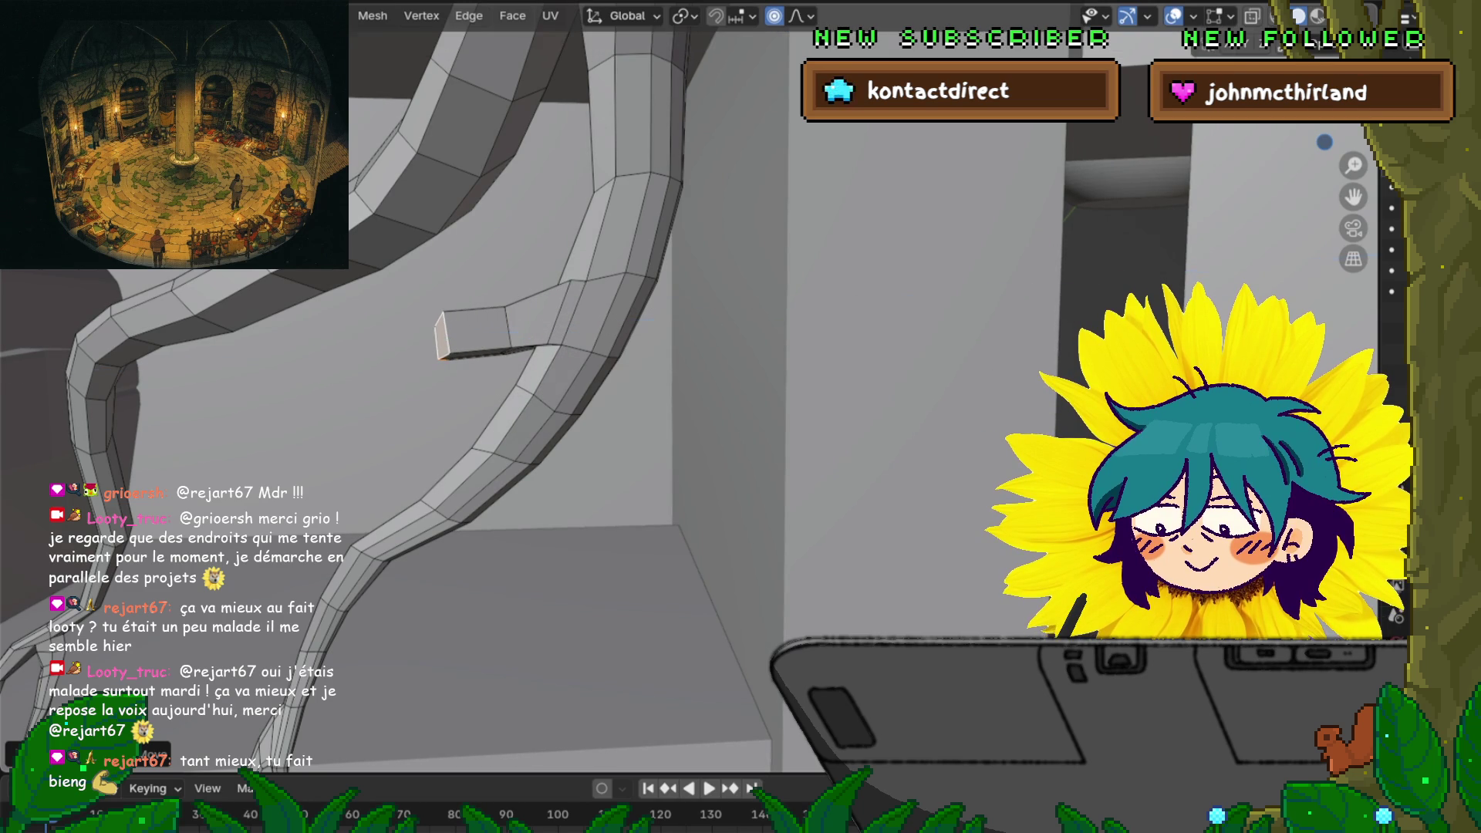
key("s")
key("Return")
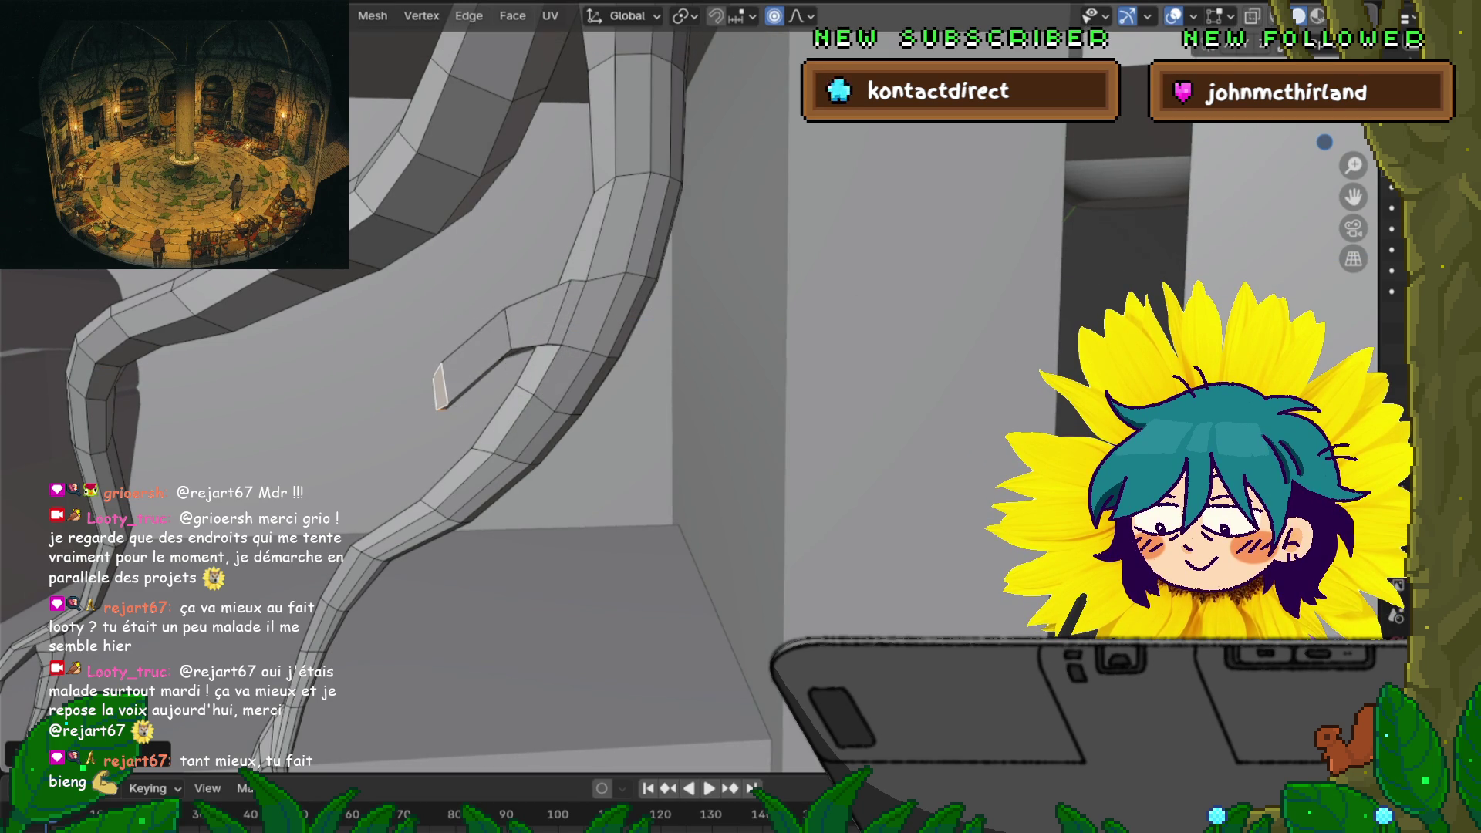
key("s")
left_click(554, 425)
middle_click_drag(554, 425, 614, 397)
scroll(729, 374, "up", 3)
With vertex select and proportional editing off, move the spur's upper vertex down
key("1")
left_click(702, 301)
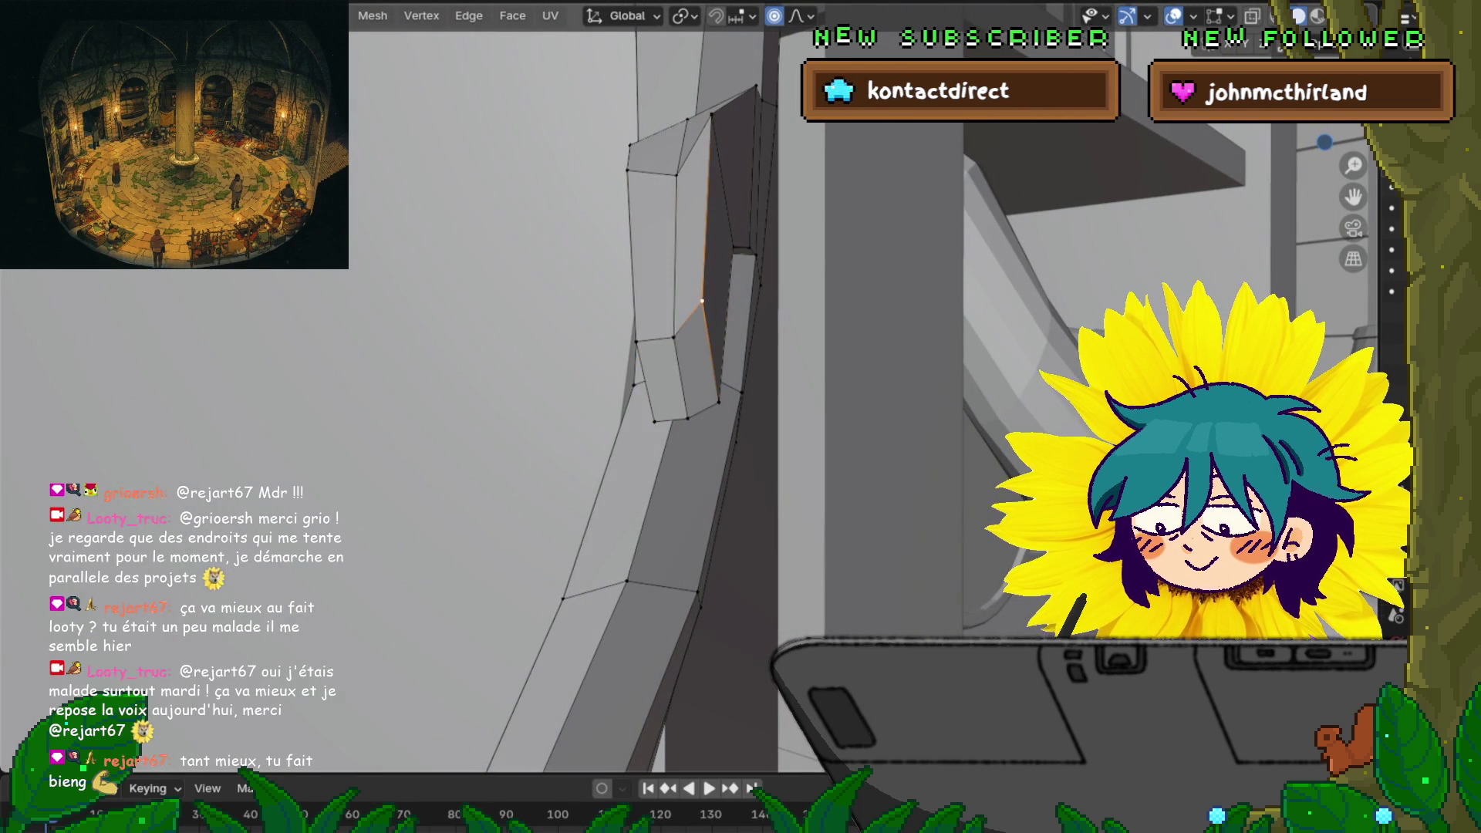
key("g")
key("Escape")
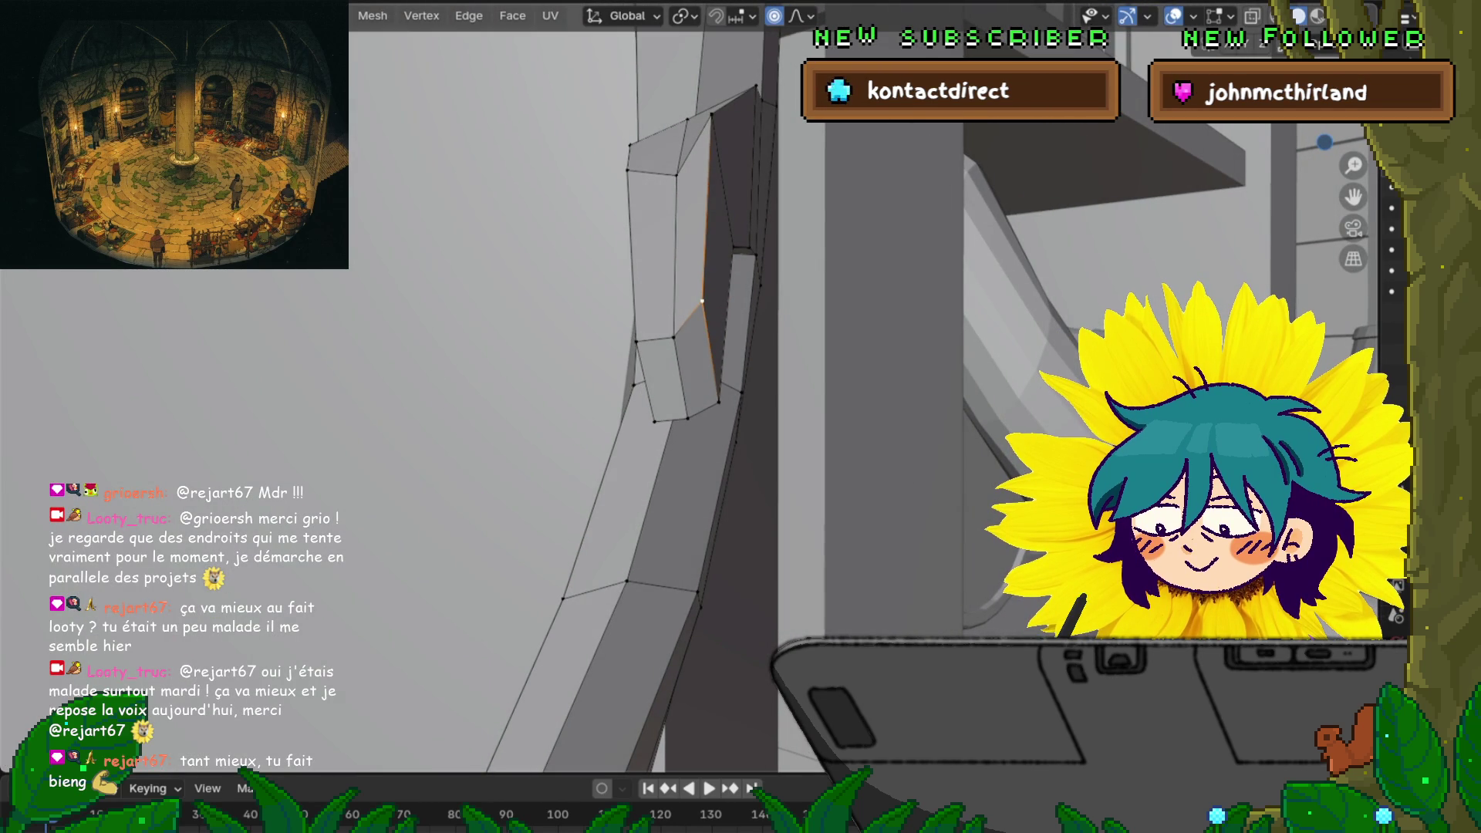
key("o")
key("g")
key("Return")
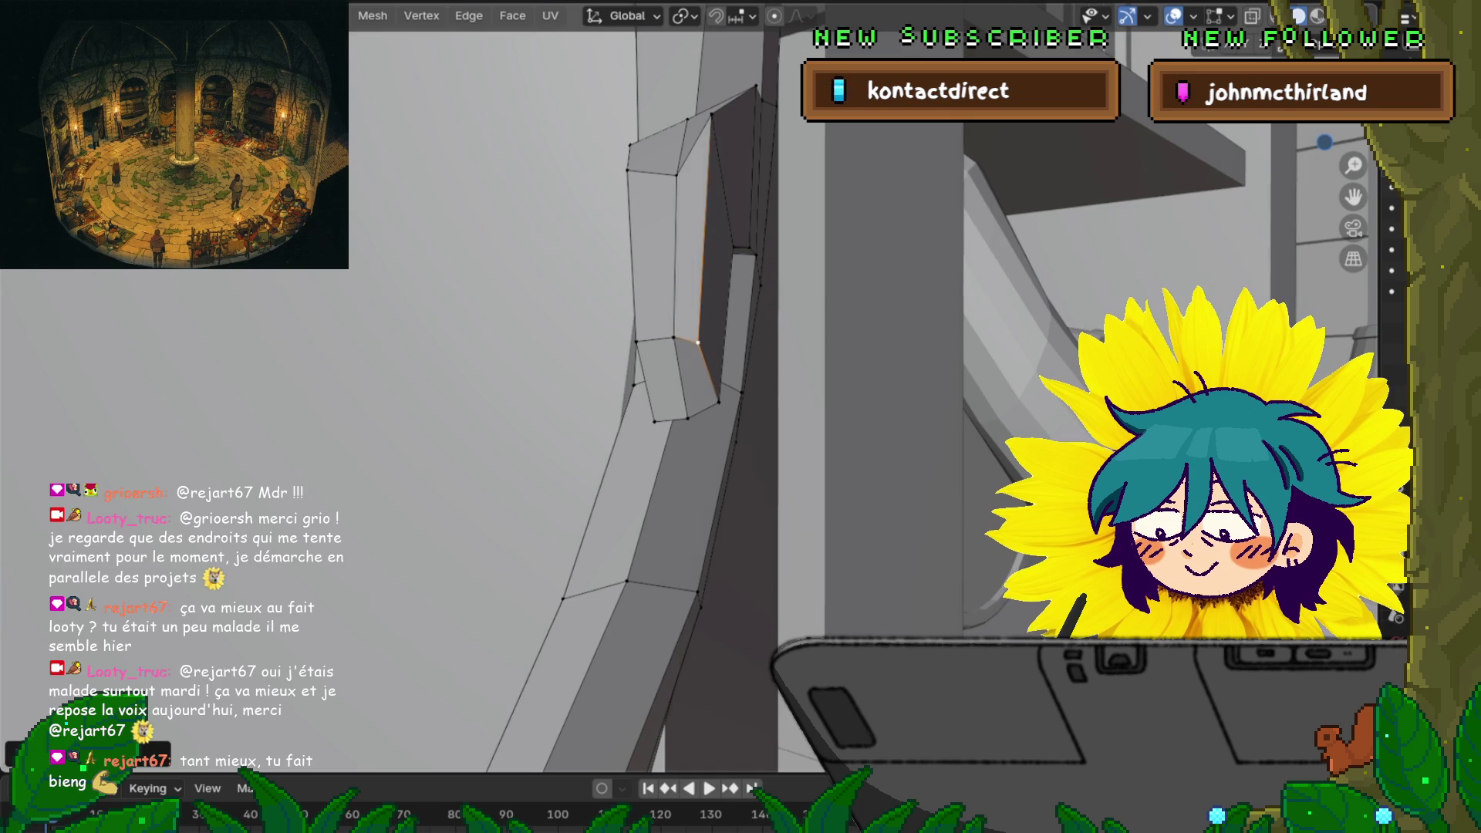
Shift the spur's lower side vertex toward the leg
left_click(654, 421)
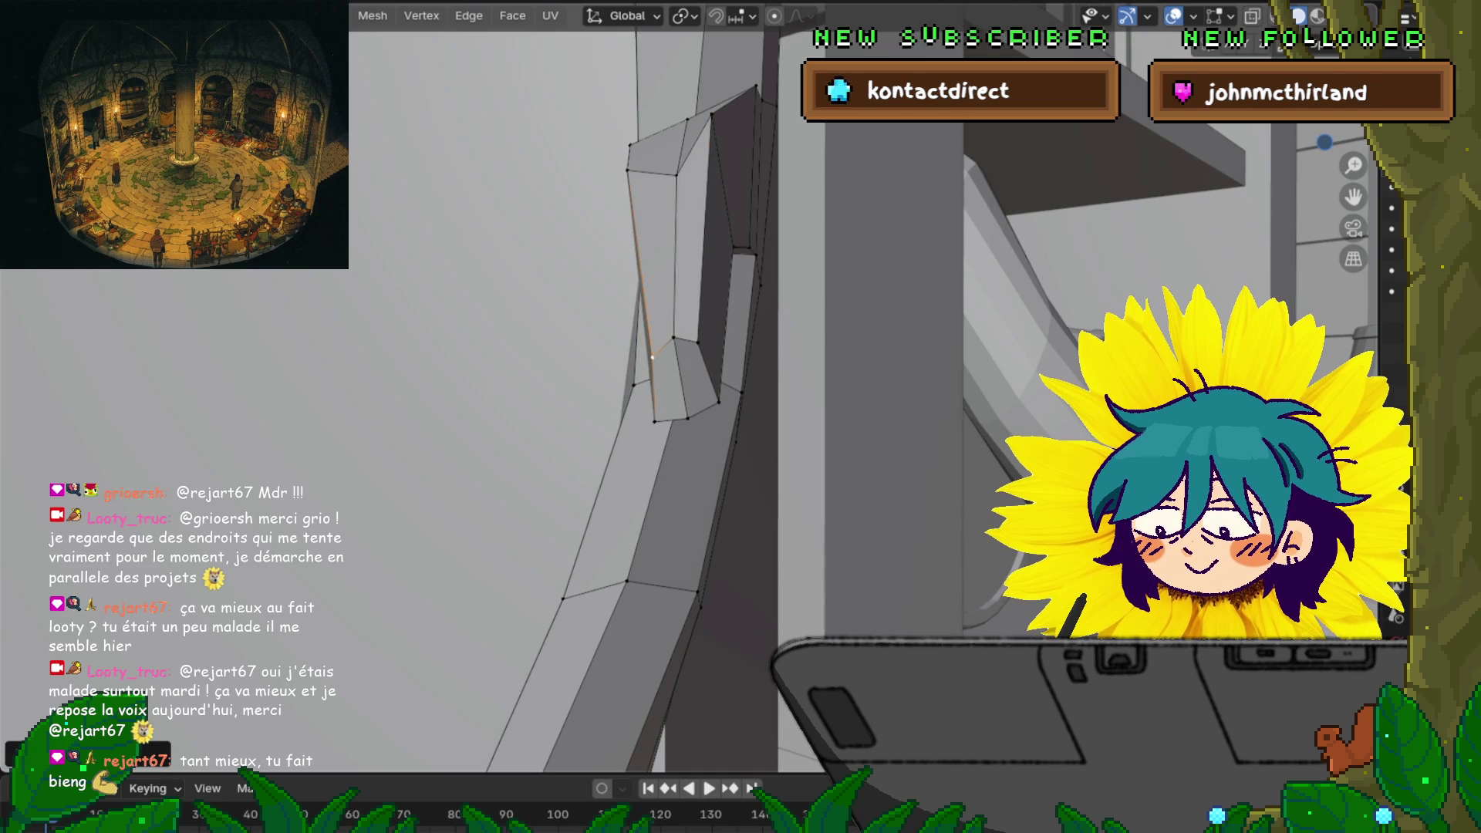
key("g")
key("Return")
key("g")
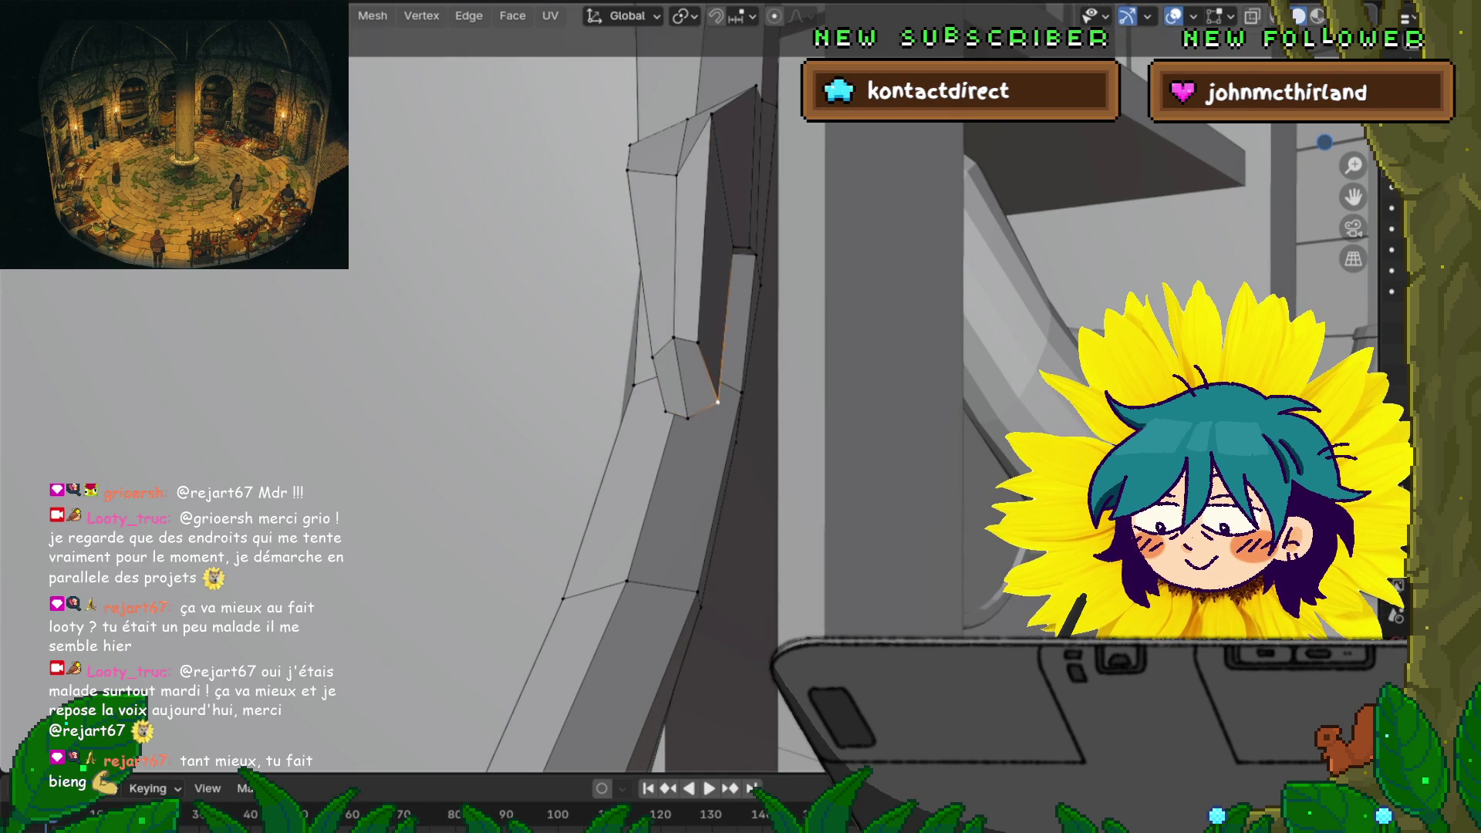
key("Return")
middle_click_drag(709, 400, 432, 317)
Reposition another spur vertex and begin pulling the tip vertex outward
left_click(598, 214)
key("g")
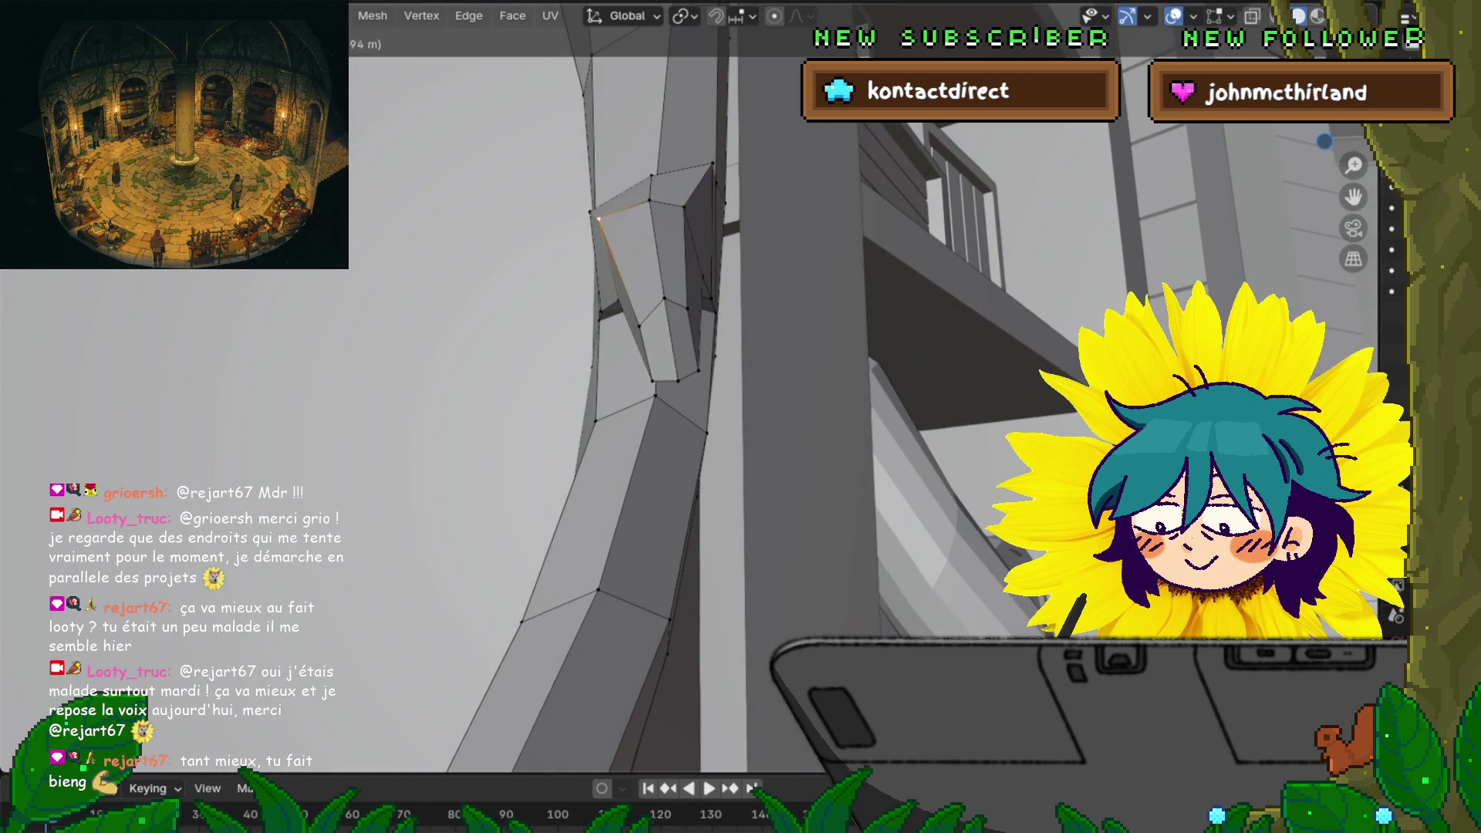
left_click(609, 237)
mouse_move(609, 237)
middle_mouse_down()
mouse_move(563, 270)
mouse_move(556, 324)
mouse_move(532, 331)
mouse_move(587, 293)
middle_mouse_up()
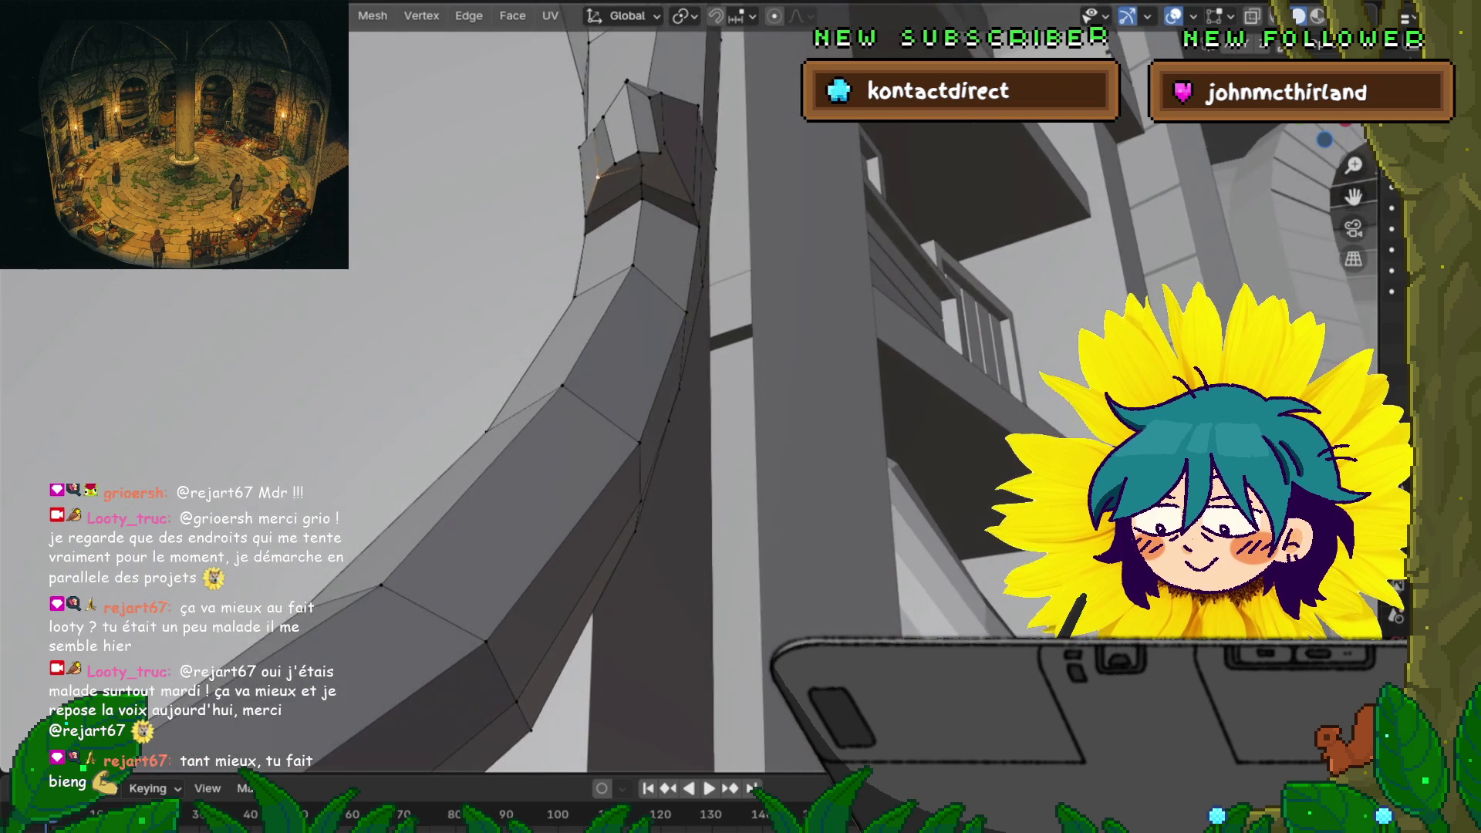
key("g")
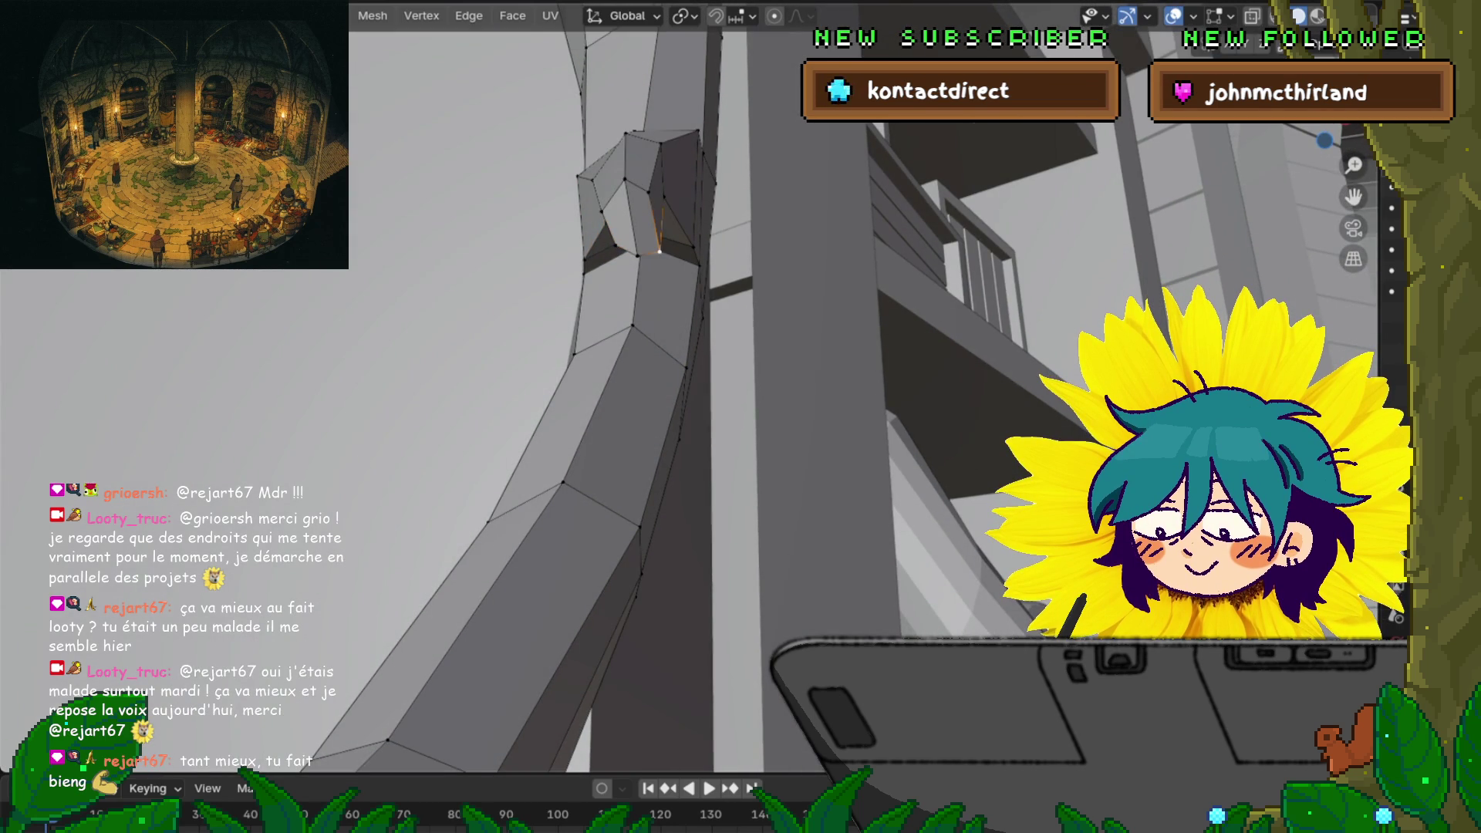
Extend the spur tip into a long prong and adjust a vertex under its base
key("Return")
mouse_move(540, 386)
middle_mouse_down()
mouse_move(455, 362)
mouse_move(613, 377)
middle_mouse_up()
left_click(464, 401)
key("g")
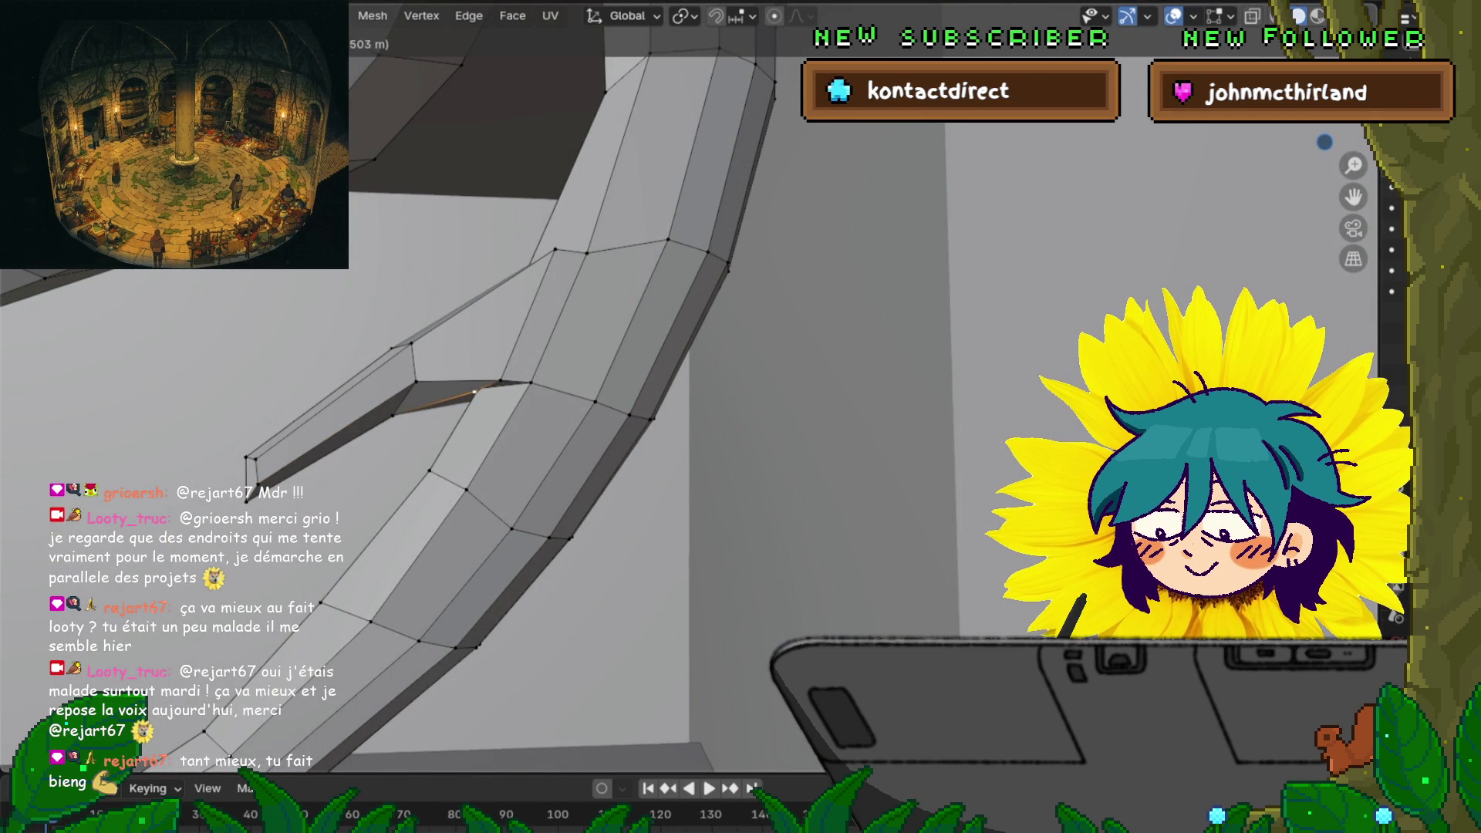
key("Return")
Vertex-slide the base vertices along their edges to blend the spur into the leg
mouse_move(463, 386)
middle_mouse_down("shift")
mouse_move(671, 347)
mouse_move(875, 403)
middle_mouse_up("shift")
key("g")
key("g")
key("Escape")
key("g")
key("g")
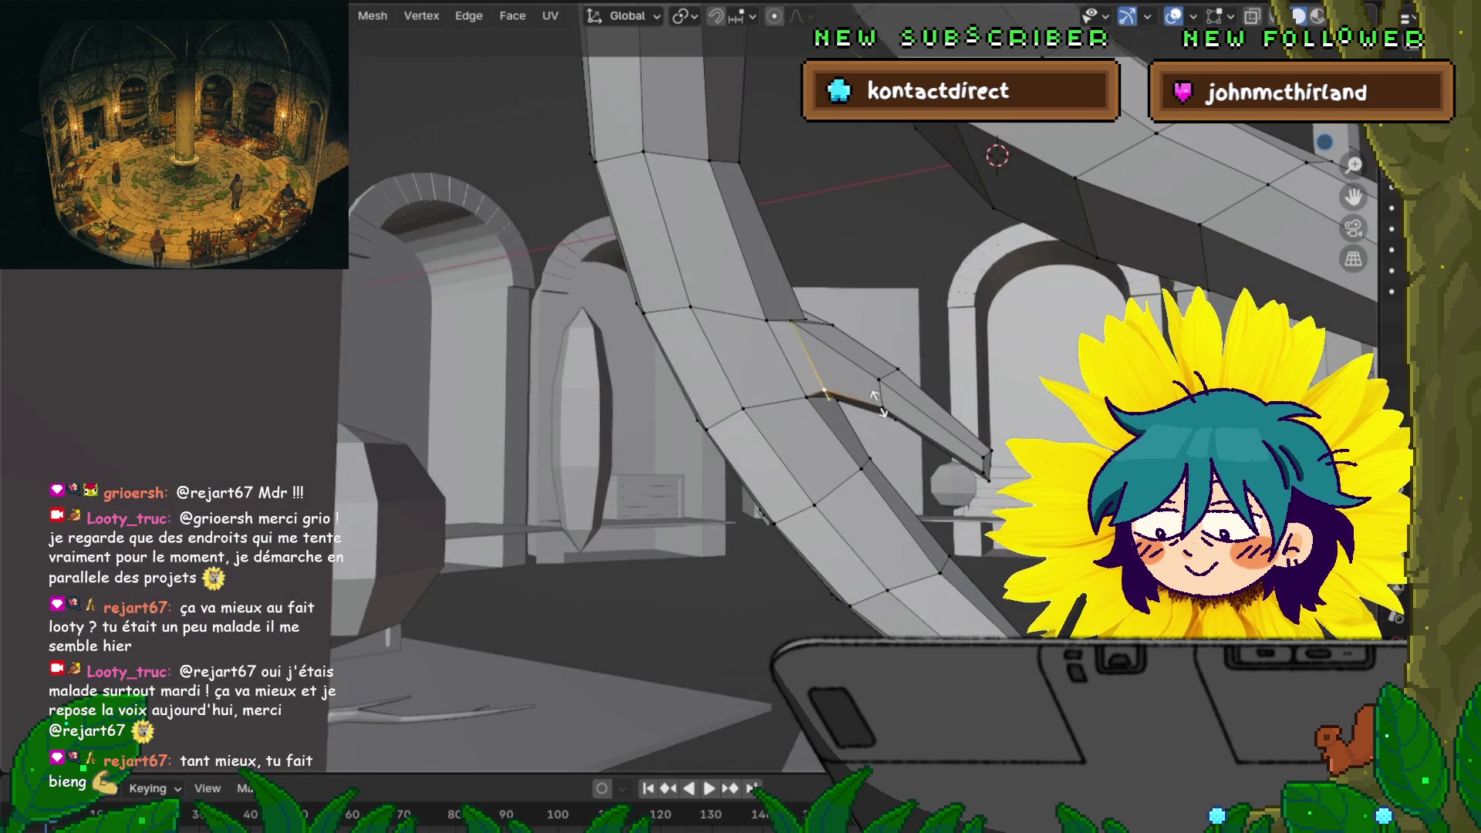
key("Escape")
key("KP_Decimal")
scroll(755, 370, "down", 5)
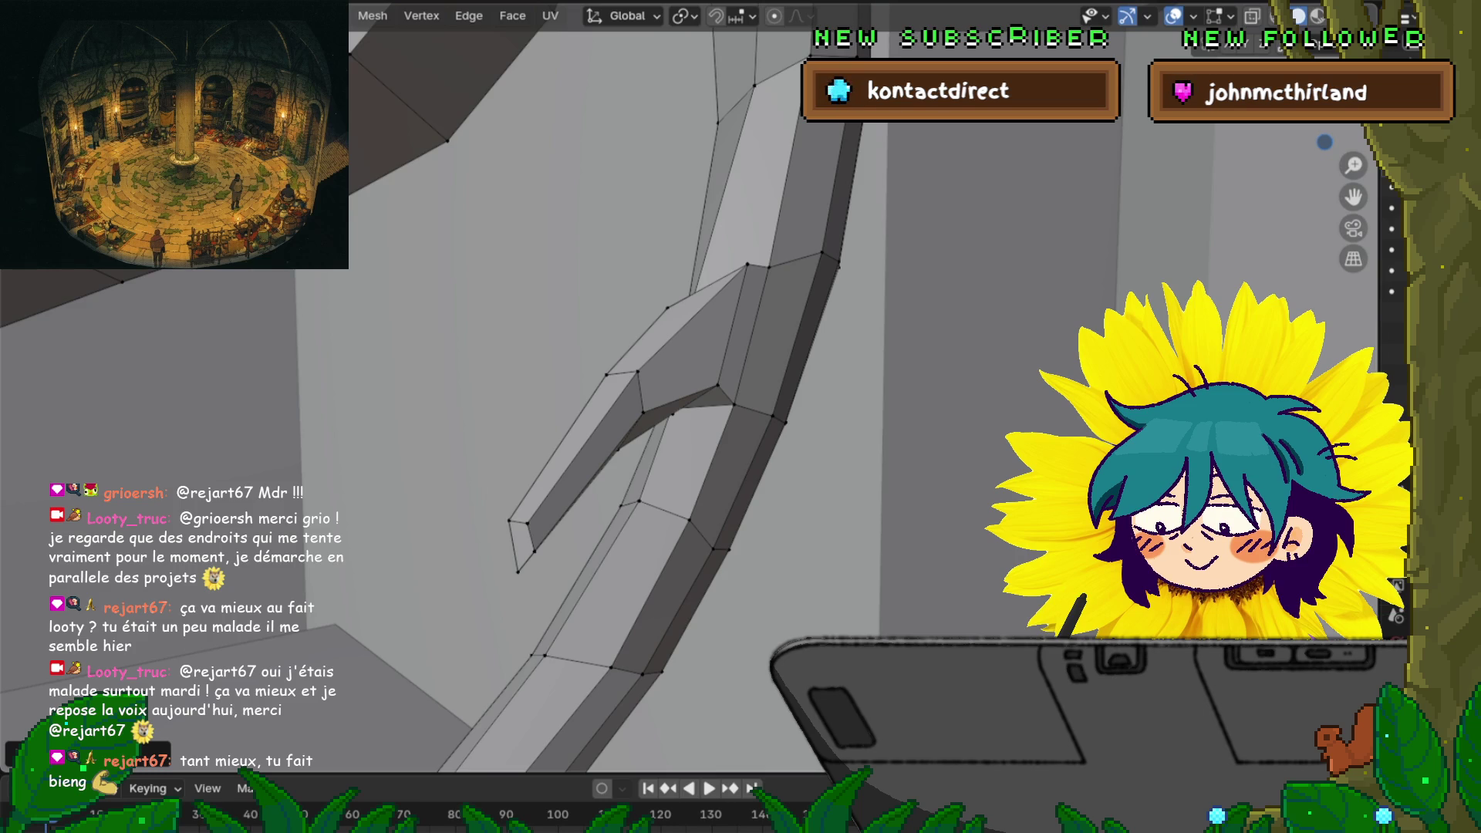
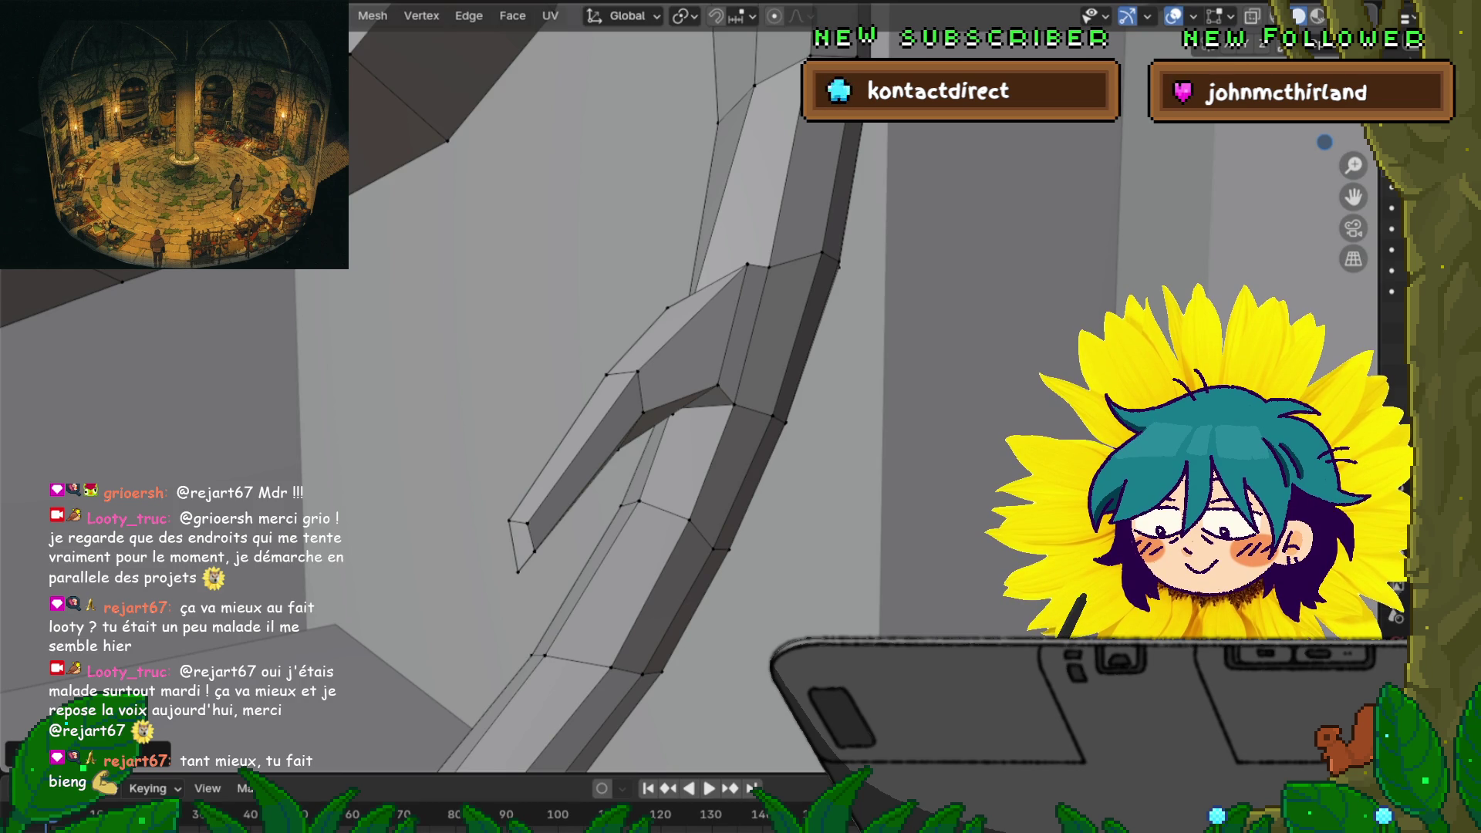
Extrude the side branch tip into a new, tapered segment
middle_click_drag(694, 386, 787, 347)
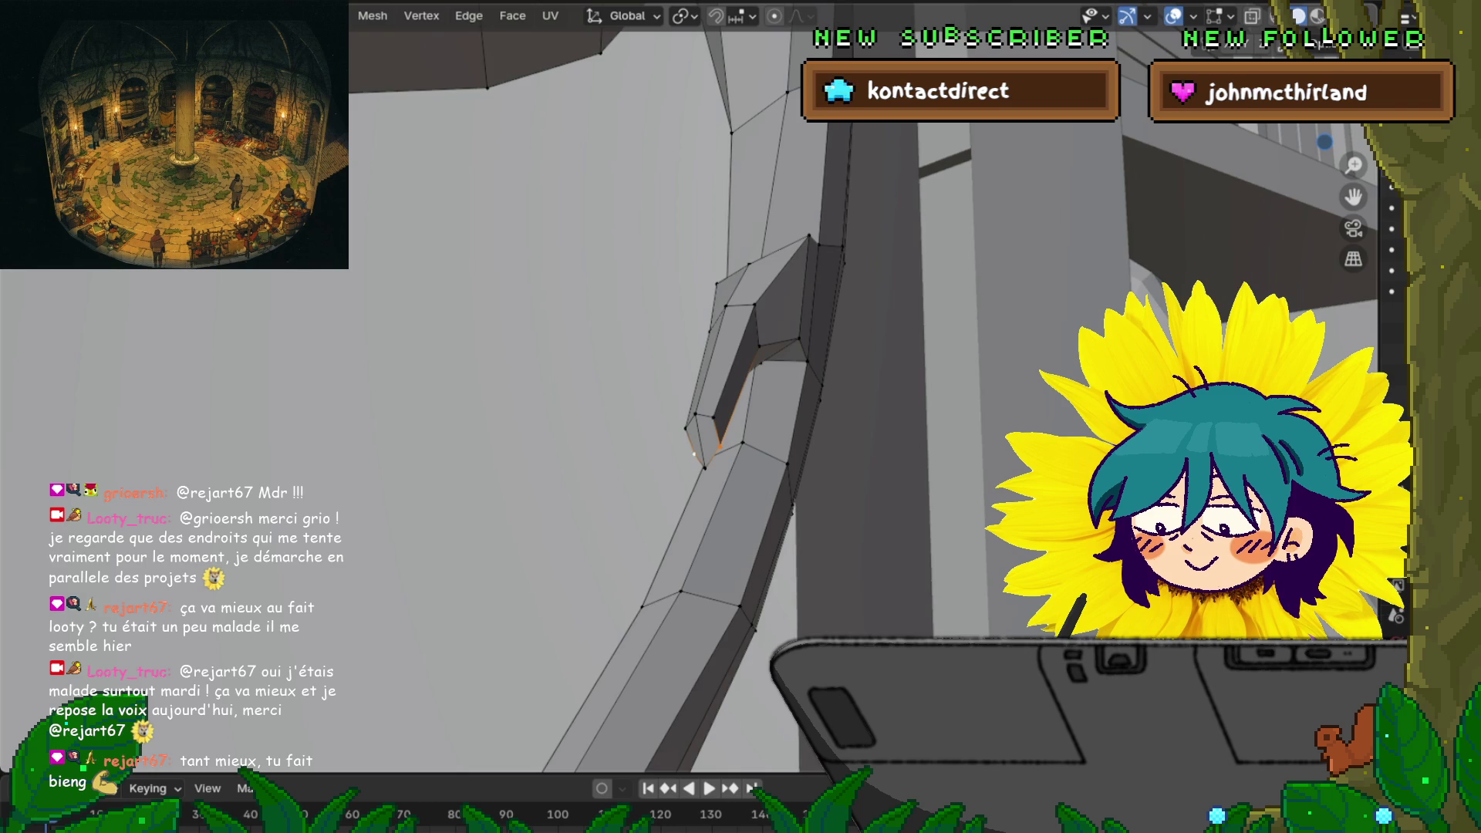
mouse_move(787, 347)
middle_mouse_down()
mouse_move(837, 323)
mouse_move(814, 326)
middle_mouse_up()
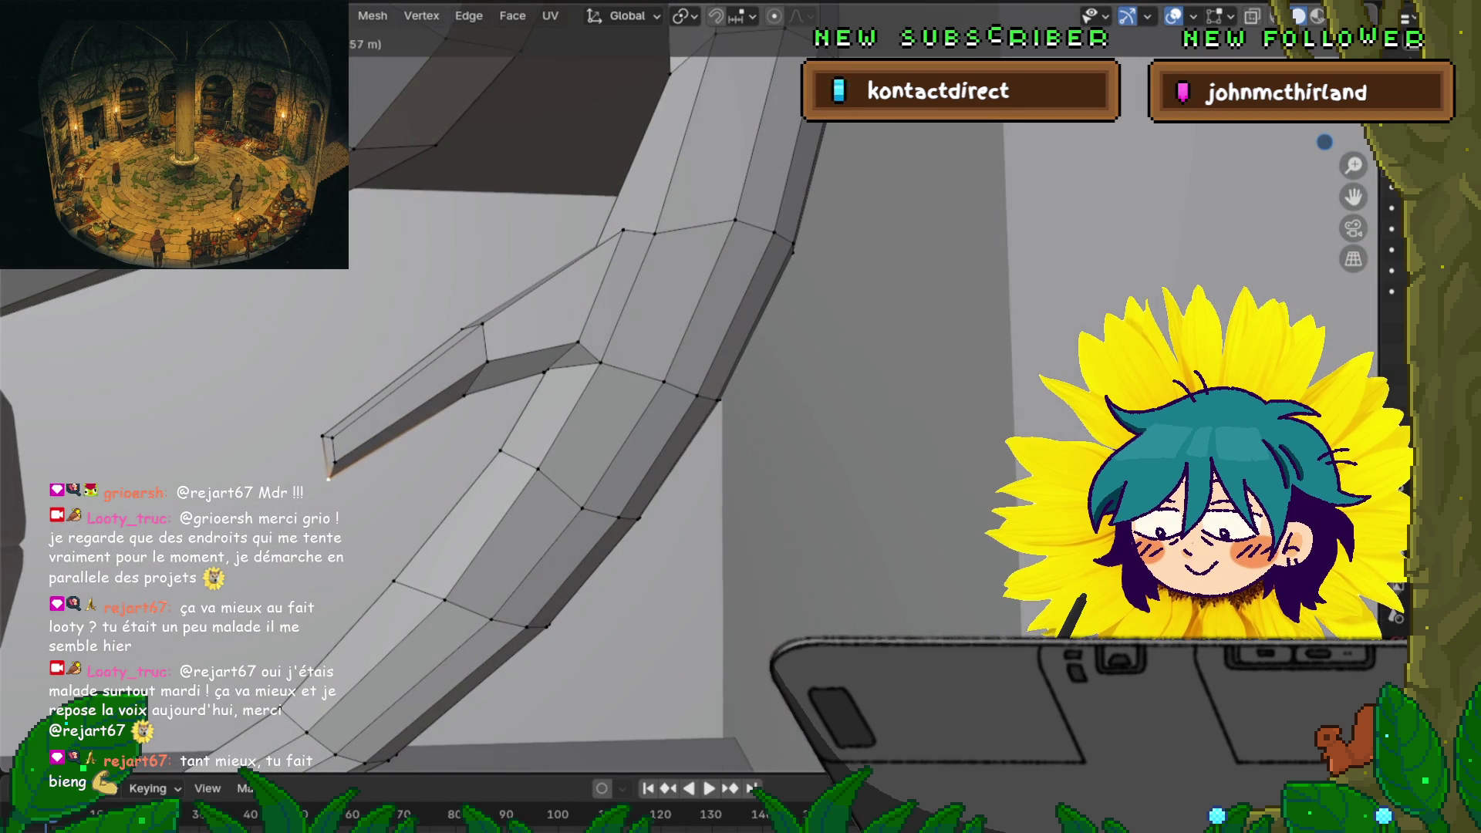
middle_click_drag(814, 326, 741, 347)
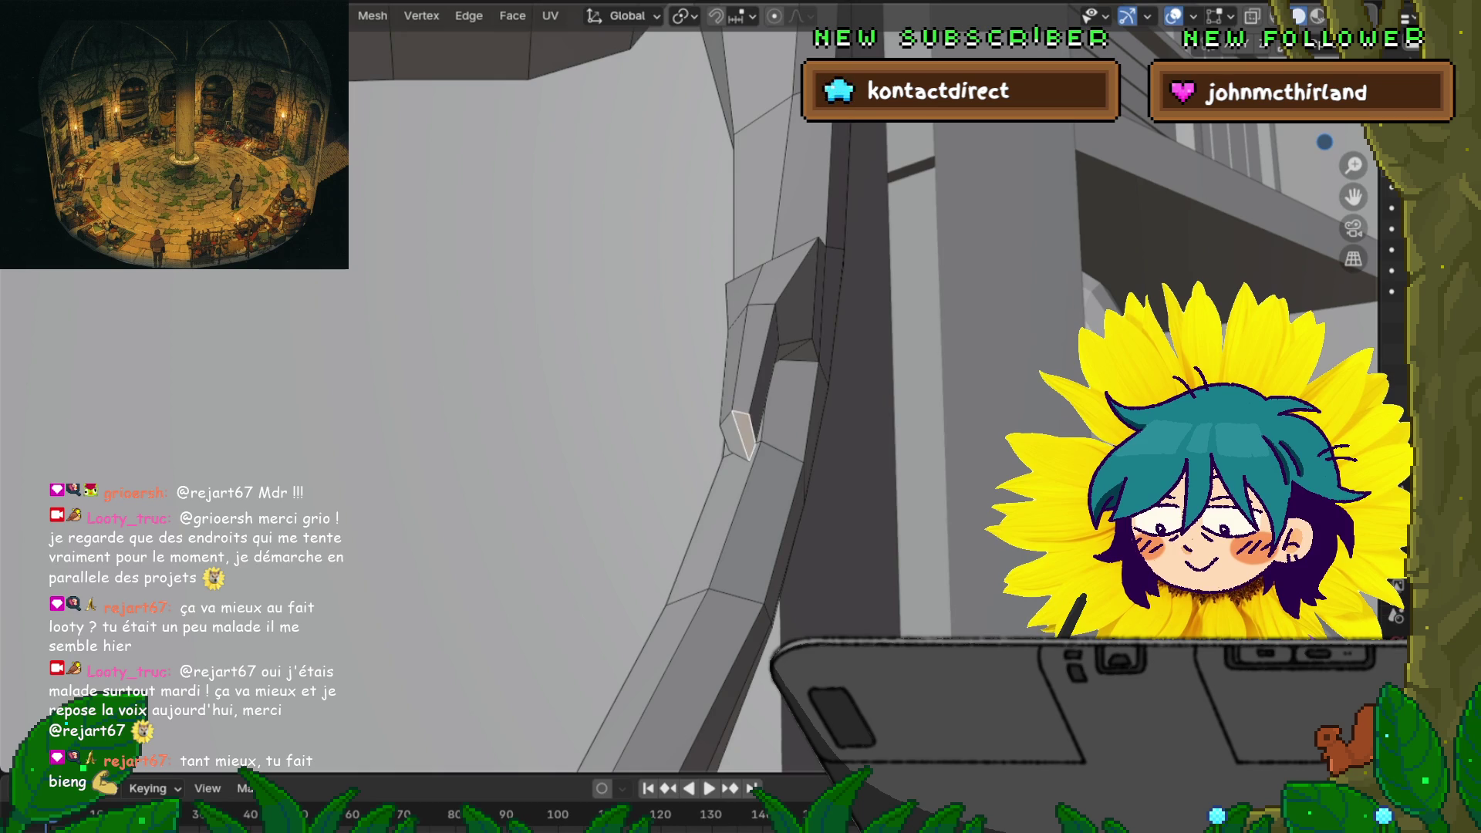
mouse_move(733, 429)
middle_mouse_down()
mouse_move(371, 439)
mouse_move(324, 478)
middle_mouse_up()
scroll(694, 401, "down", 3)
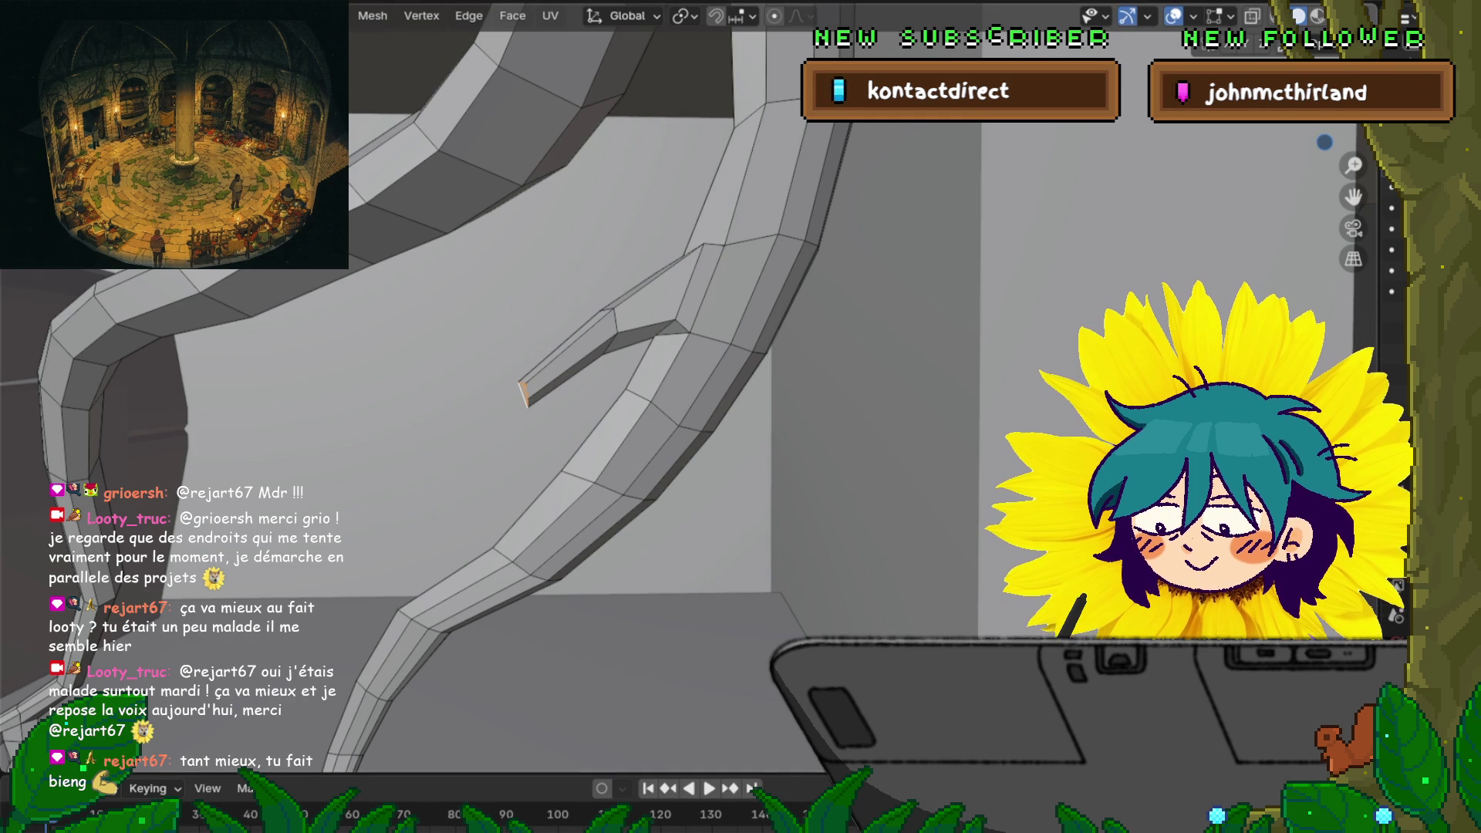
middle_click_drag(540, 417, 602, 401)
key("e")
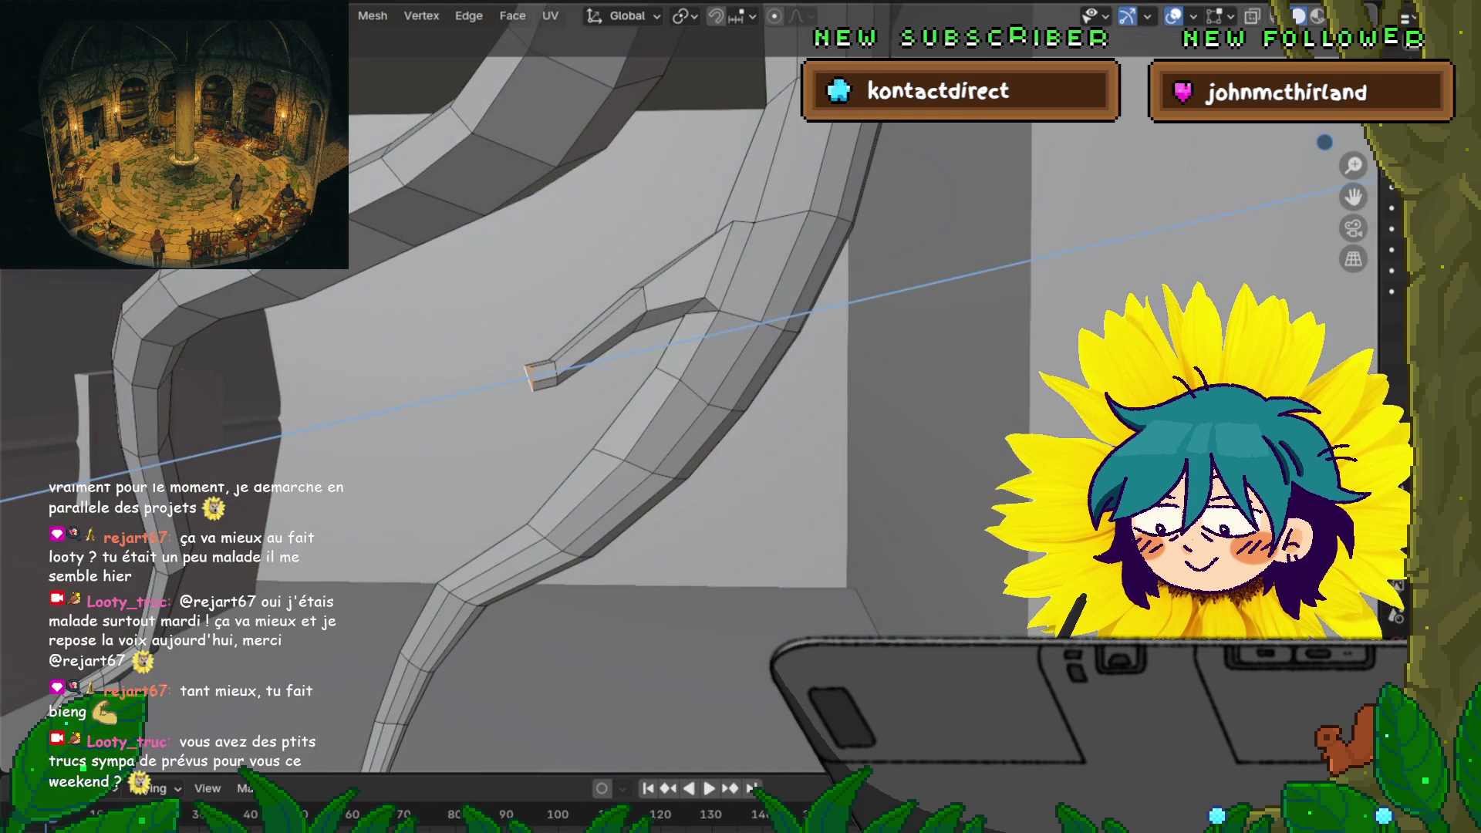
key("s")
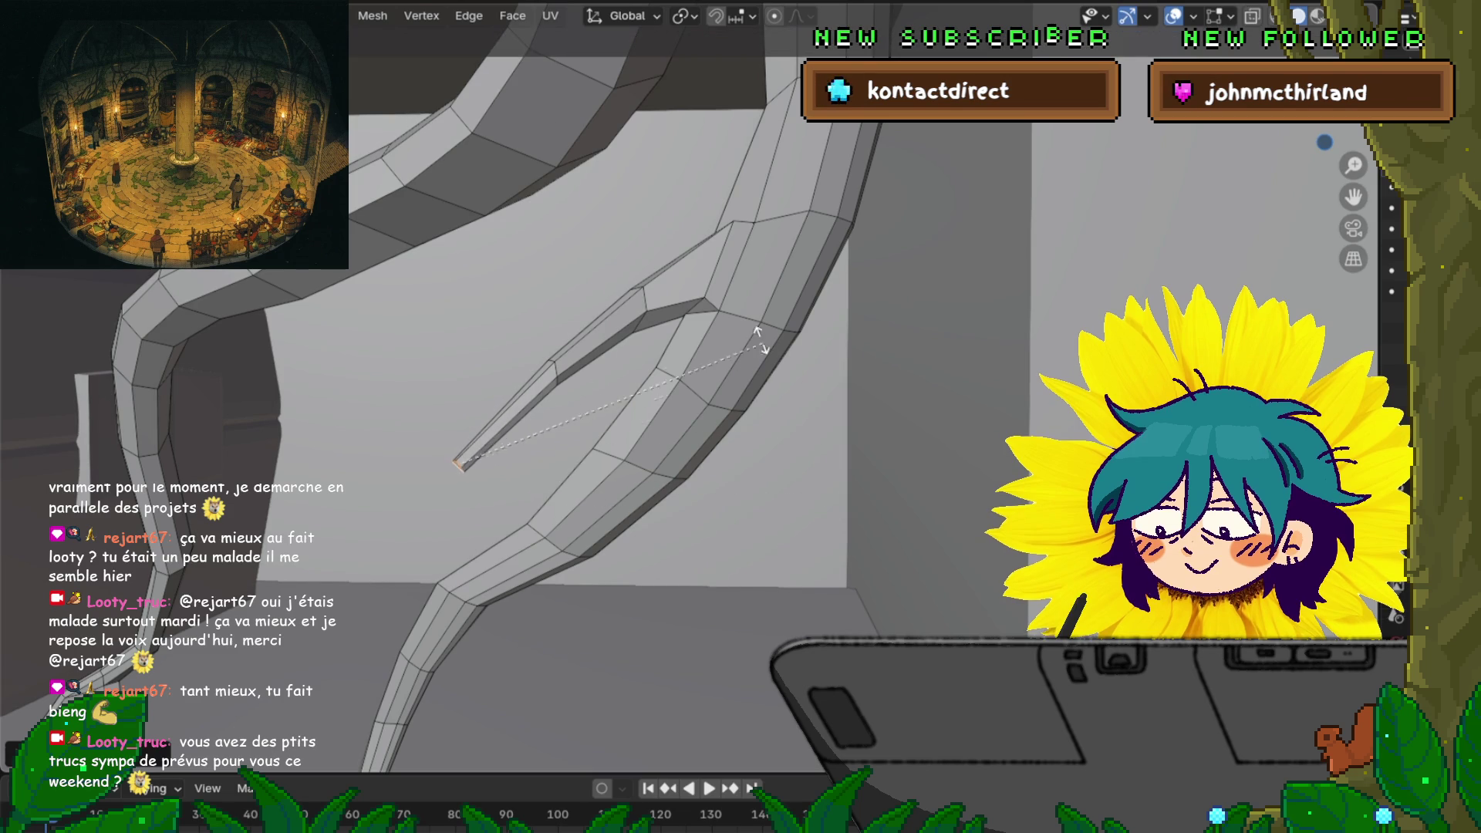
left_click(698, 287)
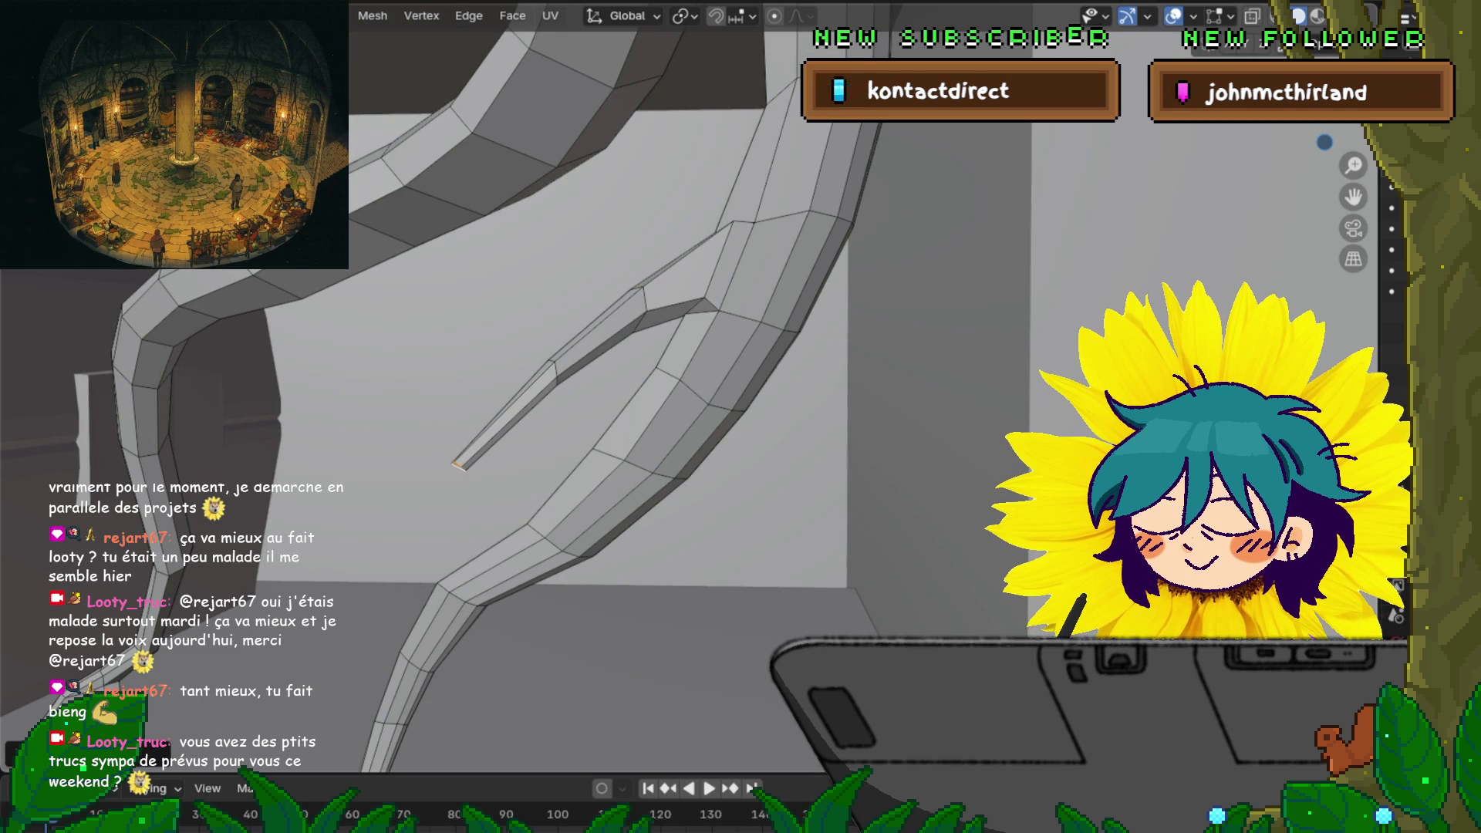
Extrude a second, thinner segment and pull the tip down and to the left
key("e")
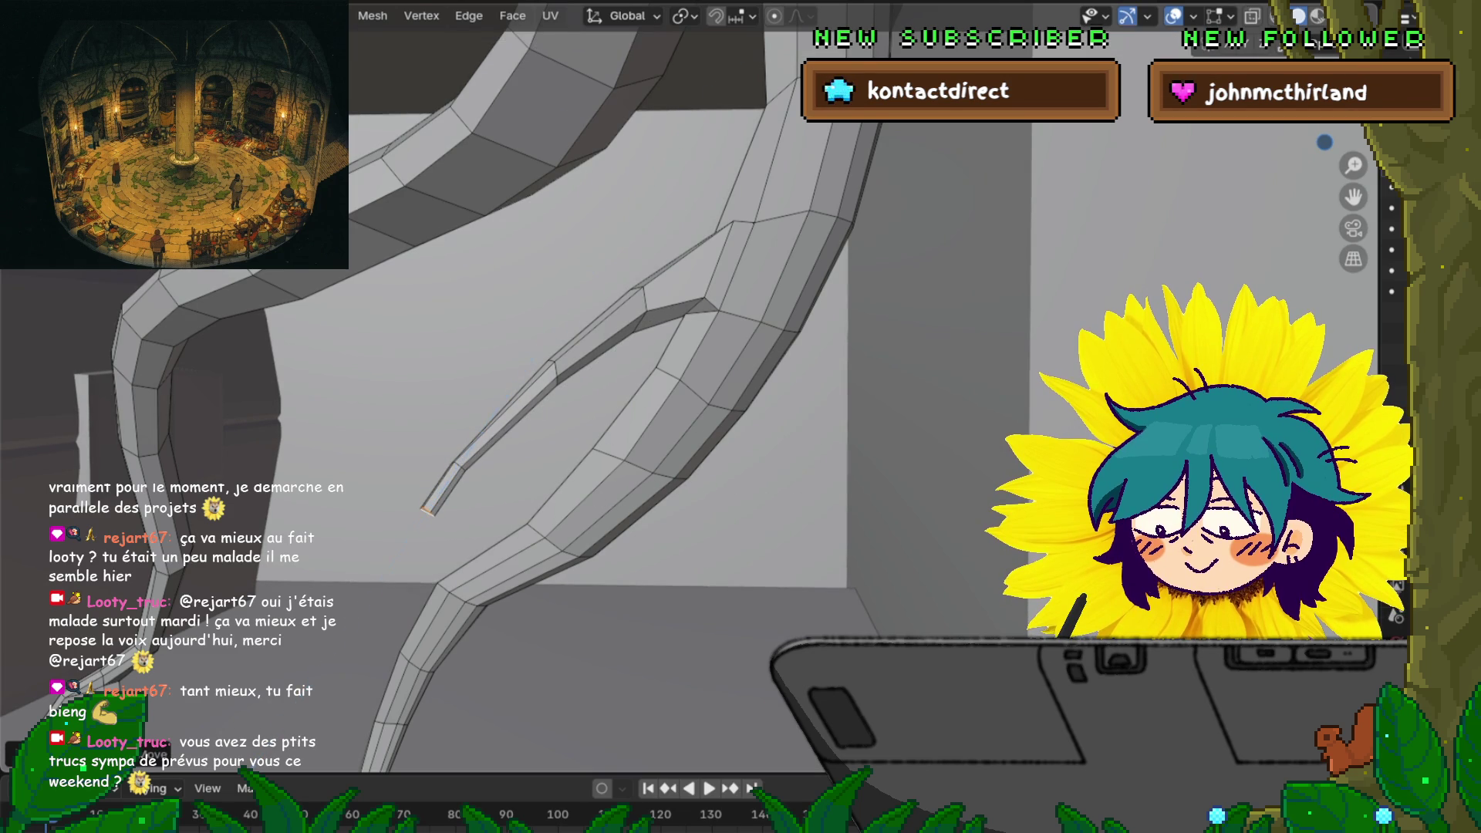
key("s")
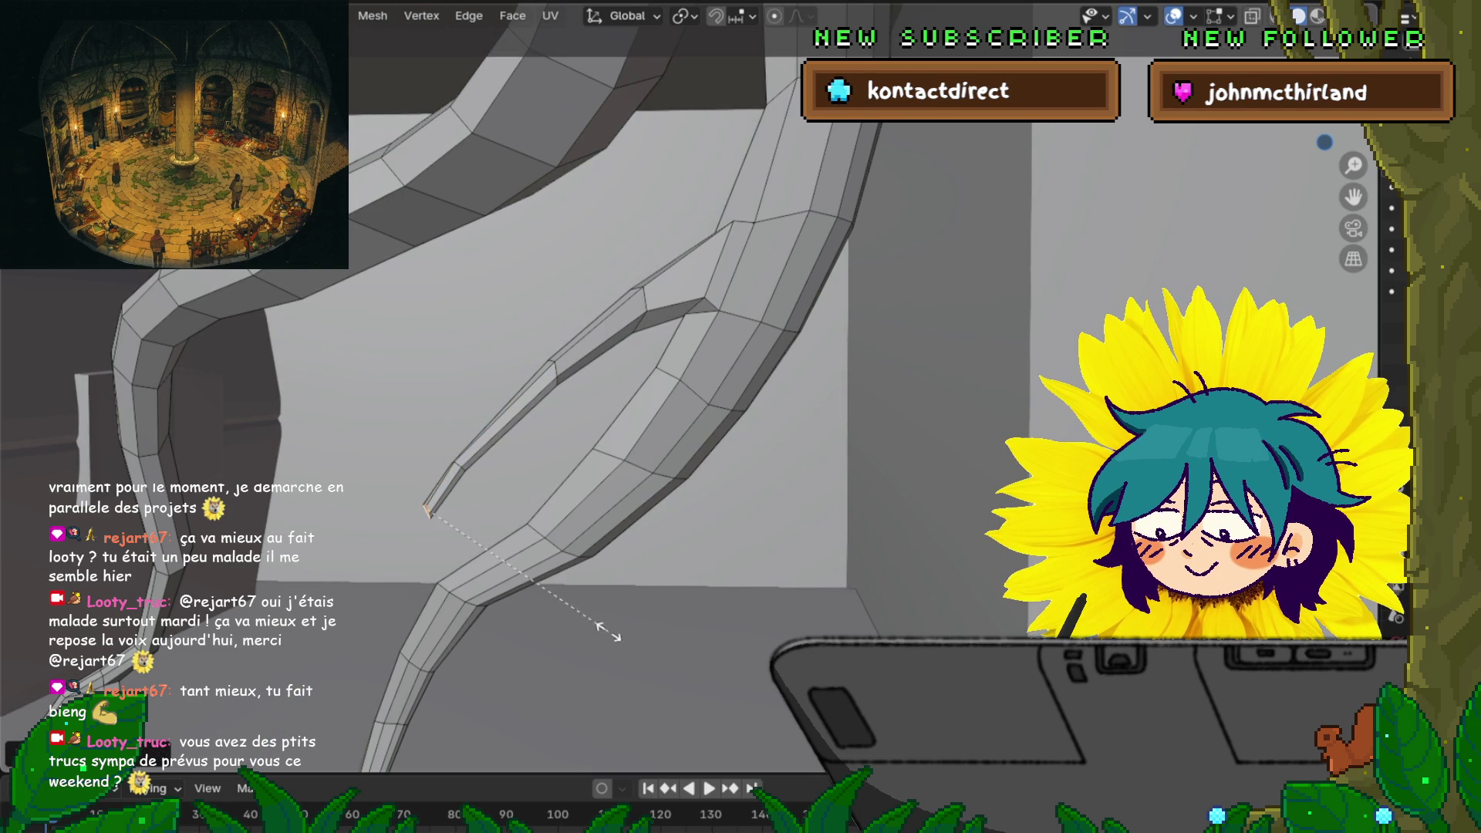
key("g")
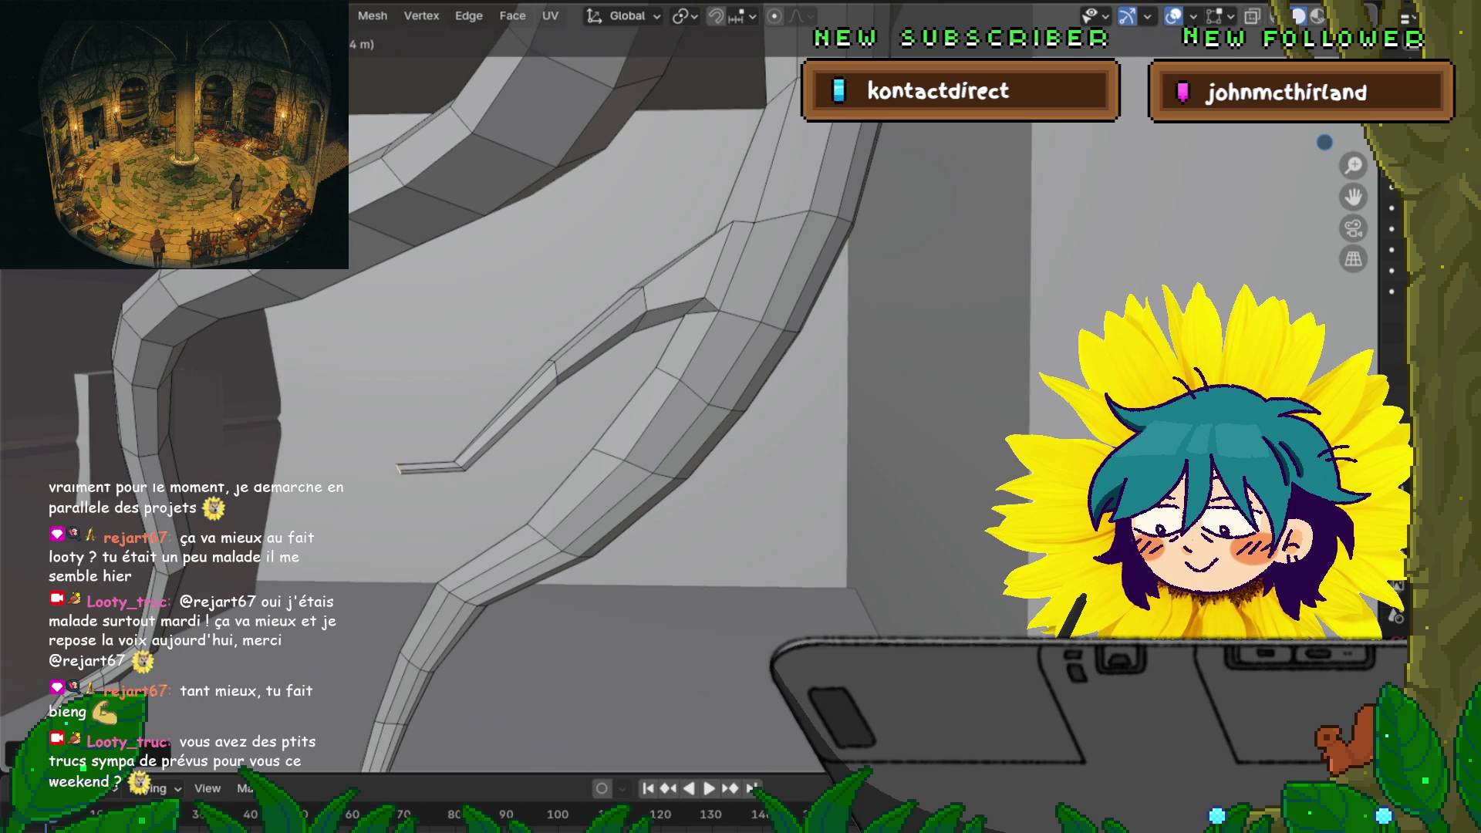
key("Return")
left_click(802, 278, "ctrl")
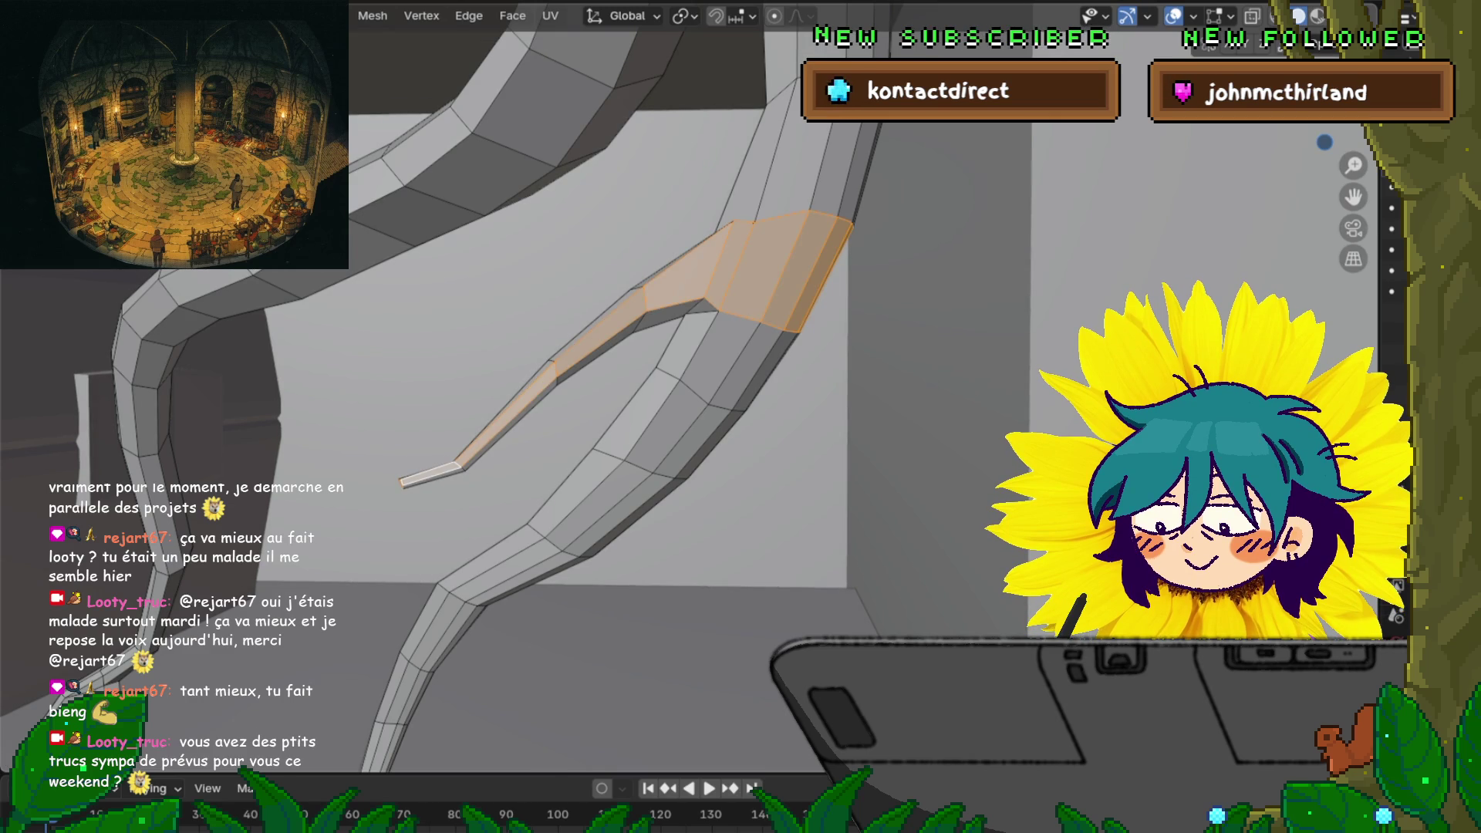
scroll(741, 385, "down", 10)
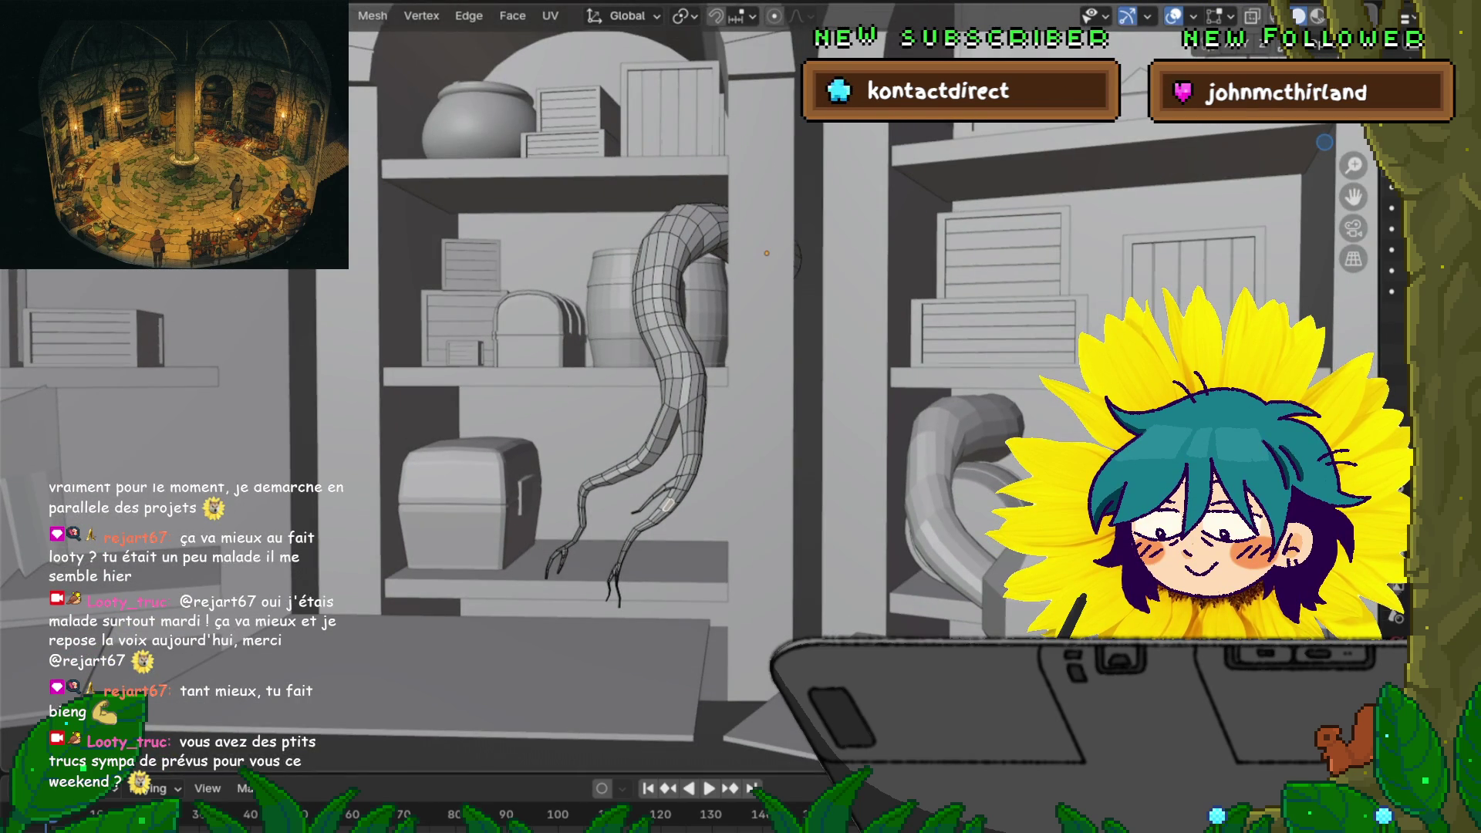
Select the left tendril's claw tip and extrude it downward as a new segment
mouse_move(741, 385)
middle_mouse_down("shift")
mouse_move(825, 351)
mouse_move(814, 355)
middle_mouse_up("shift")
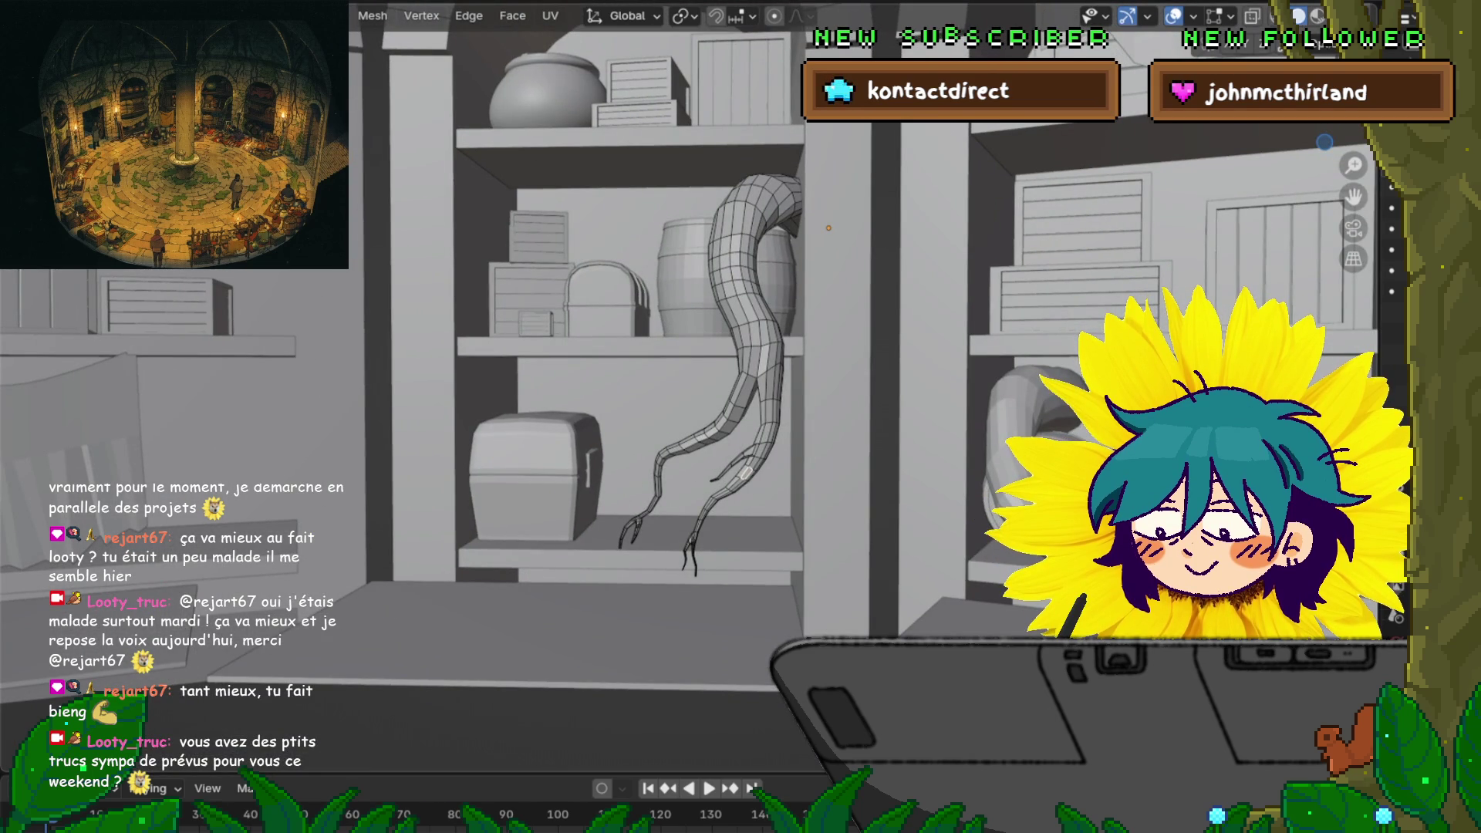
scroll(613, 507, "up", 8)
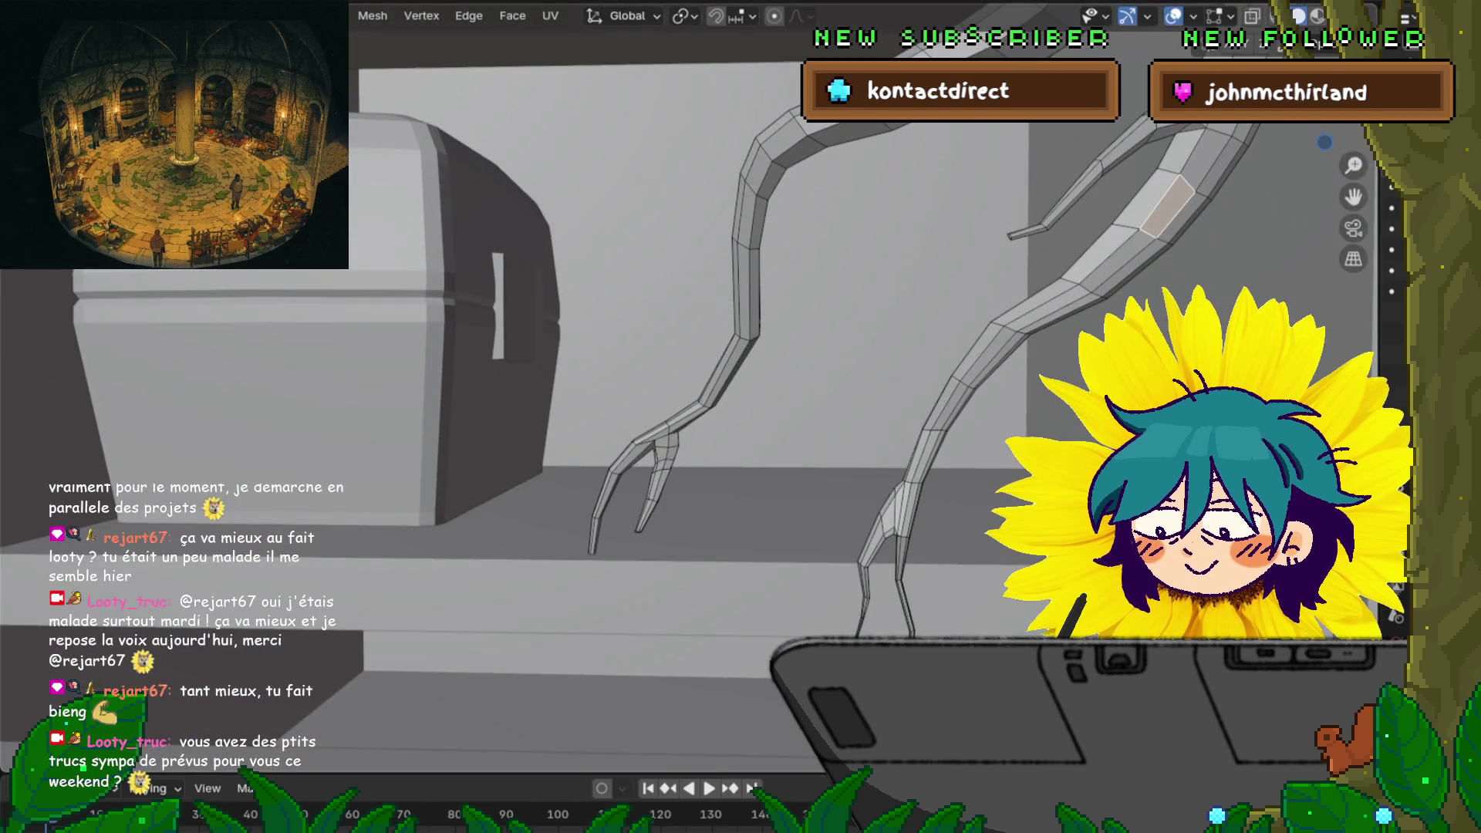
left_click(656, 498)
middle_click_drag(656, 498, 633, 498, "shift")
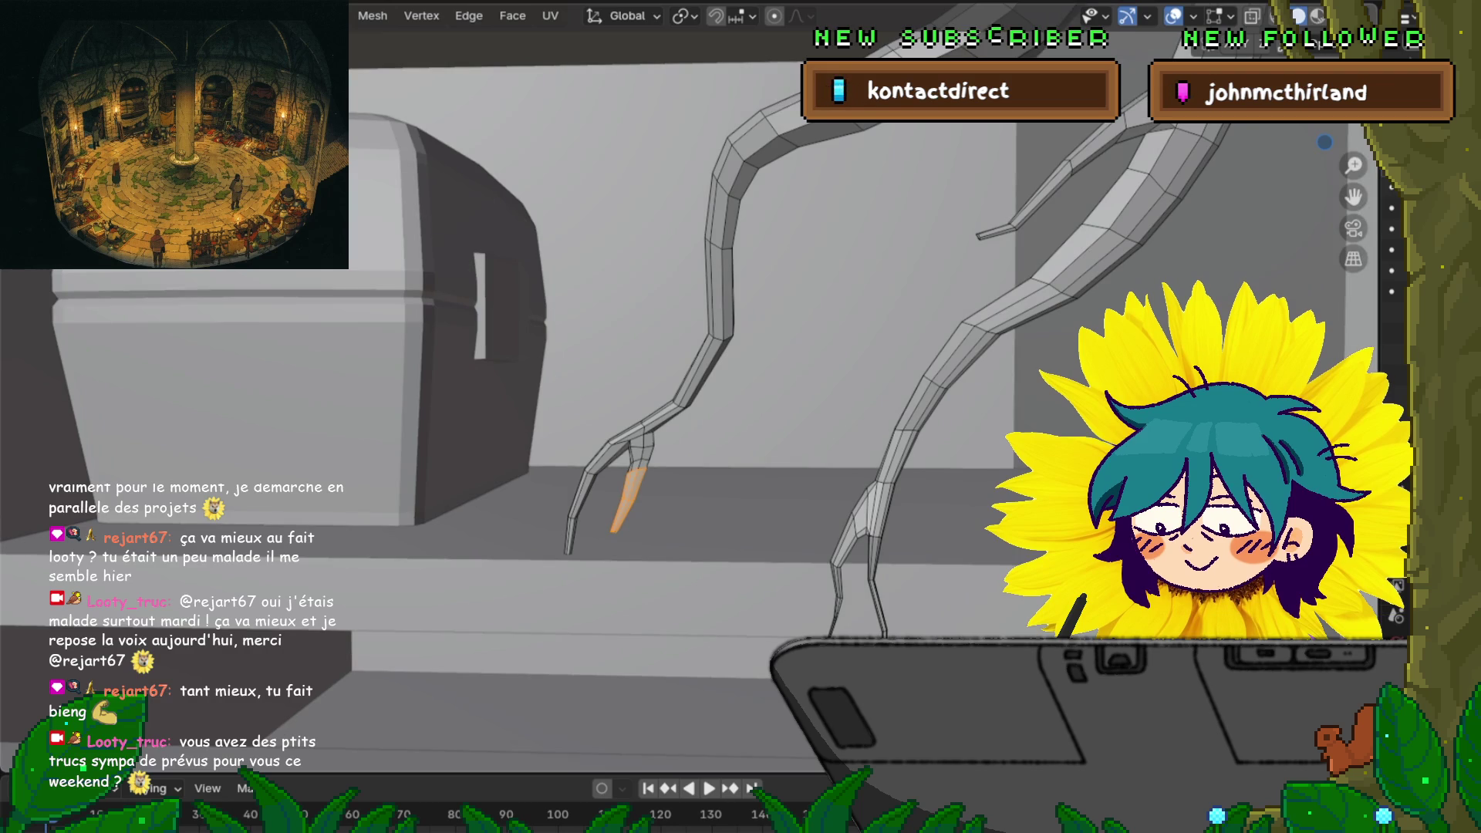
key("e")
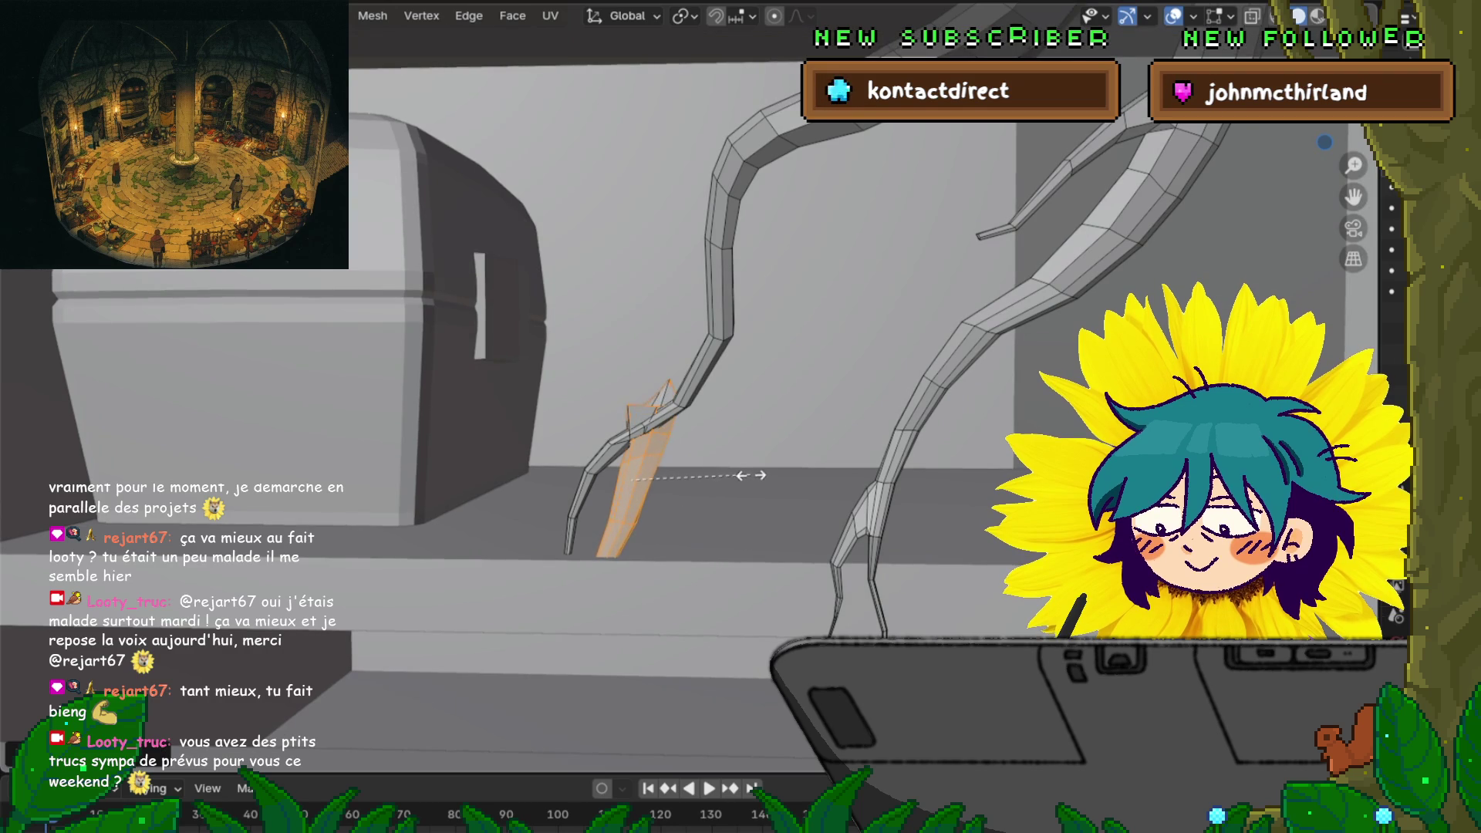
key("Return")
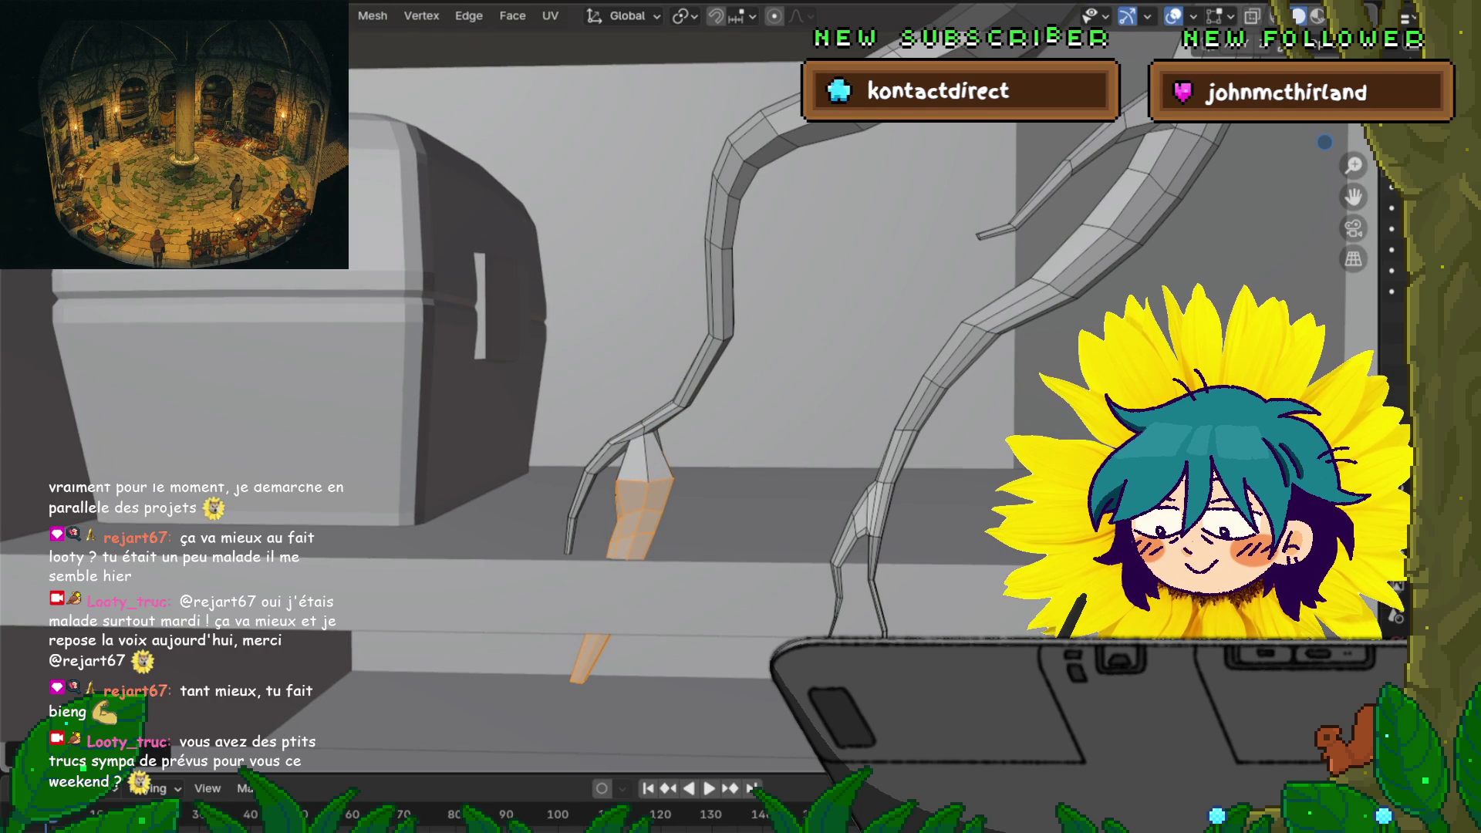
Clear the selection and vertex-slide a vertex along its edge on the extended claw
mouse_move(694, 463)
middle_mouse_down()
mouse_move(510, 474)
mouse_move(814, 345)
mouse_move(779, 348)
middle_mouse_up()
key("alt+a")
key("g")
key("g")
left_click(814, 345)
Select an upper edge loop on the tendril and scale it with proportional editing on
key("3")
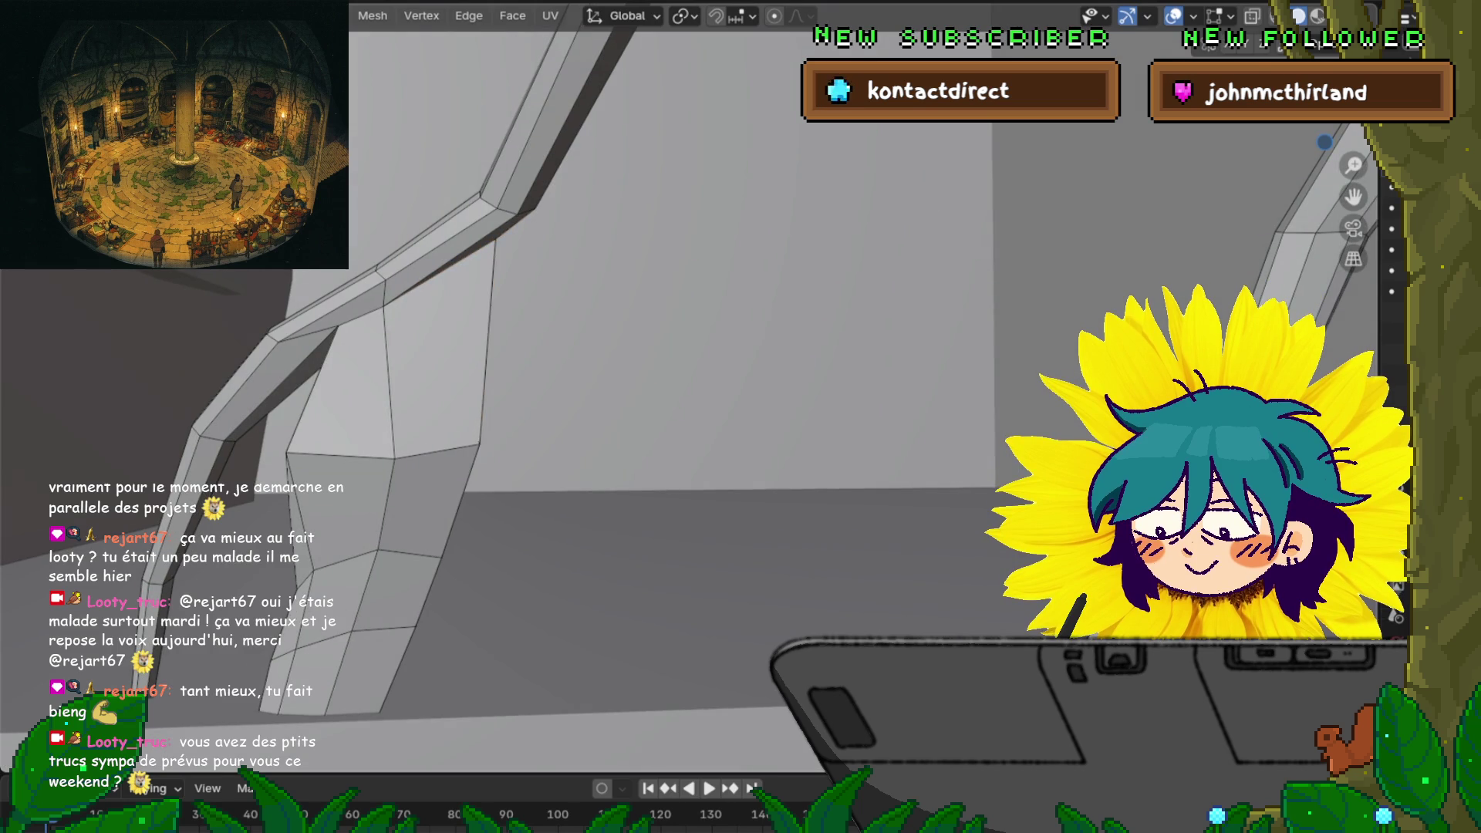
left_click(432, 452, "alt")
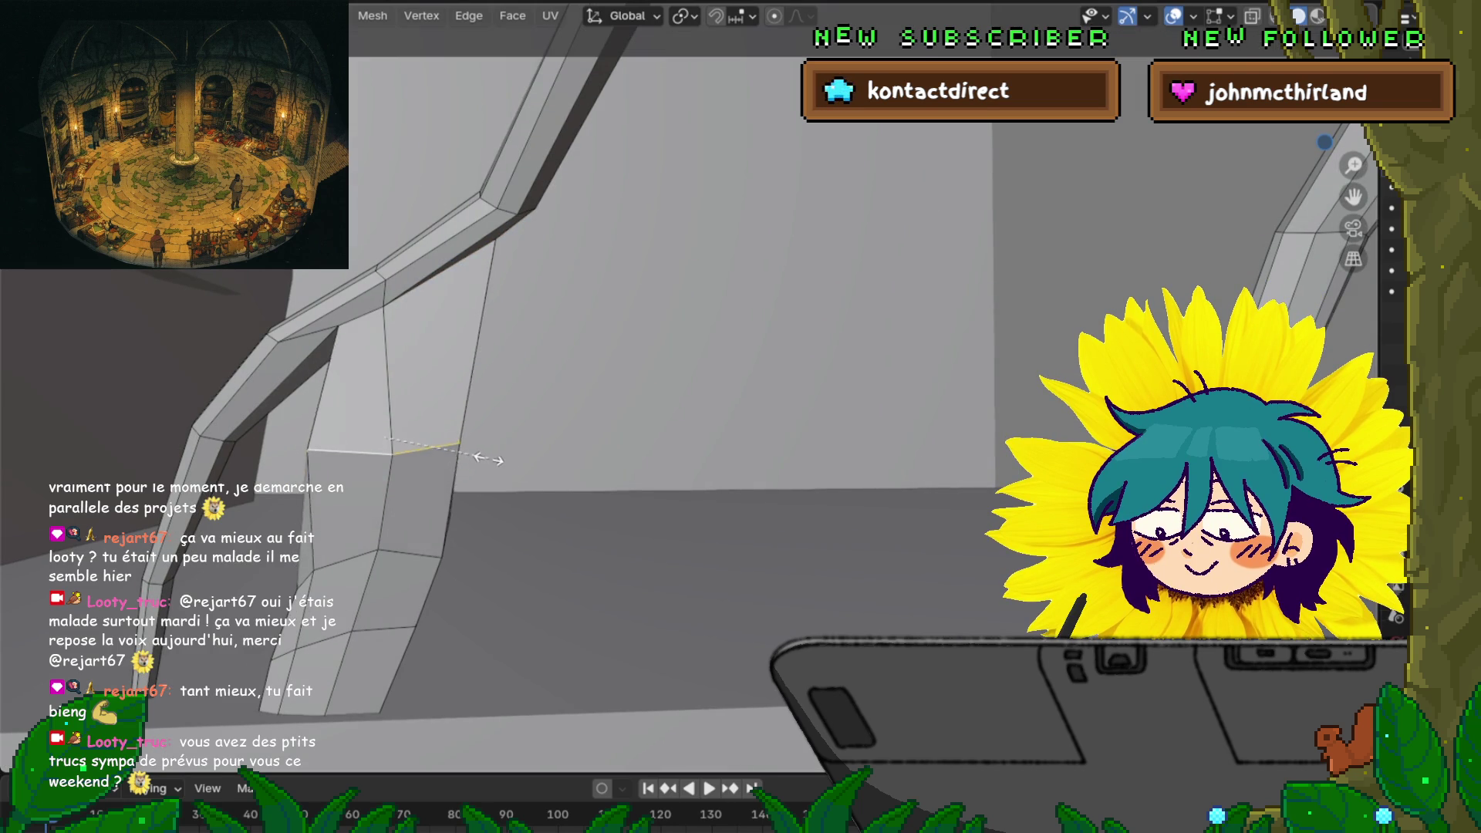
scroll(478, 454, "down", 2)
scroll(478, 453, "down", 4)
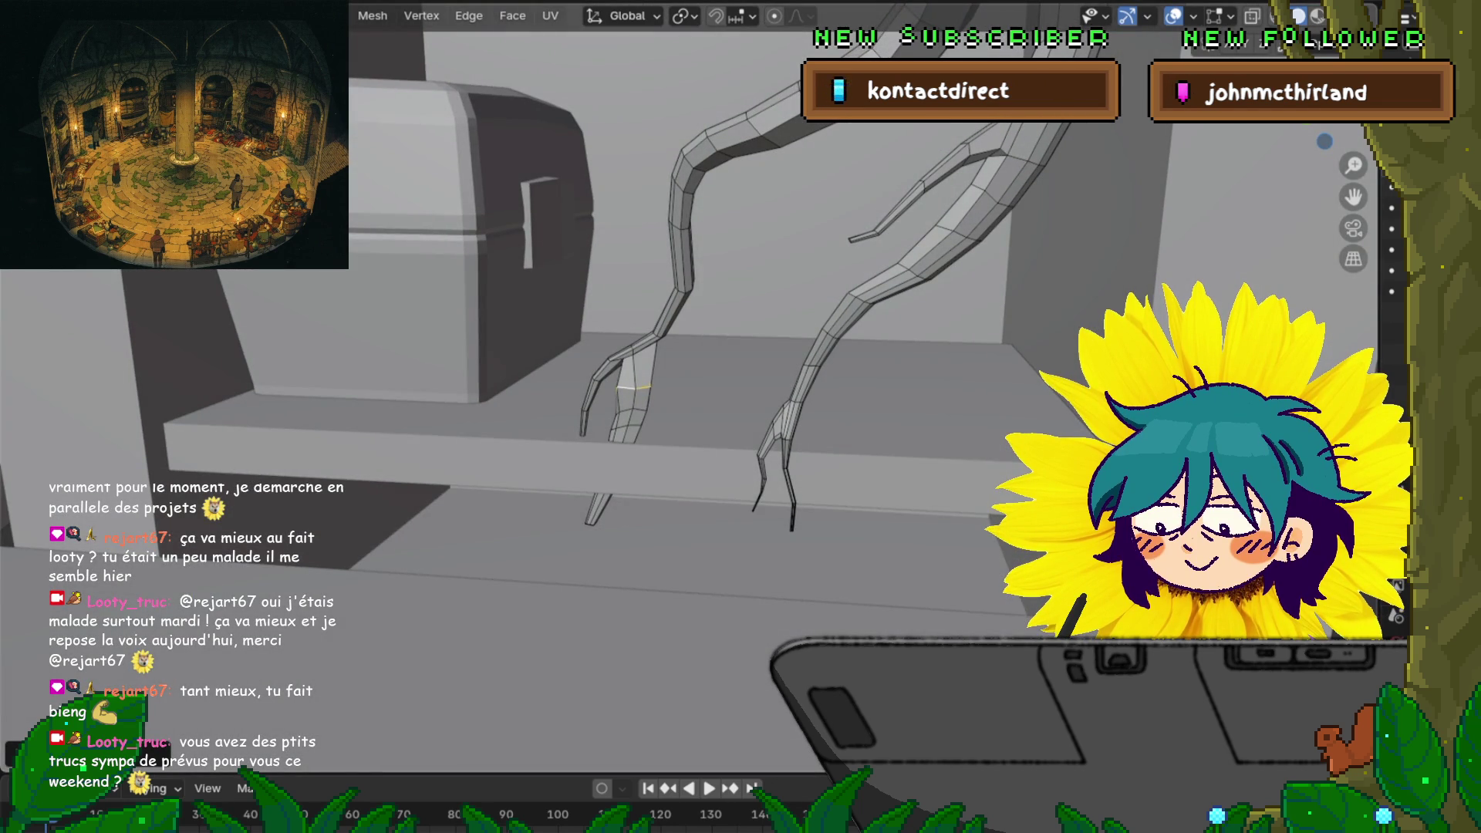
scroll(479, 453, "up", 5)
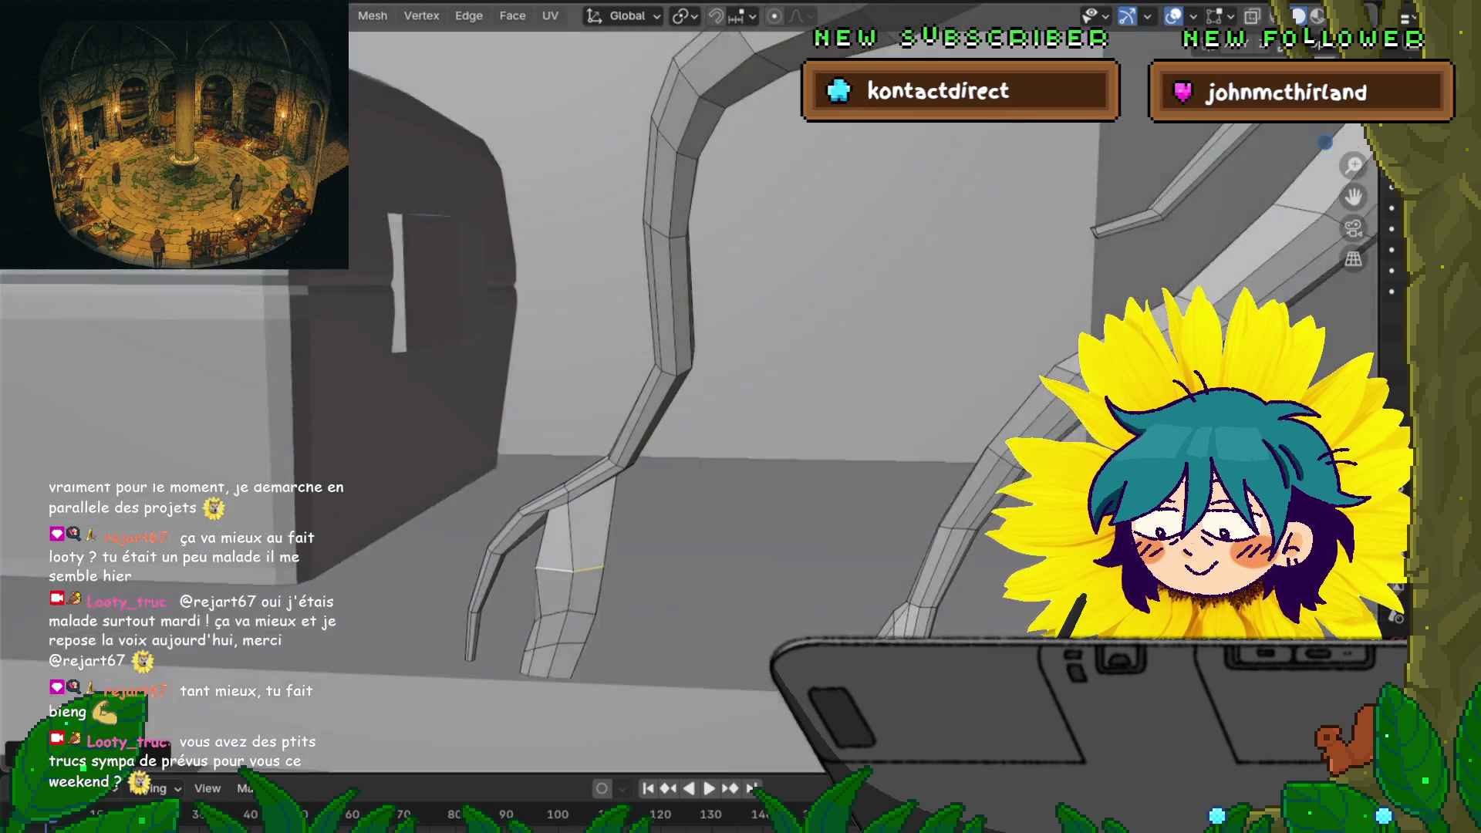
scroll(478, 454, "down", 4)
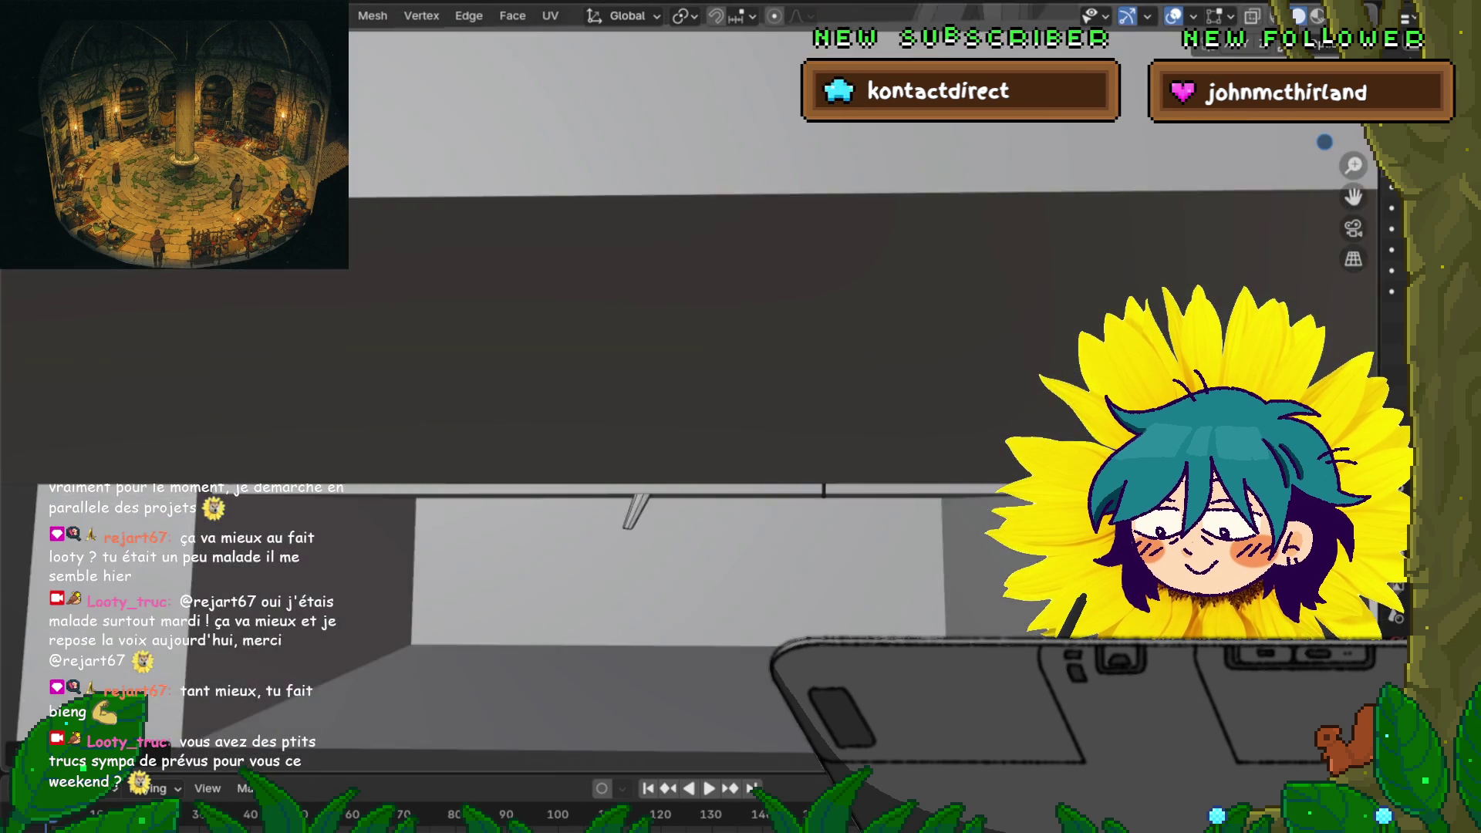
scroll(479, 454, "up", 2)
key("o")
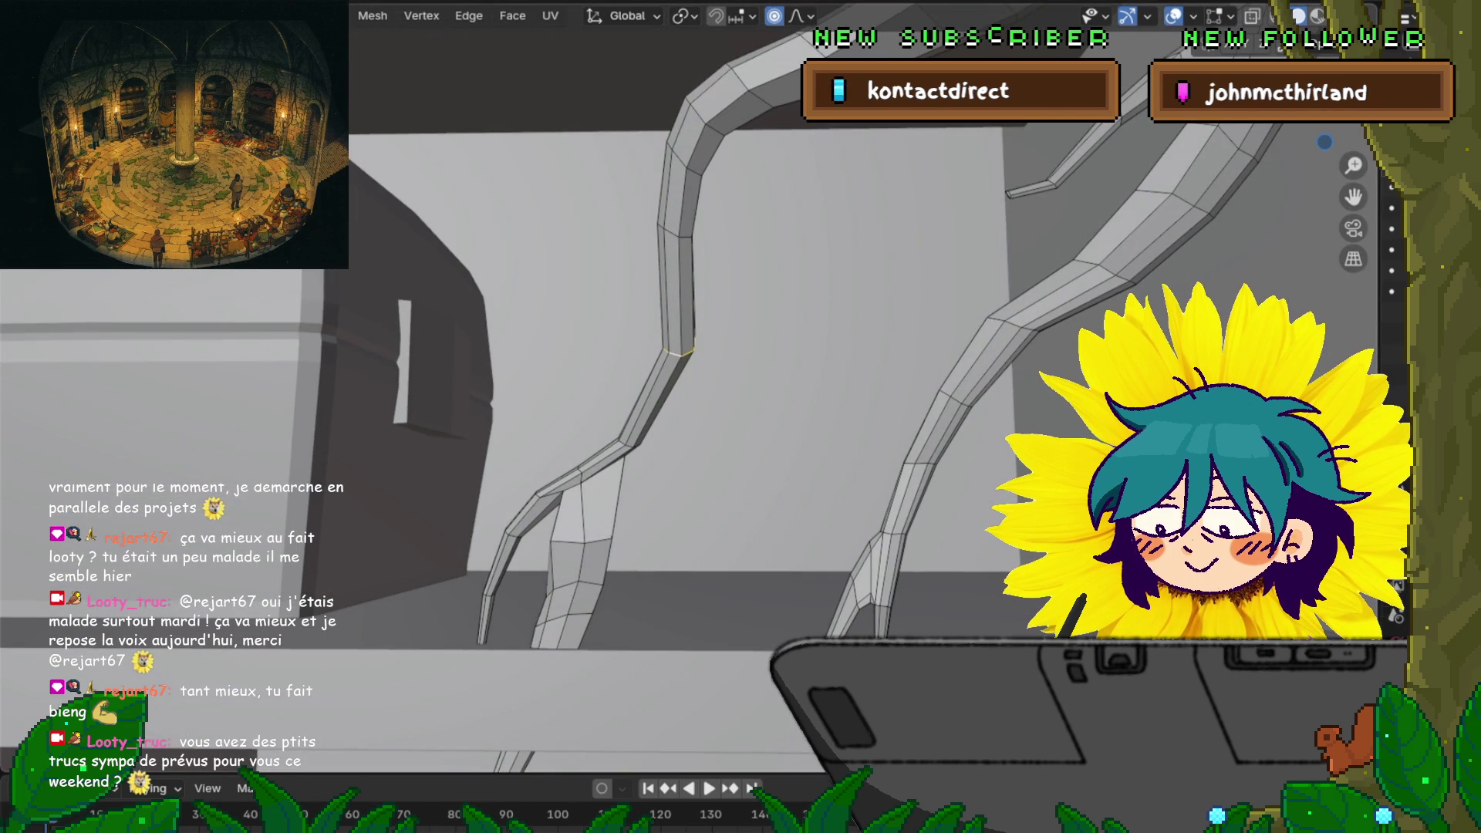
key("s")
left_click(820, 349)
Scale a lower edge loop with soft falloff to bend the tendril
left_click(629, 443, "alt")
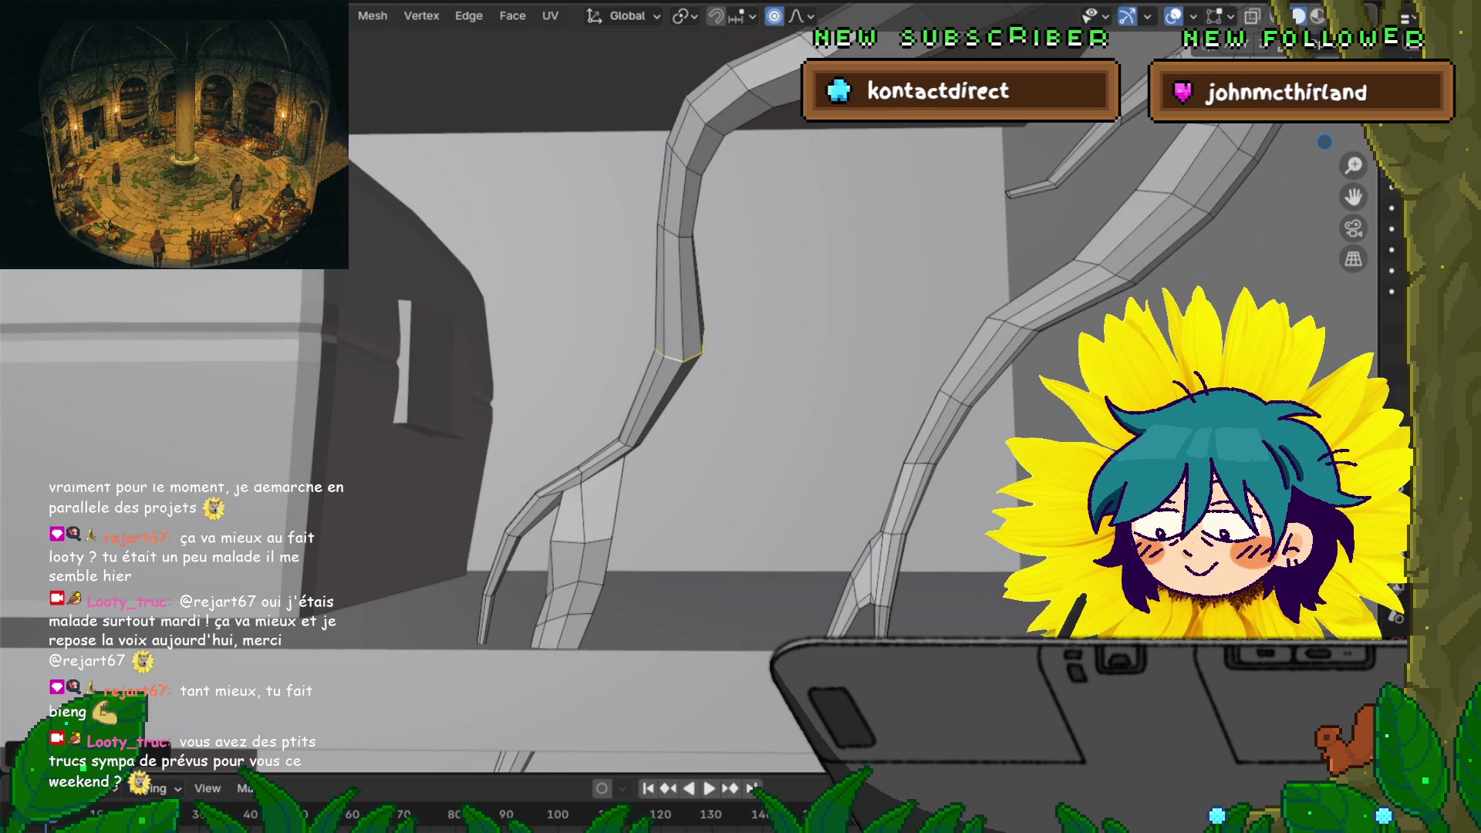
key("s")
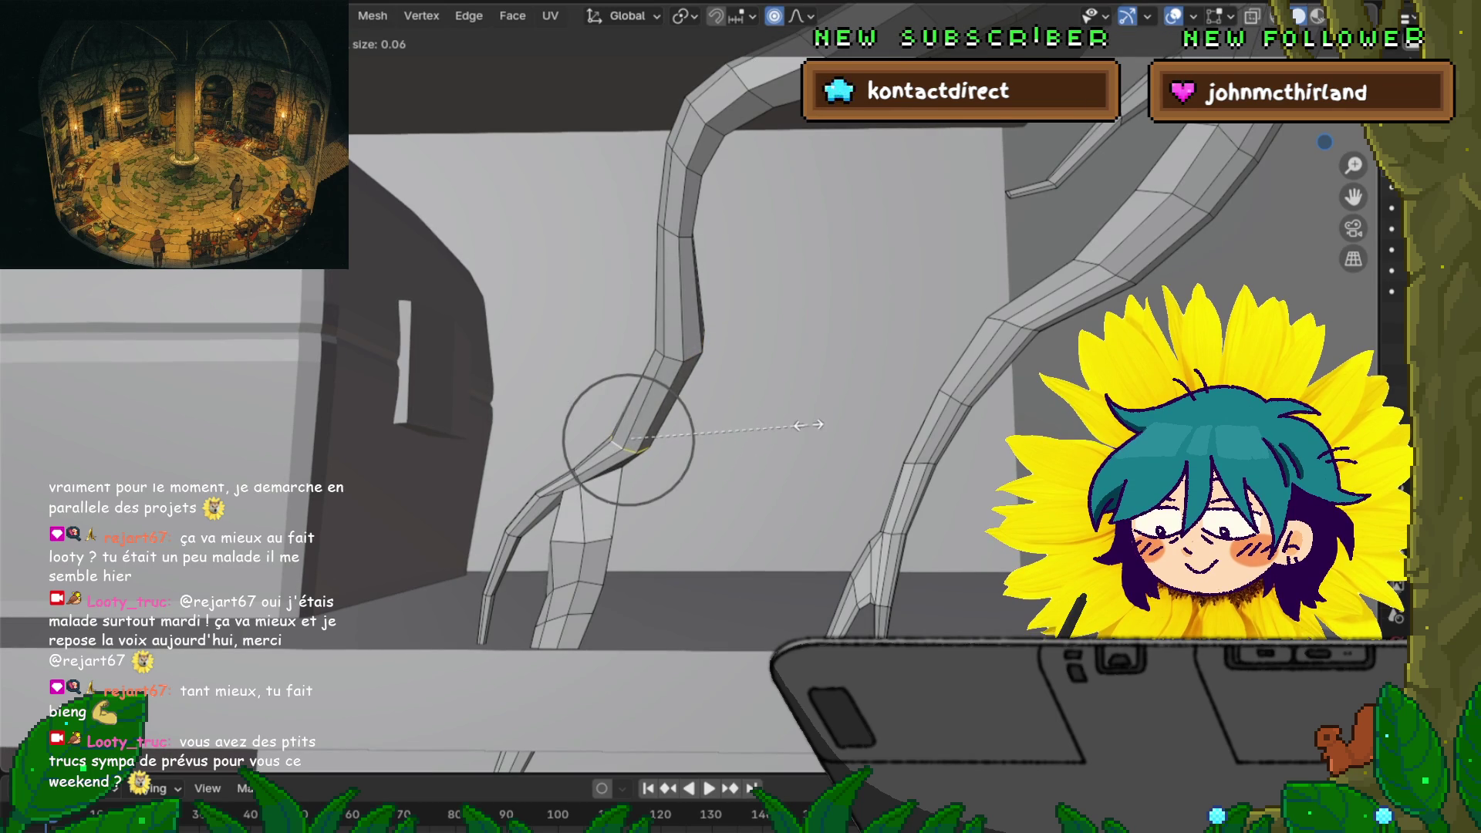
left_click(730, 459)
mouse_move(729, 458)
middle_mouse_down()
mouse_move(779, 433)
mouse_move(737, 459)
middle_mouse_up()
scroll(694, 401, "down", 2)
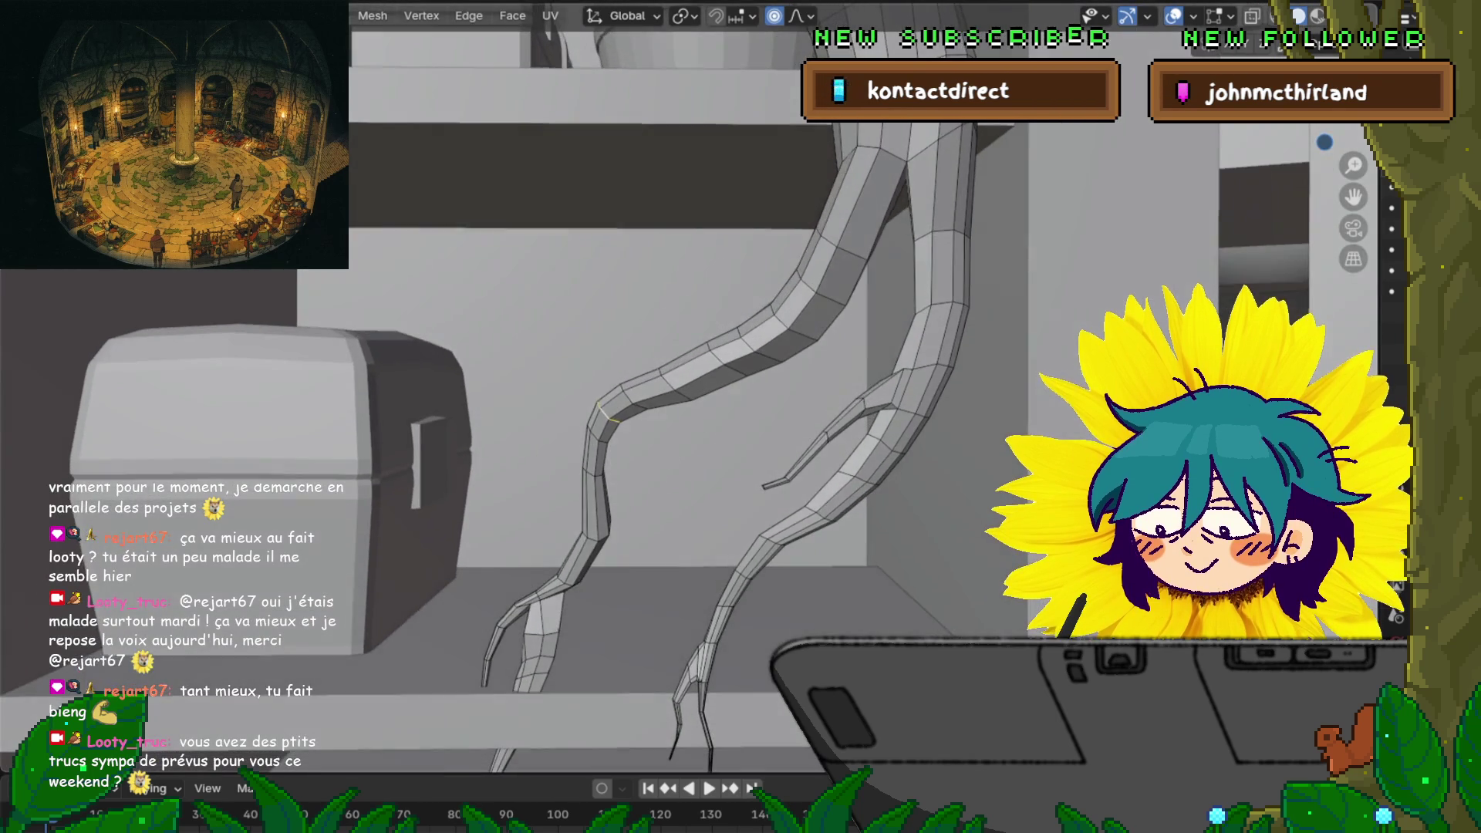
key("s")
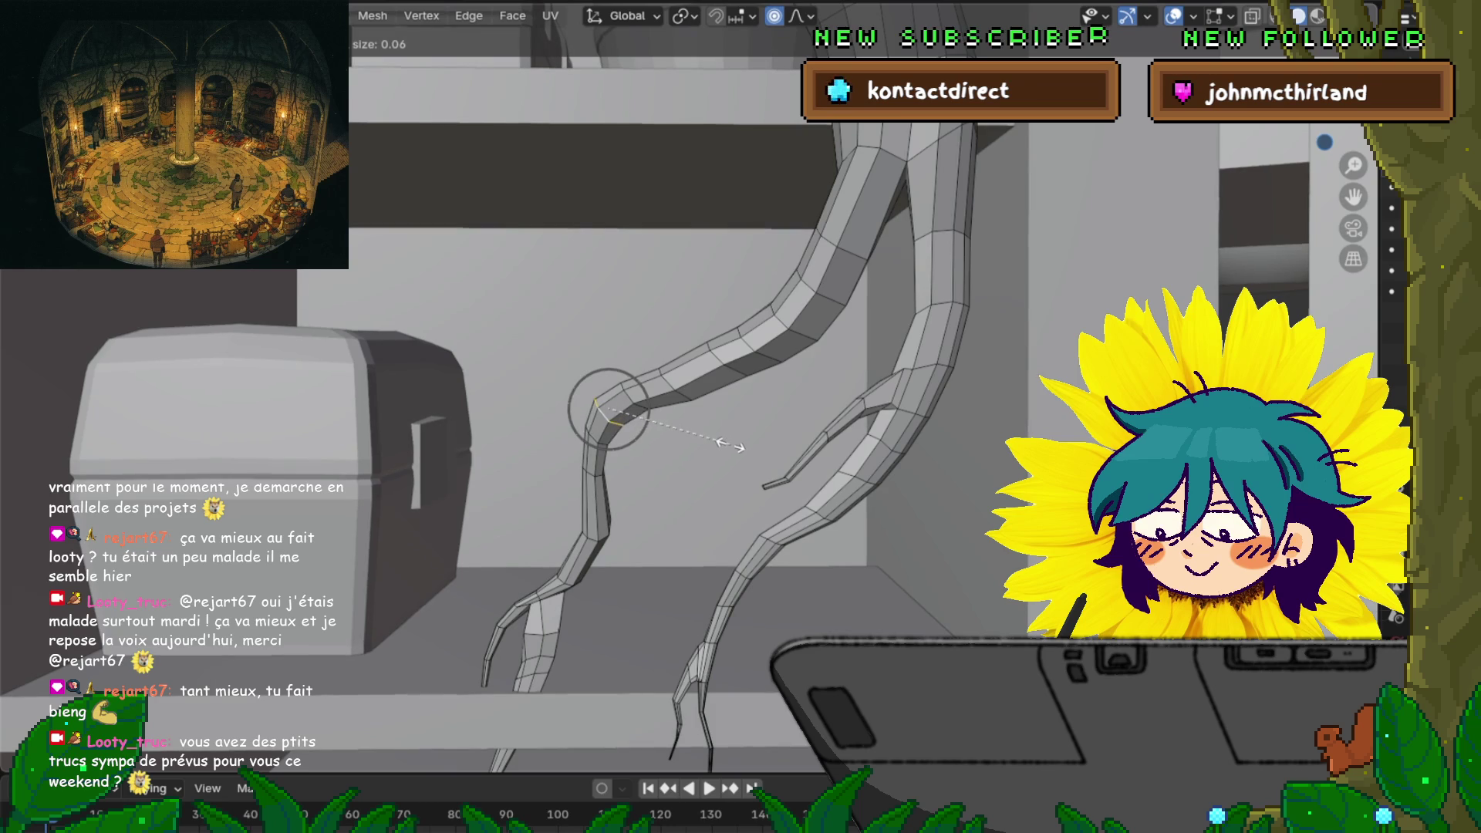
scroll(730, 446, "down", 13)
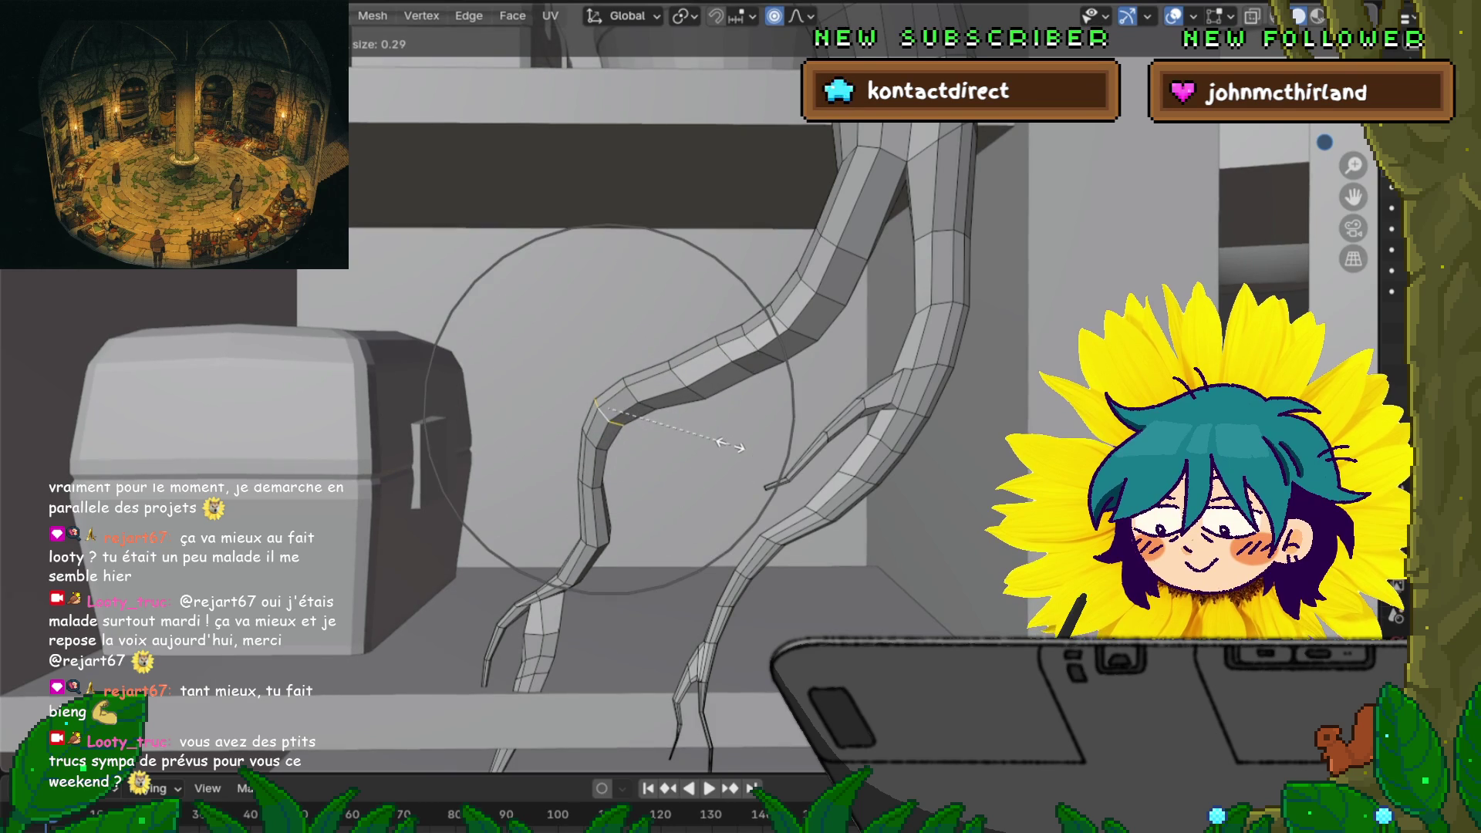
left_click(742, 422)
Shrink the tendril's middle section with soft falloff and pick the knee vertex
mouse_move(742, 422)
middle_mouse_down()
mouse_move(729, 340)
mouse_move(760, 332)
middle_mouse_up()
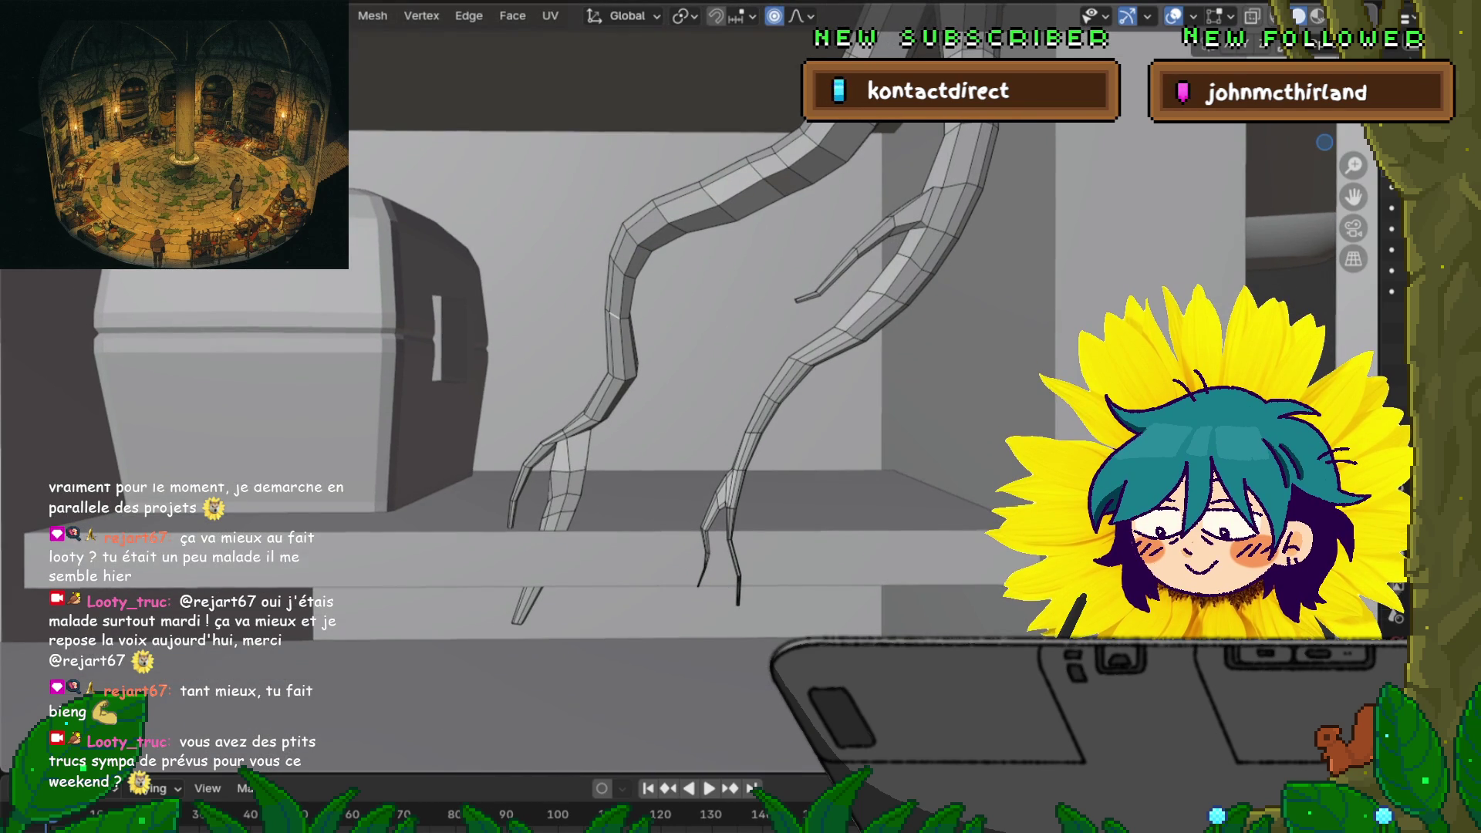
key("s")
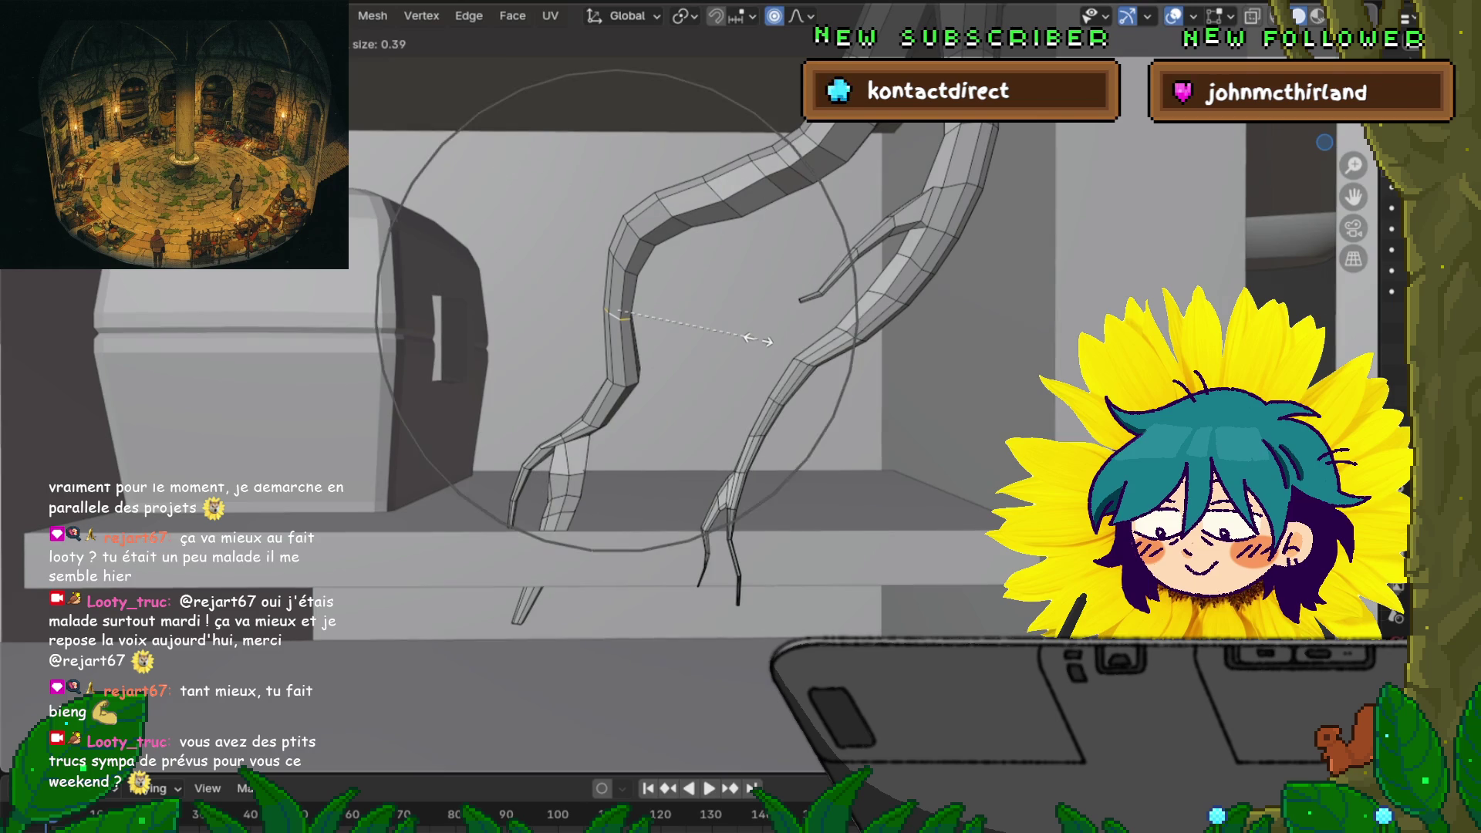
scroll(760, 339, "up", 5)
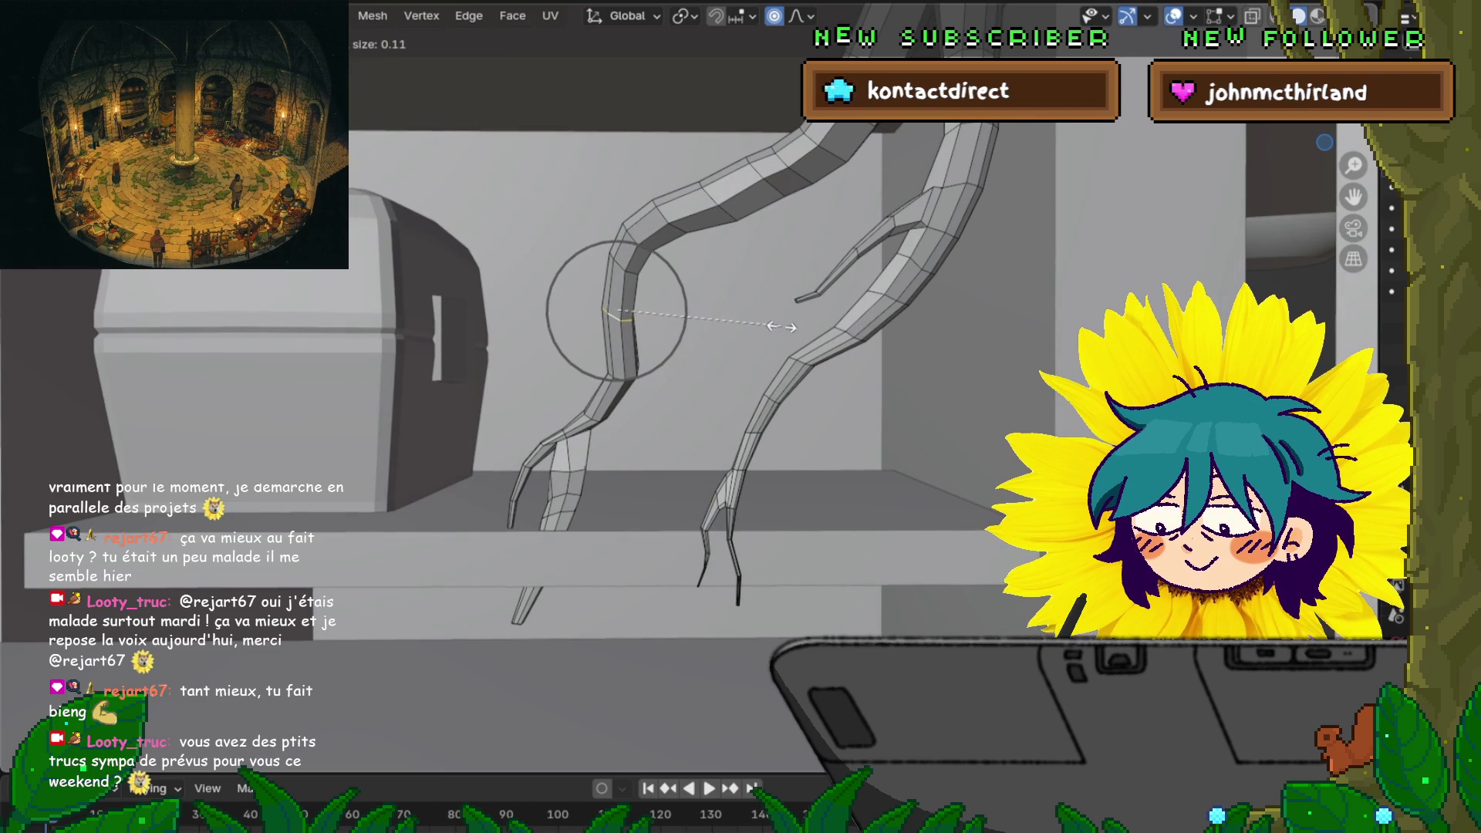
left_click(760, 340)
scroll(760, 340, "up", 4)
mouse_move(760, 340)
middle_mouse_down()
mouse_move(794, 324)
mouse_move(756, 340)
middle_mouse_up()
left_click(673, 287)
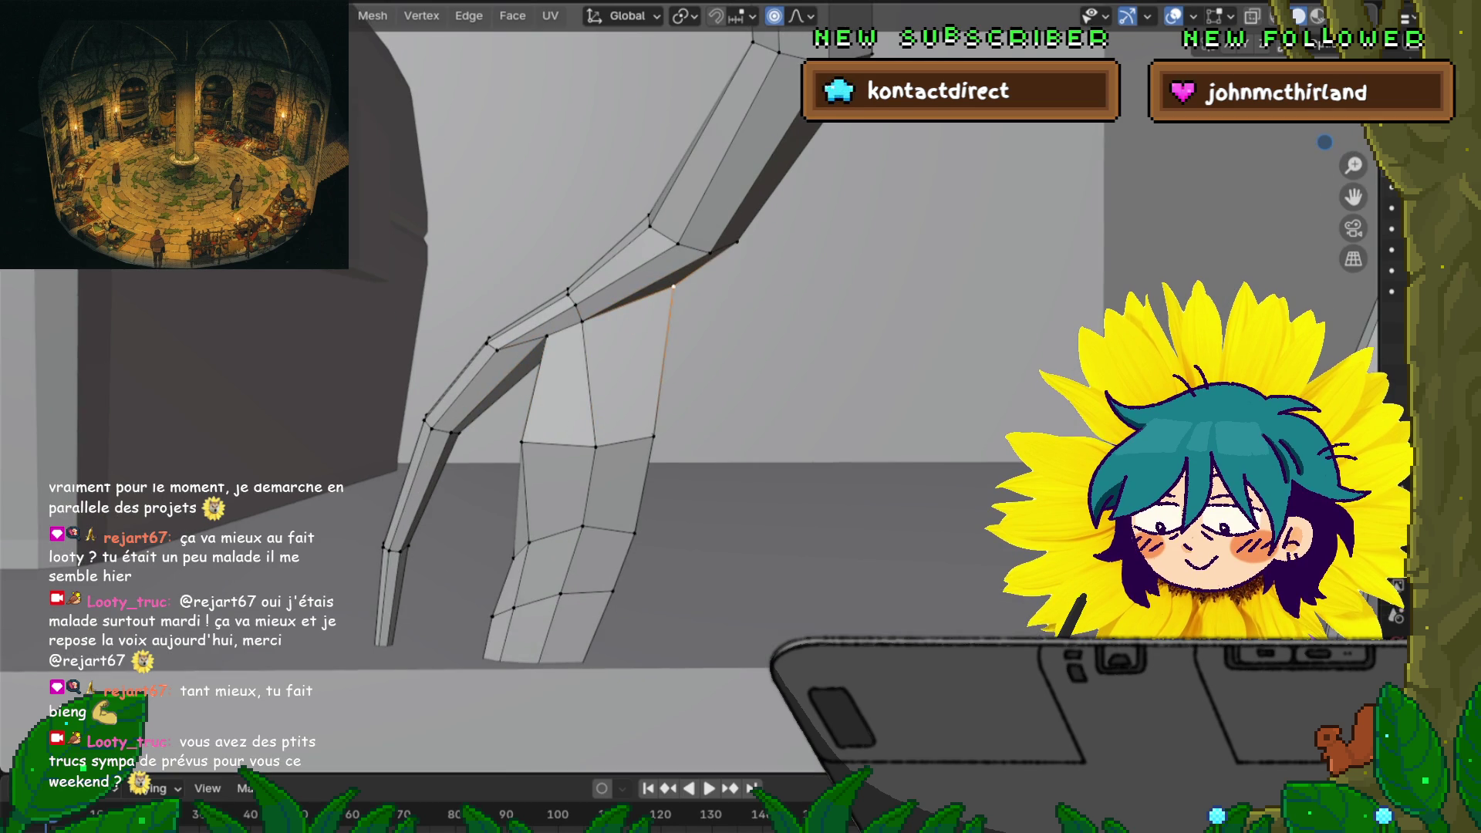
Nudge the knee vertex to the left with soft falloff
key("g")
left_click(729, 324)
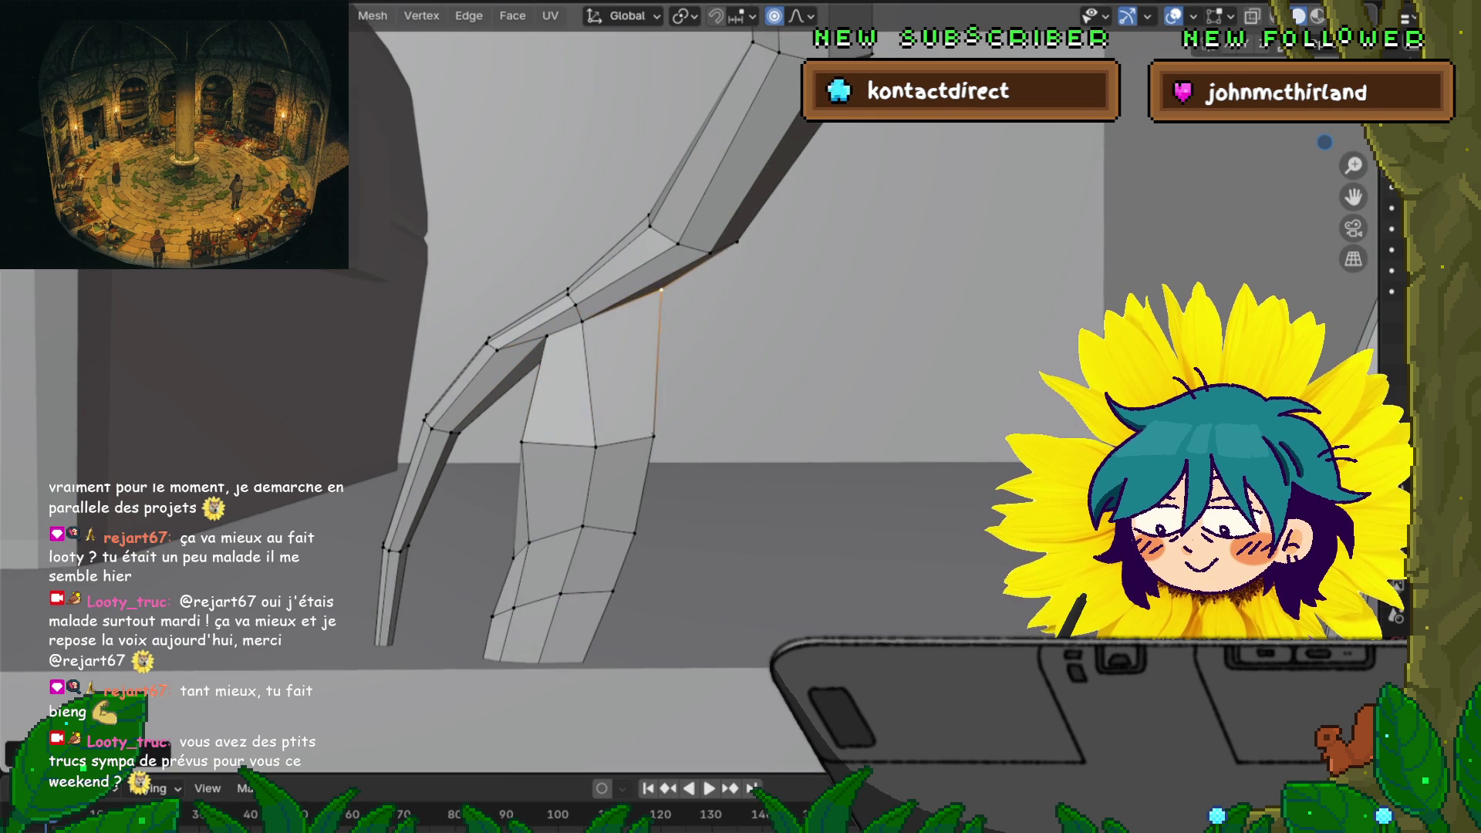
middle_click_drag(729, 324, 787, 278)
scroll(740, 417, "down", 5)
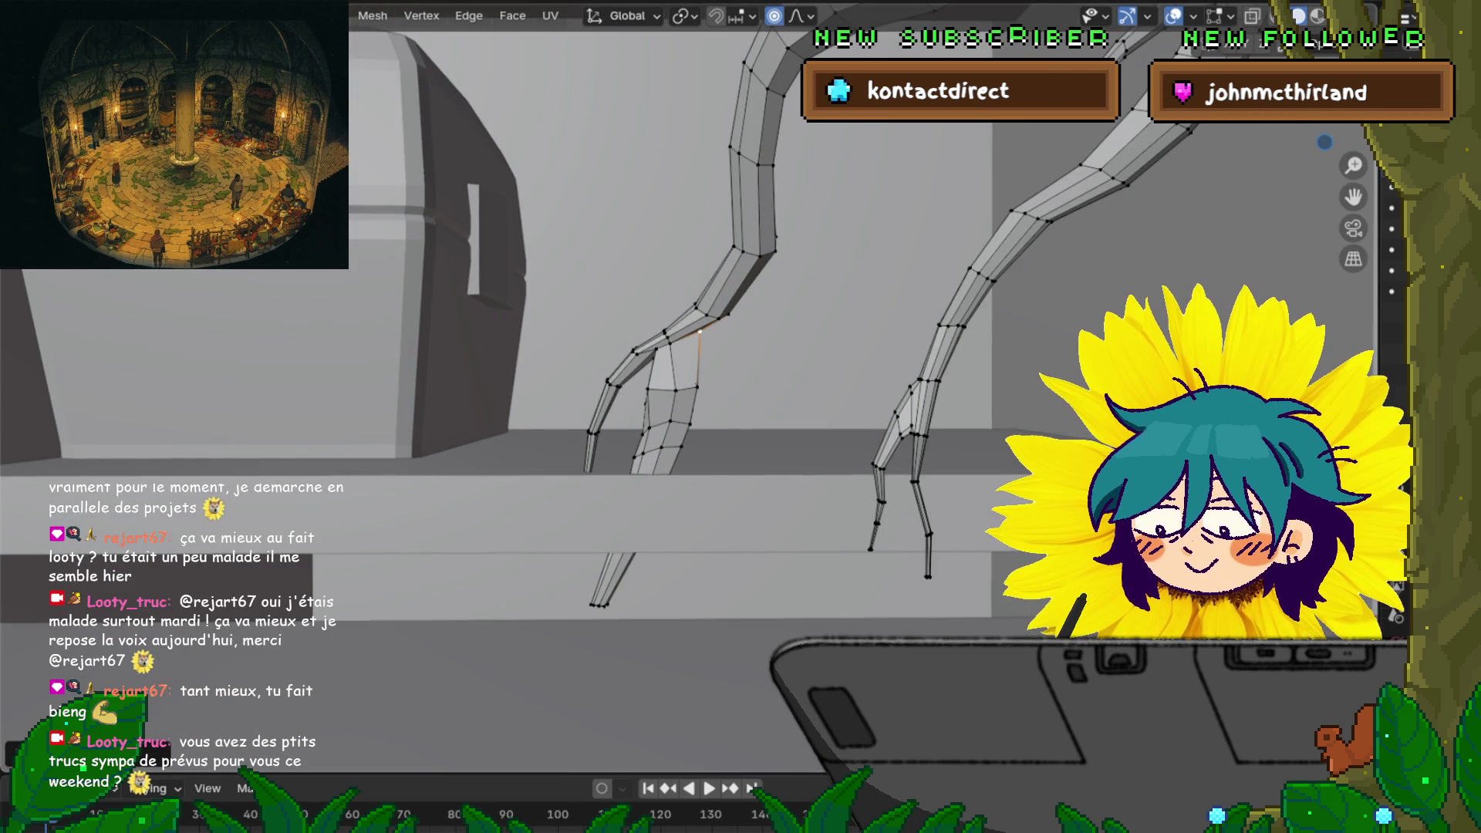
Box-select the prong tip, grow the selection, and scale it thinner with proportional falloff
left_click_drag(548, 584, 669, 640)
key("ctrl+KP_Add")
key("ctrl+KP_Add")
key("ctrl+KP_Add")
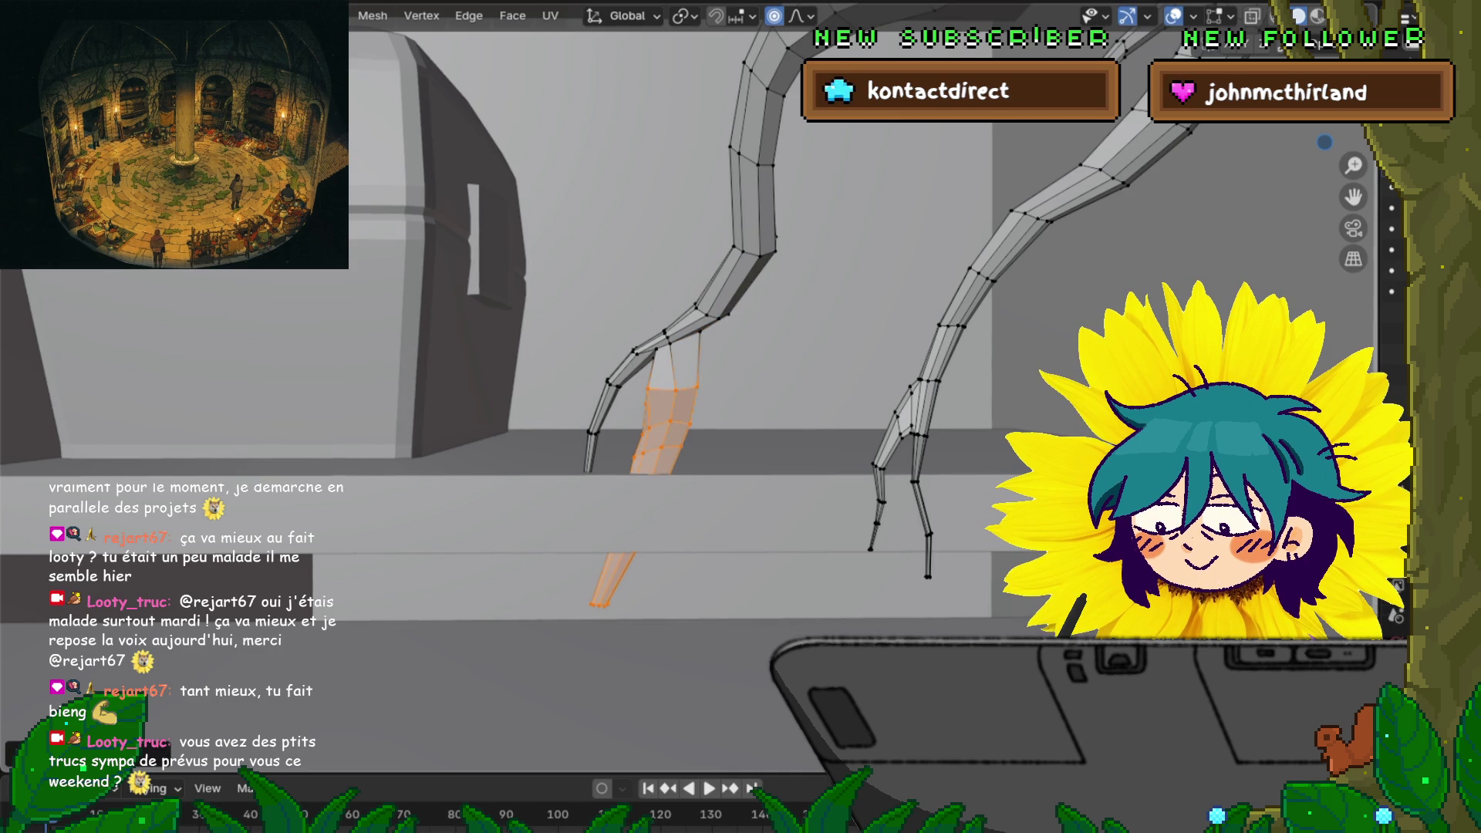
key("s")
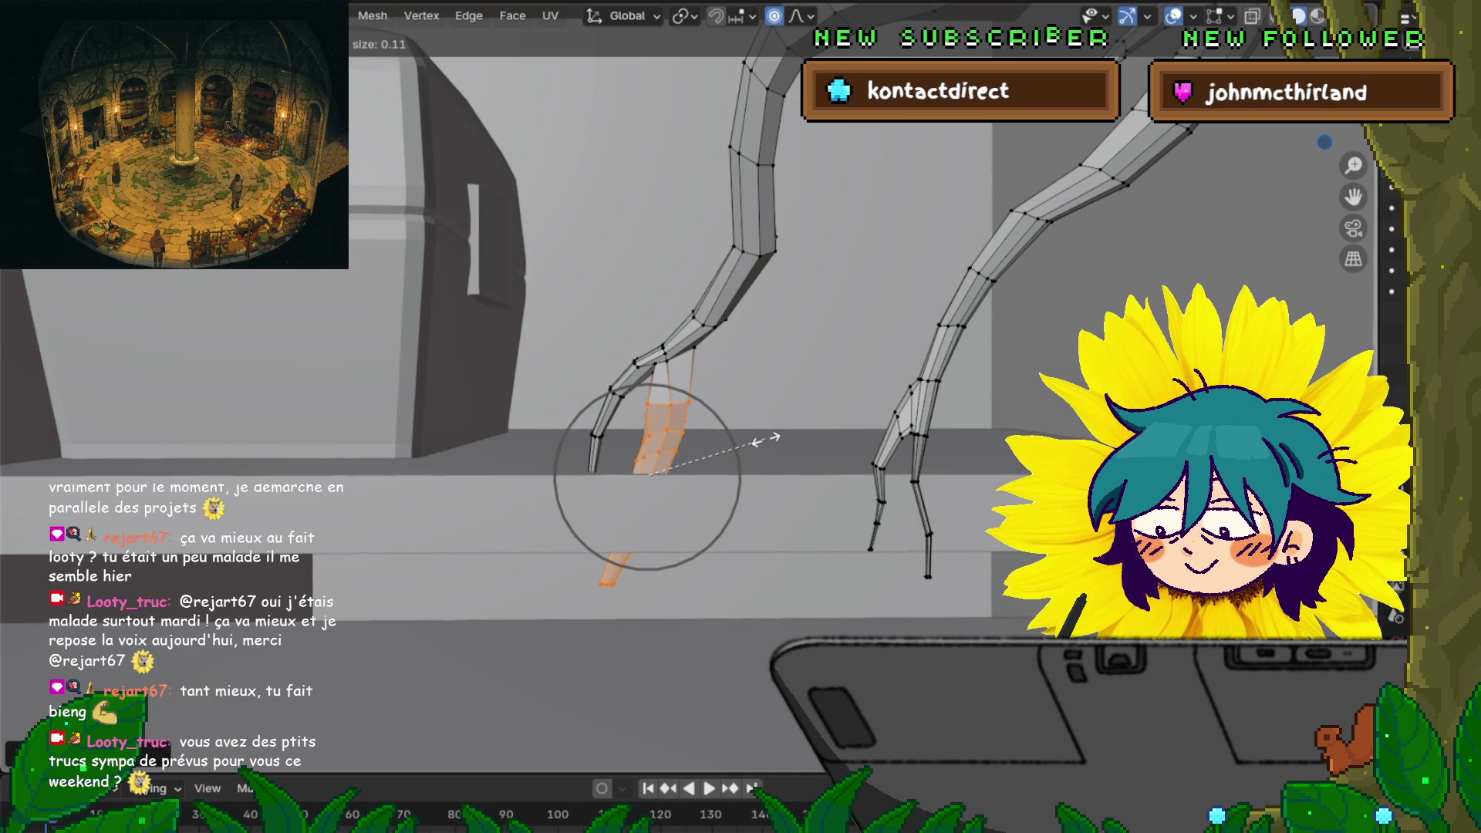
scroll(767, 438, "up", 10)
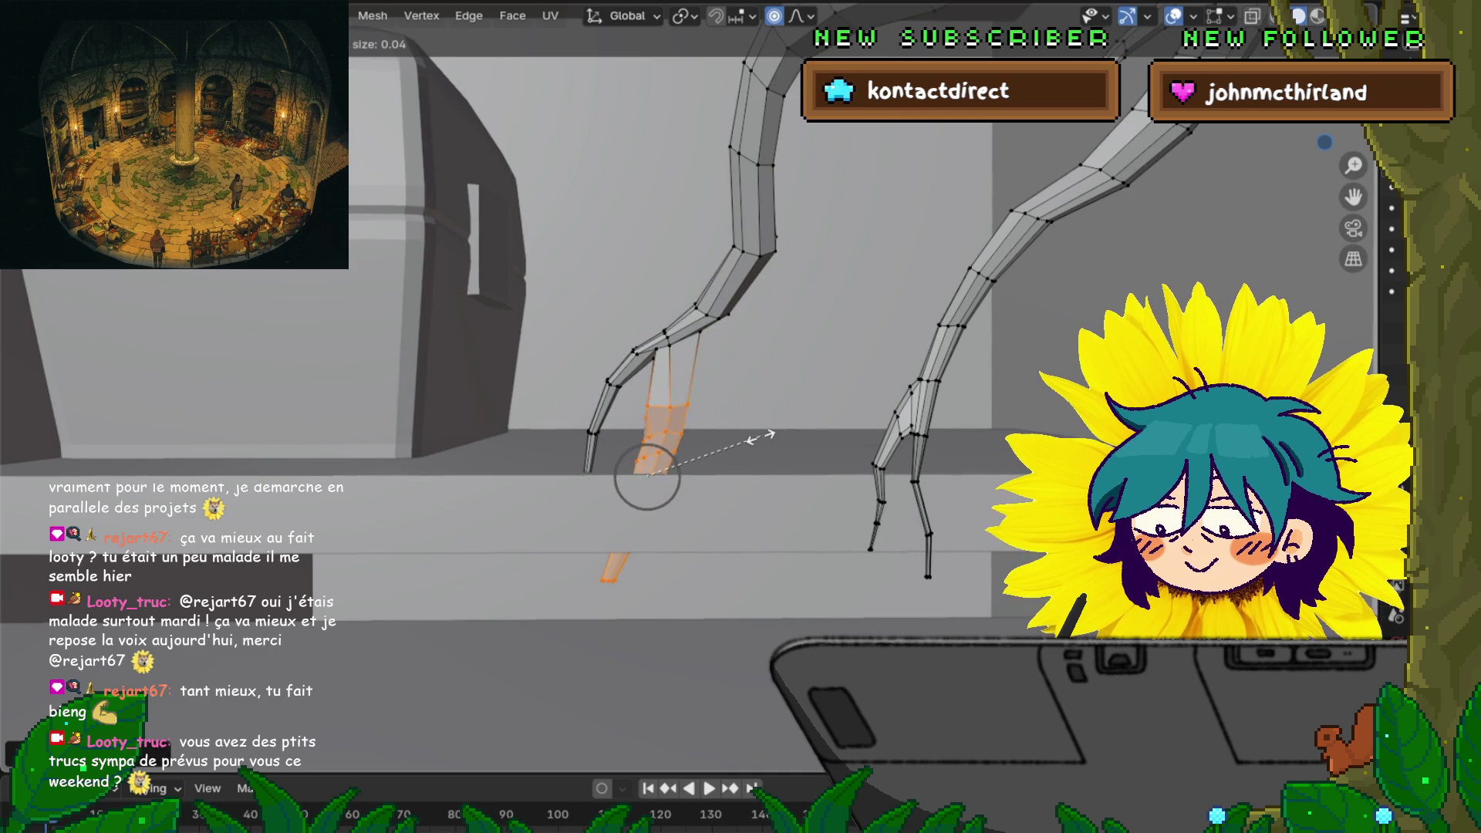
left_click(762, 438)
key("s")
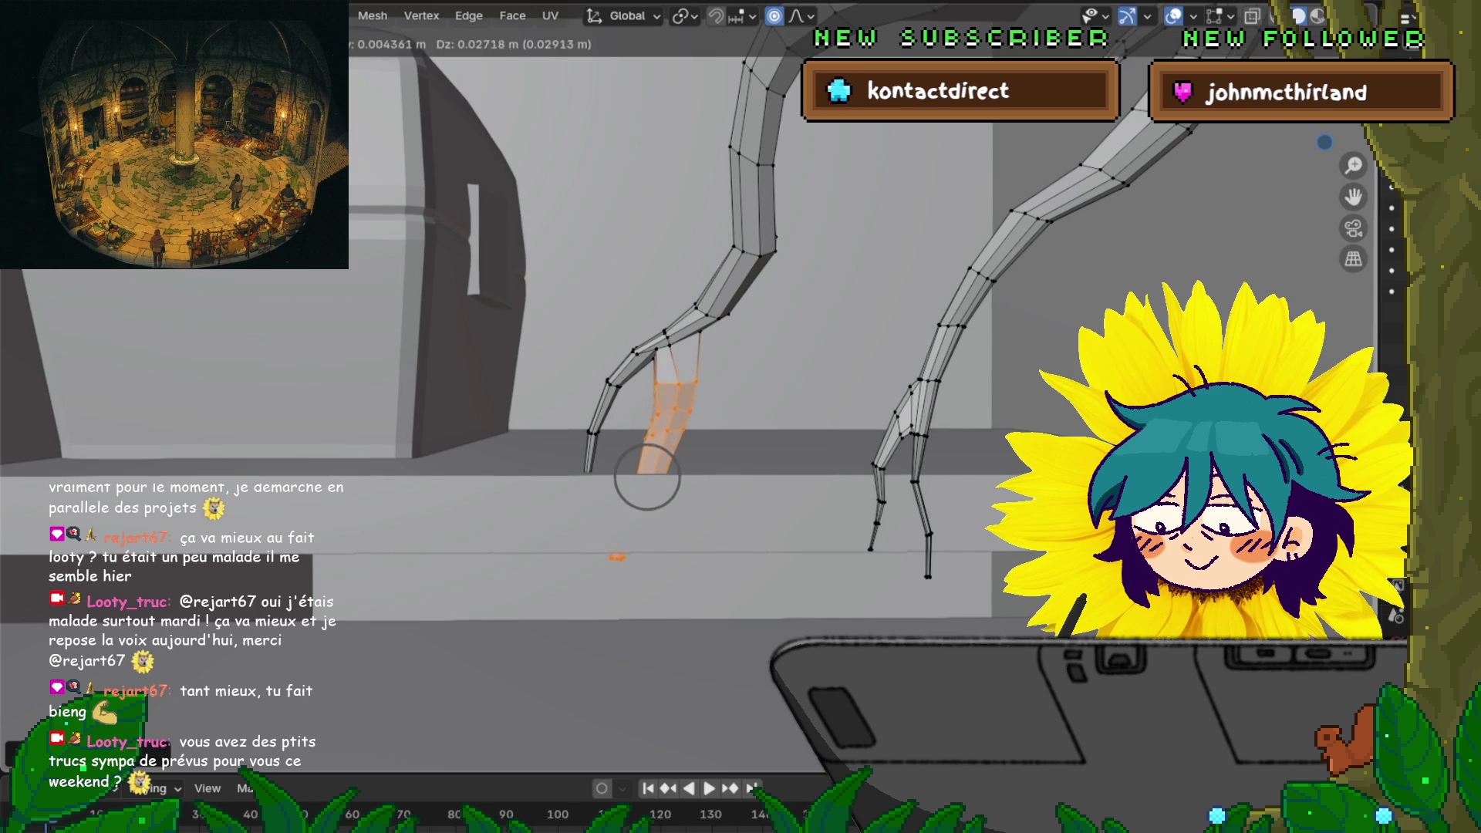
key("Return")
middle_click_drag(694, 386, 879, 301)
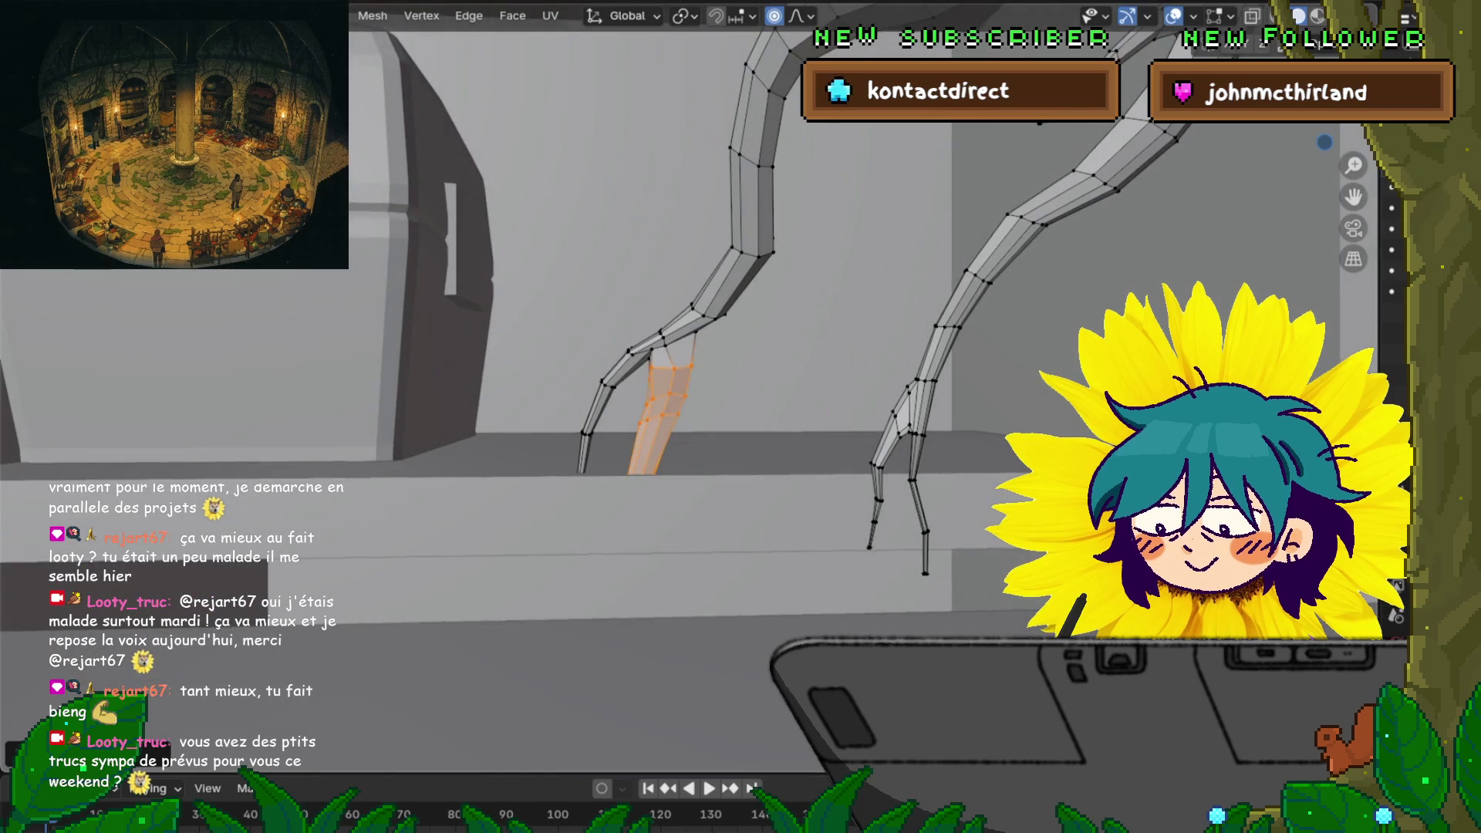
Grow the selection along the toes and move them with a larger falloff so they droop
key("ctrl+KP_Add")
key("ctrl+KP_Add")
key("ctrl+KP_Add")
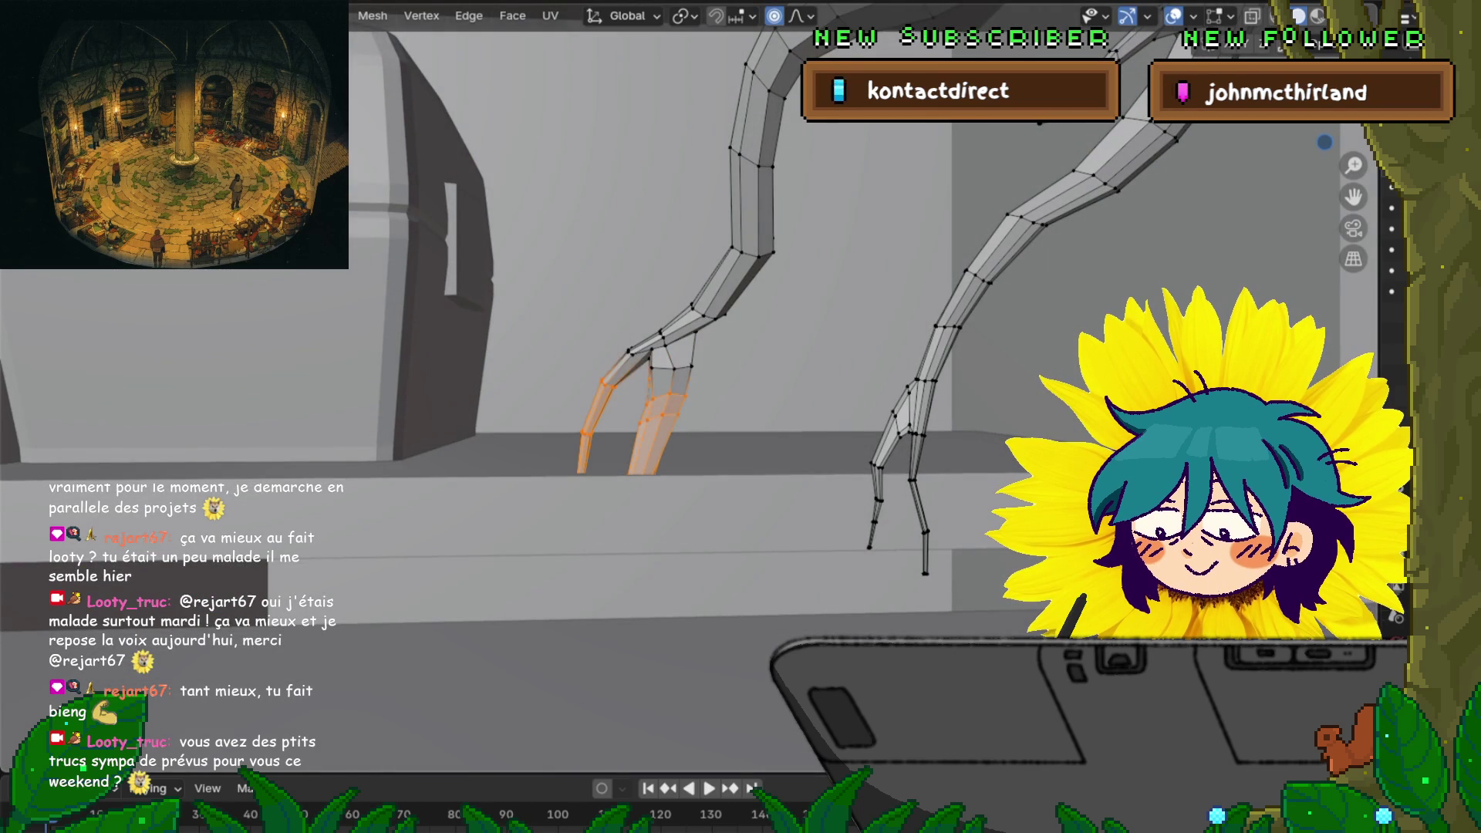
mouse_move(833, 308)
middle_mouse_down()
mouse_move(818, 324)
mouse_move(772, 293)
mouse_move(818, 270)
middle_mouse_up()
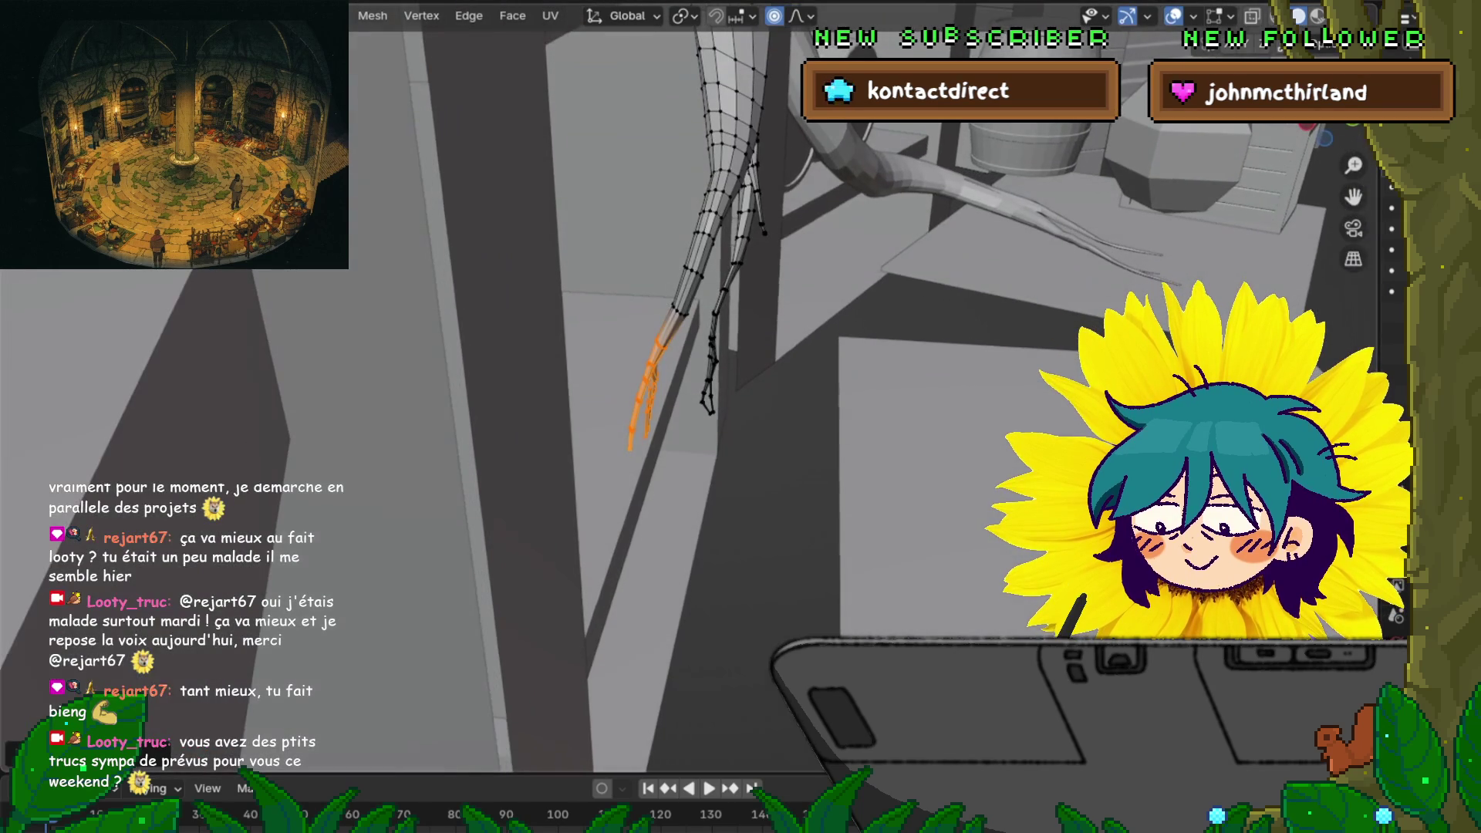
key("g")
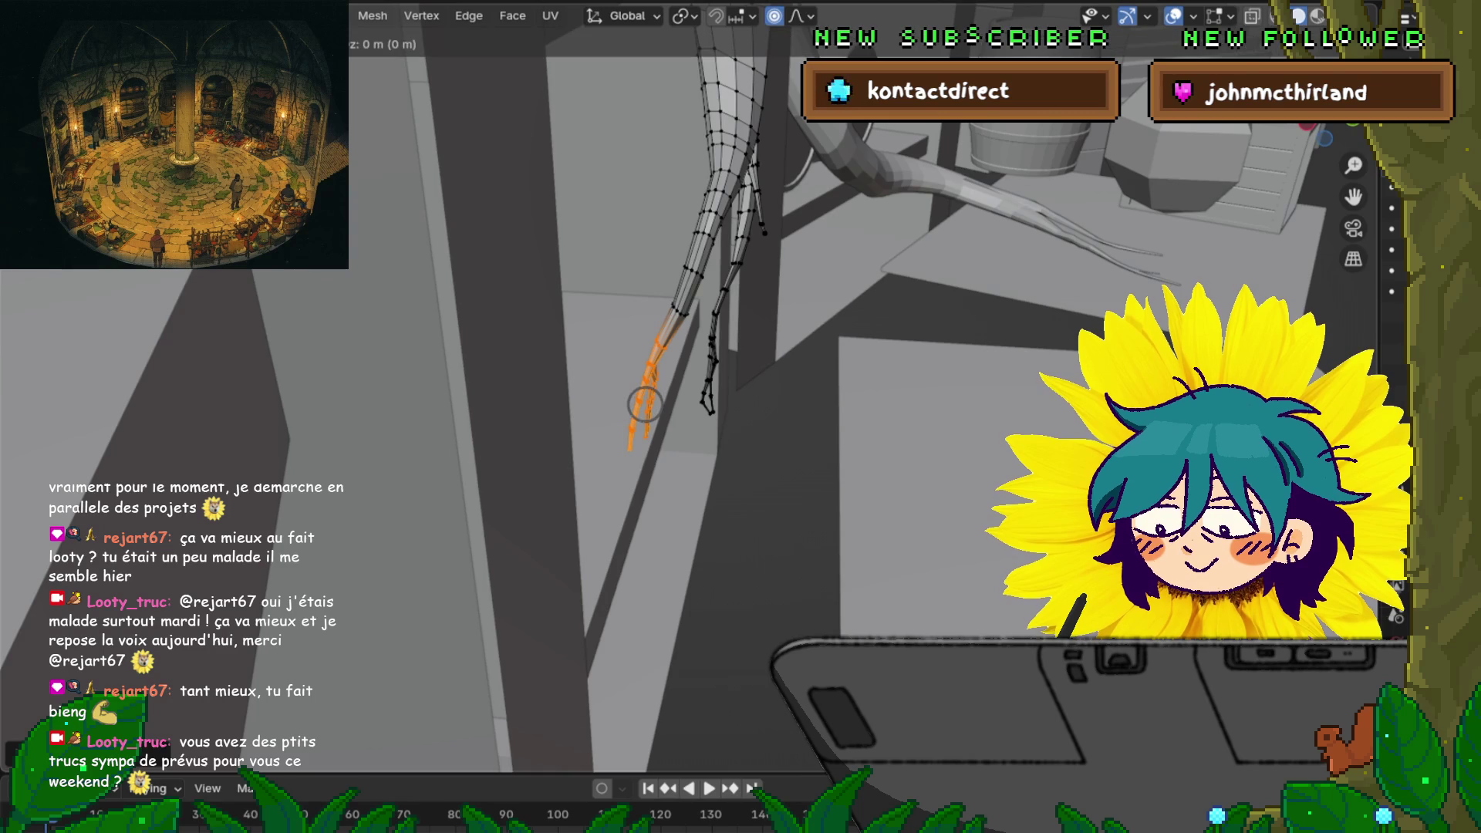
scroll(645, 405, "down", 15)
scroll(645, 404, "down", 6)
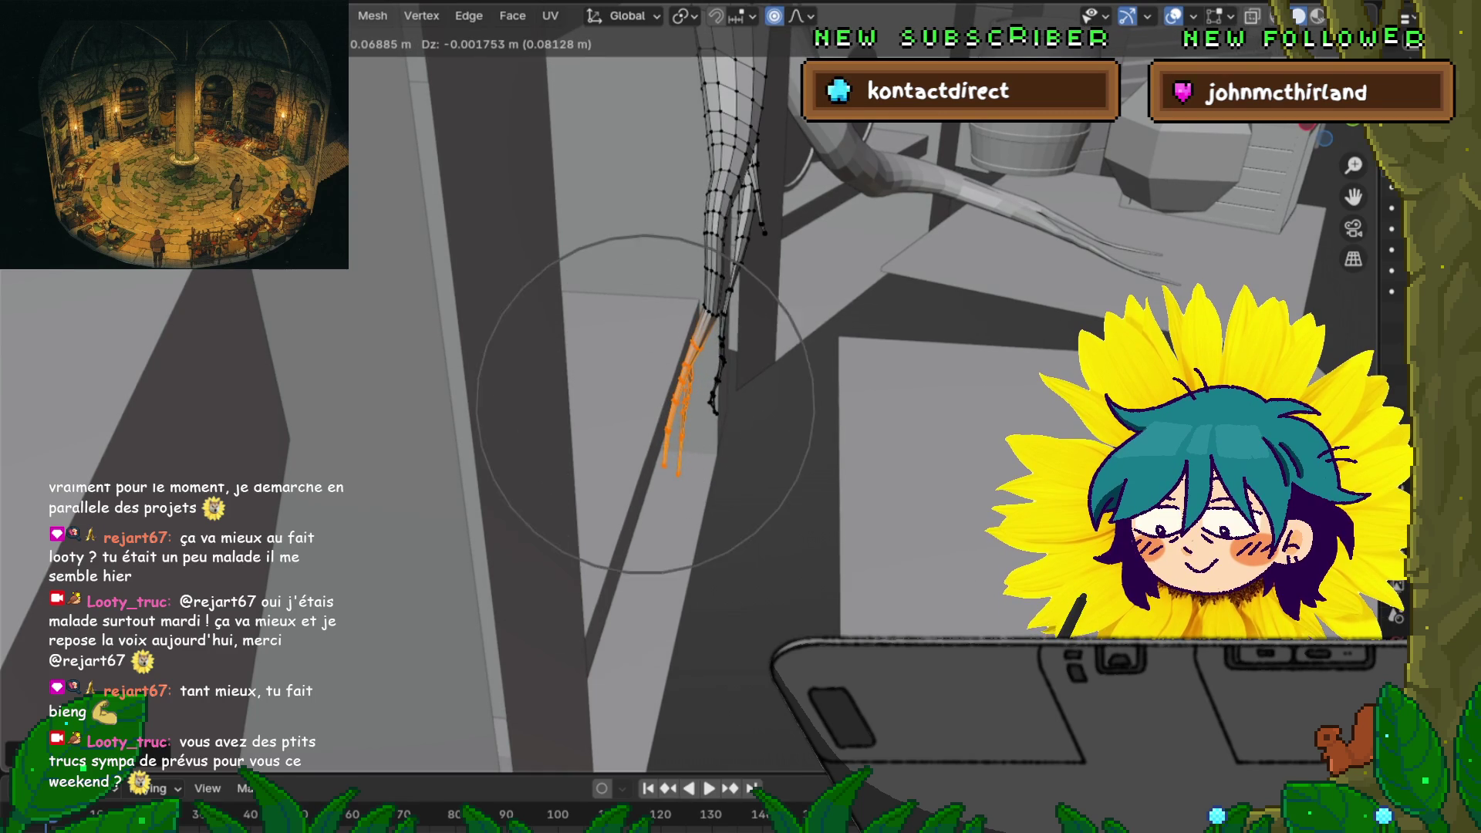
key("Return")
mouse_move(645, 404)
middle_mouse_down()
mouse_move(725, 355)
mouse_move(687, 360)
middle_mouse_up()
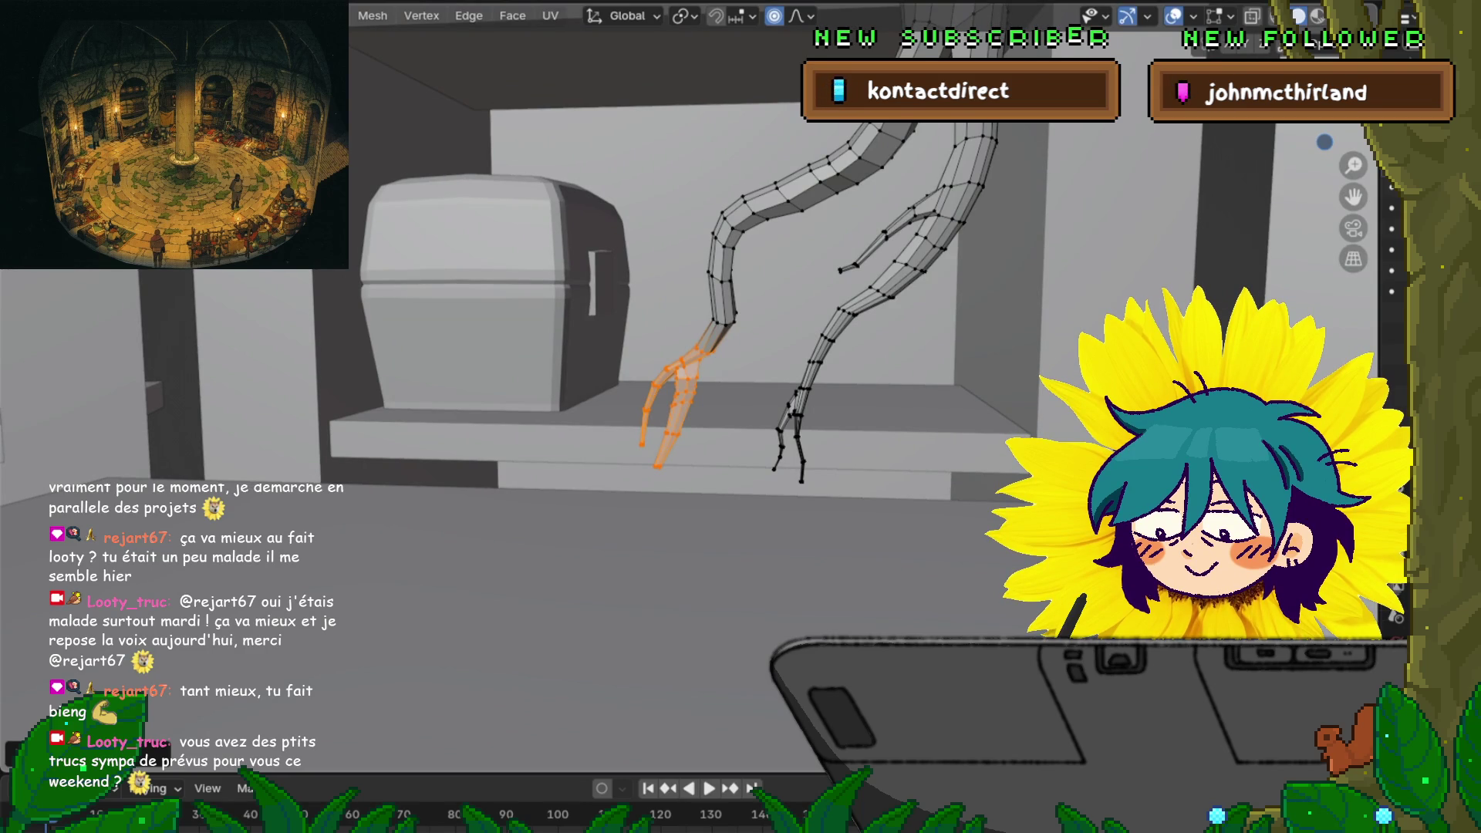
scroll(686, 382, "up", 4)
scroll(687, 382, "down", 6)
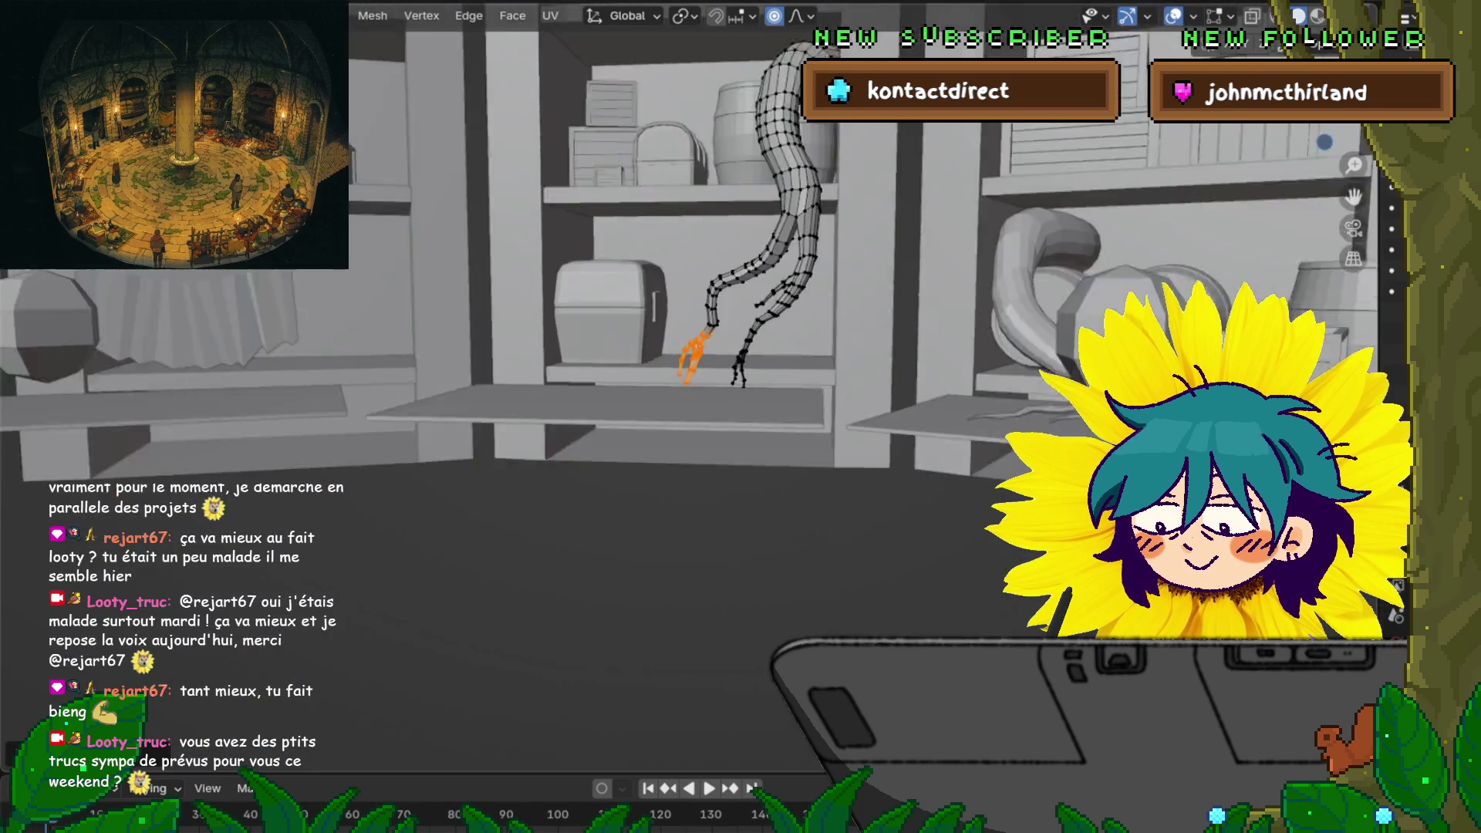
middle_click_drag(686, 382, 687, 470)
scroll(794, 449, "up", 3)
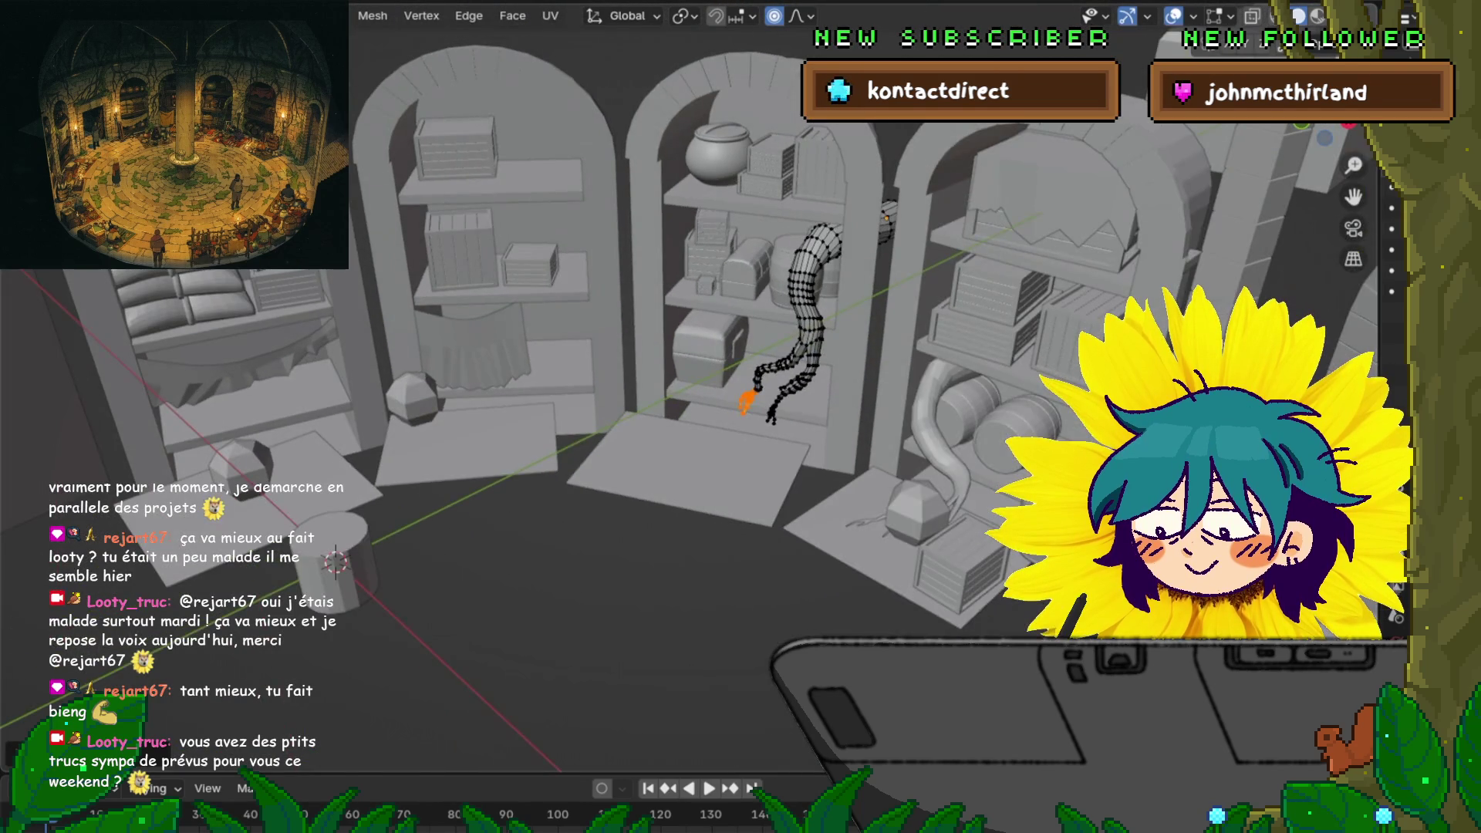
Switch back to Object Mode from the Ctrl+Tab pie menu and select the floor cylinder
key("ctrl+Tab")
left_click(622, 449)
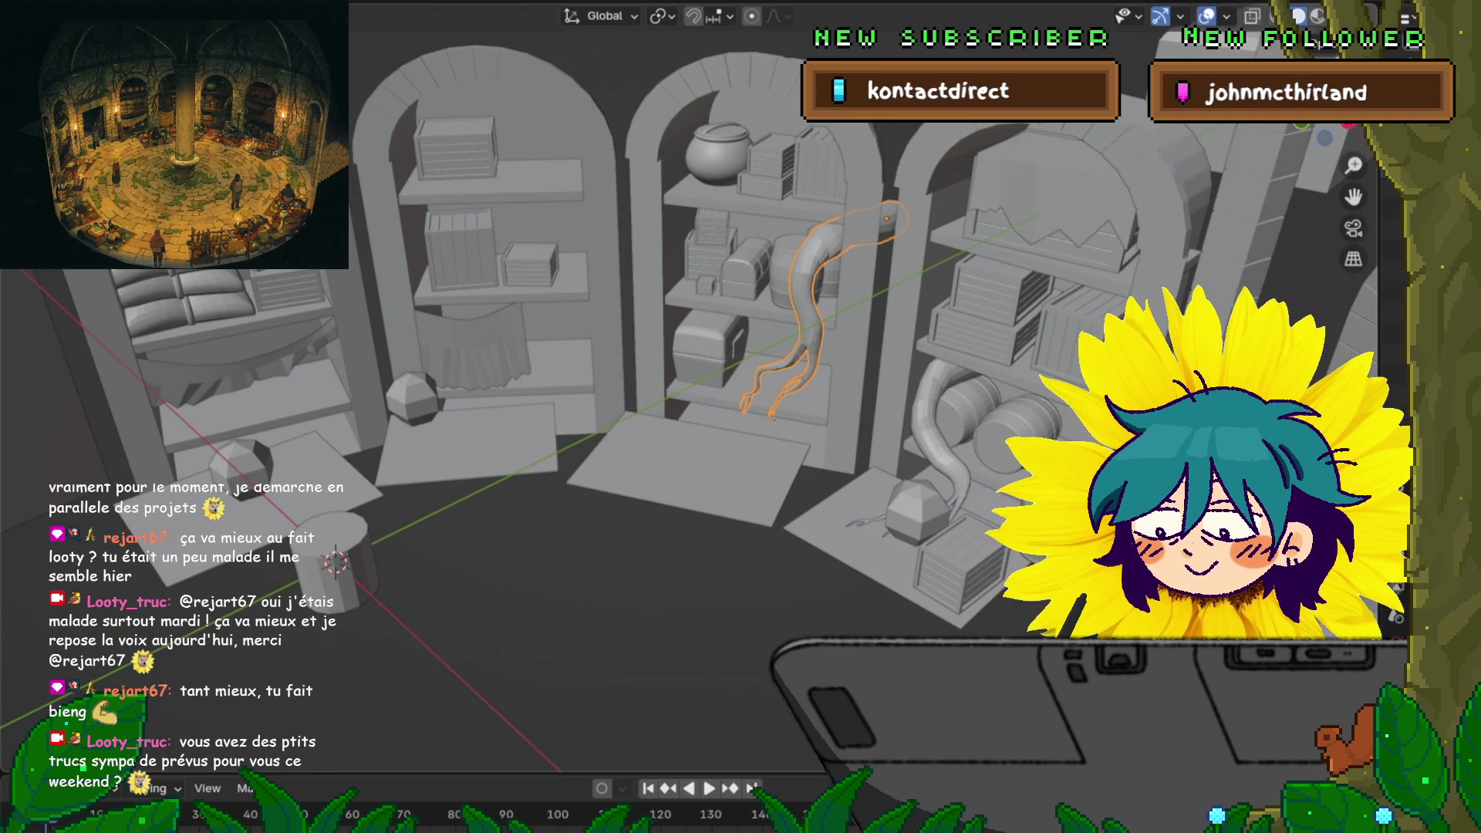
scroll(740, 417, "up", 3)
mouse_move(741, 416)
middle_mouse_down()
mouse_move(679, 405)
mouse_move(741, 417)
mouse_move(741, 371)
middle_mouse_up()
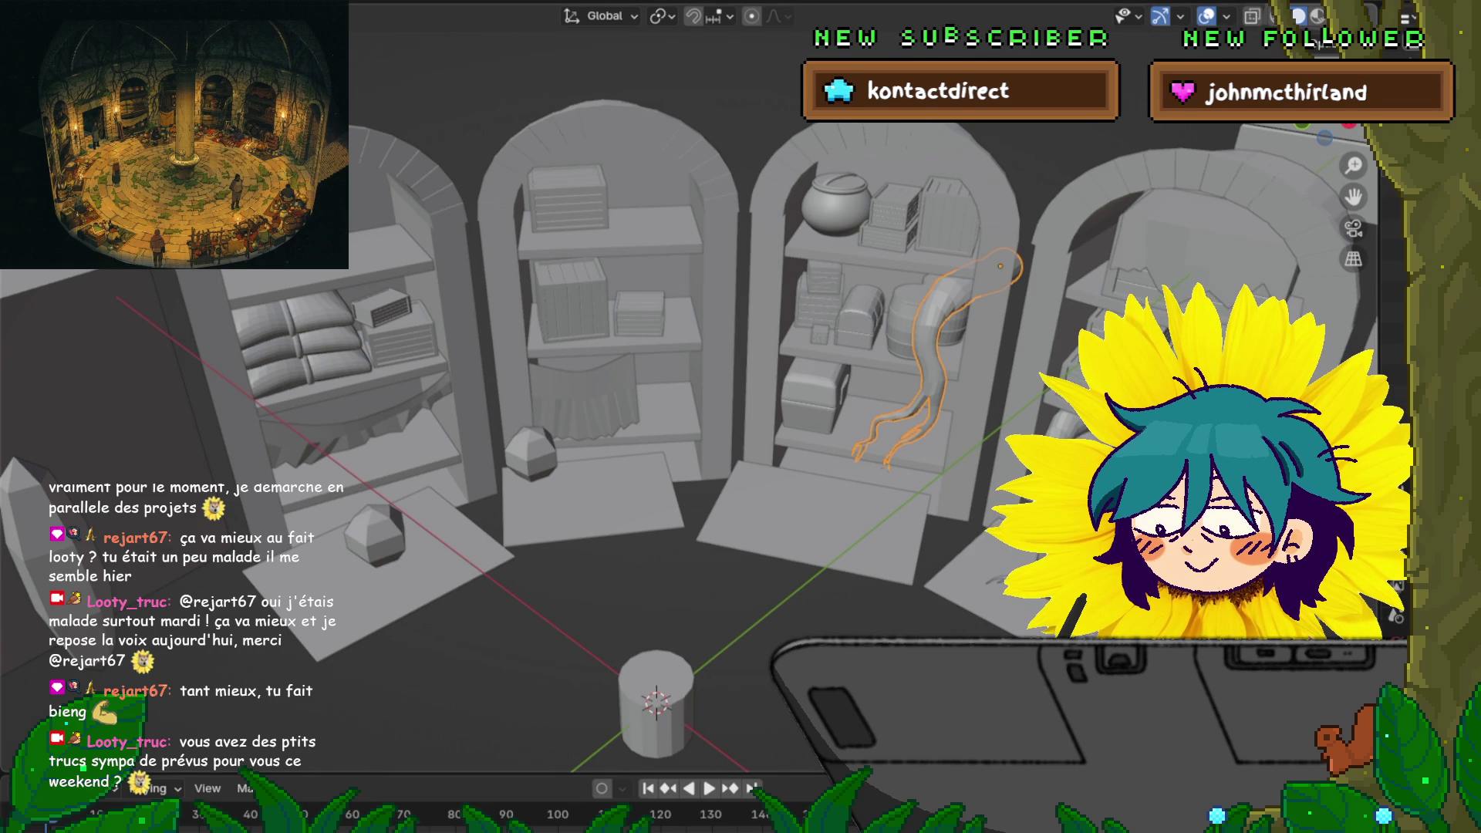
left_click(656, 718)
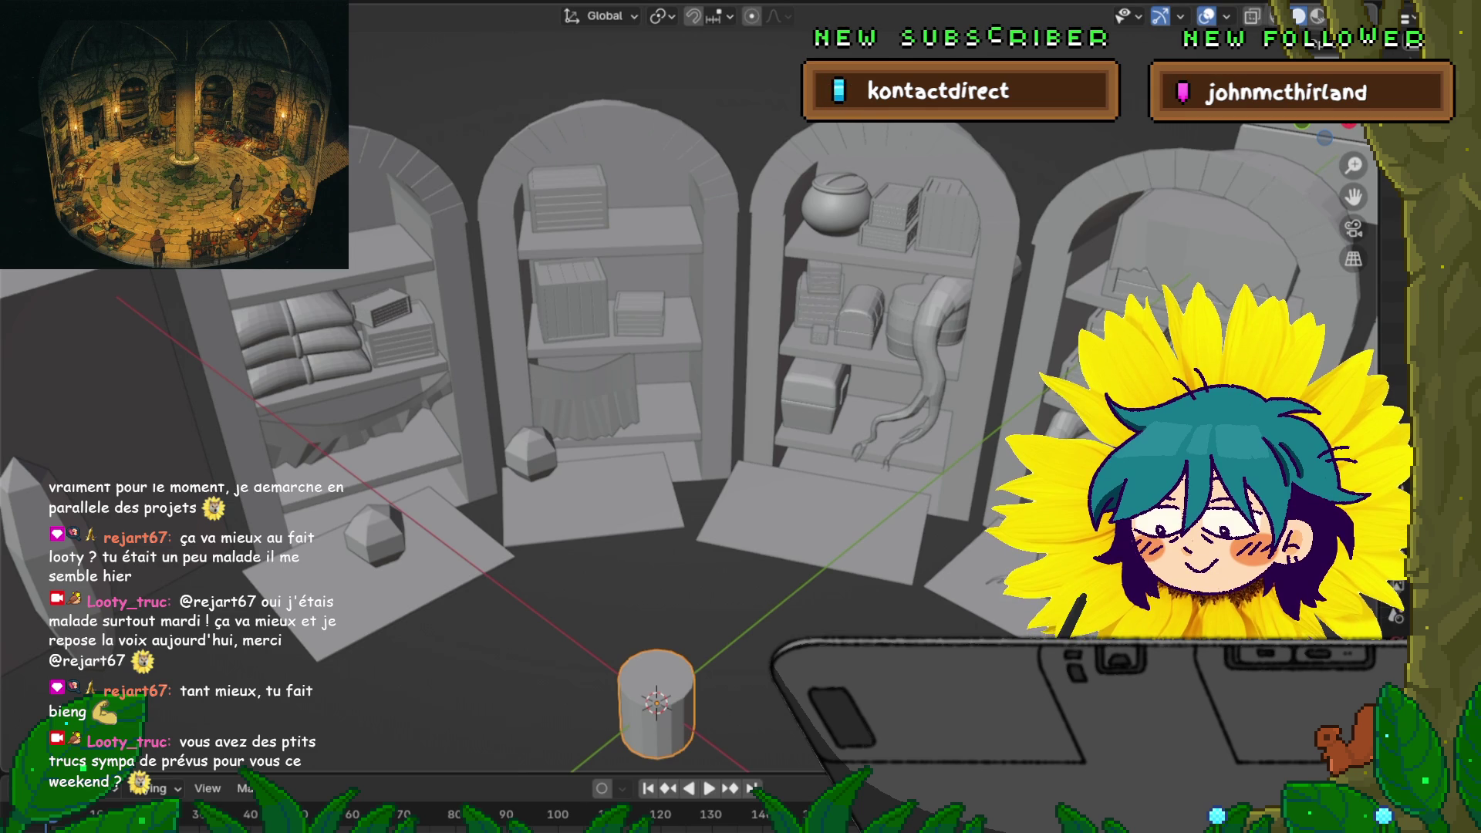
Duplicate the floor cylinder and rotate the copy around the Y axis
key("shift+d")
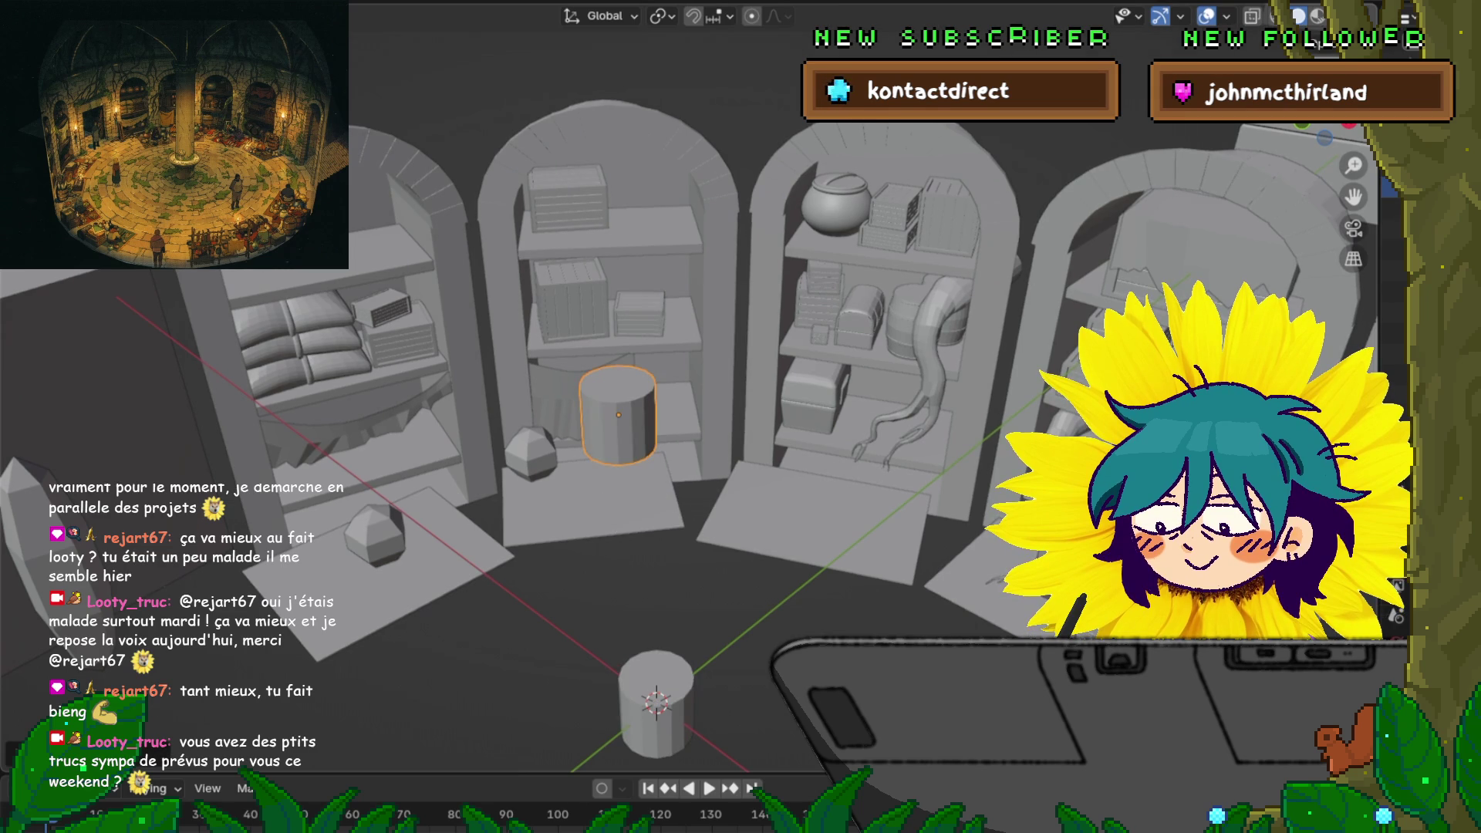
key("r")
key("y")
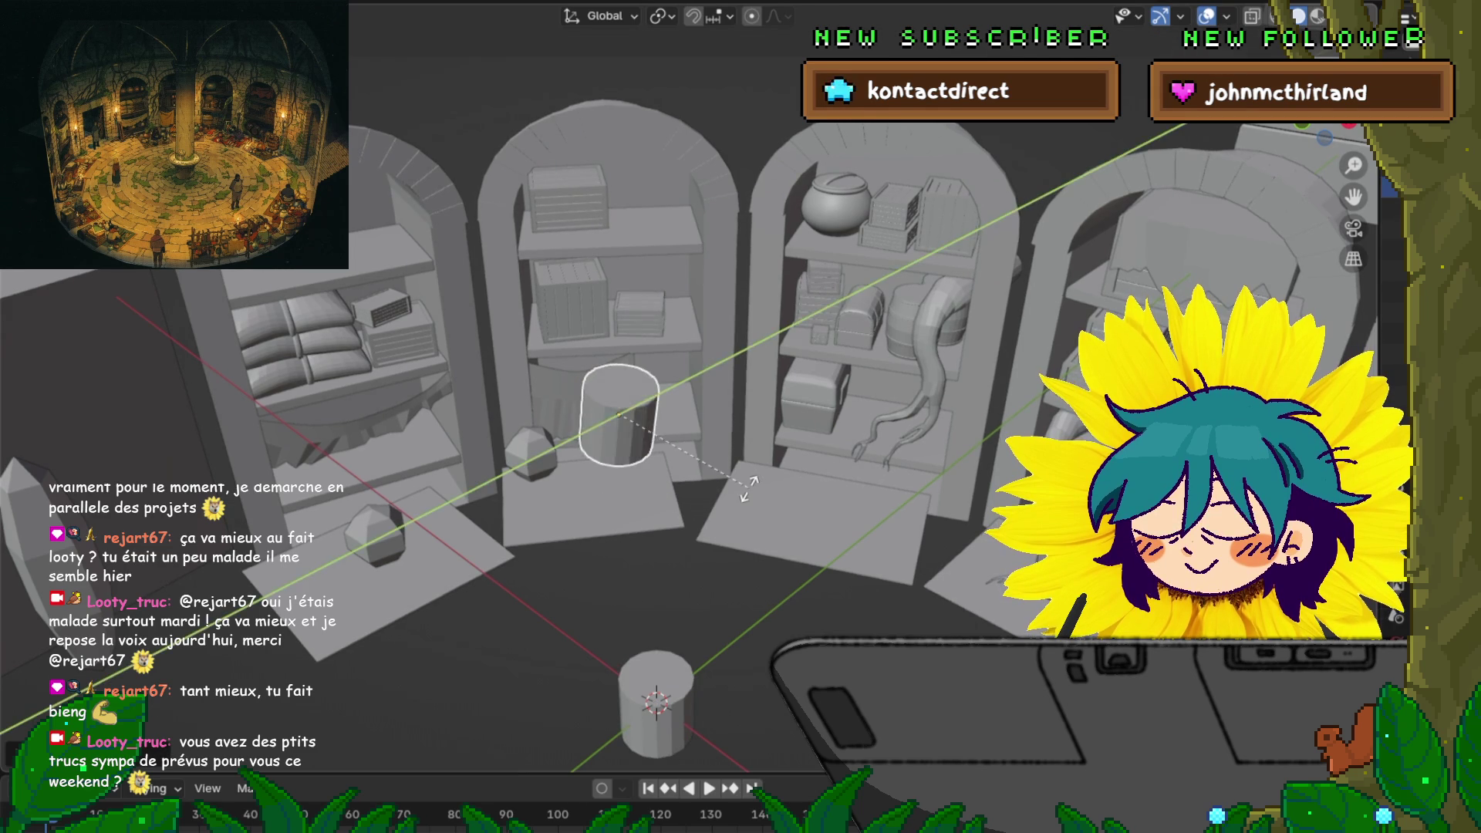
left_click(747, 487)
middle_click_drag(1196, 432, 1207, 555)
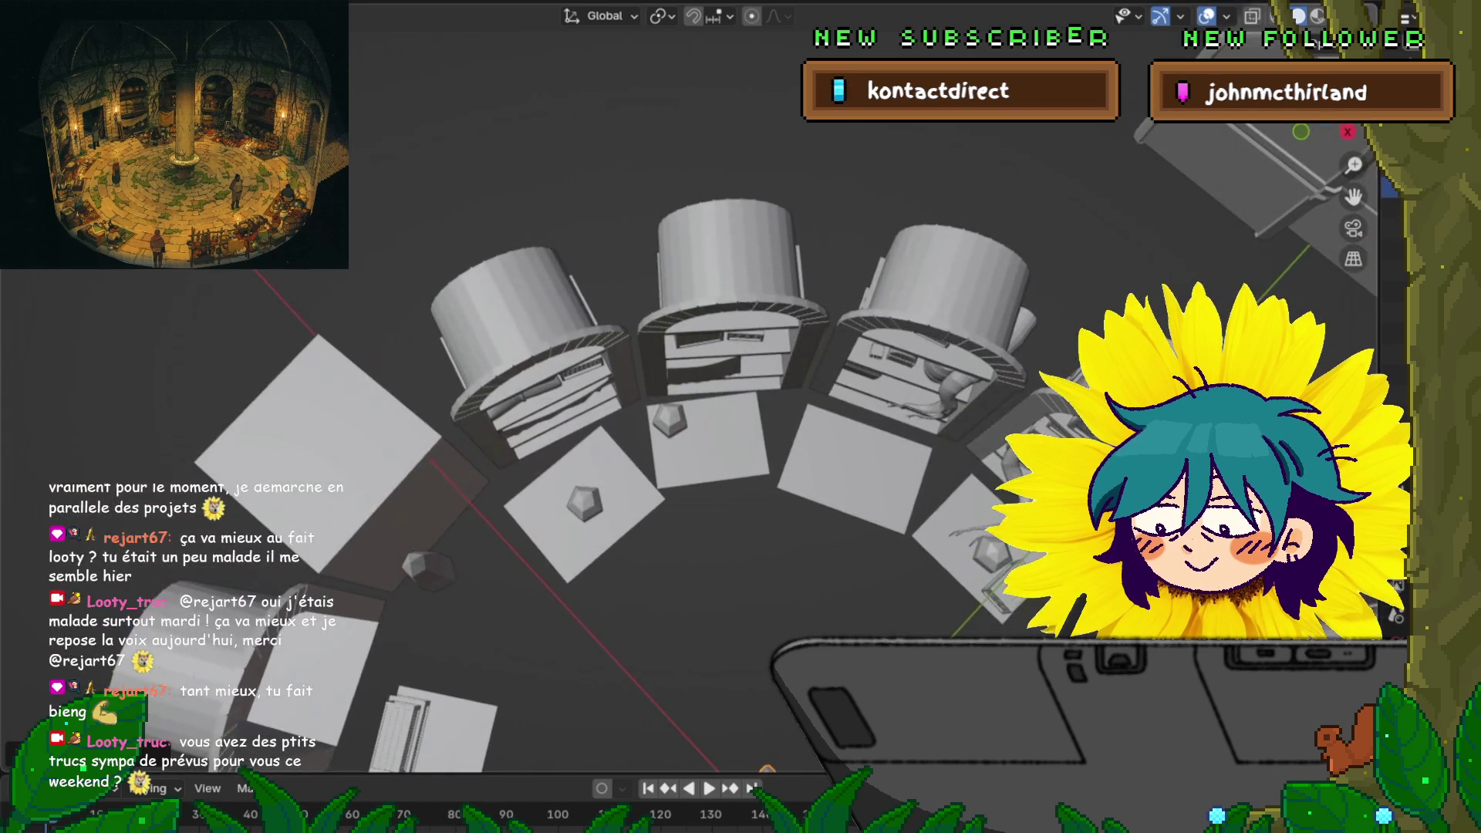
Duplicate a gem onto the middle shelf and move the copied cylinder onto the top shelf
key("shift+d")
left_click(728, 330)
middle_click_drag(694, 463, 699, 331)
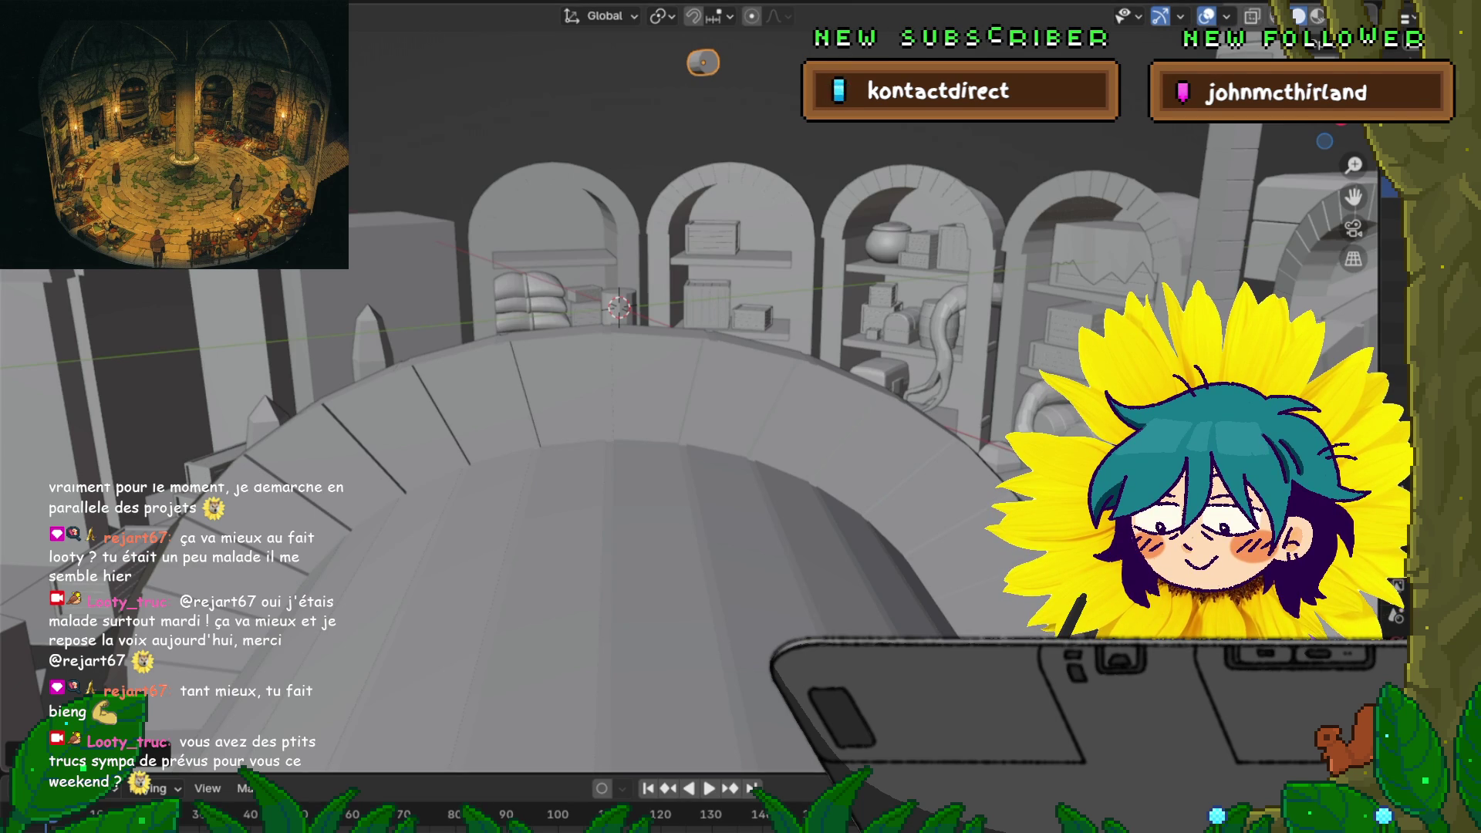
middle_click_drag(694, 386, 655, 359)
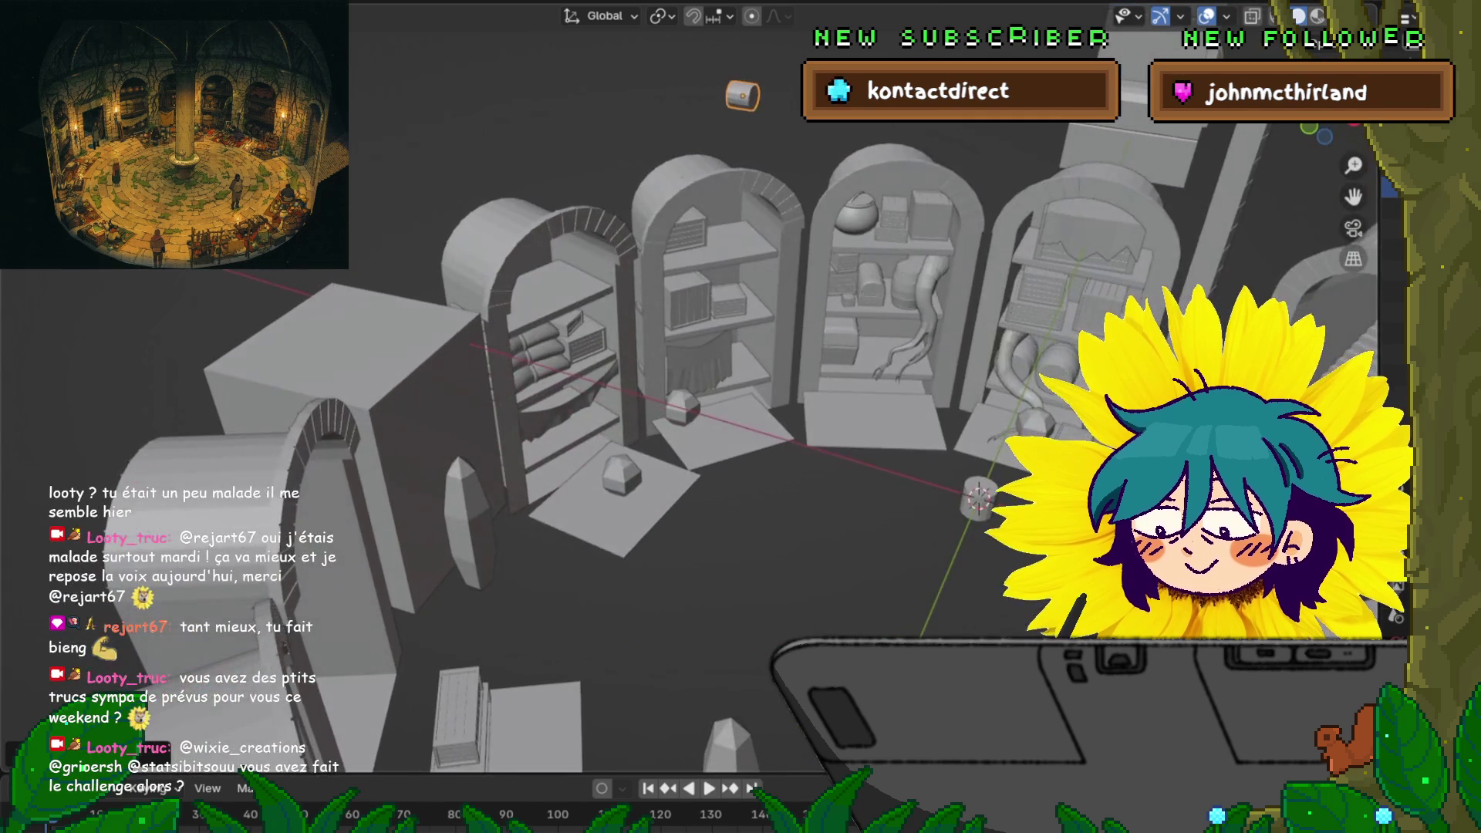
left_click_drag(740, 99, 719, 356)
mouse_move(719, 356)
middle_mouse_down()
mouse_move(679, 370)
mouse_move(675, 478)
middle_mouse_up()
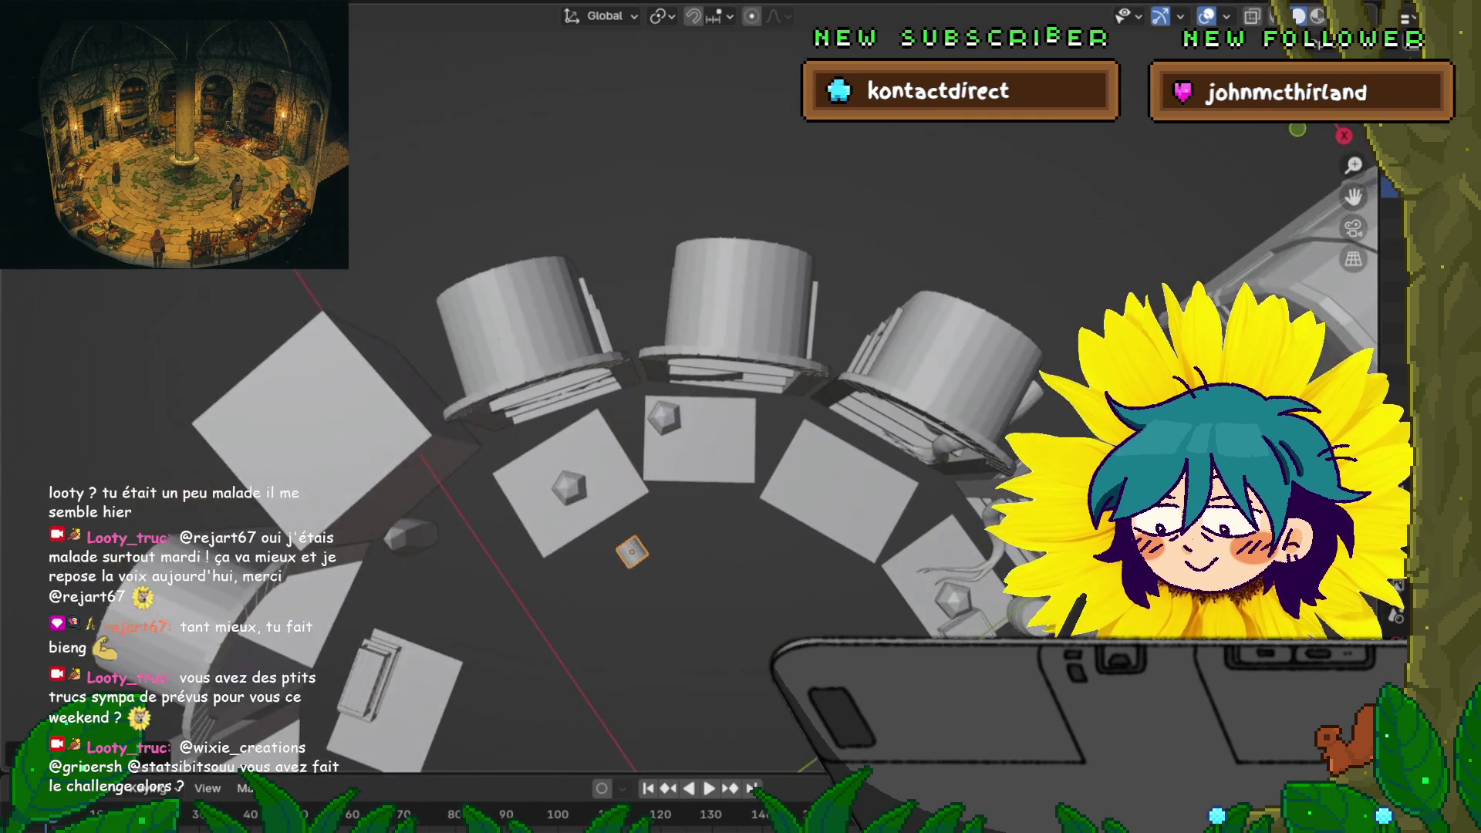
scroll(691, 386, "up", 7)
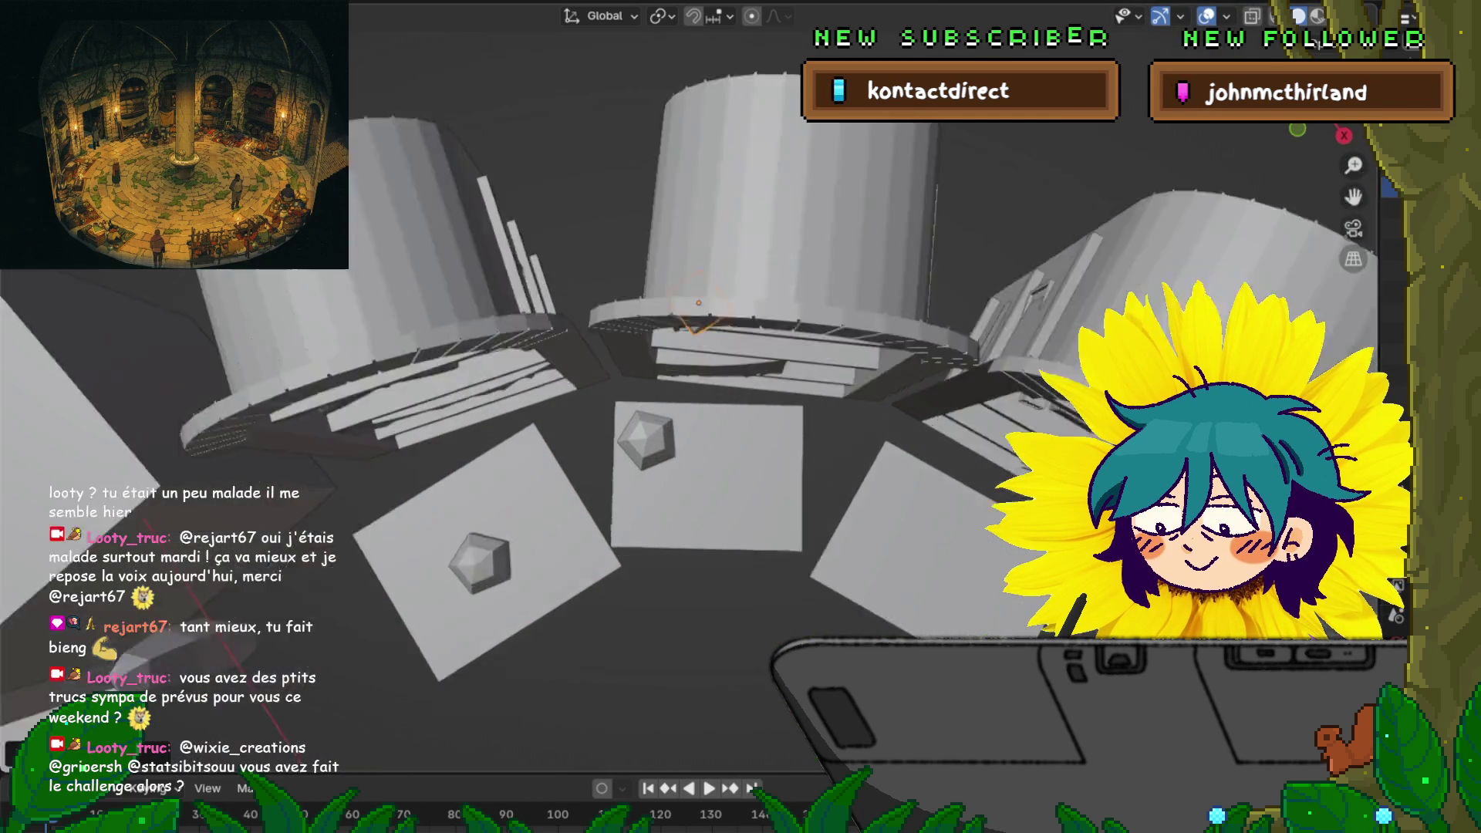
middle_click_drag(675, 479, 652, 263)
scroll(686, 362, "up", 4)
Rotate the small cylinder around Y so it lies tilted against the crate
key("r")
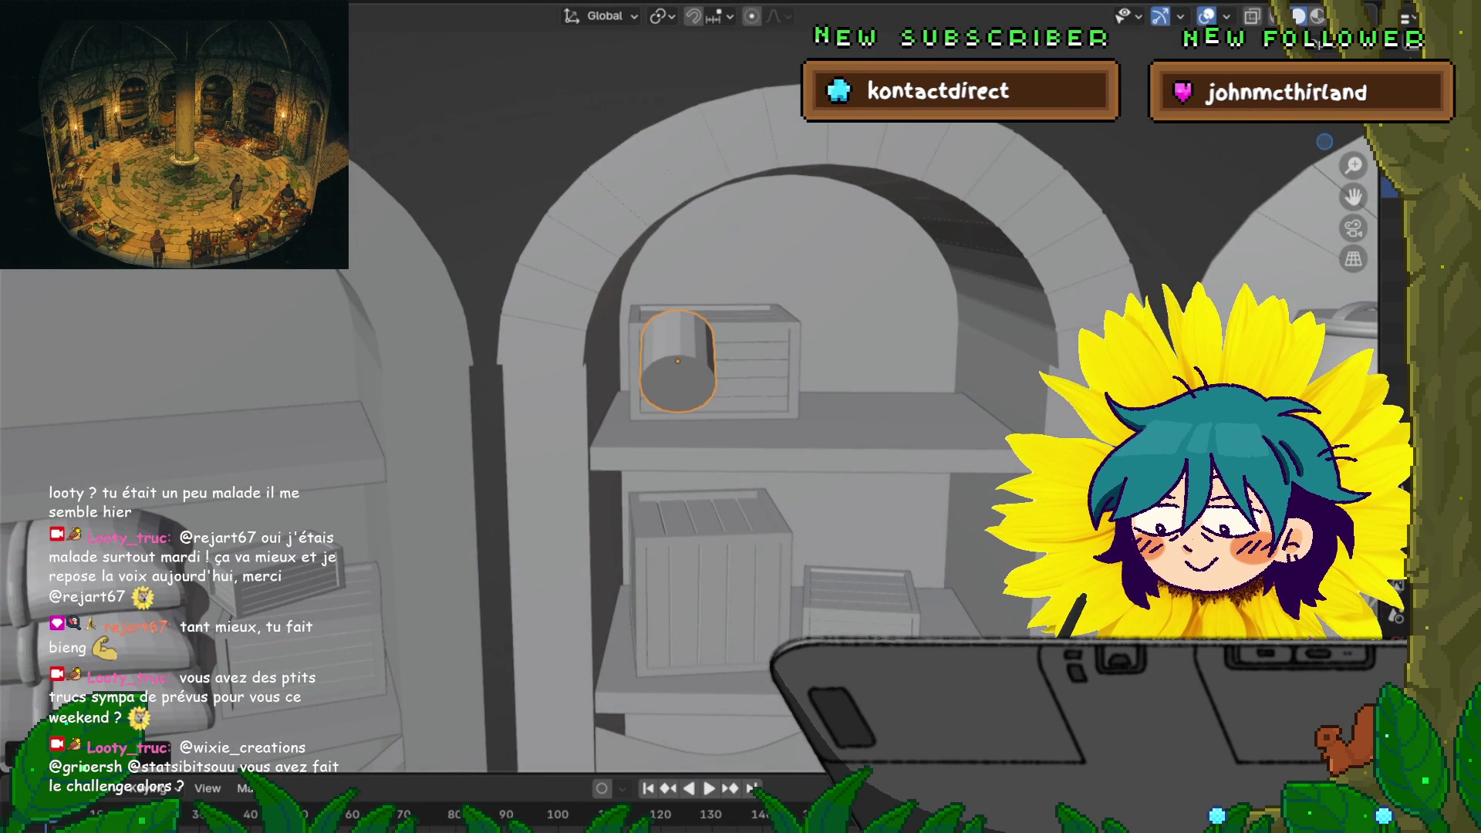
key("r")
key("y")
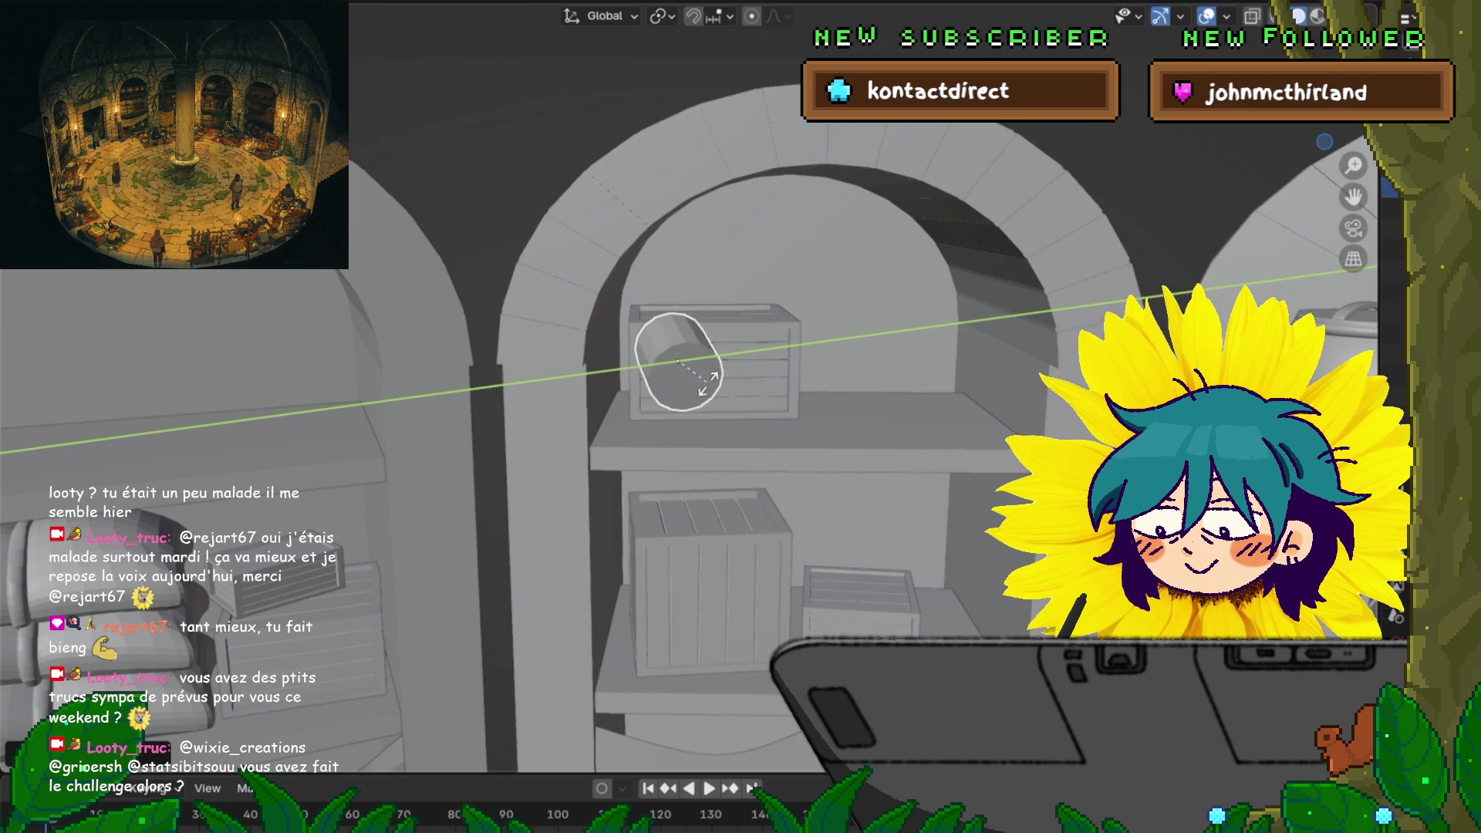
key("Return")
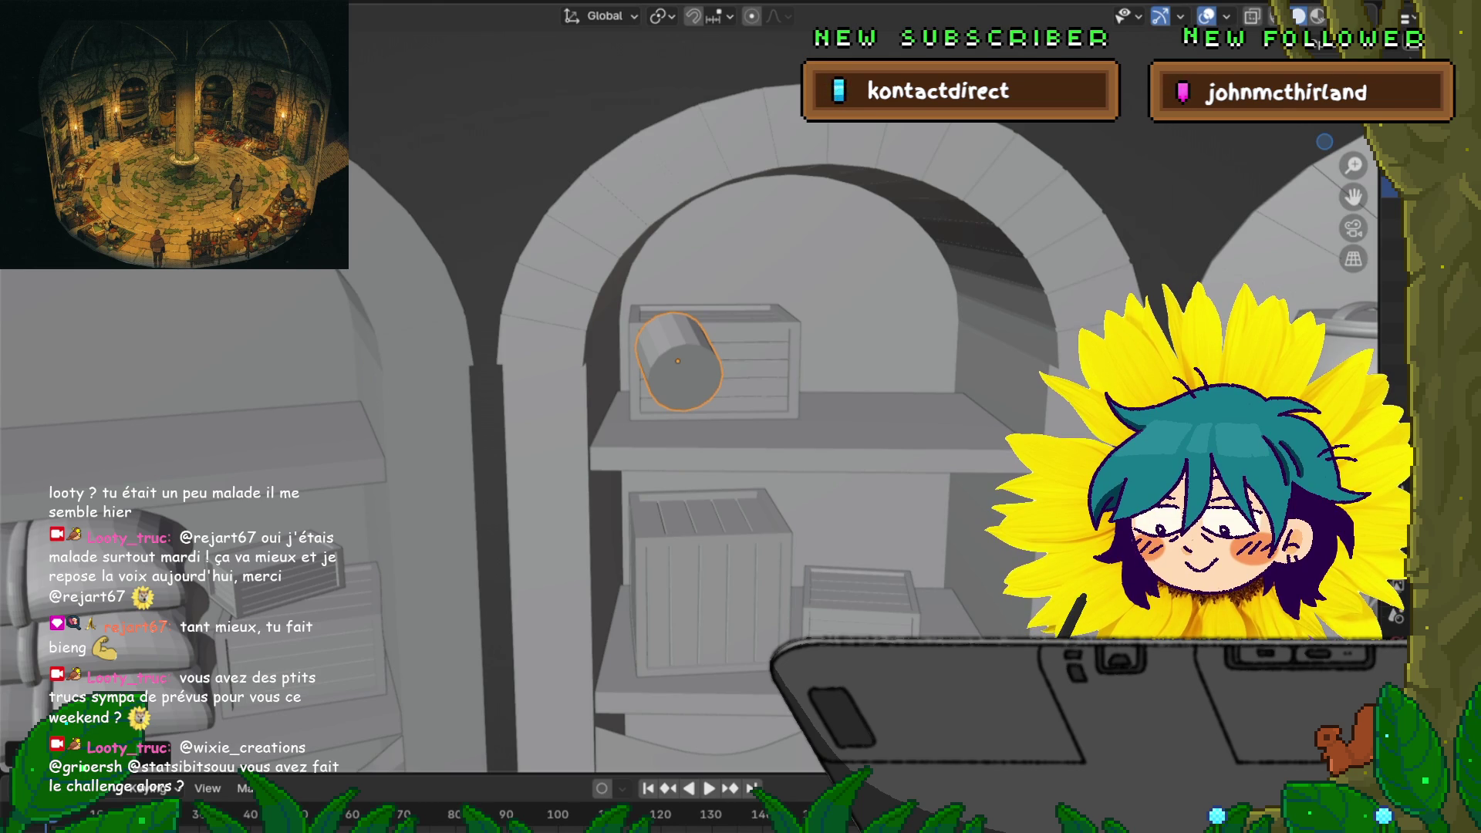
key("ctrl+Tab")
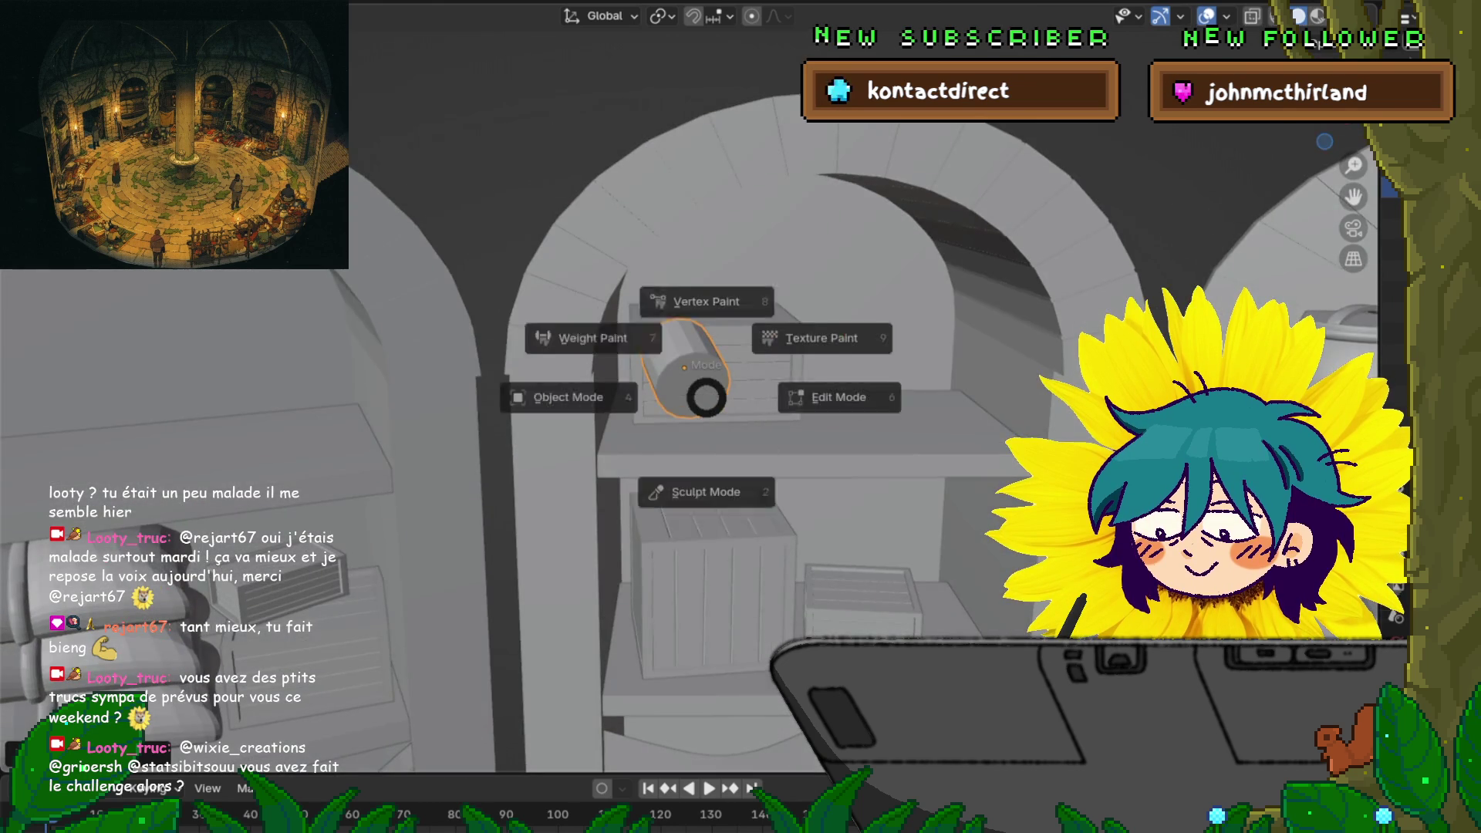
In Edit Mode, select the whole cylinder mesh and move it along Z
left_click(721, 398)
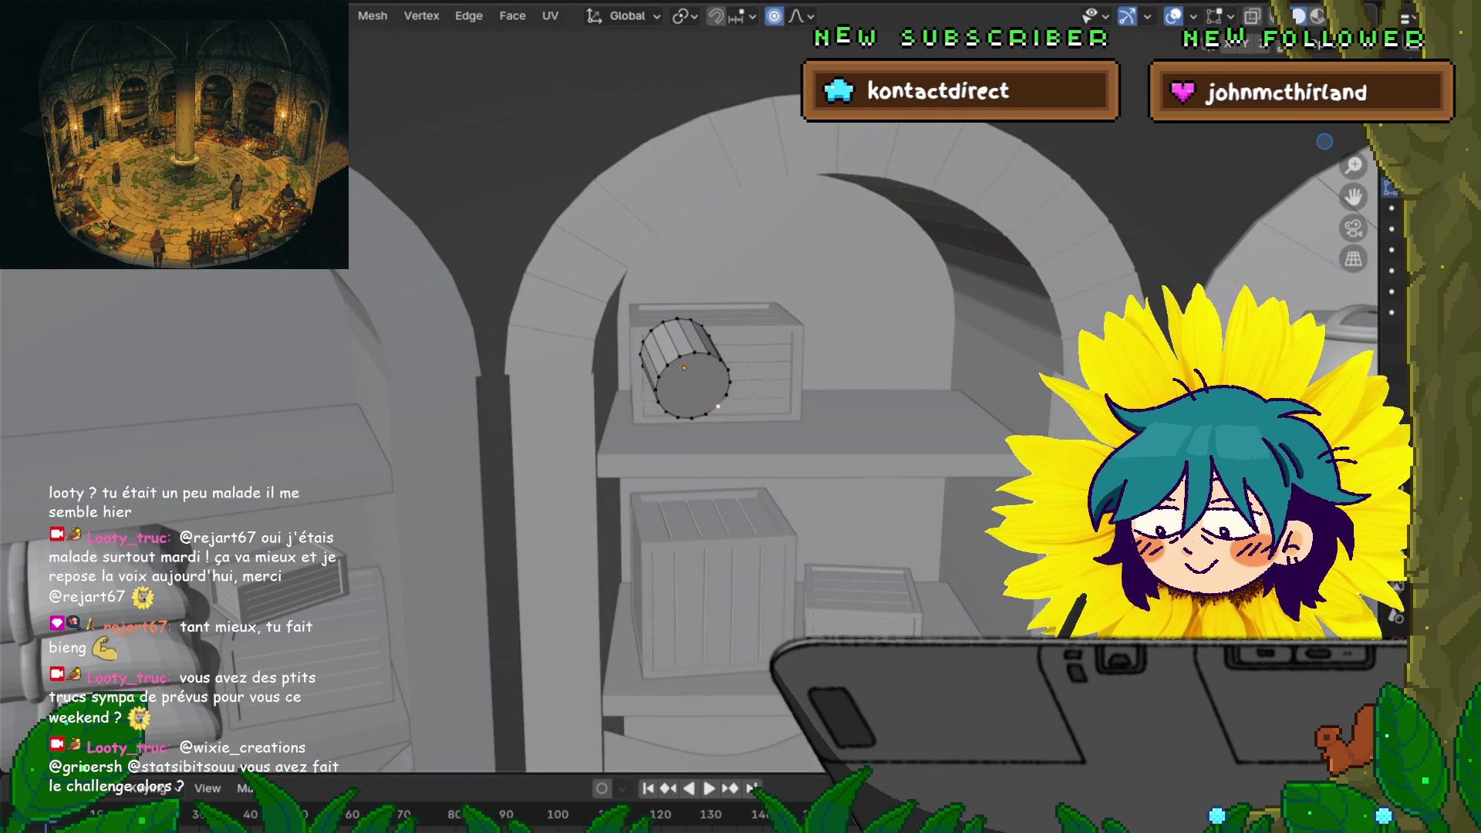
left_click(687, 378)
mouse_move(686, 378)
middle_mouse_down()
mouse_move(698, 494)
mouse_move(698, 463)
middle_mouse_up()
key("a")
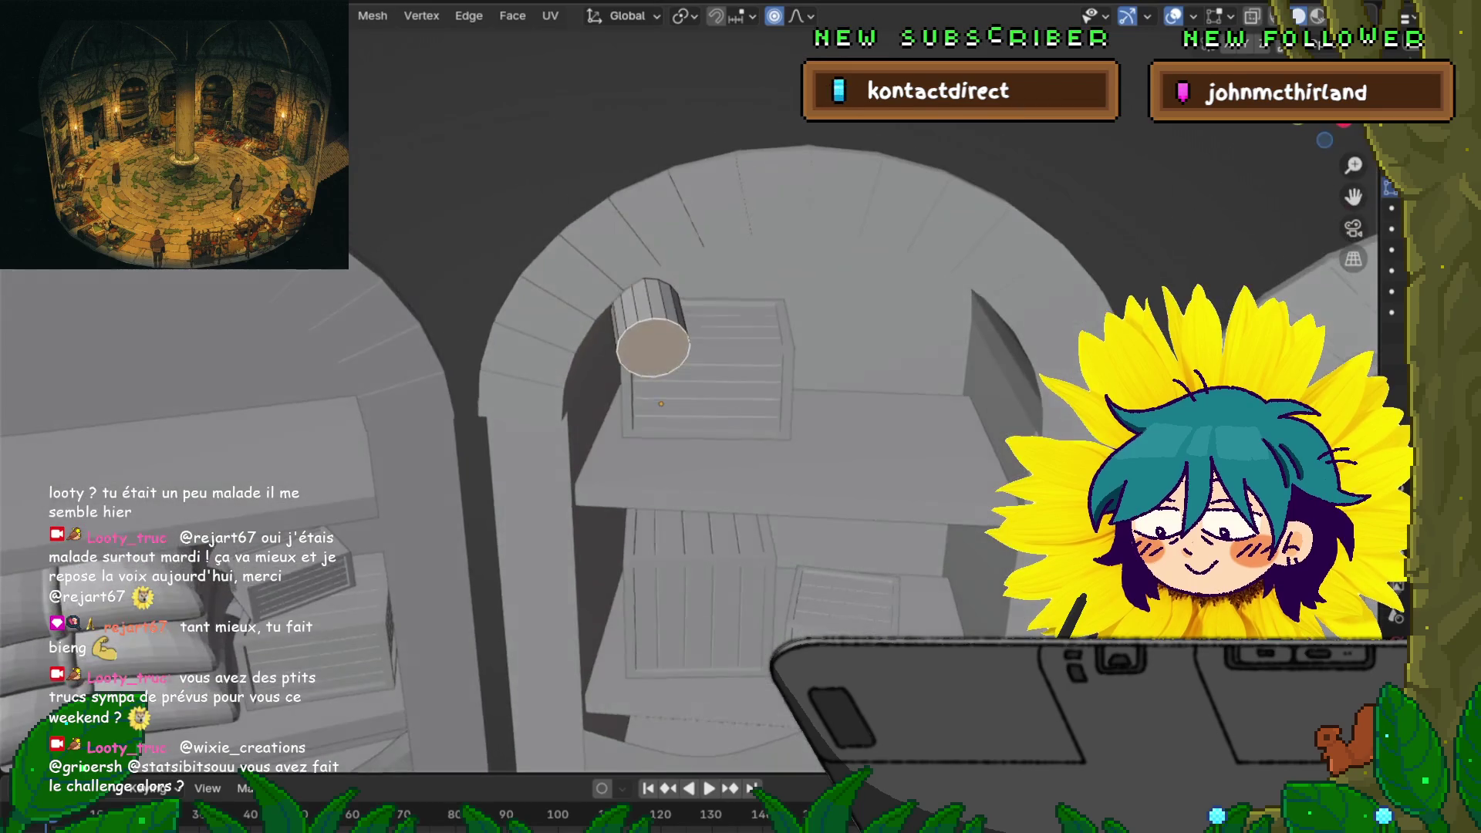
key("g")
key("z")
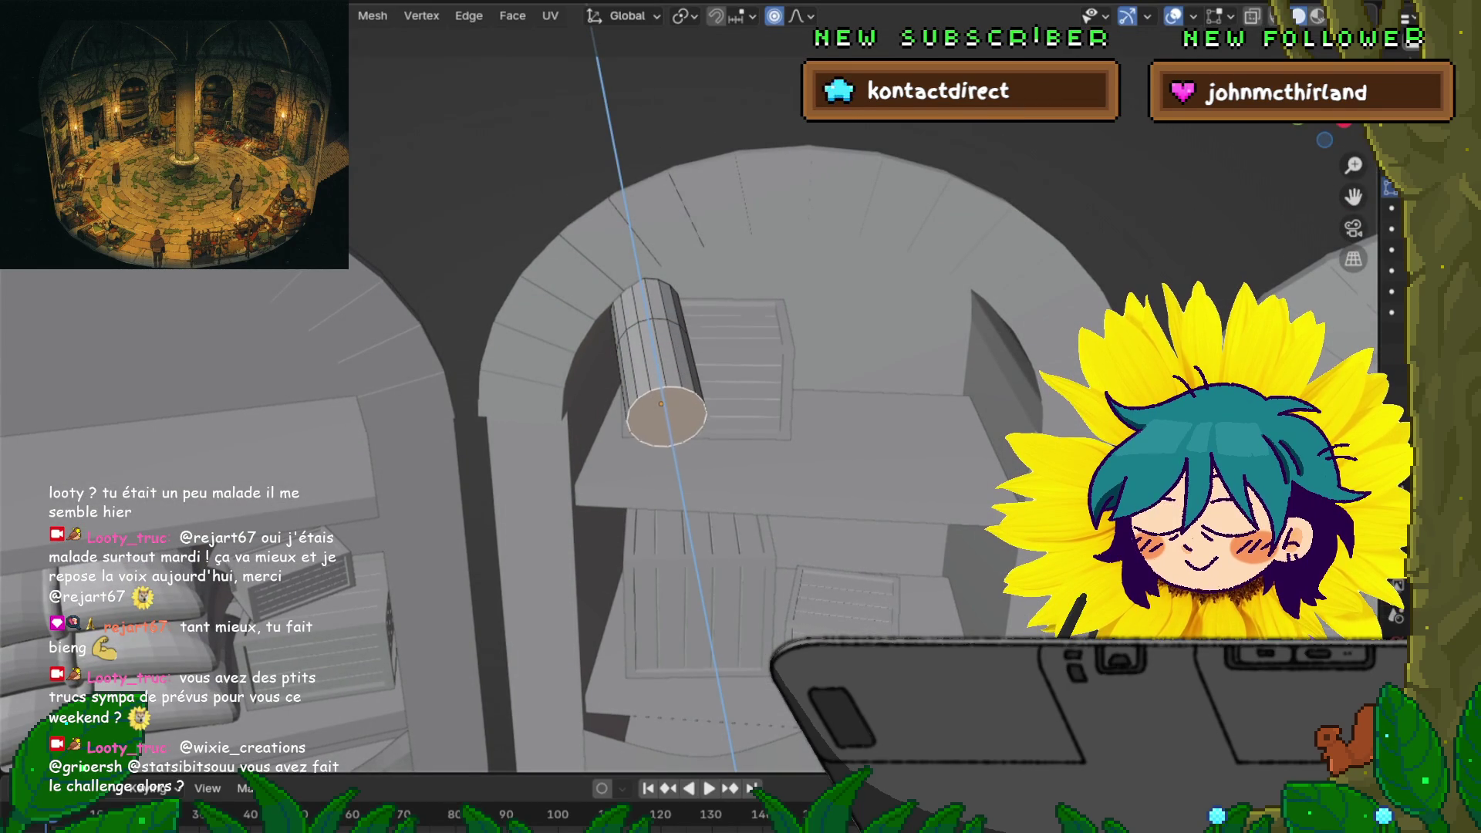
key("Return")
Scale the cylinder end with falloff and shift the end cap down and left
key("Return")
mouse_move(1026, 463)
middle_mouse_down()
mouse_move(949, 370)
mouse_move(869, 448)
mouse_move(956, 424)
mouse_move(1060, 437)
mouse_move(1003, 340)
middle_mouse_up()
key("s")
key("Return")
key("g")
key("Return")
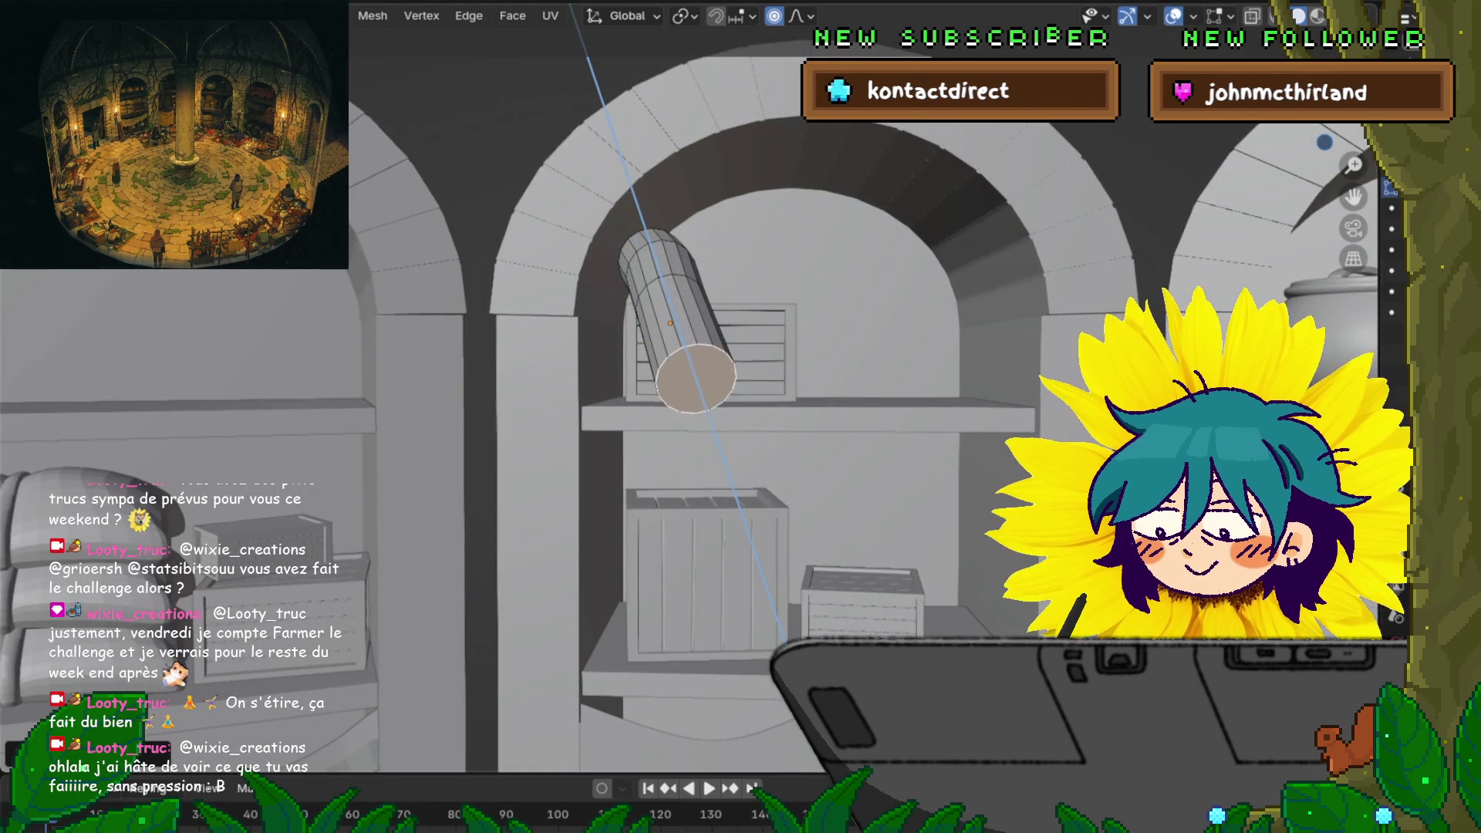
Scale the tube's bottom face along Z, move it, and rescale it to rest on the shelf
key("Escape")
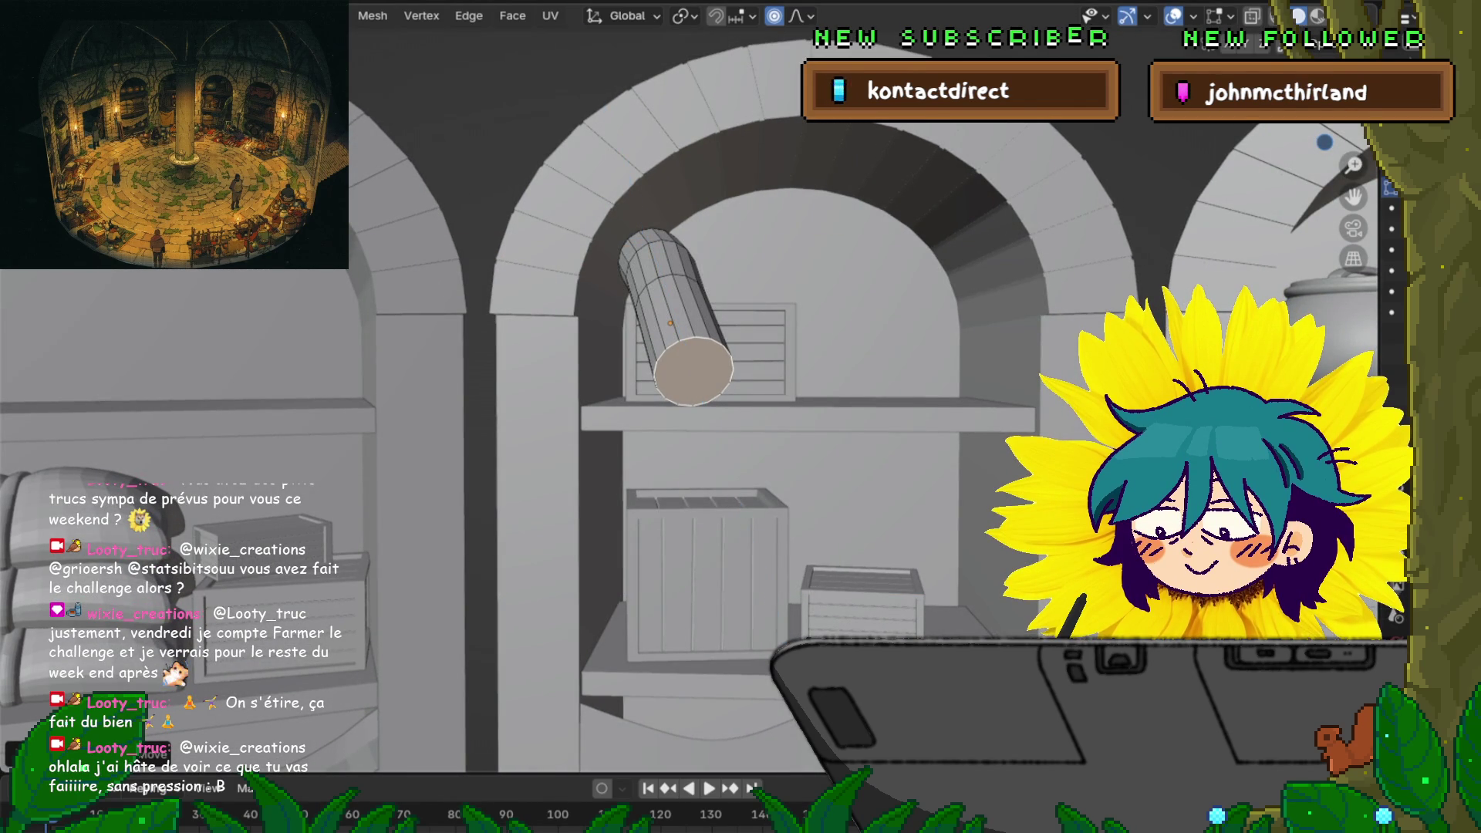
key("s")
key("x")
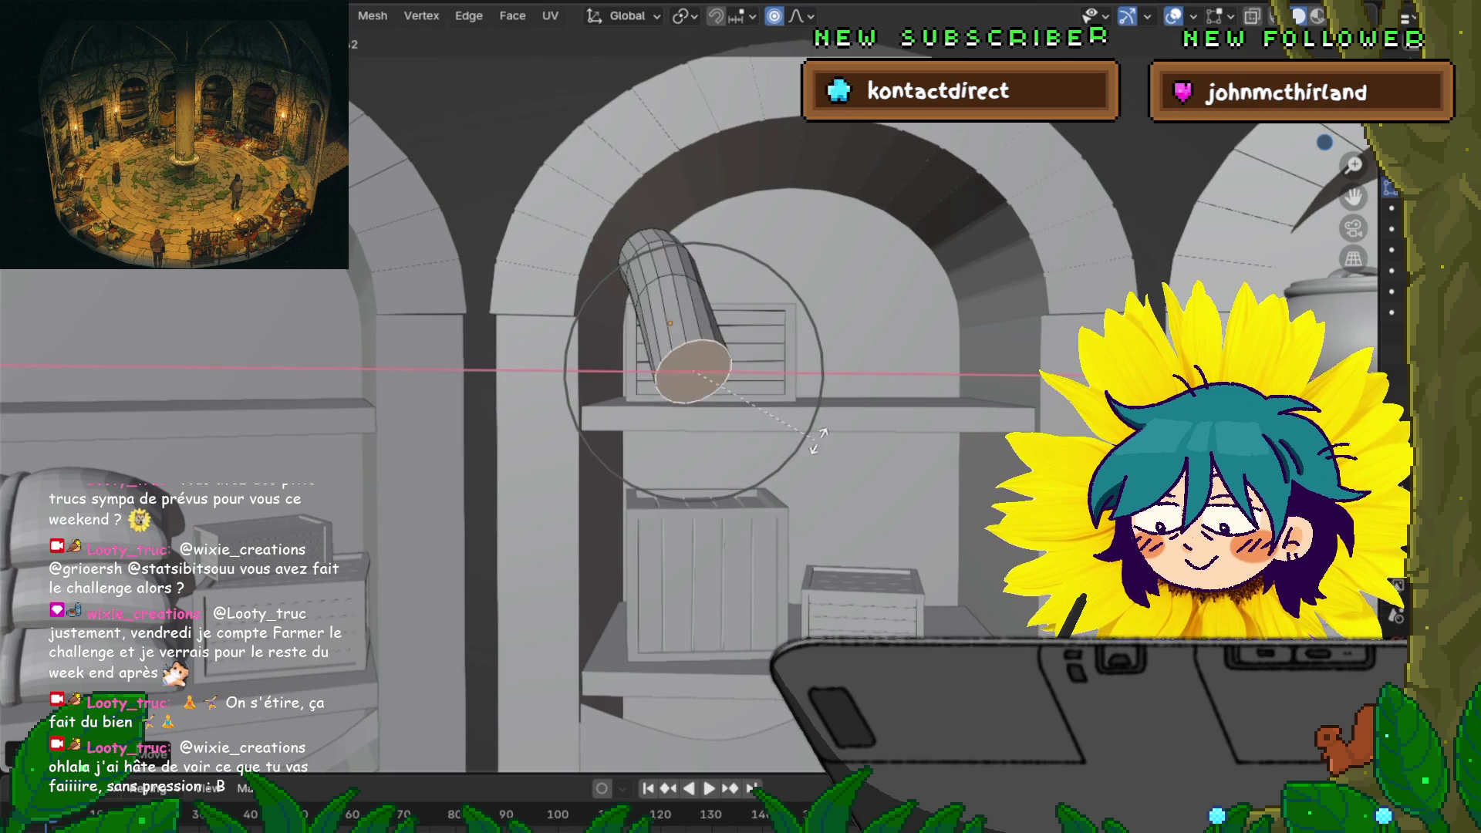
key("y")
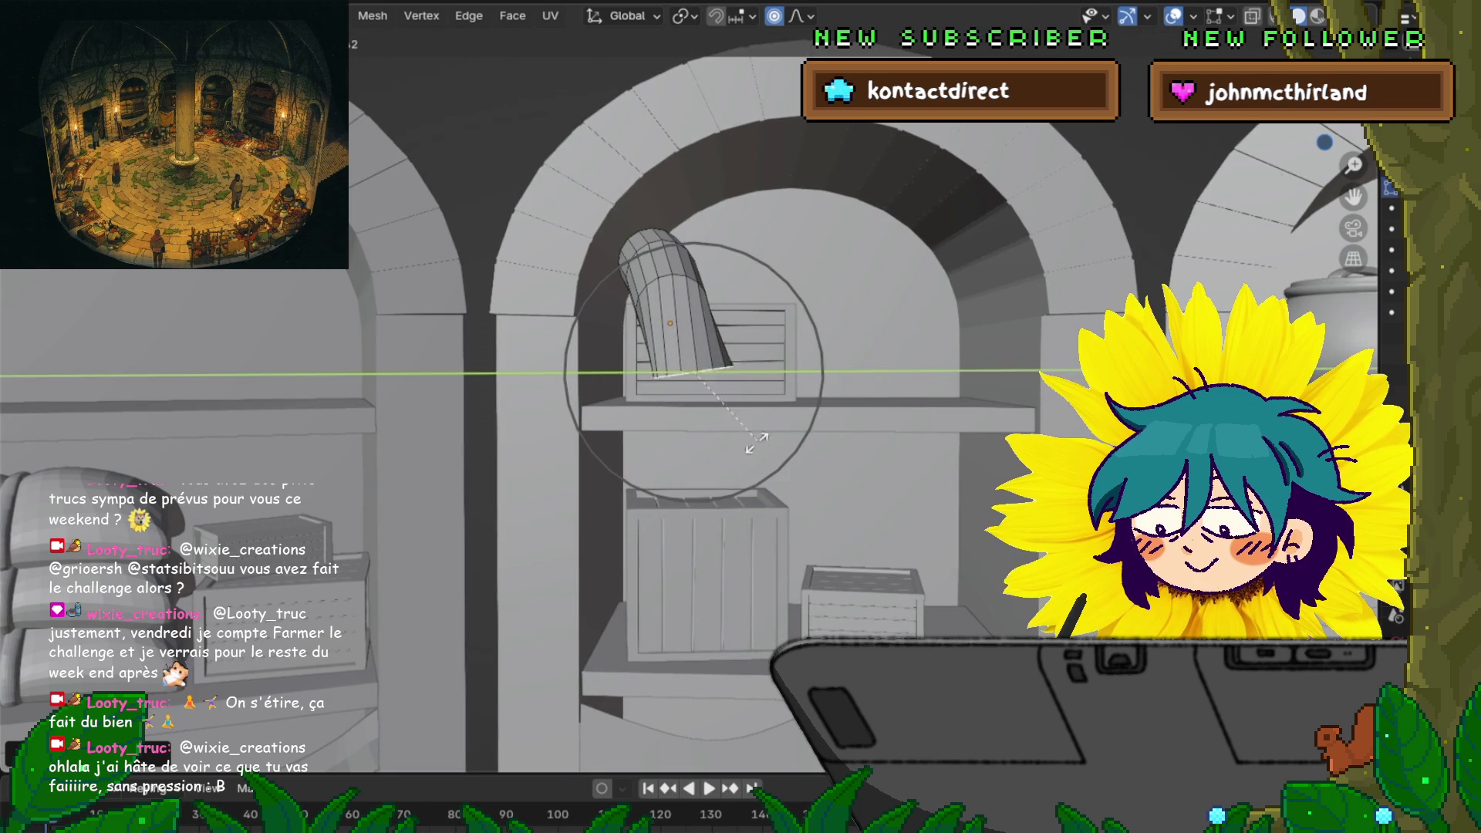
key("y")
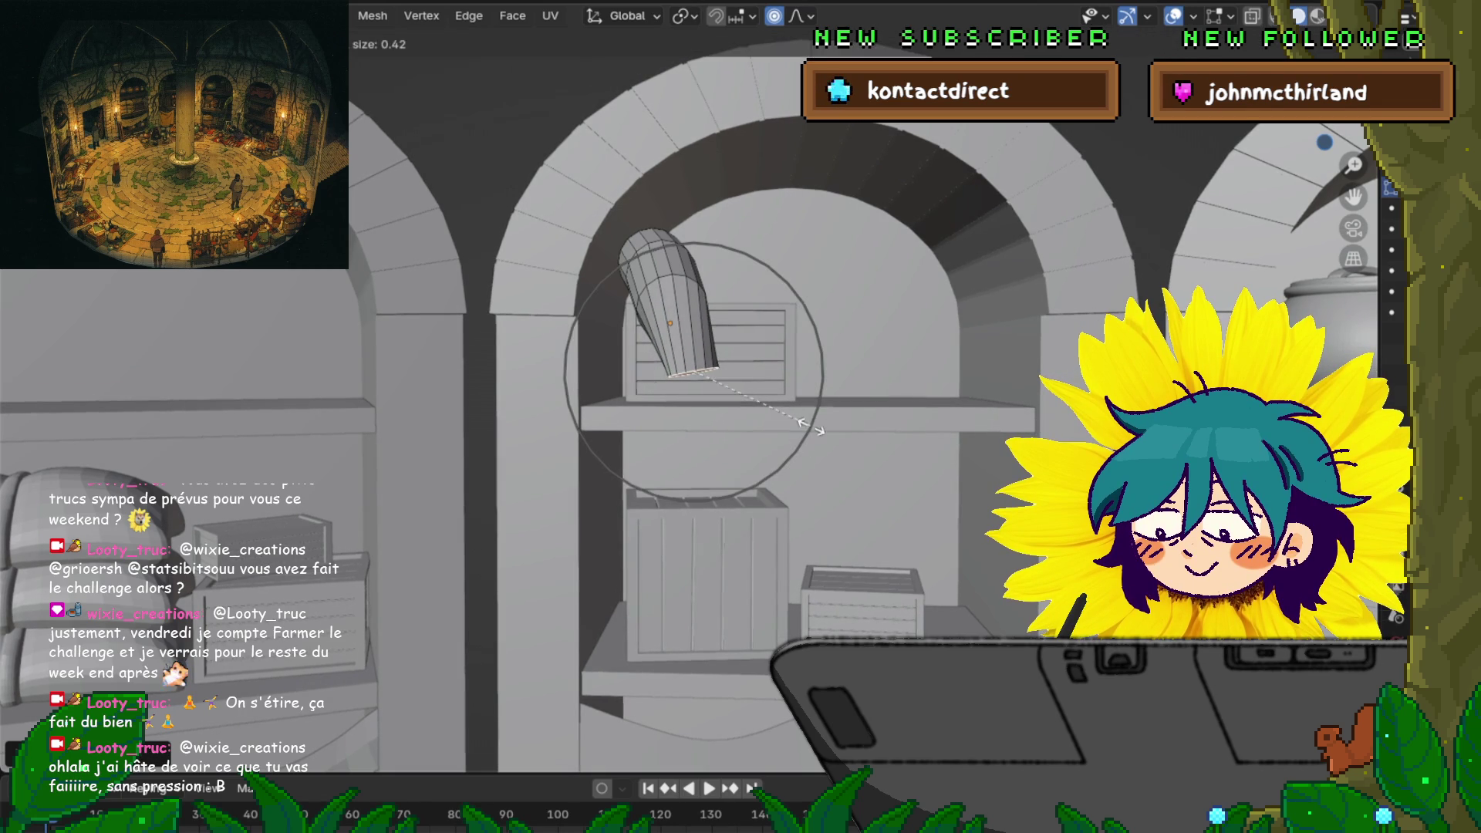
key("z")
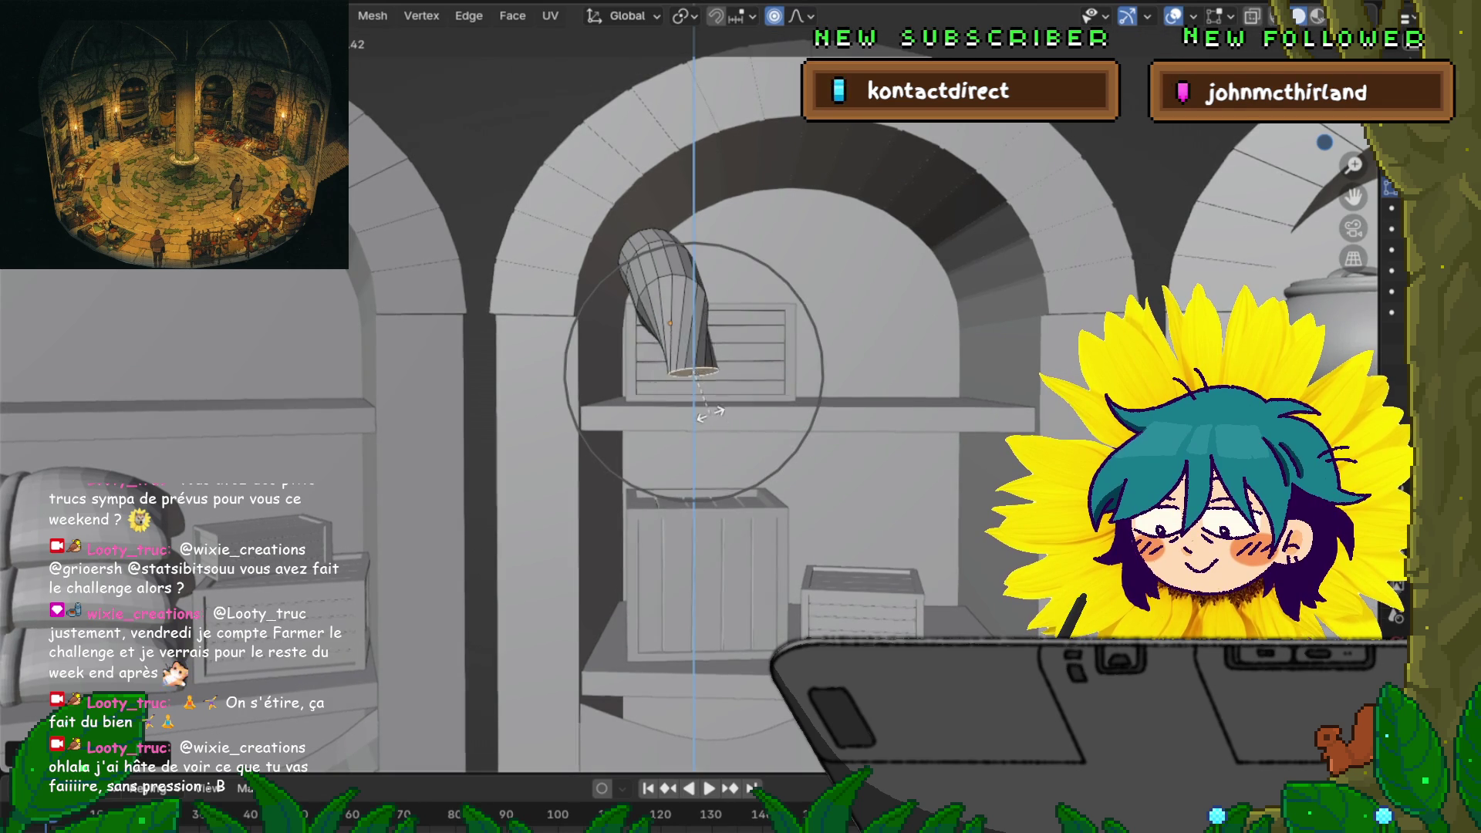
left_click(710, 415)
key("g")
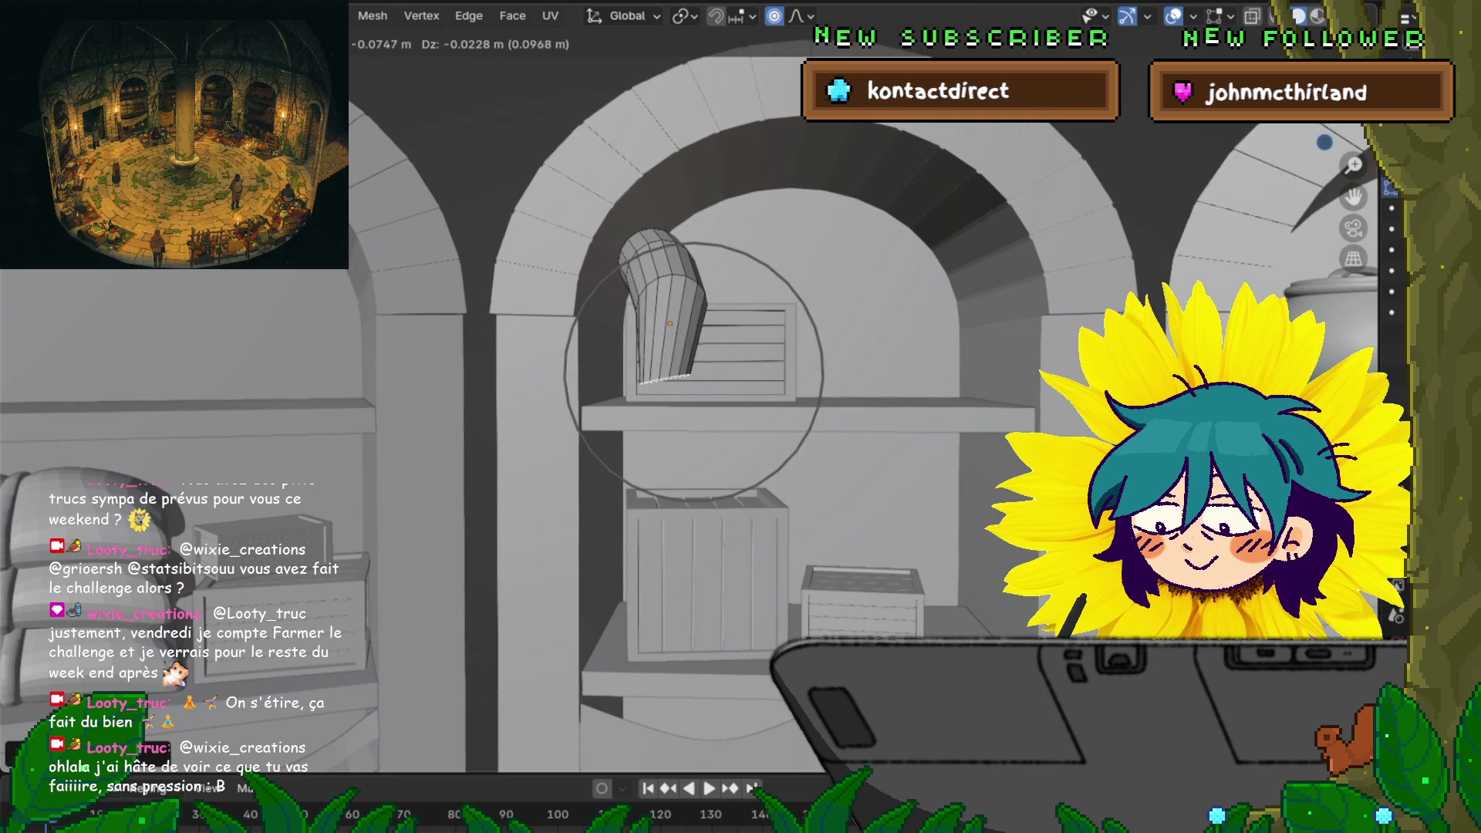
left_click(948, 429)
key("s")
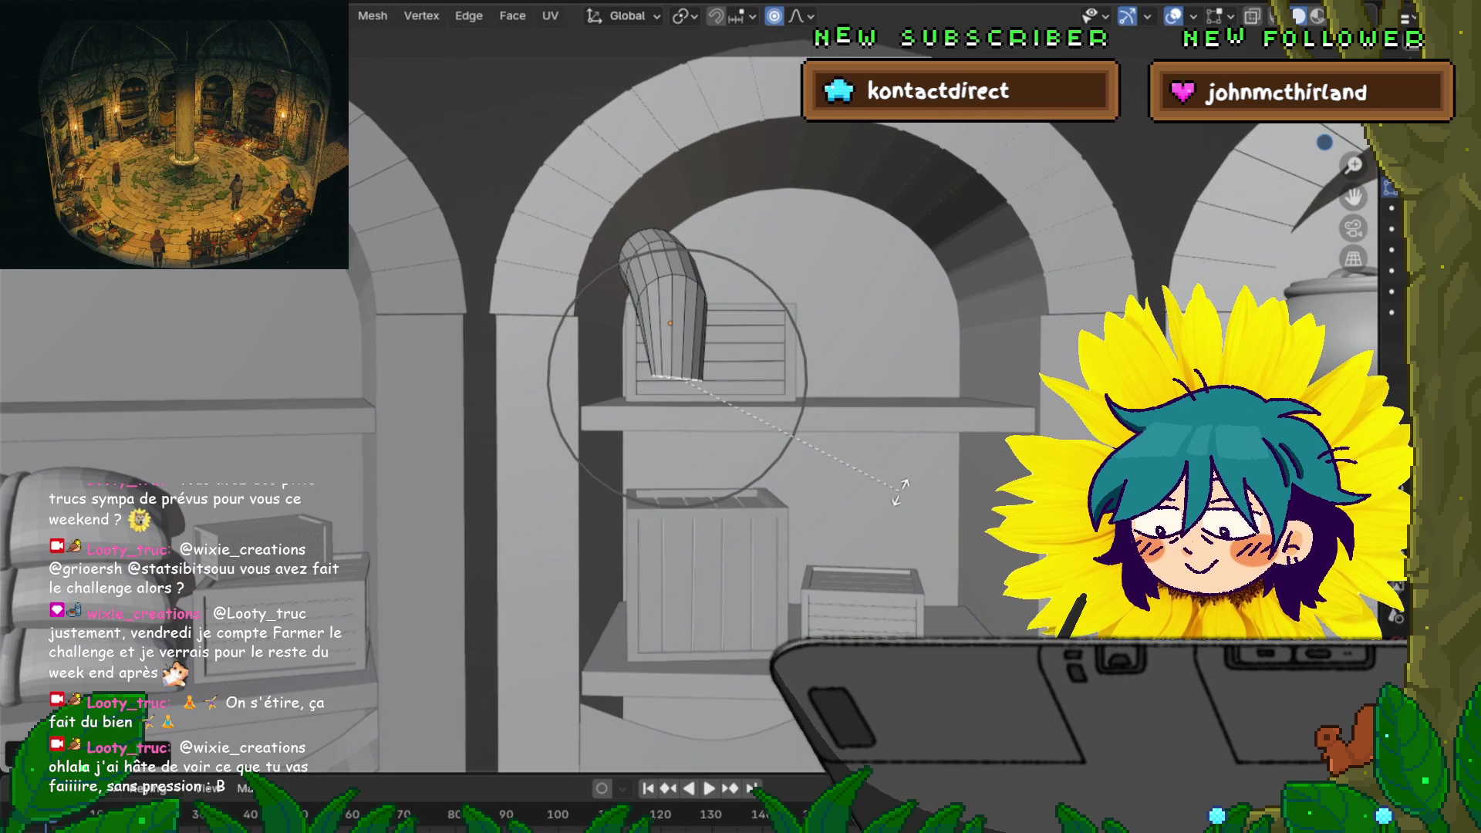
left_click(901, 492)
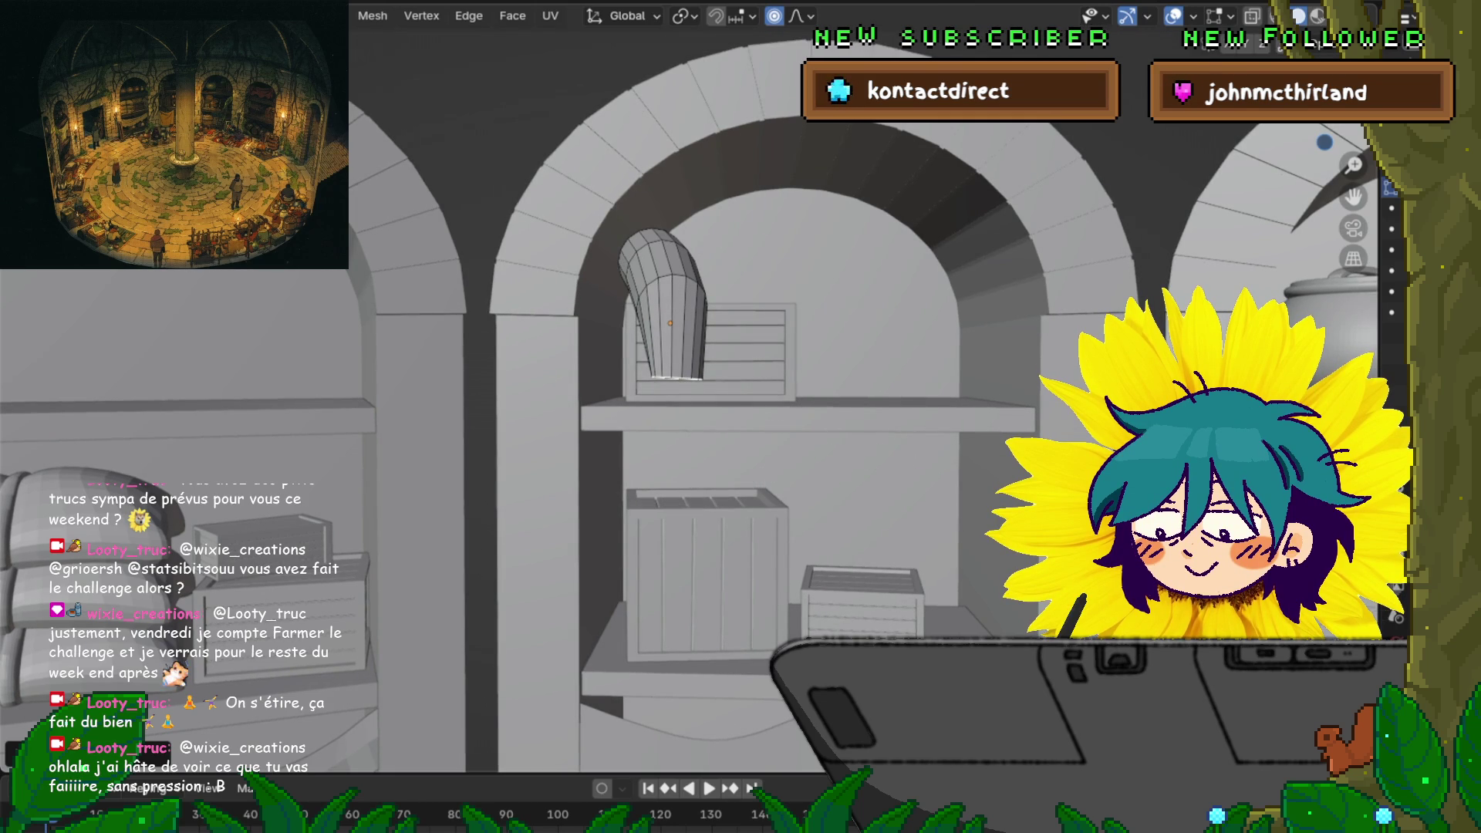
mouse_move(1003, 733)
middle_mouse_down()
mouse_move(984, 617)
mouse_move(1003, 710)
mouse_move(991, 664)
mouse_move(856, 590)
middle_mouse_up()
Move the tube's lower end with proportional falloff, shifting its lower segment along X
key("g")
key("Return")
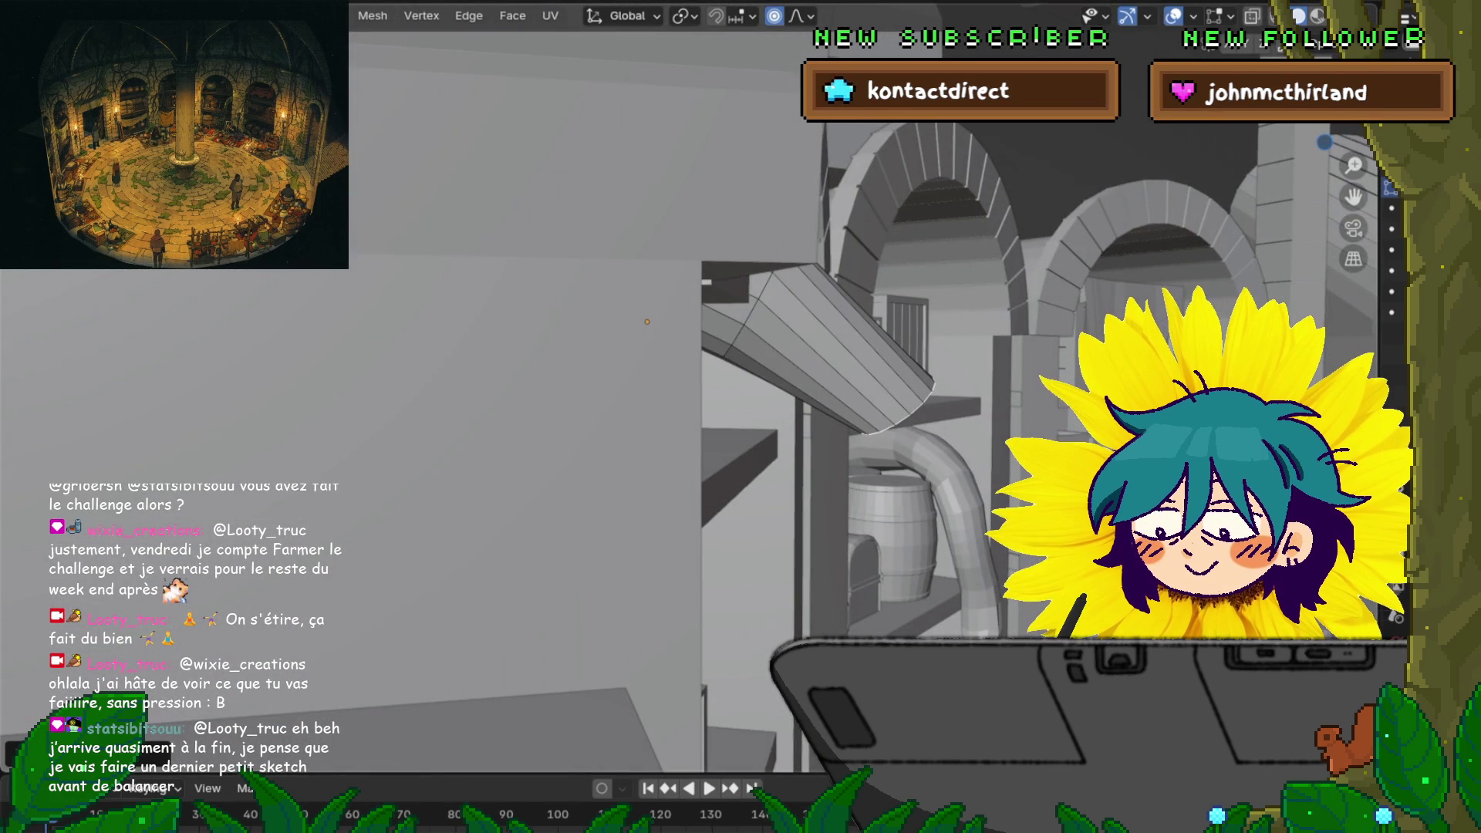
key("g")
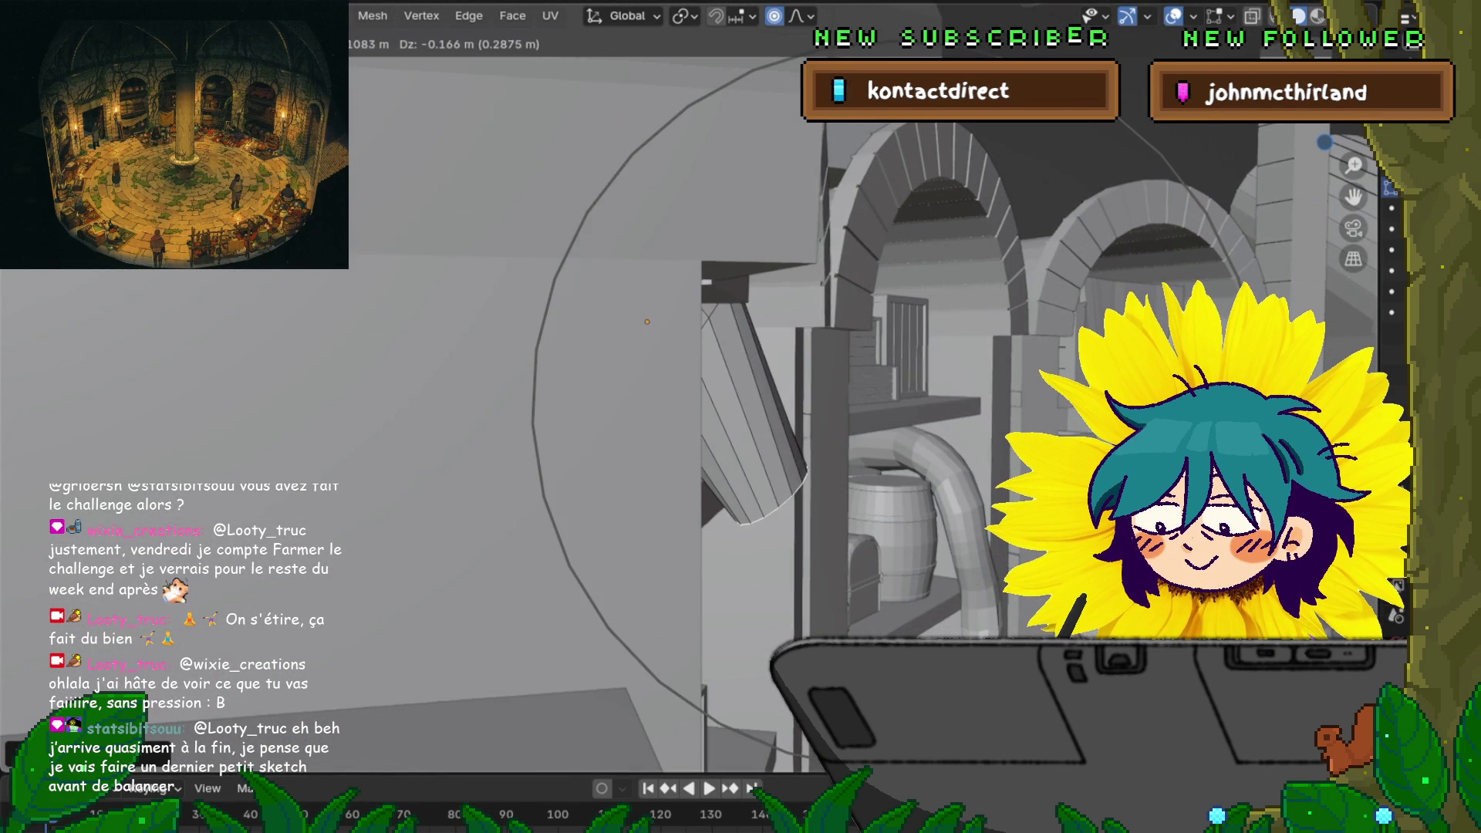
key("Return")
middle_click_drag(741, 417, 663, 378)
middle_click_drag(694, 463, 718, 485)
key("g")
key("z")
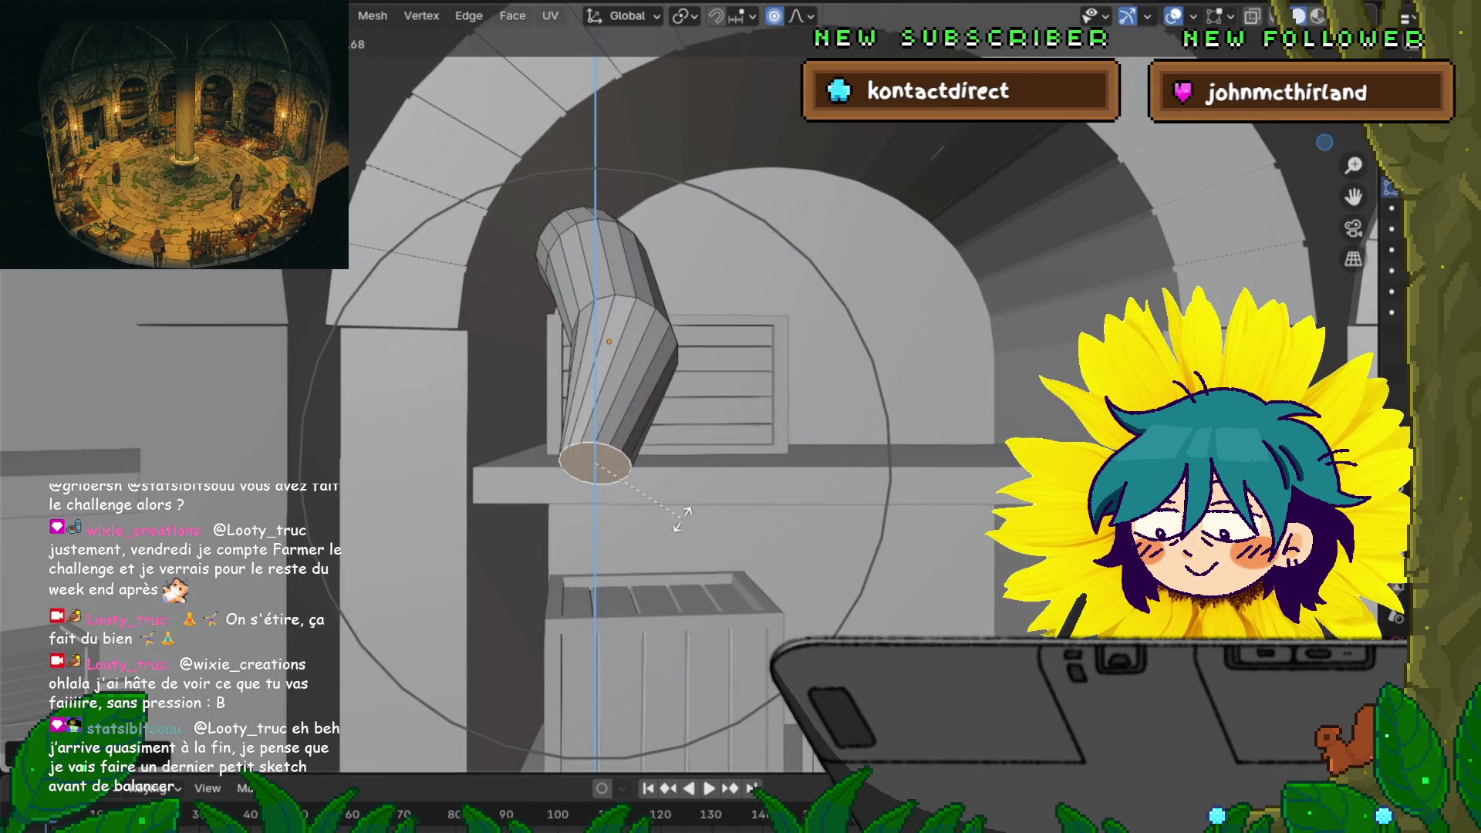
key("y")
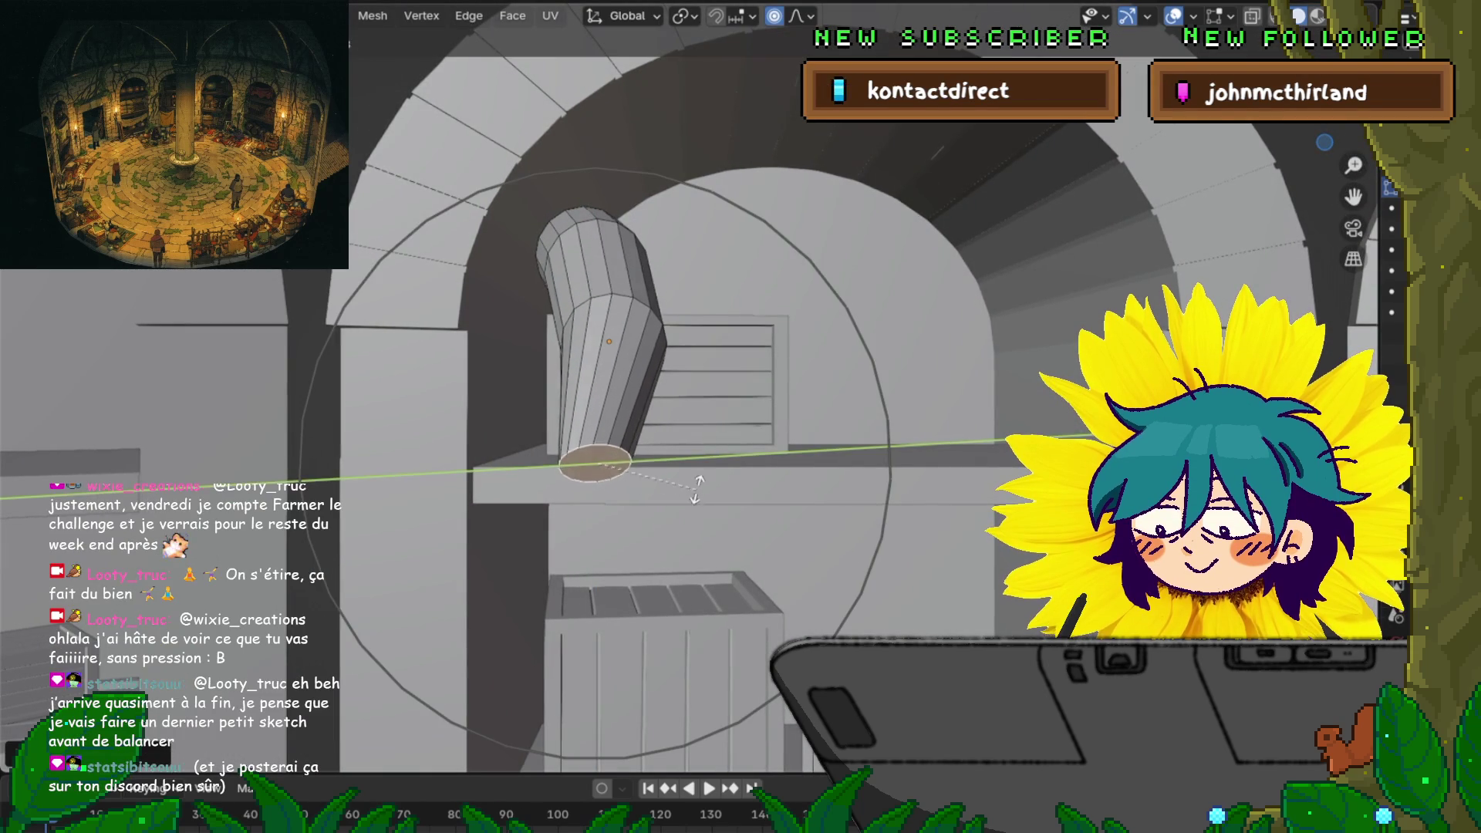
key("Escape")
key("g")
key("x")
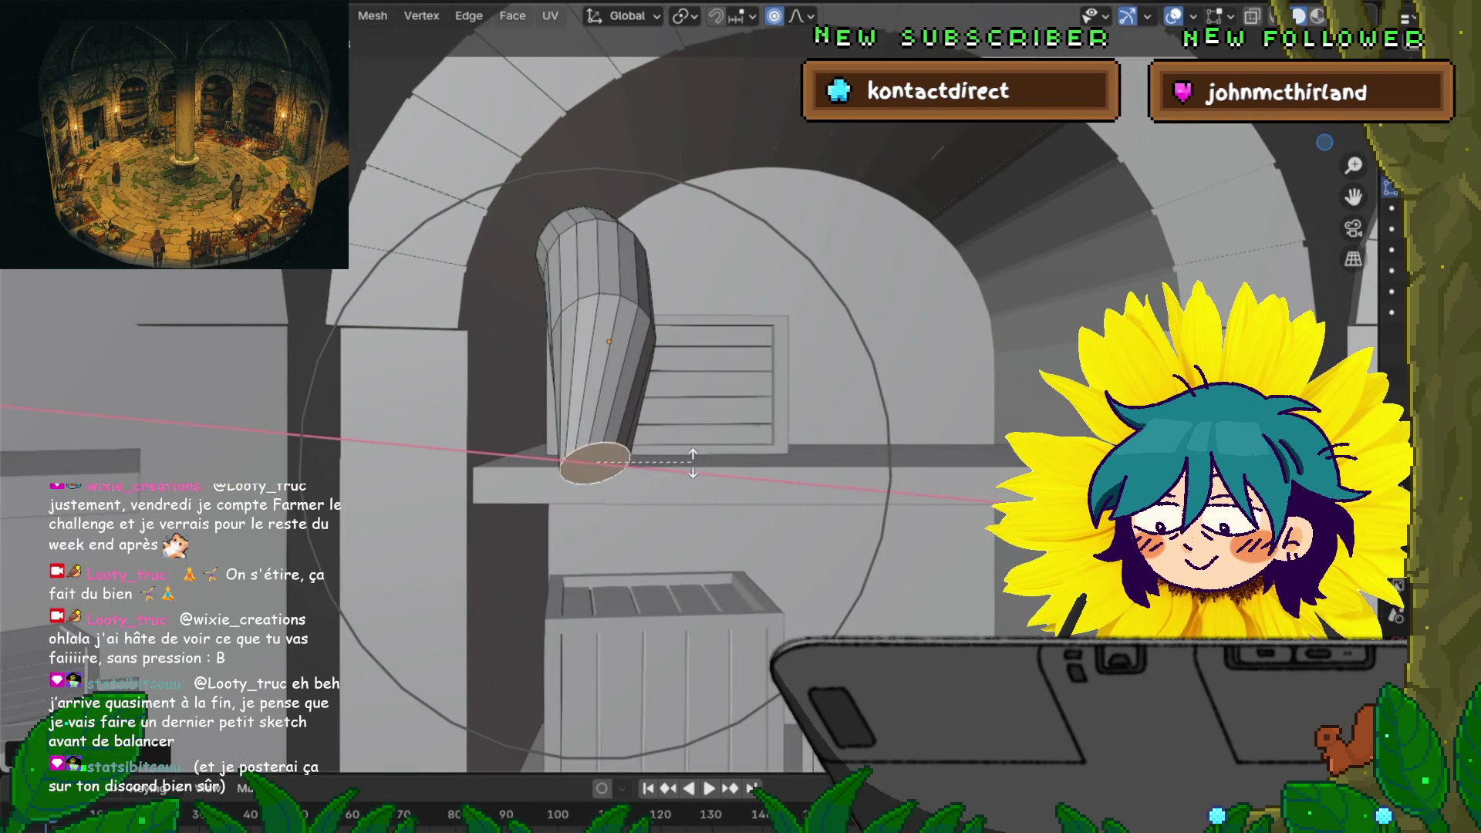
key("Return")
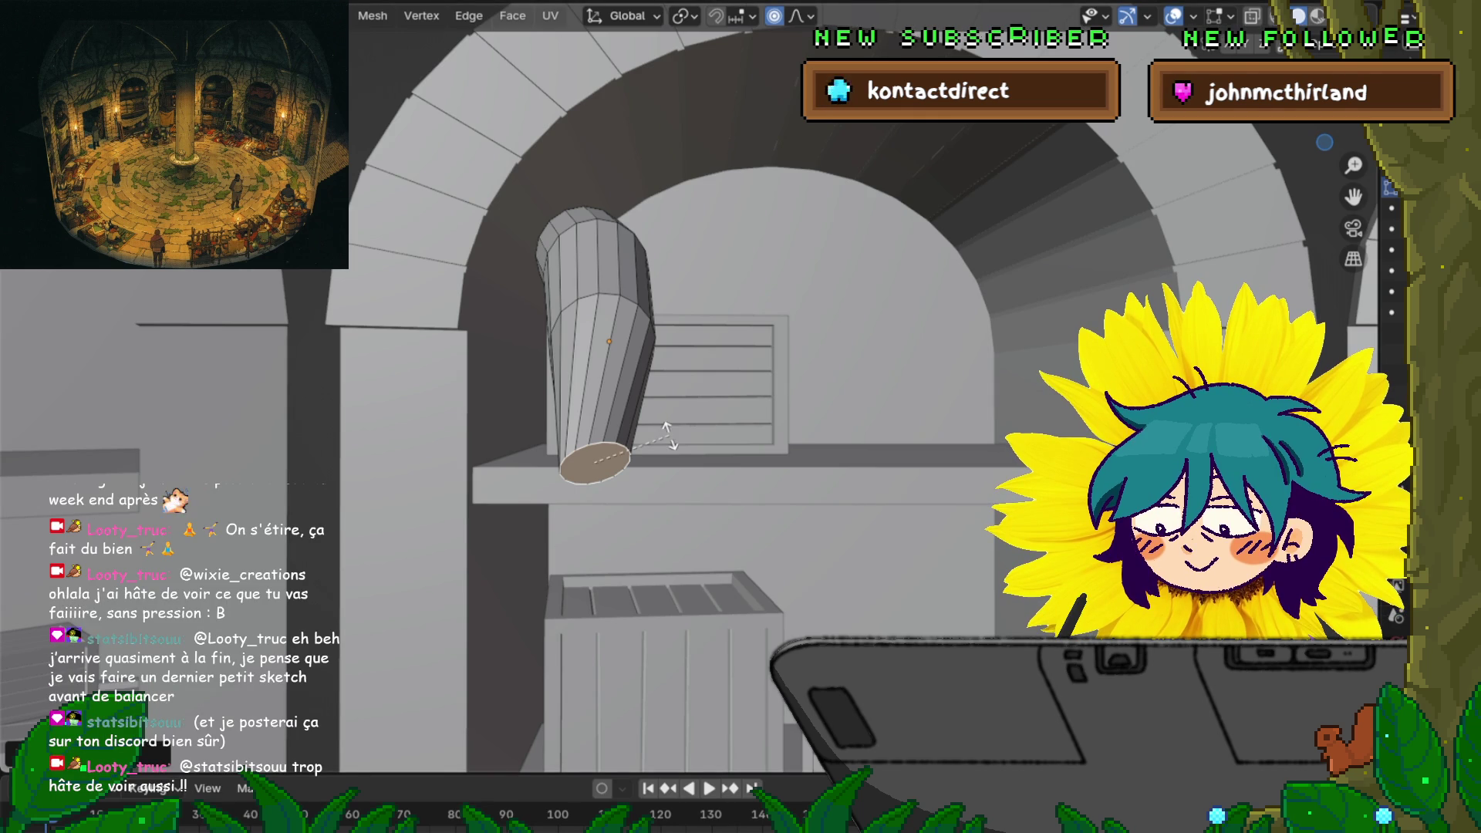
Rotate the bottom face around X, Y and Z so the narrow end bends onto the shelf
key("r")
key("x")
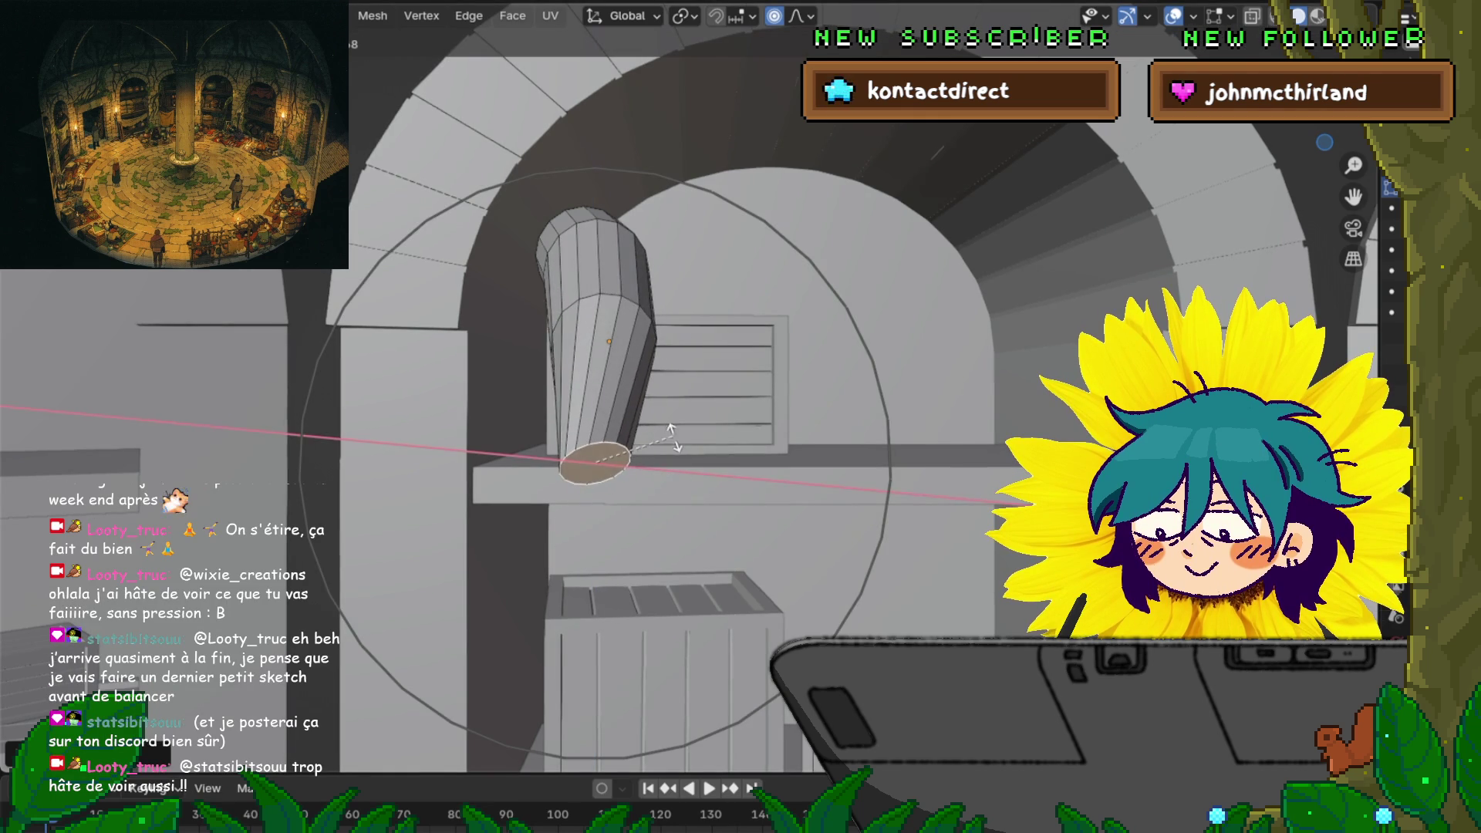
scroll(673, 444, "up", 3)
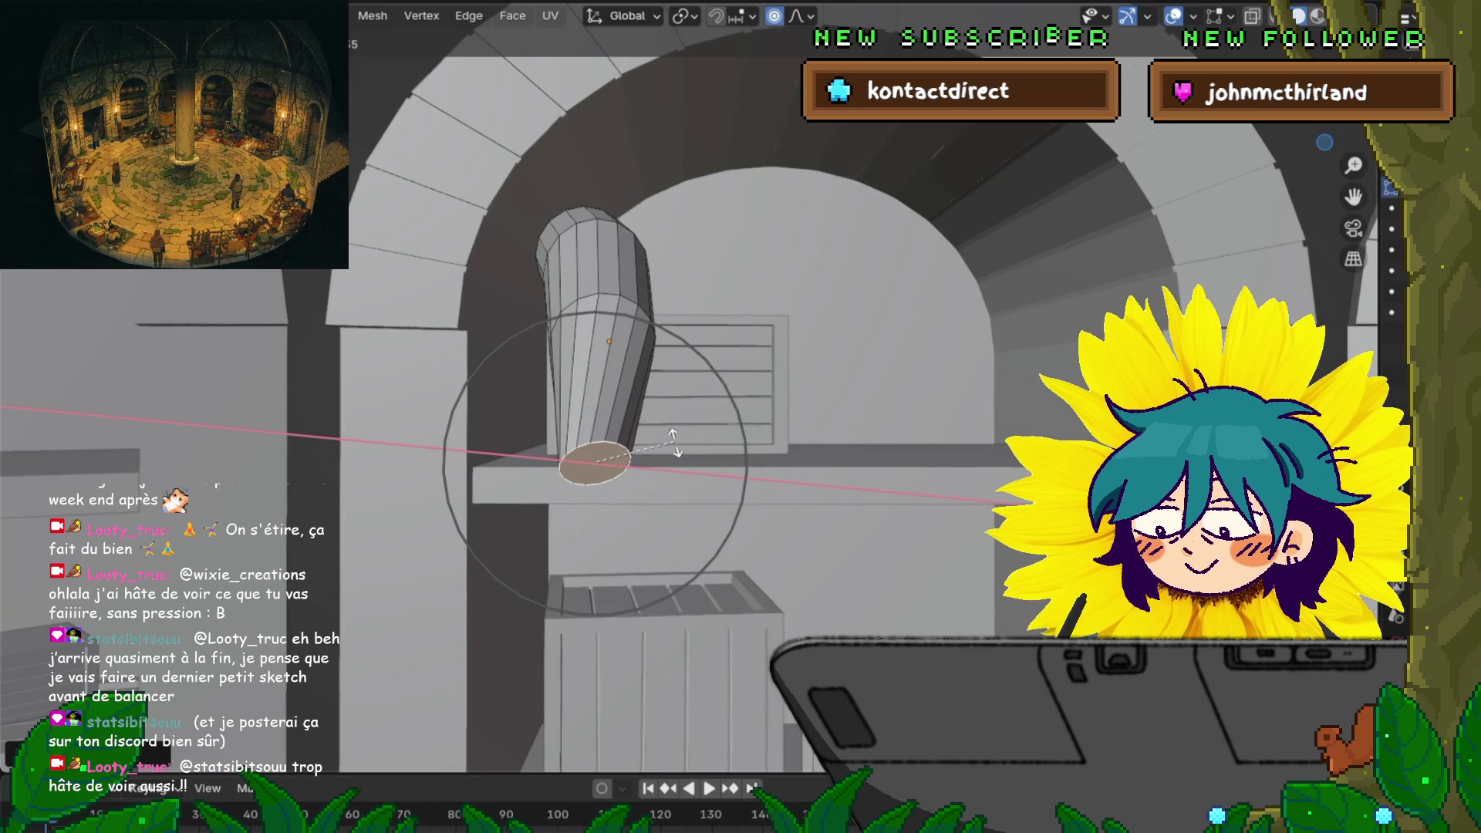
left_click(673, 444)
key("r")
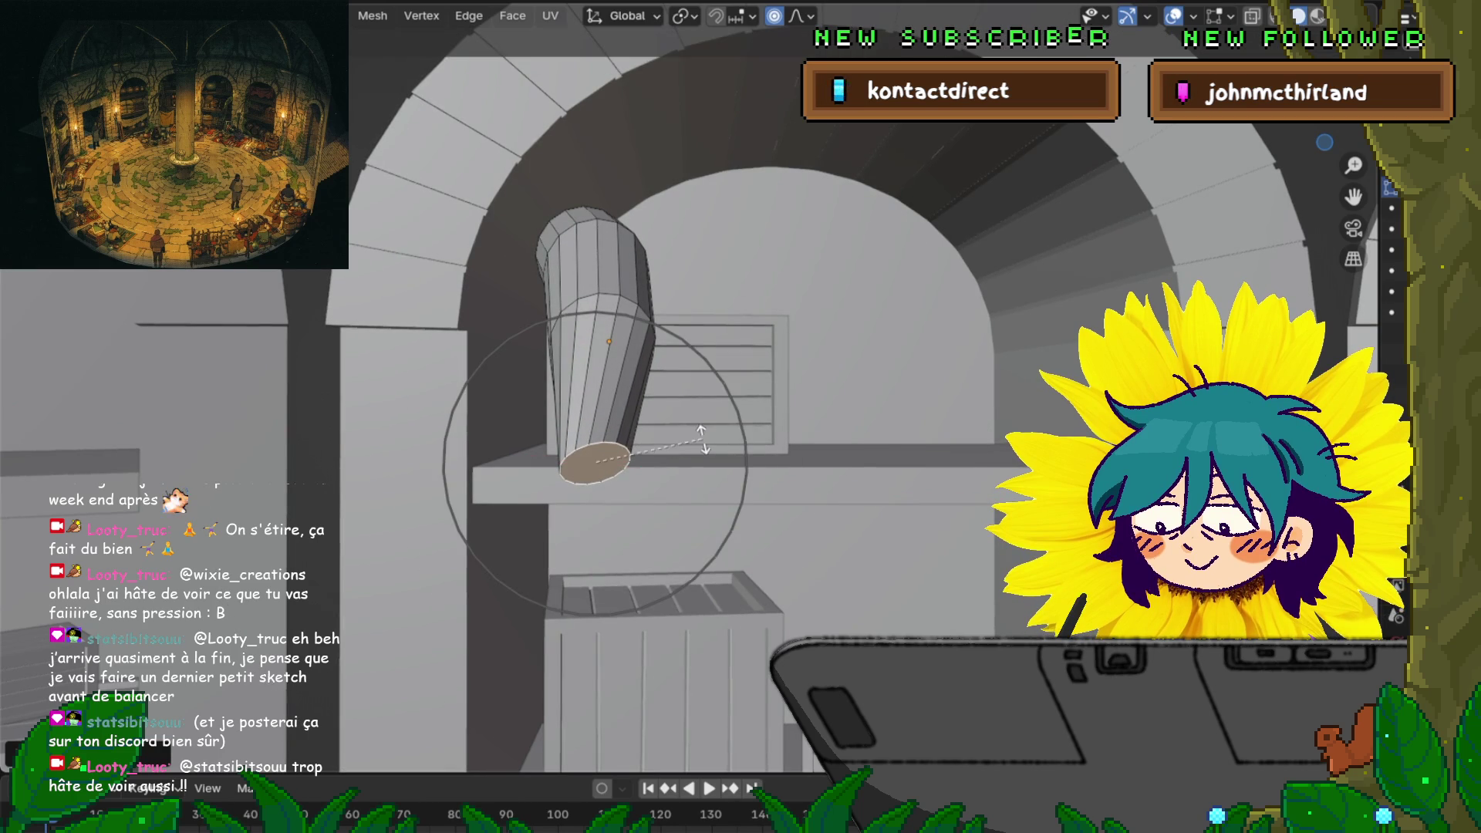
key("y")
key("Return")
key("r")
key("z")
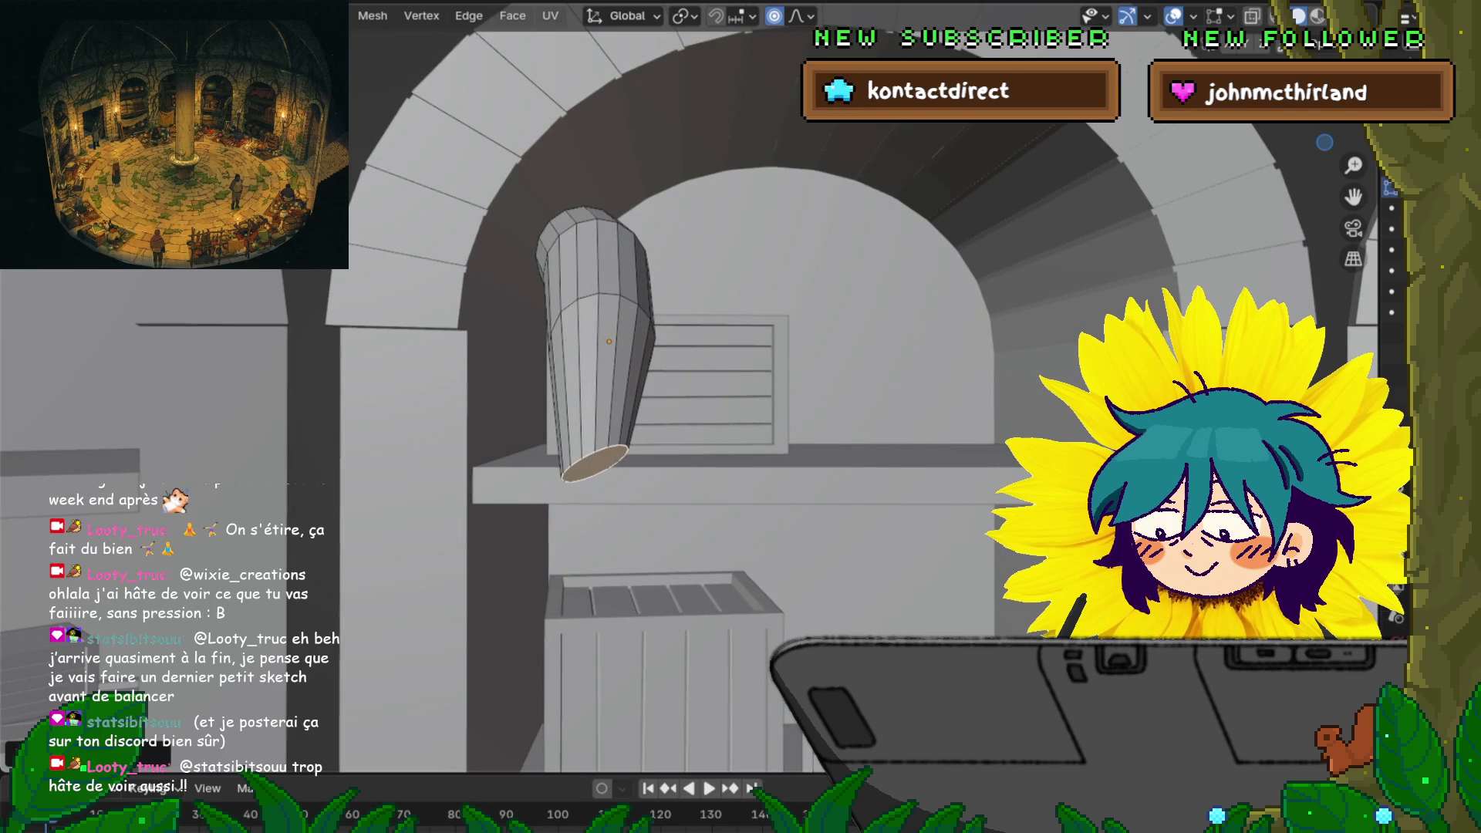
left_click(818, 567)
mouse_move(818, 567)
middle_mouse_down()
mouse_move(694, 540)
mouse_move(810, 567)
middle_mouse_up()
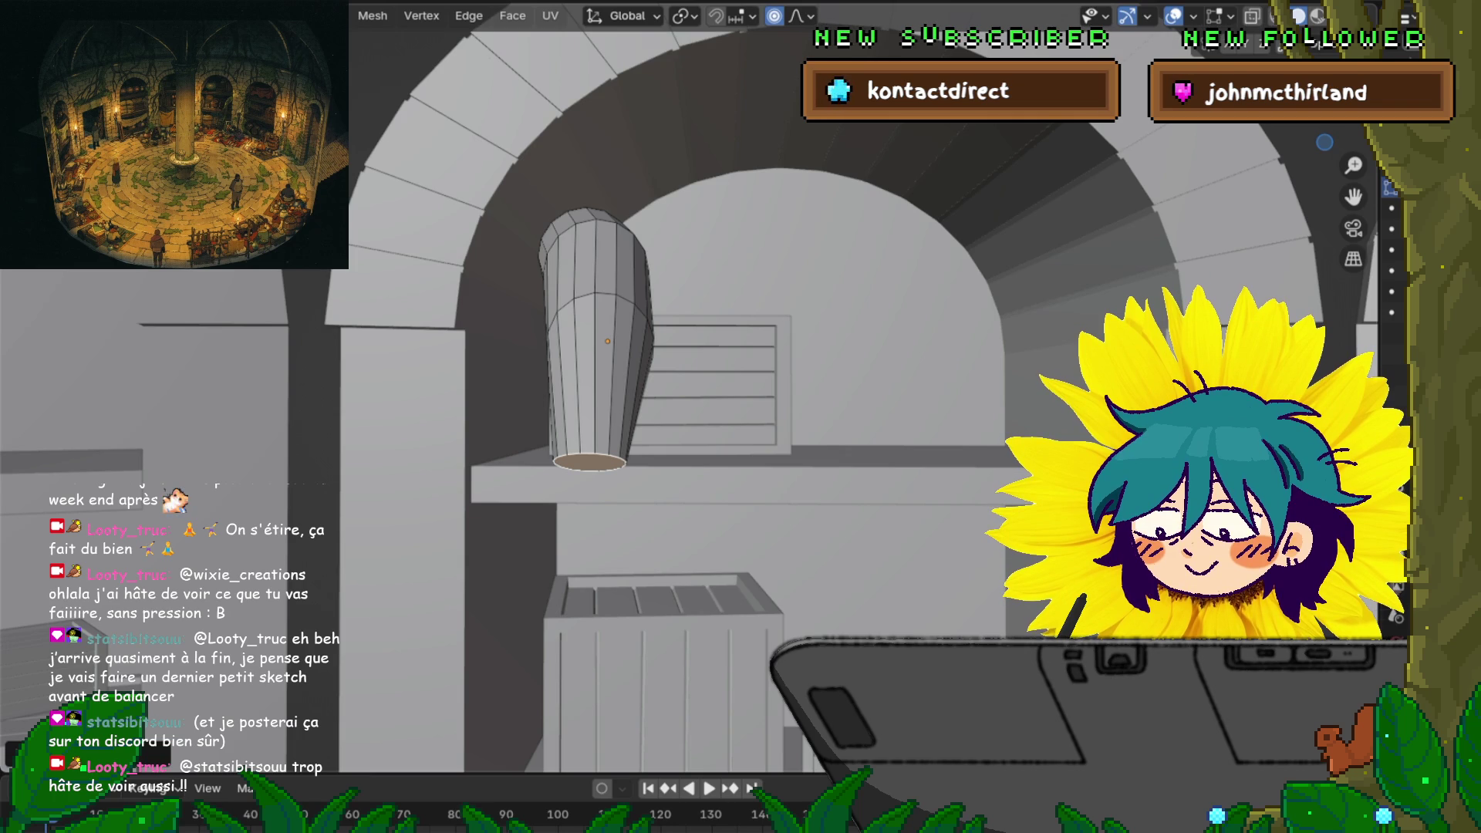
key("F4")
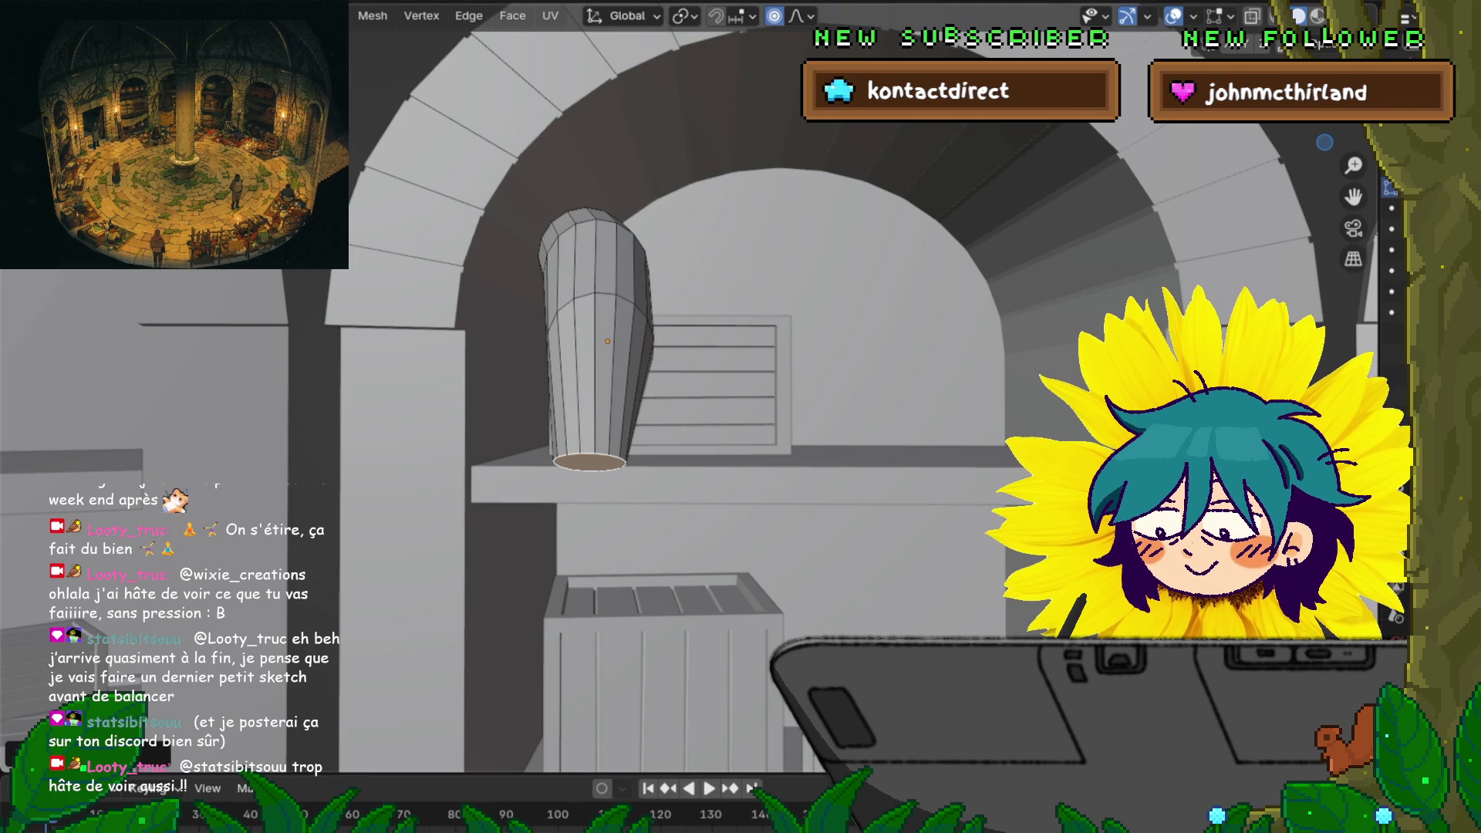
key("Escape")
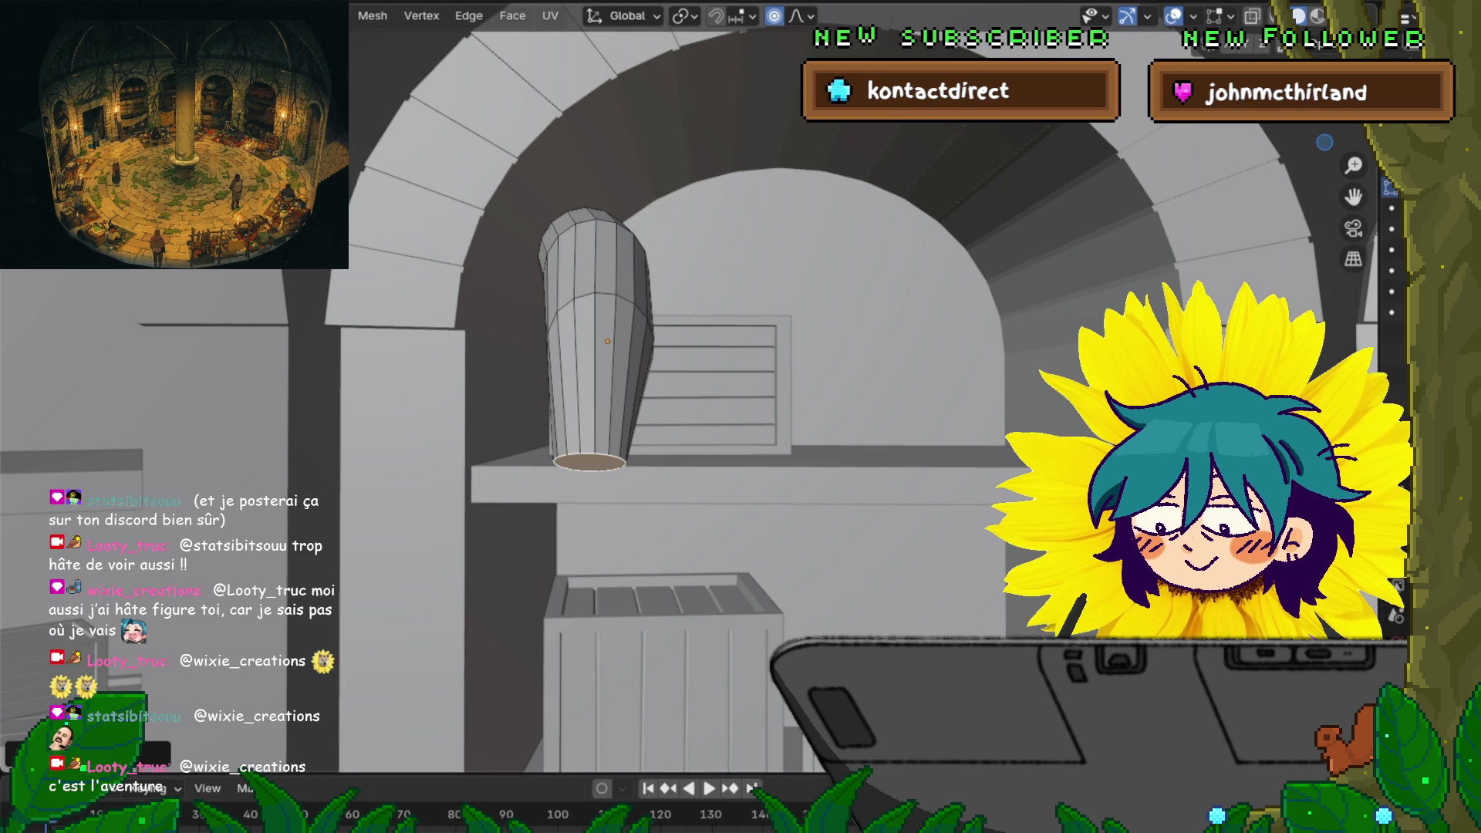
mouse_move(741, 417)
middle_mouse_down("shift")
mouse_move(829, 385)
mouse_move(741, 386)
mouse_move(740, 355)
middle_mouse_up("shift")
Delete the cylinder's end cap face to open the tube
key("x")
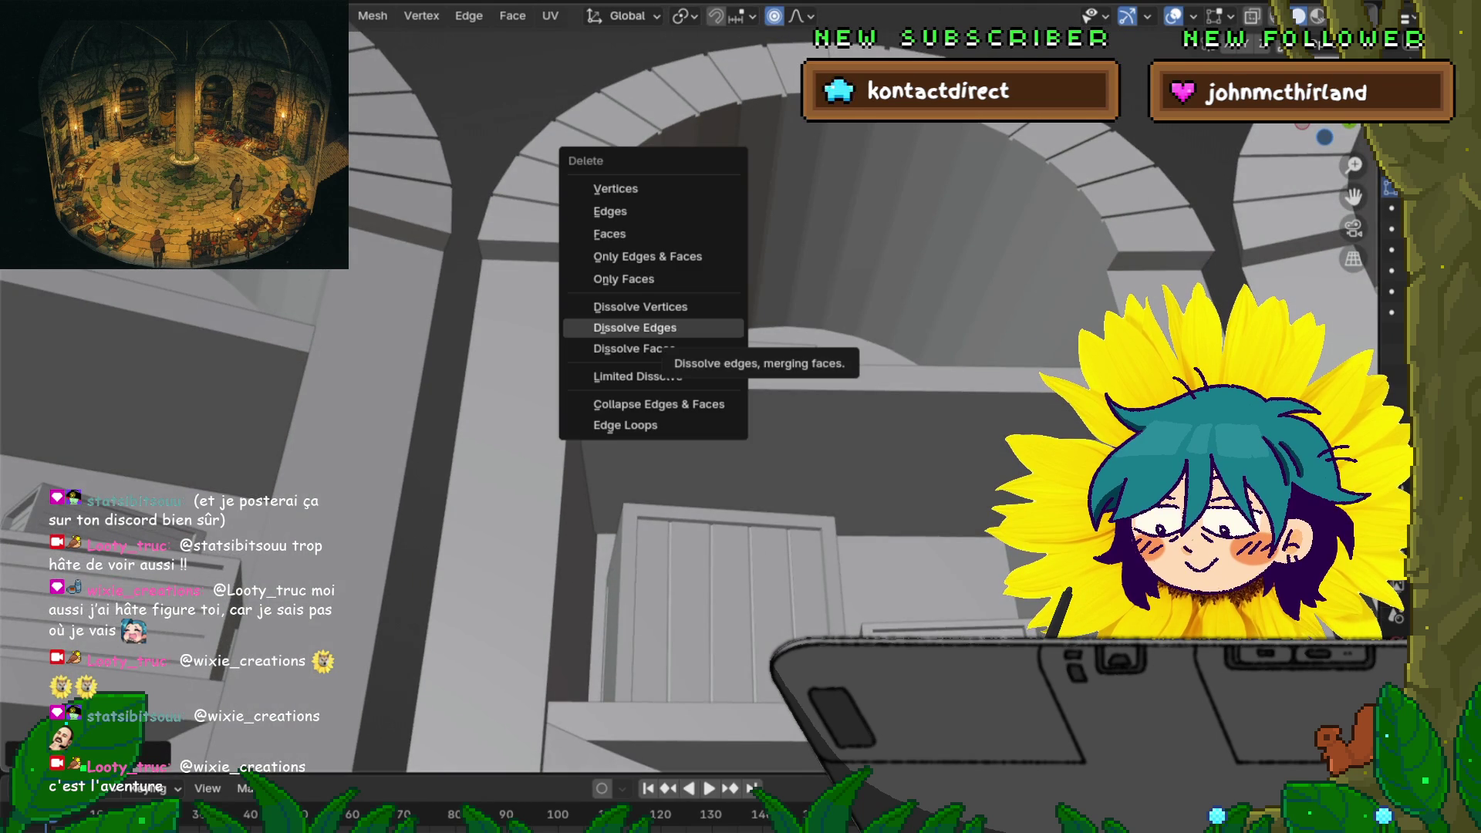
key("Return")
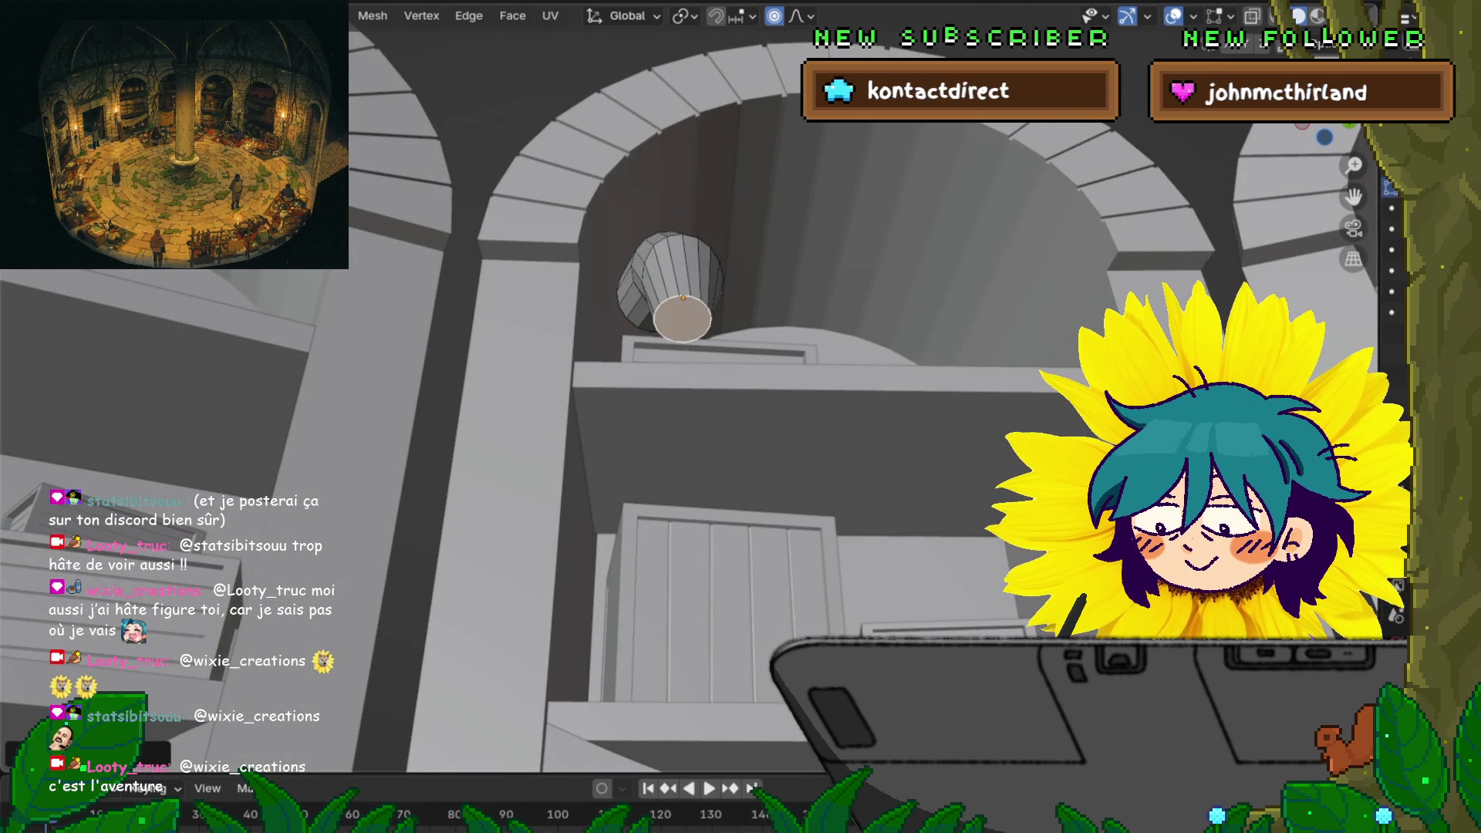
key("x")
key("Return")
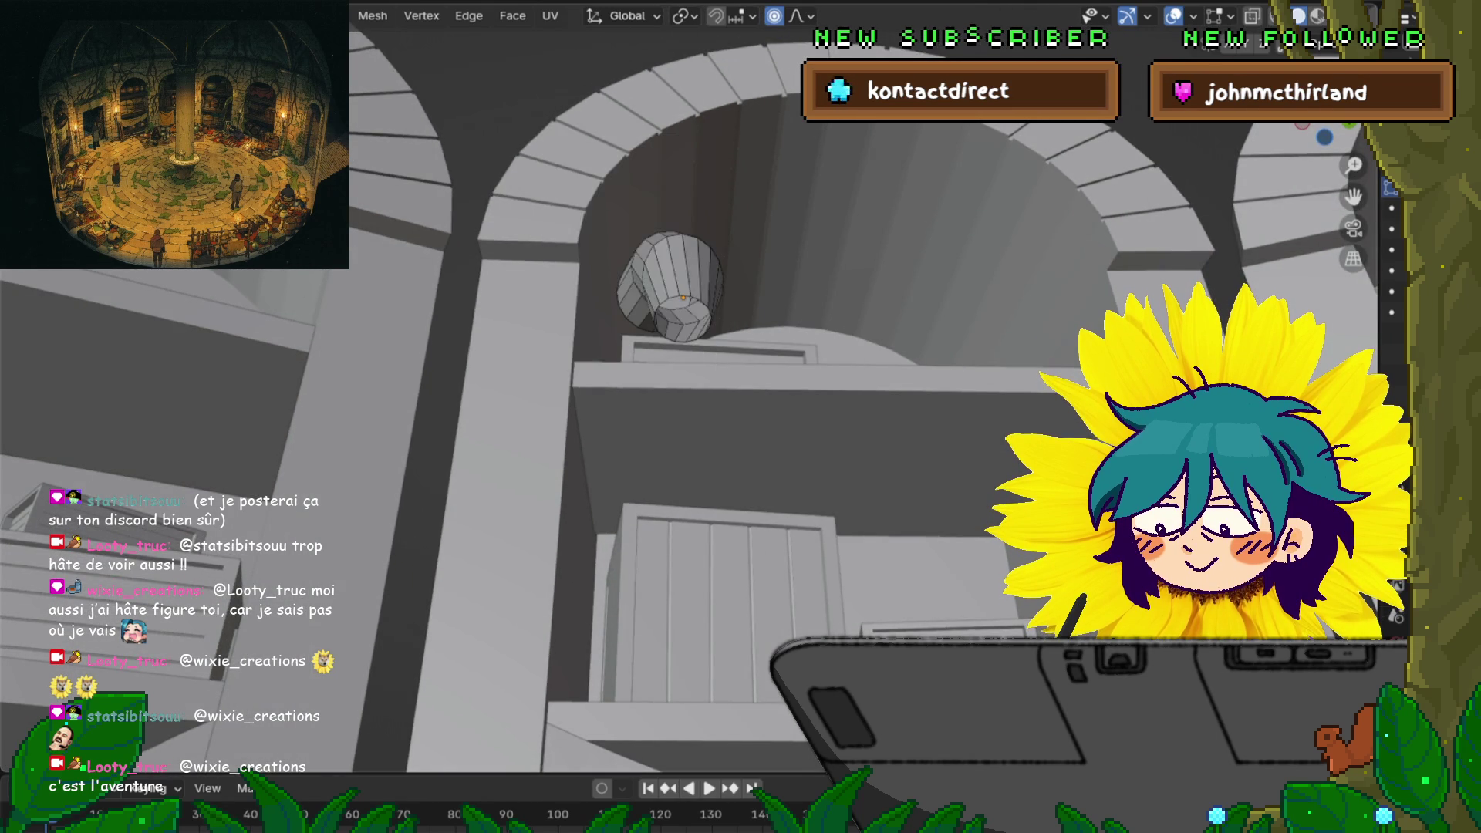
scroll(671, 309, "up", 4)
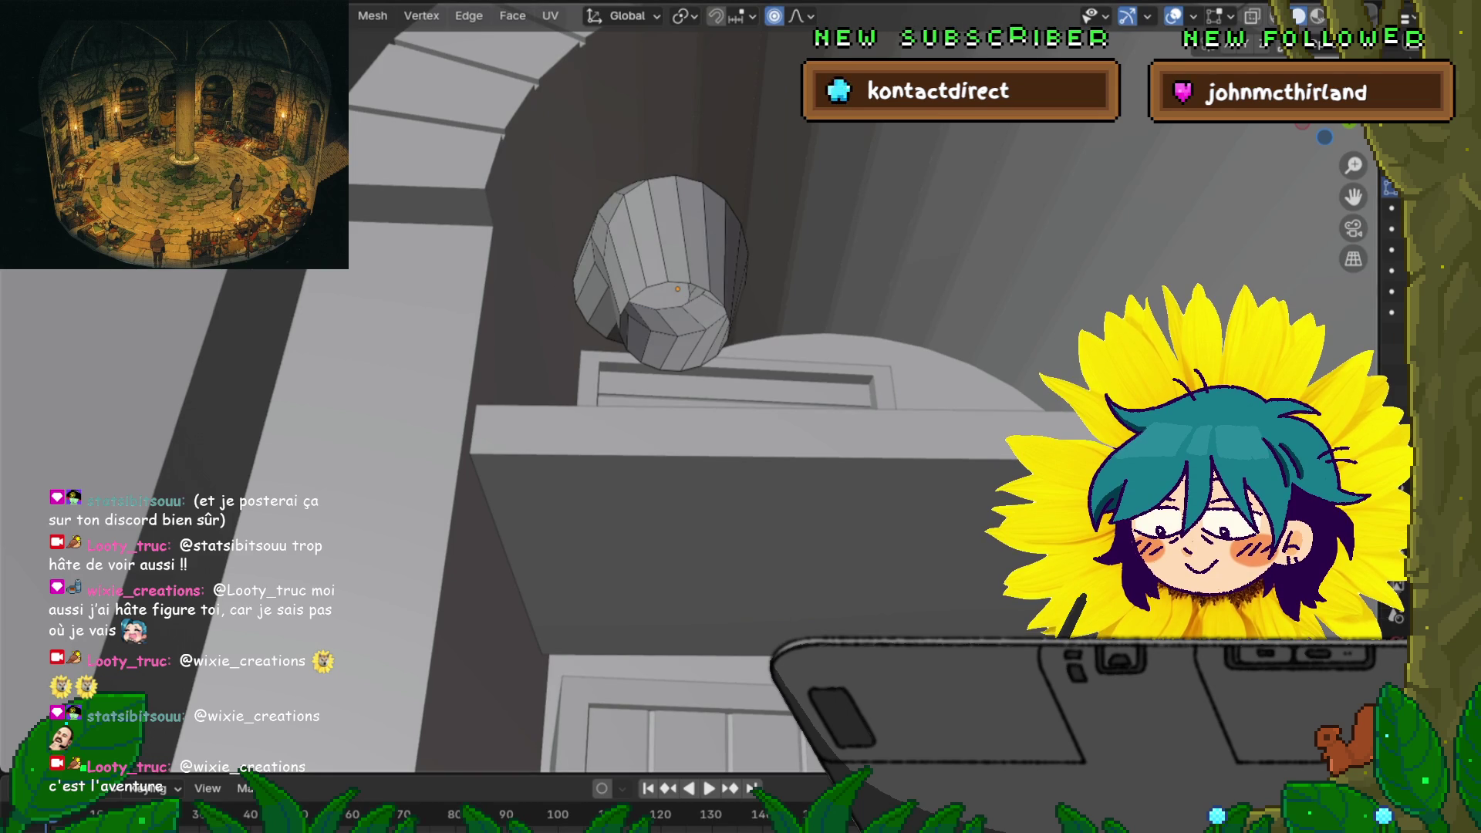
Select each half of the open rim and fill it, making two half-faces
left_click(699, 358, "alt")
middle_click_drag(771, 386, 772, 586)
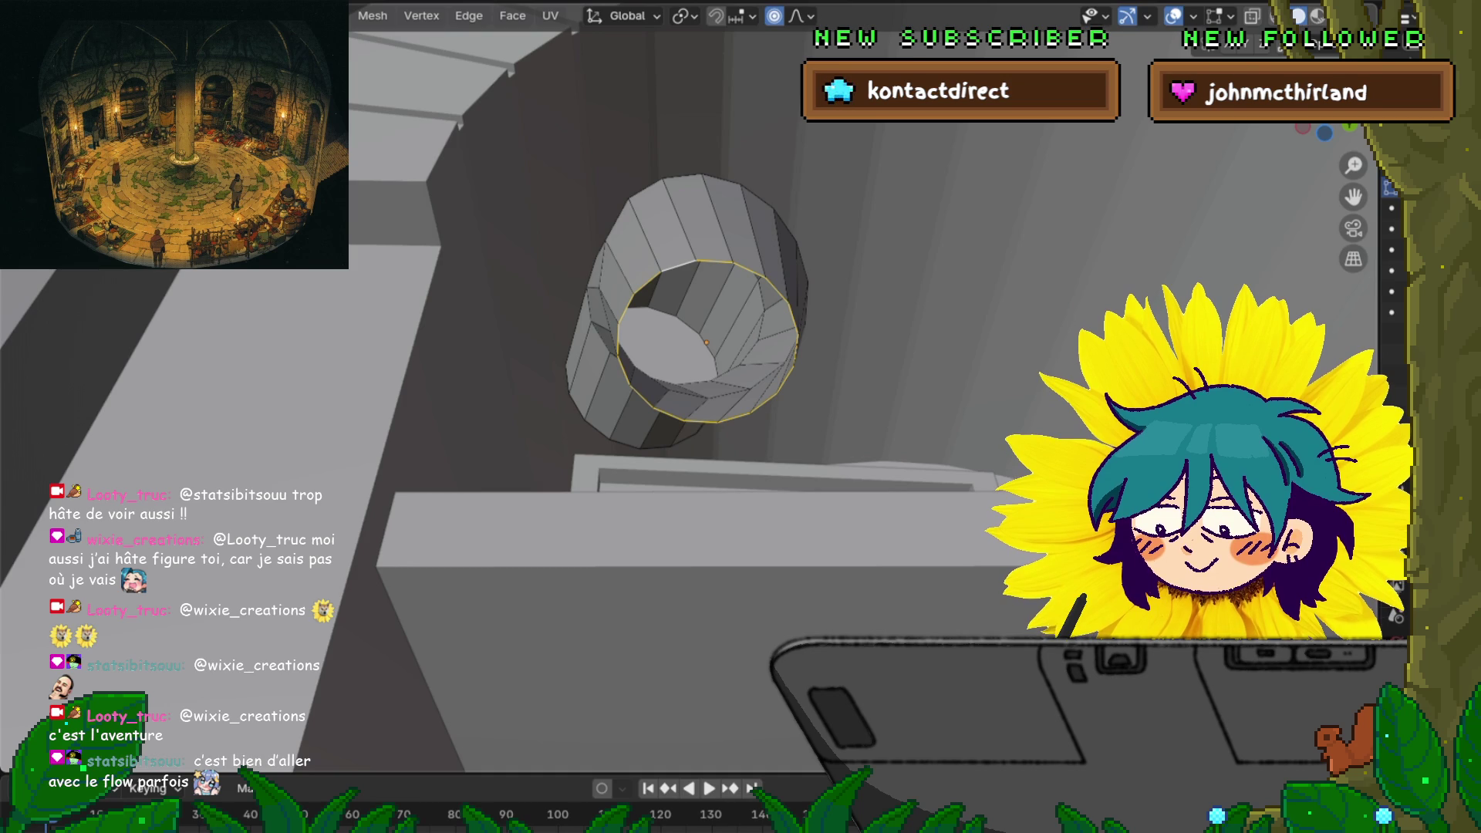
left_click(714, 262)
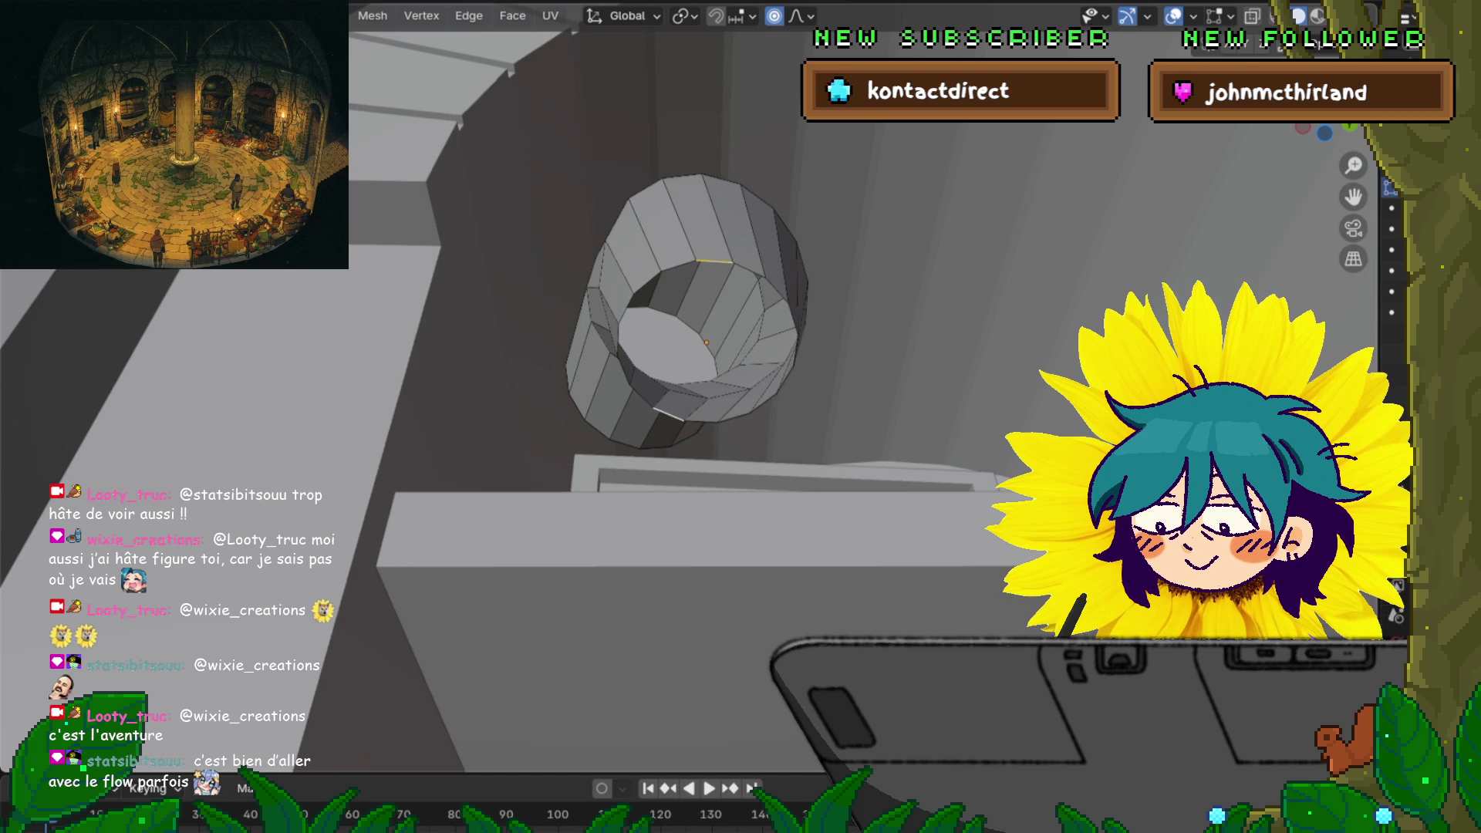
left_click(714, 261, "alt")
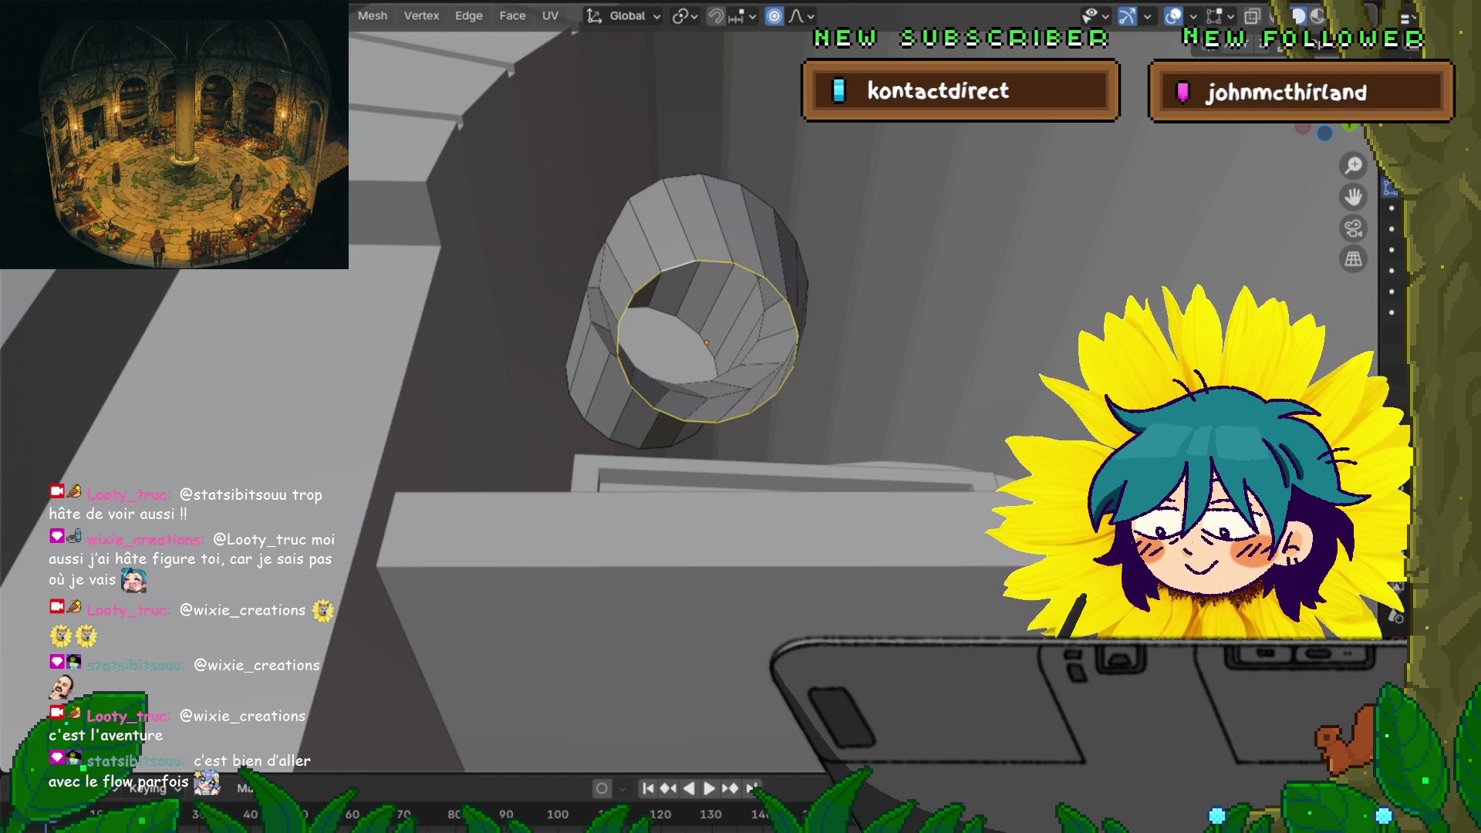
left_click(714, 261)
left_click(679, 267, "shift")
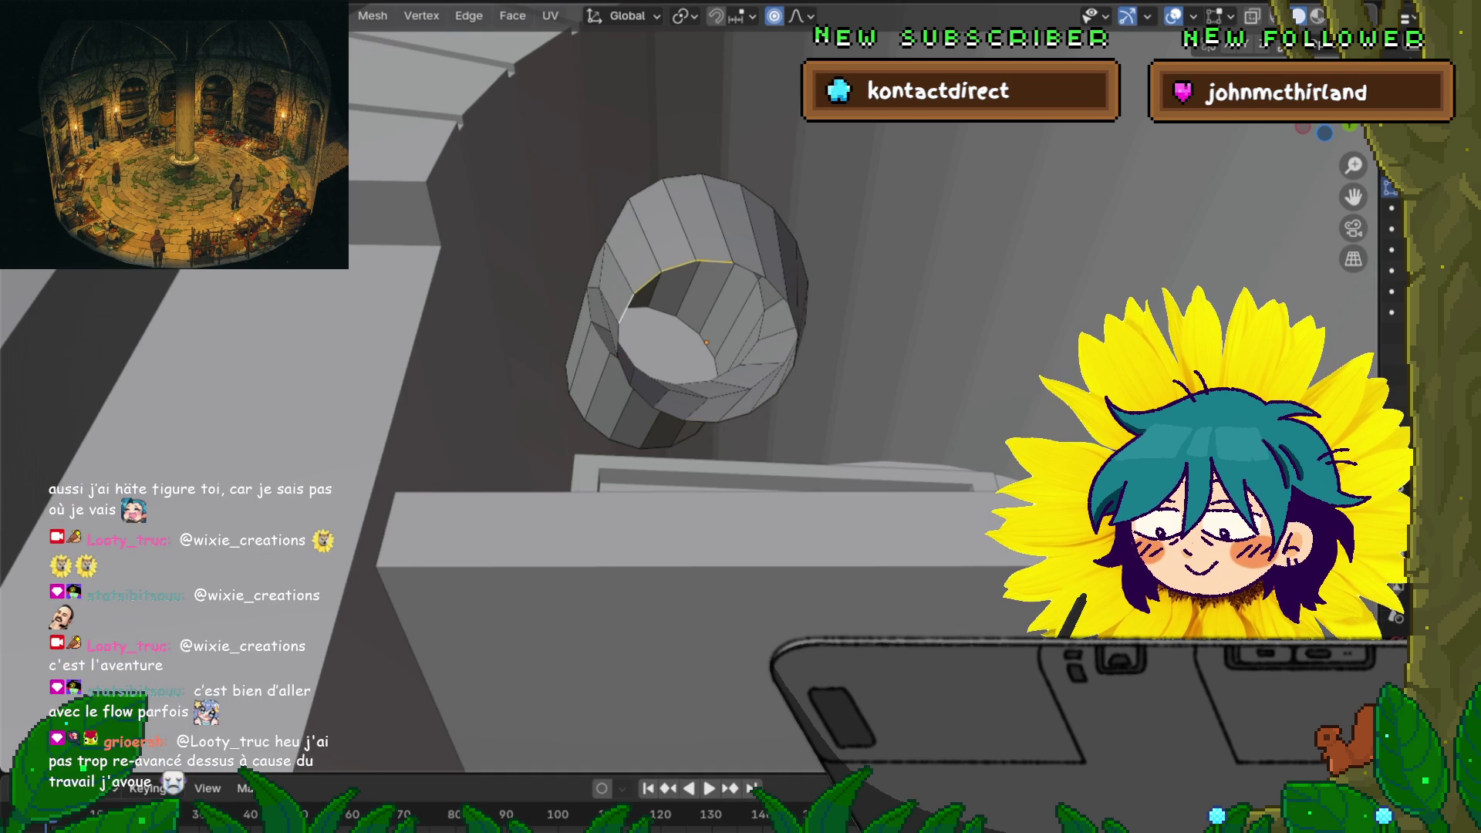
left_click(667, 413, "ctrl")
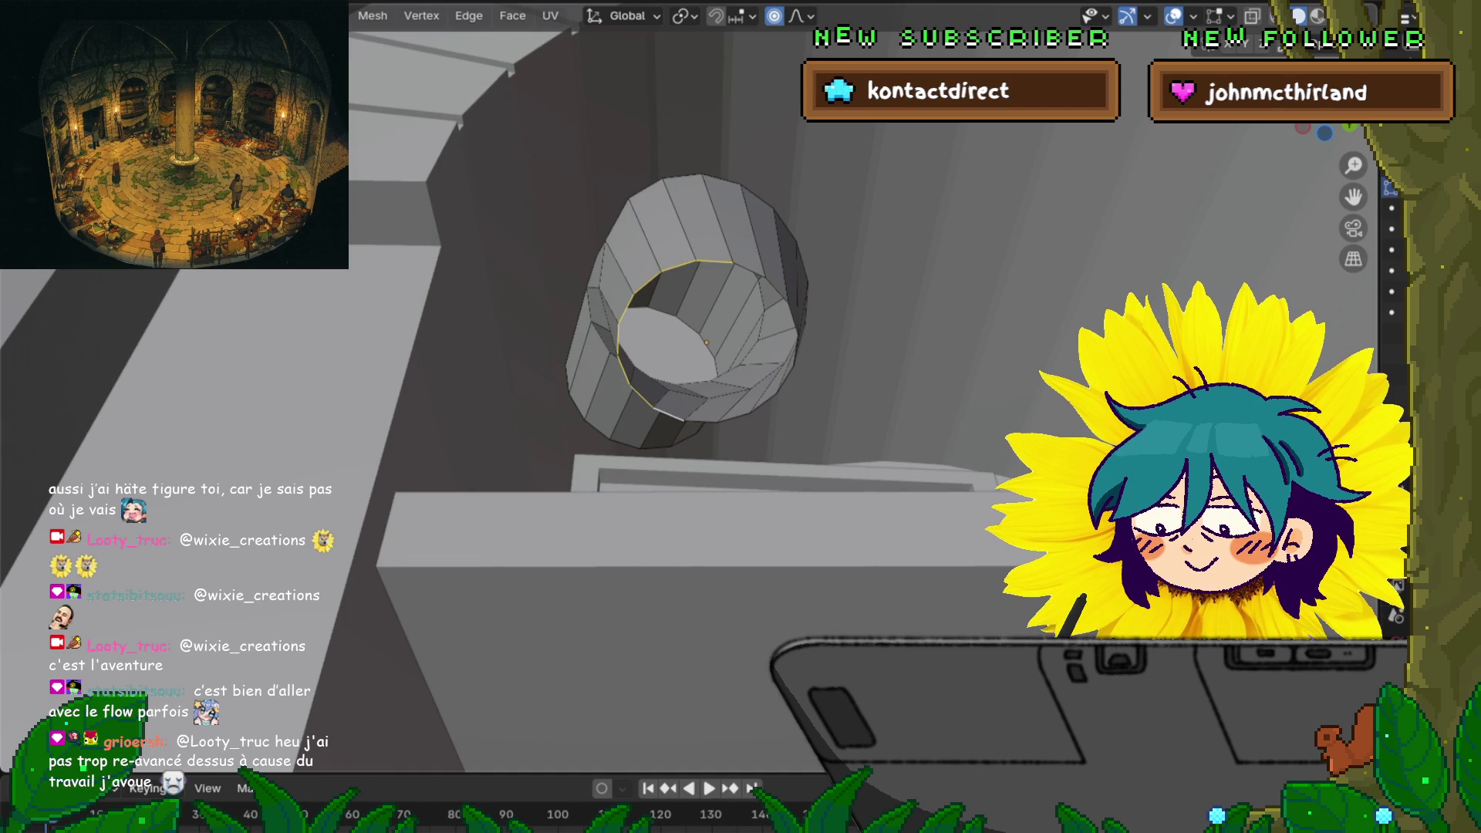
key("f")
left_click(749, 270, "alt")
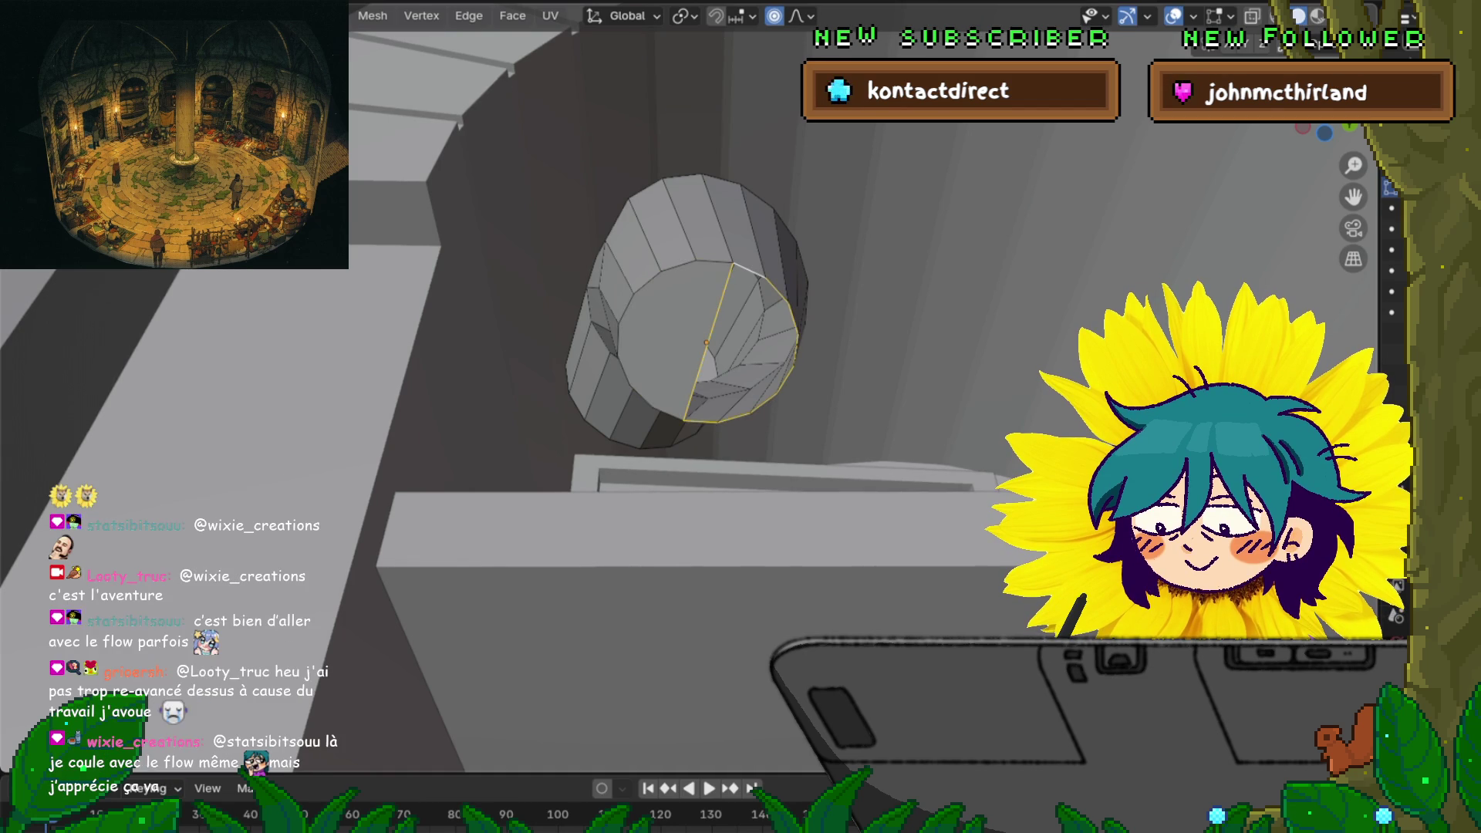
key("f")
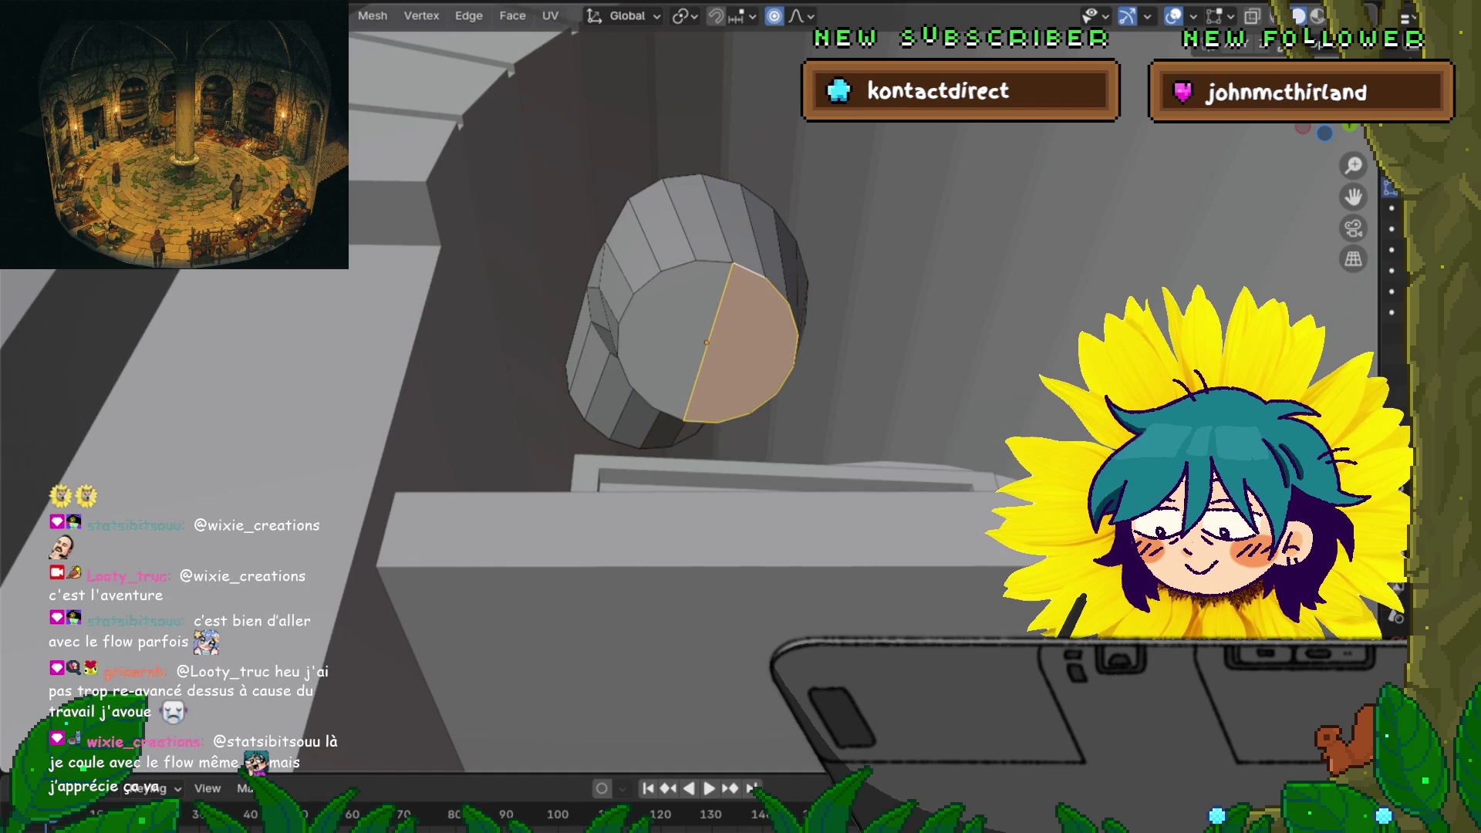
In vertex mode, pull the top rim vertex inward and move the bottom one left with soft falloff
key("1")
left_click(733, 263)
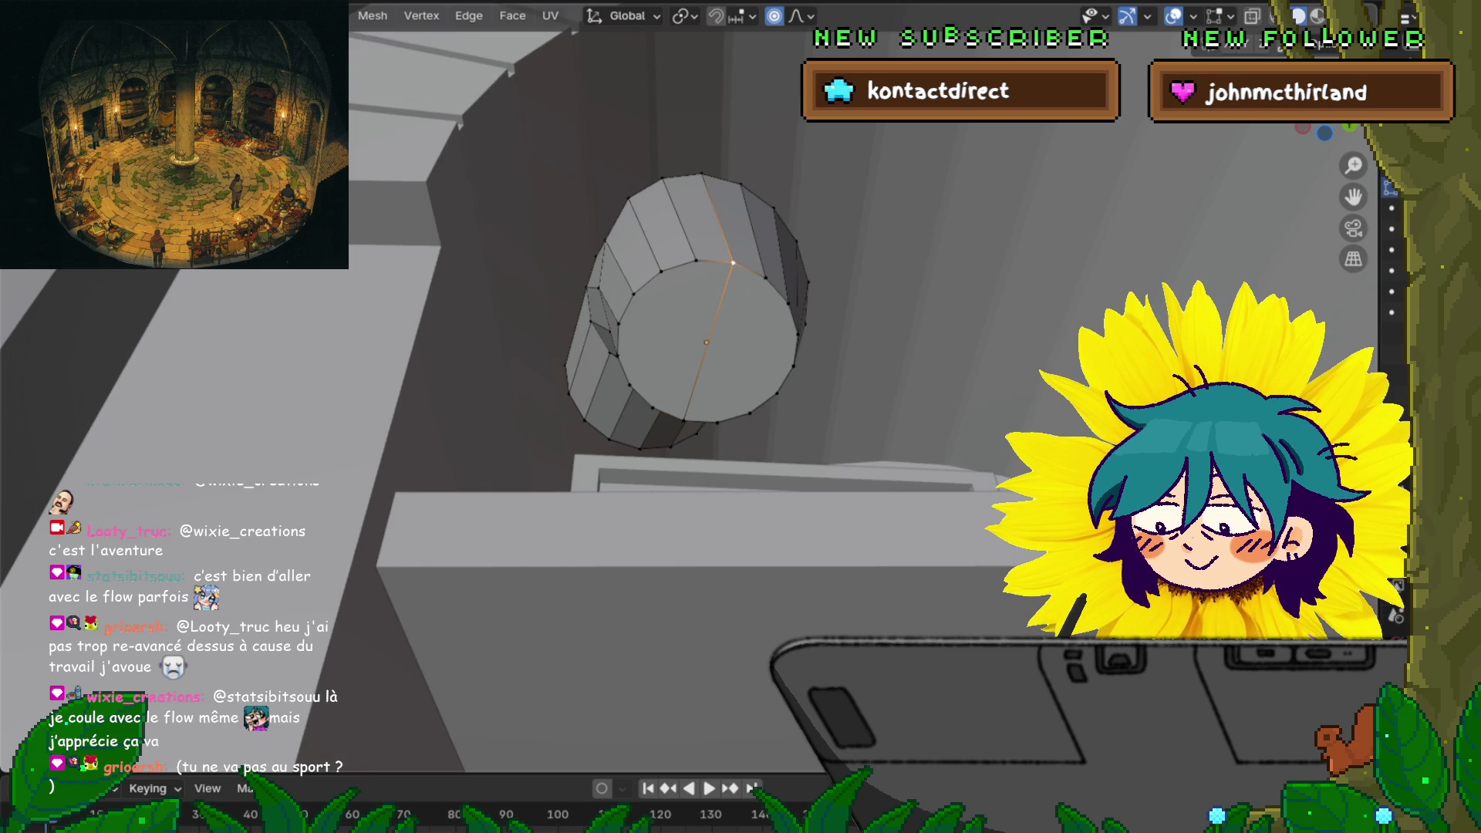
key("g")
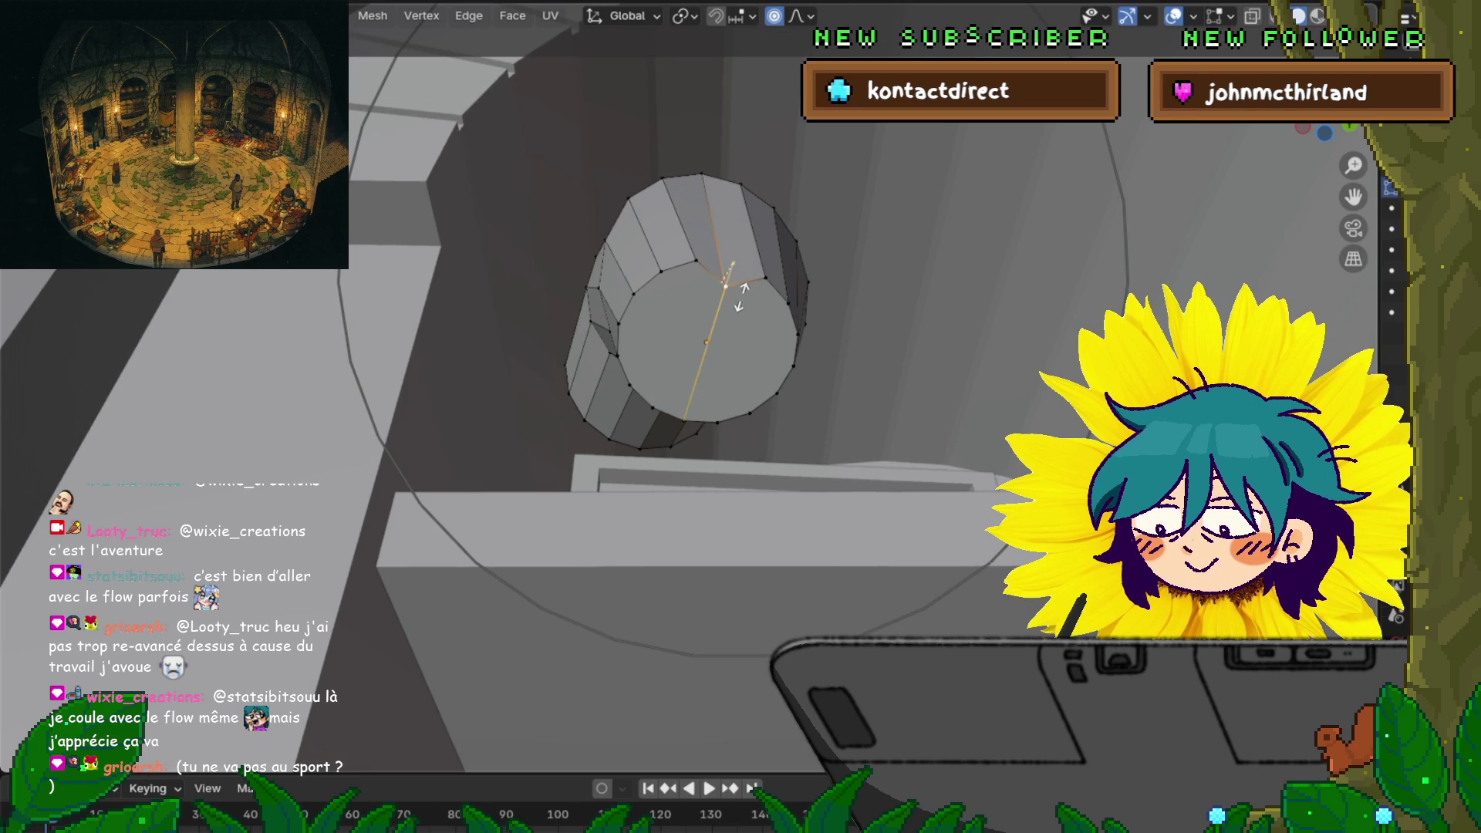
left_click(737, 297)
left_click(684, 421)
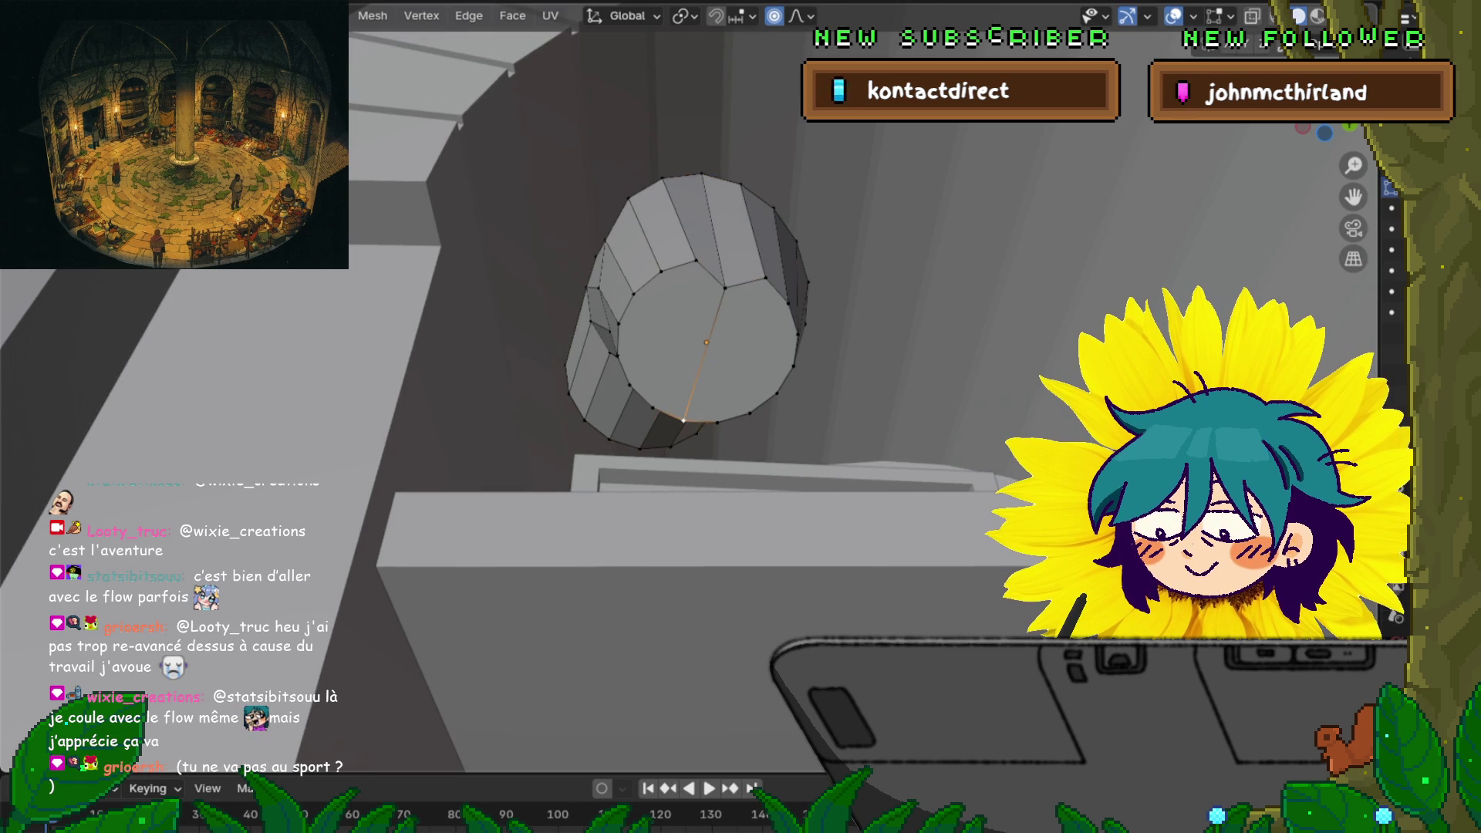
key("g")
left_click(653, 407)
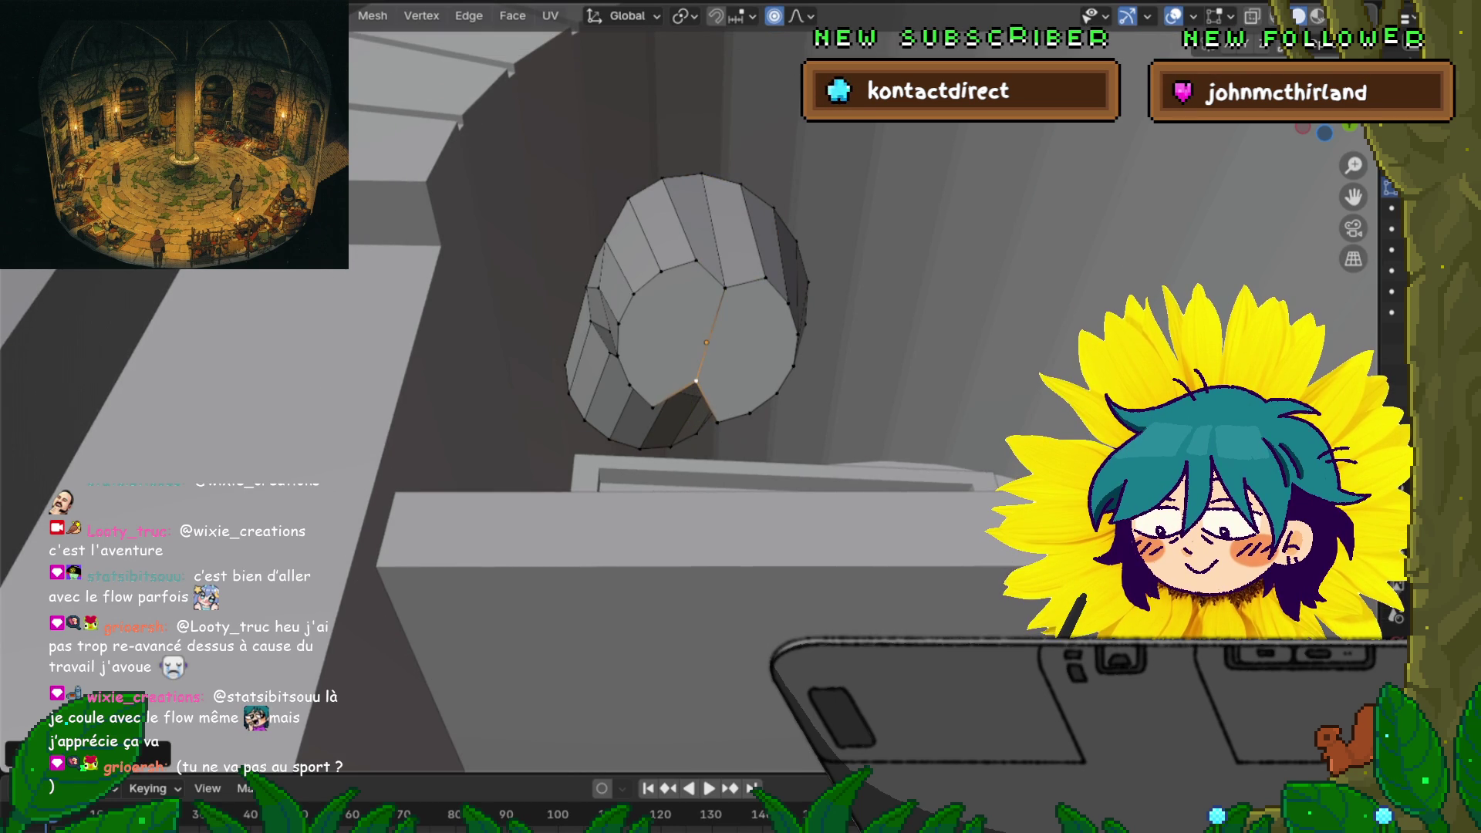
key("g")
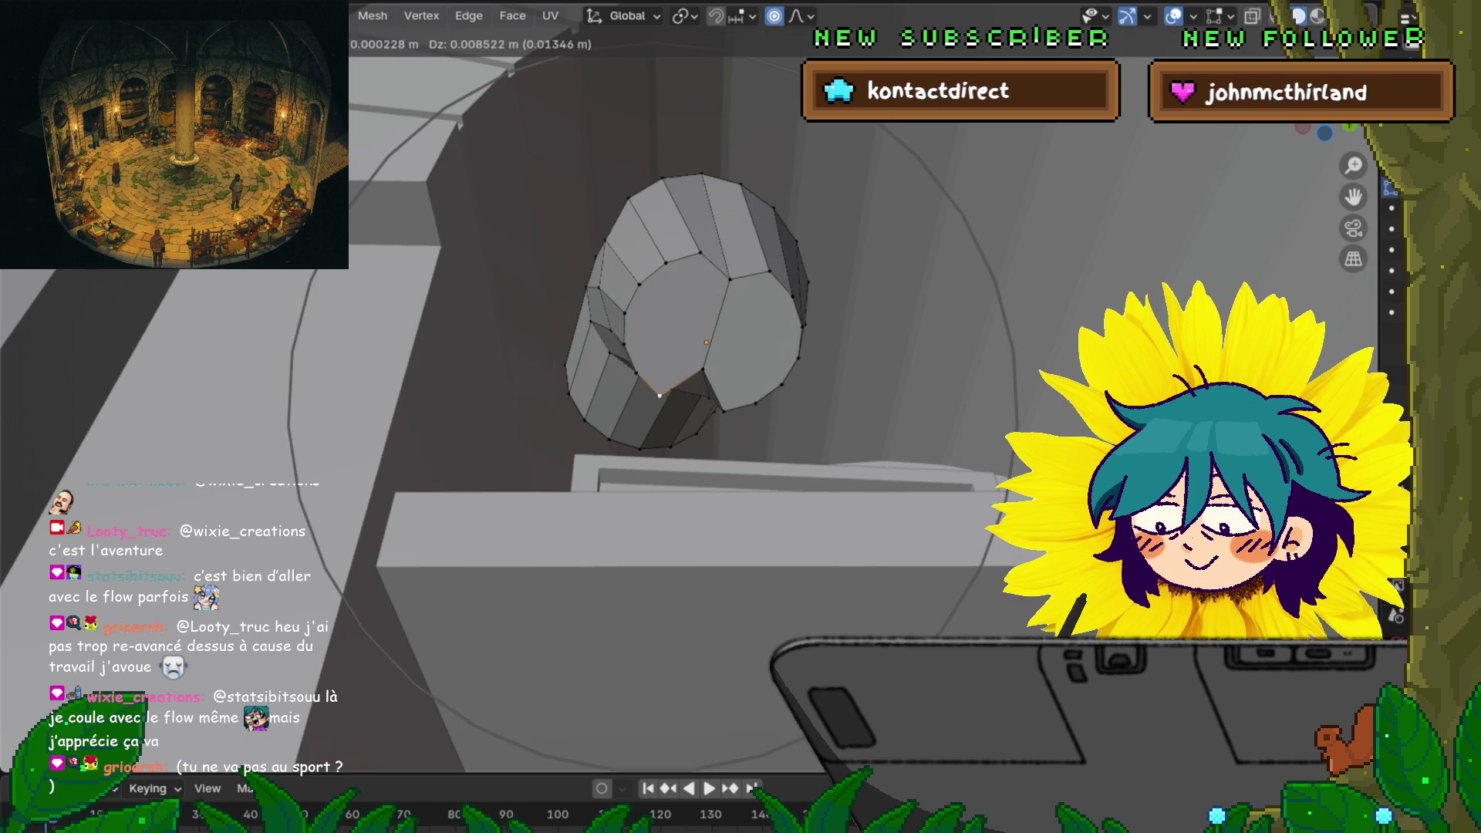
scroll(658, 394, "up", 10)
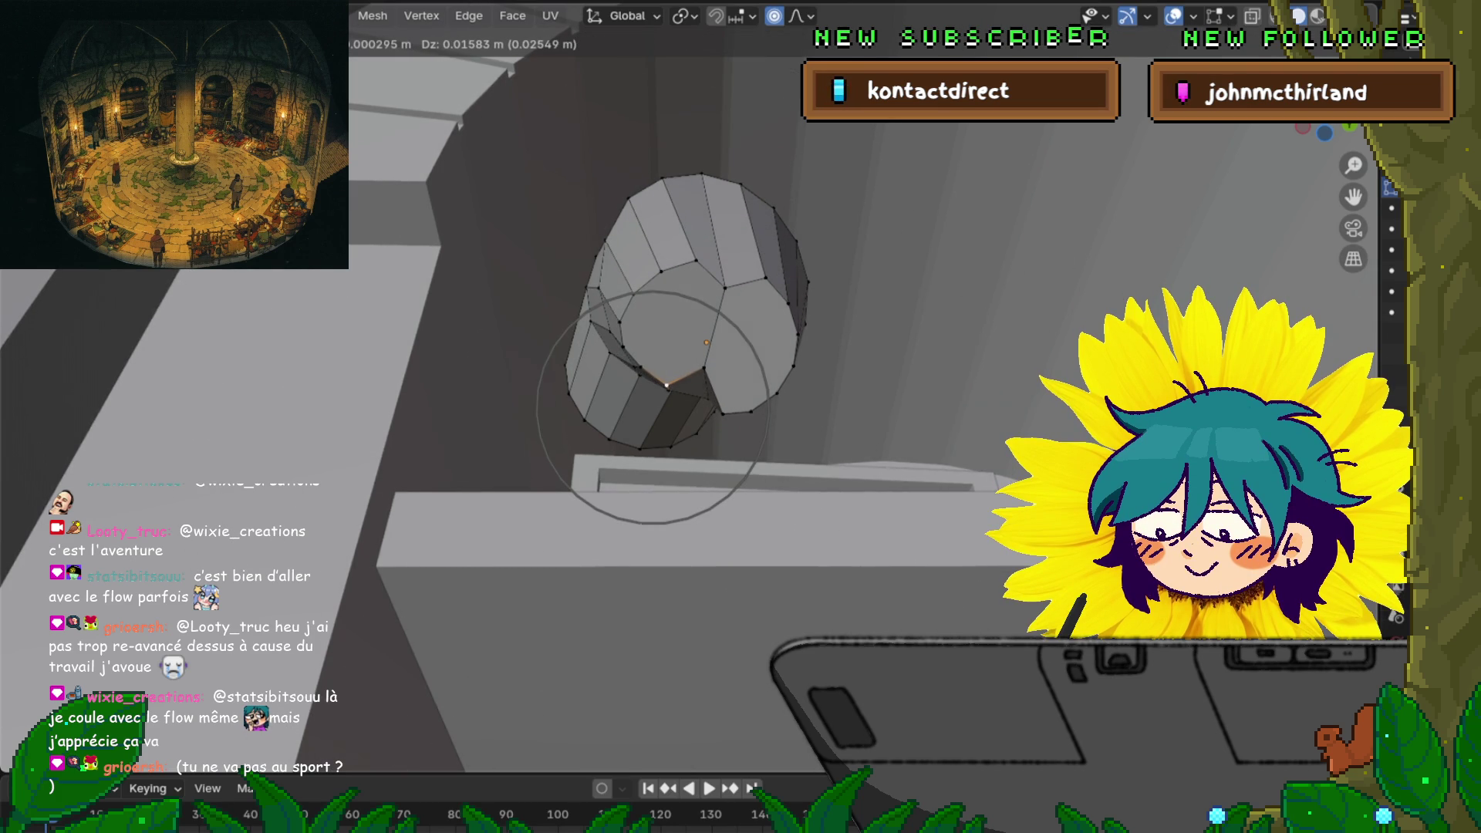
key("Return")
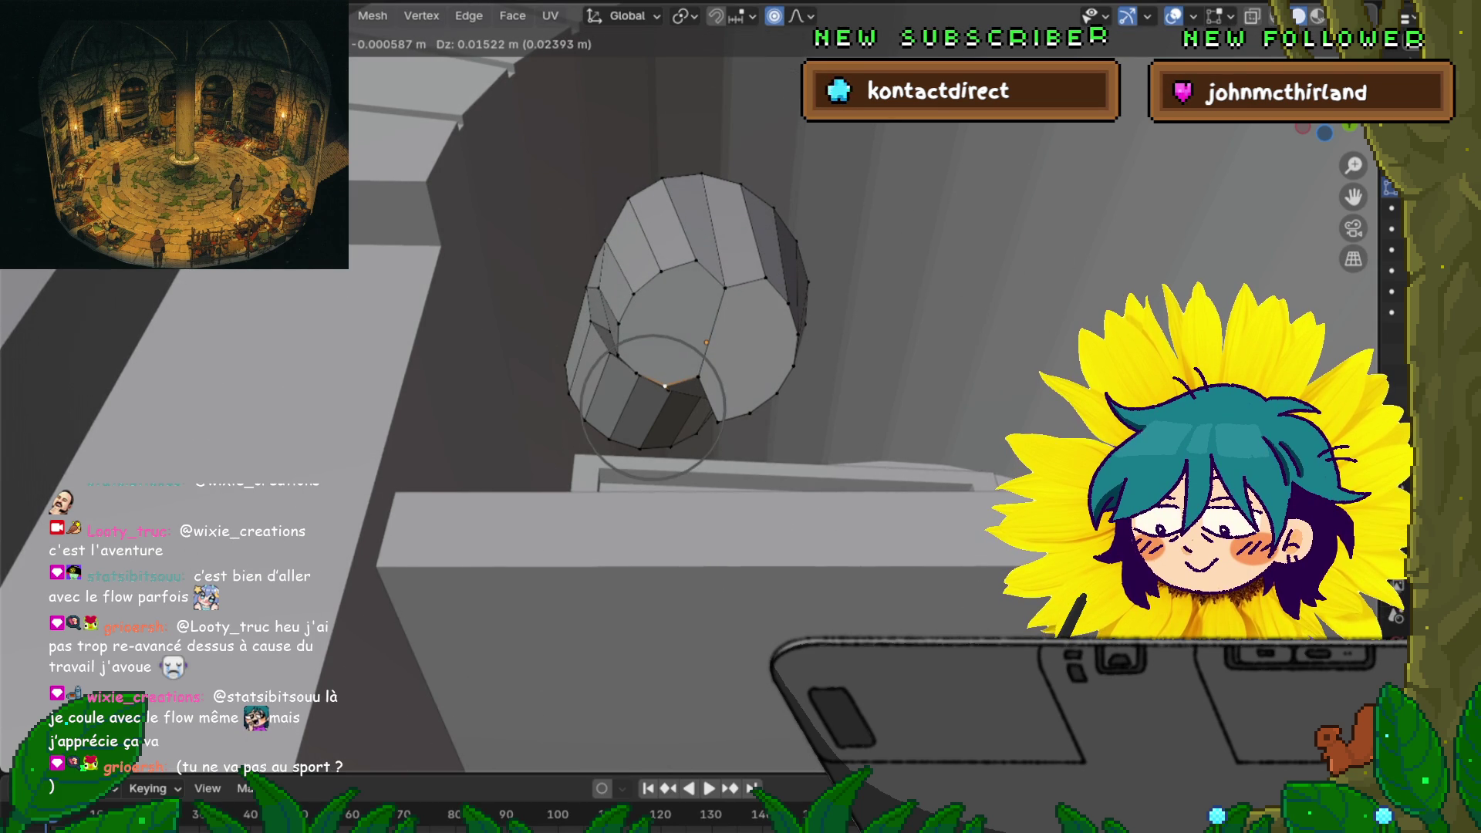
Nudge an upper and a lower rim vertex to round out the two lobes
left_click(694, 261)
key("r")
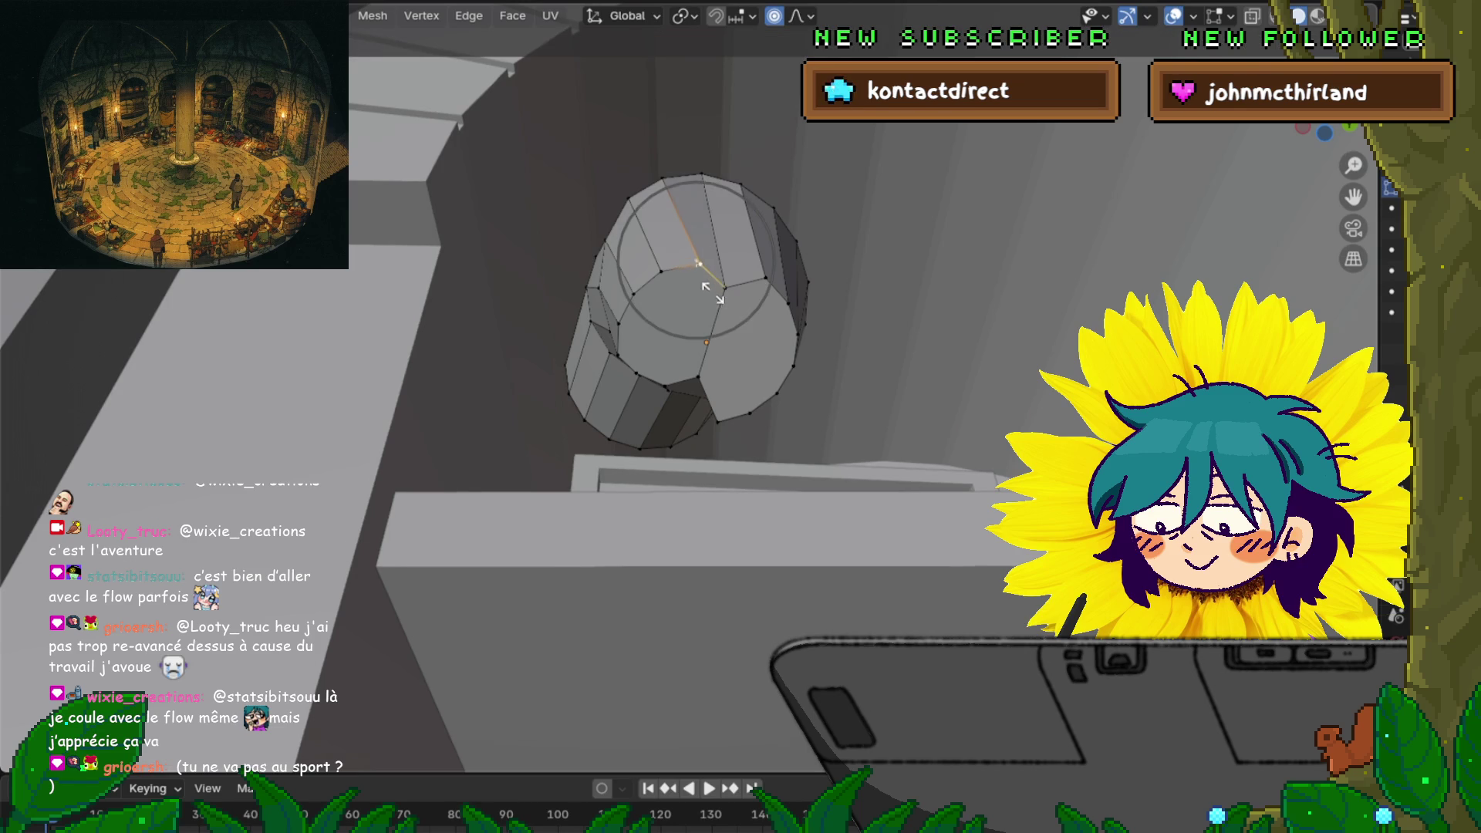
key("g")
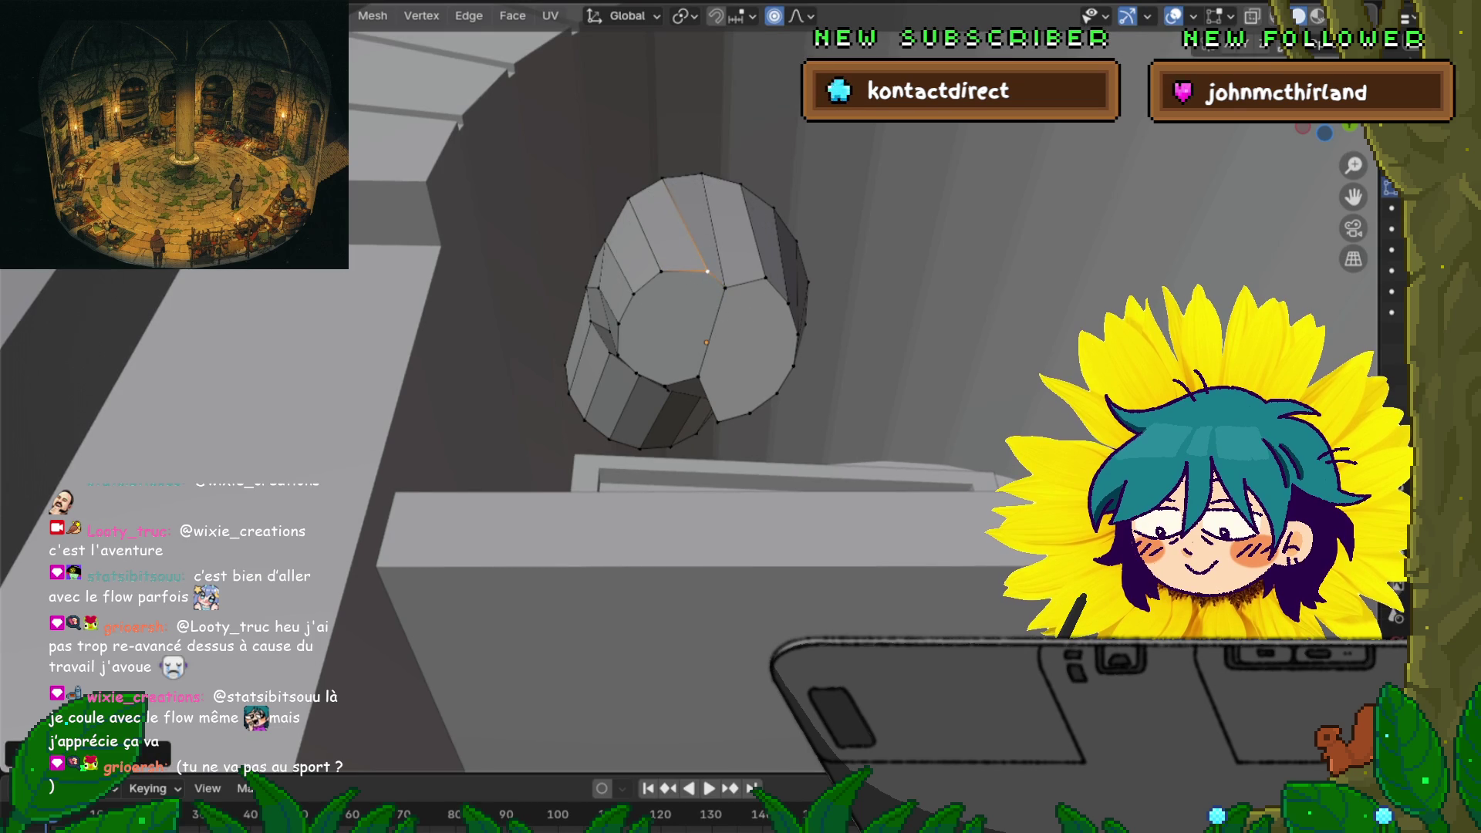
key("Return")
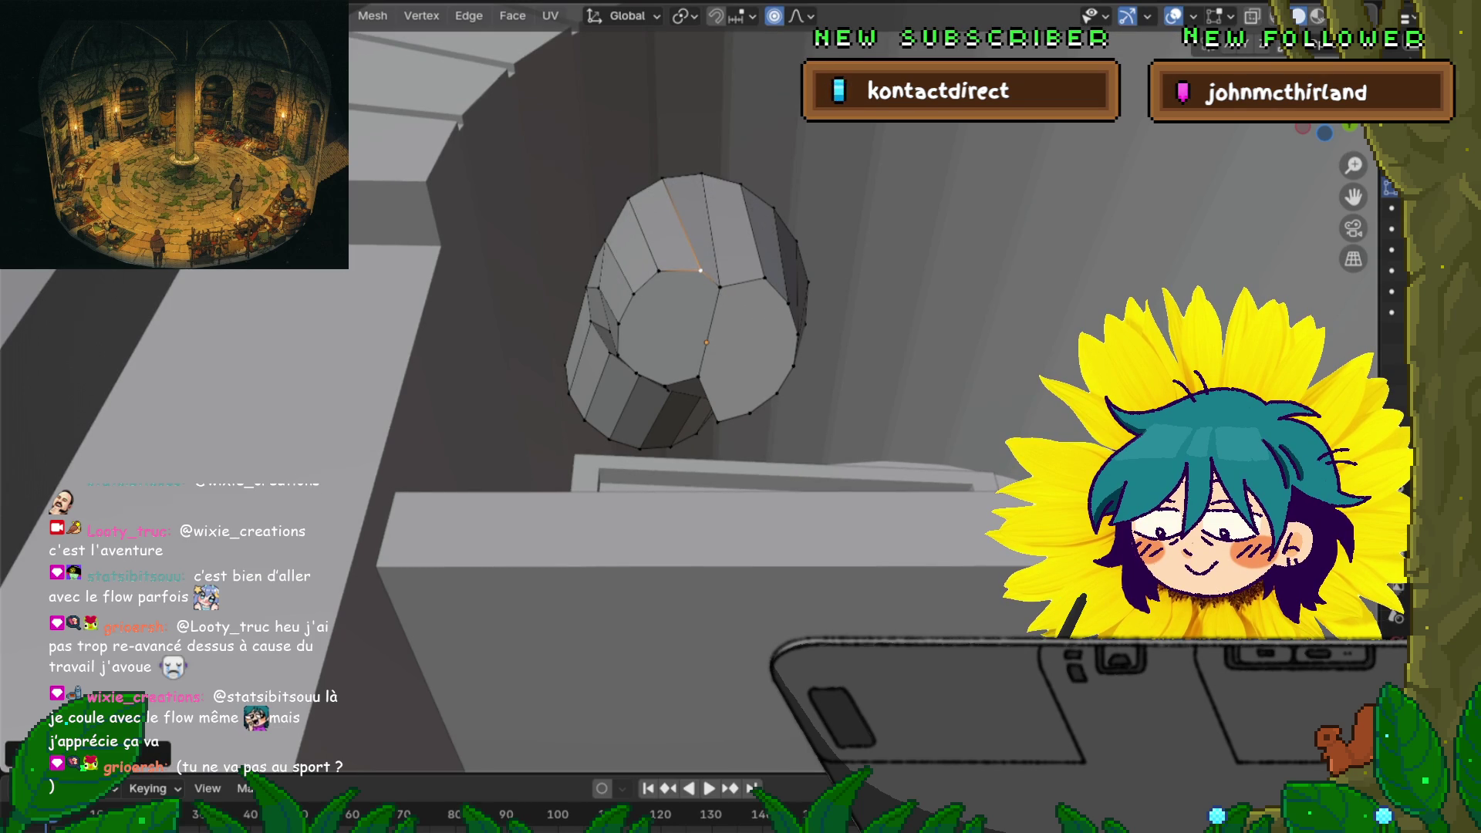
left_click(708, 397)
key("r")
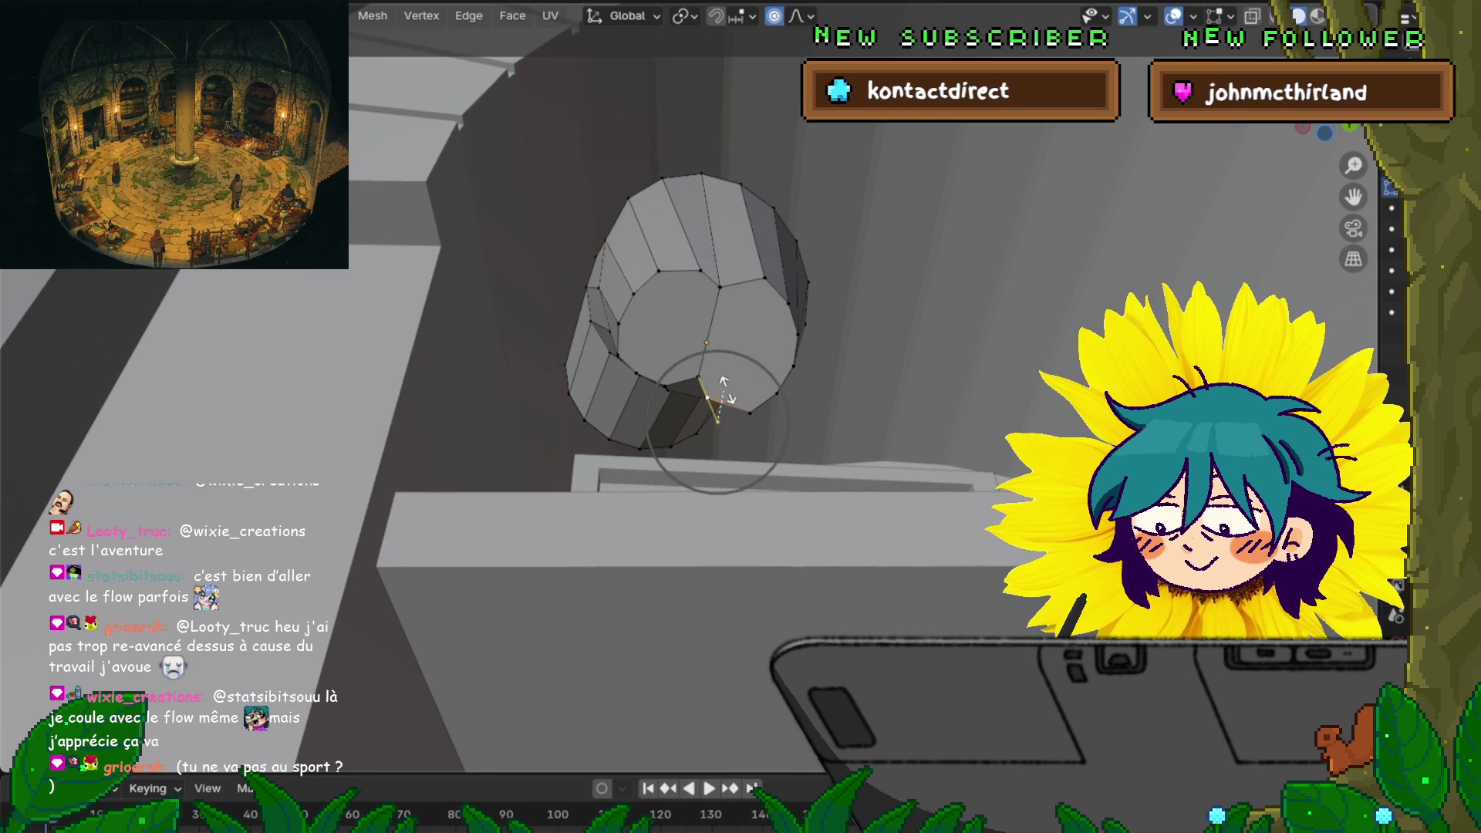
key("Escape")
key("g")
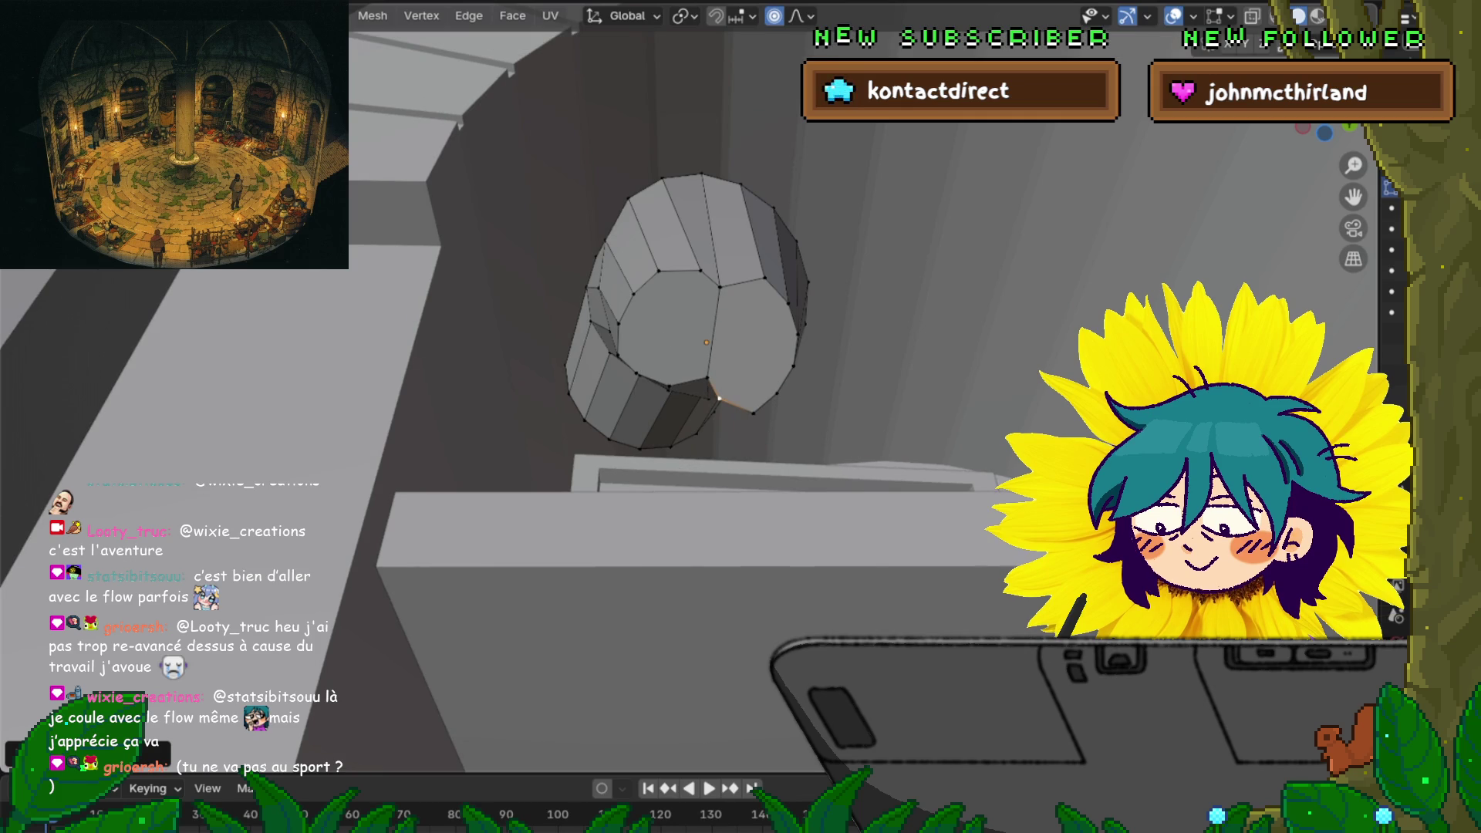
key("Return")
middle_click_drag(741, 416, 741, 308)
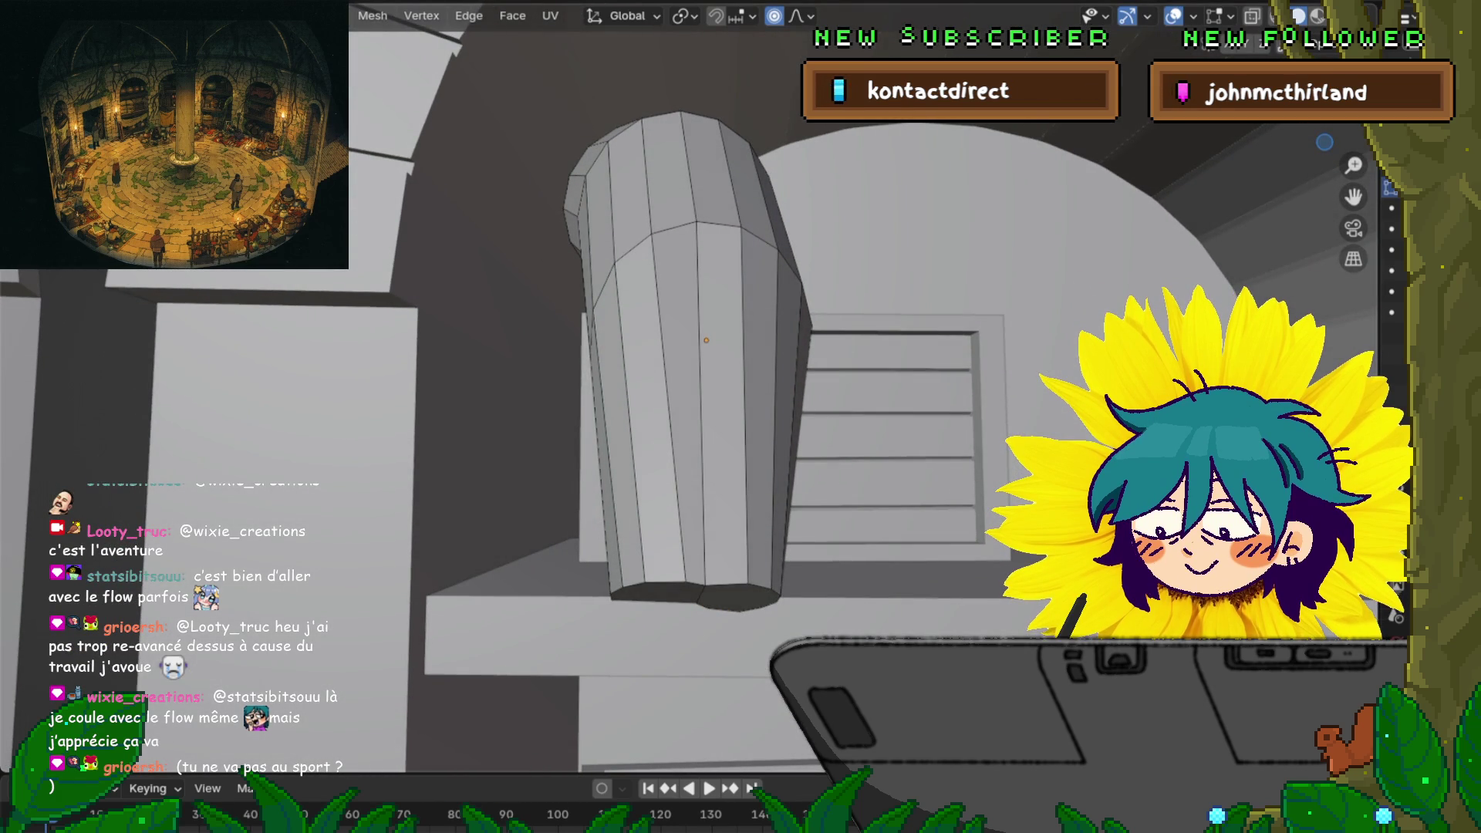
Extrude the lower half-cap face into a prong, tilting it around Z and shrinking its end
key("3")
left_click(656, 593)
key("e")
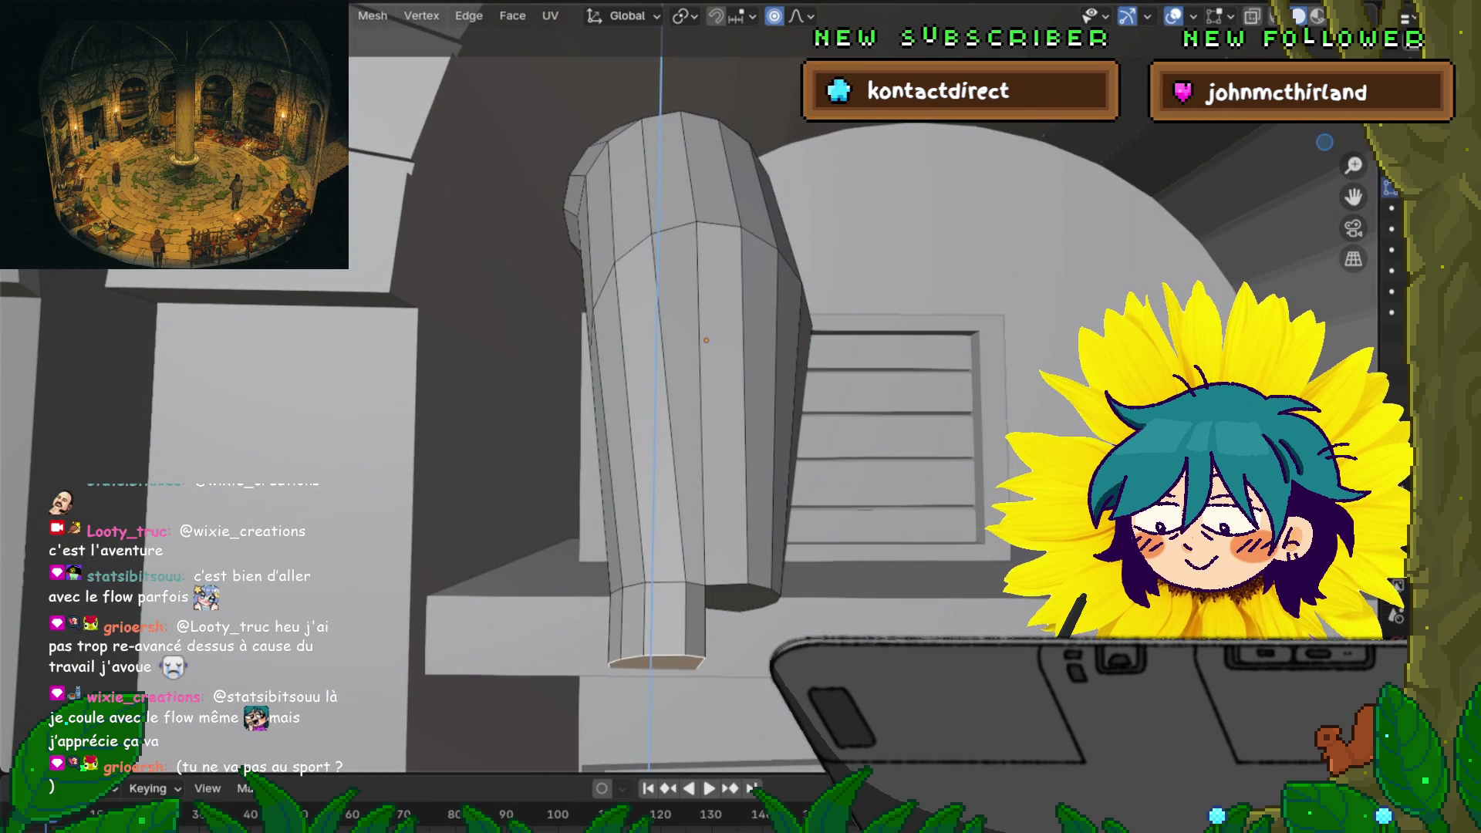
key("Return")
mouse_move(741, 417)
middle_mouse_down()
mouse_move(802, 386)
mouse_move(729, 413)
mouse_move(699, 405)
middle_mouse_up()
key("r")
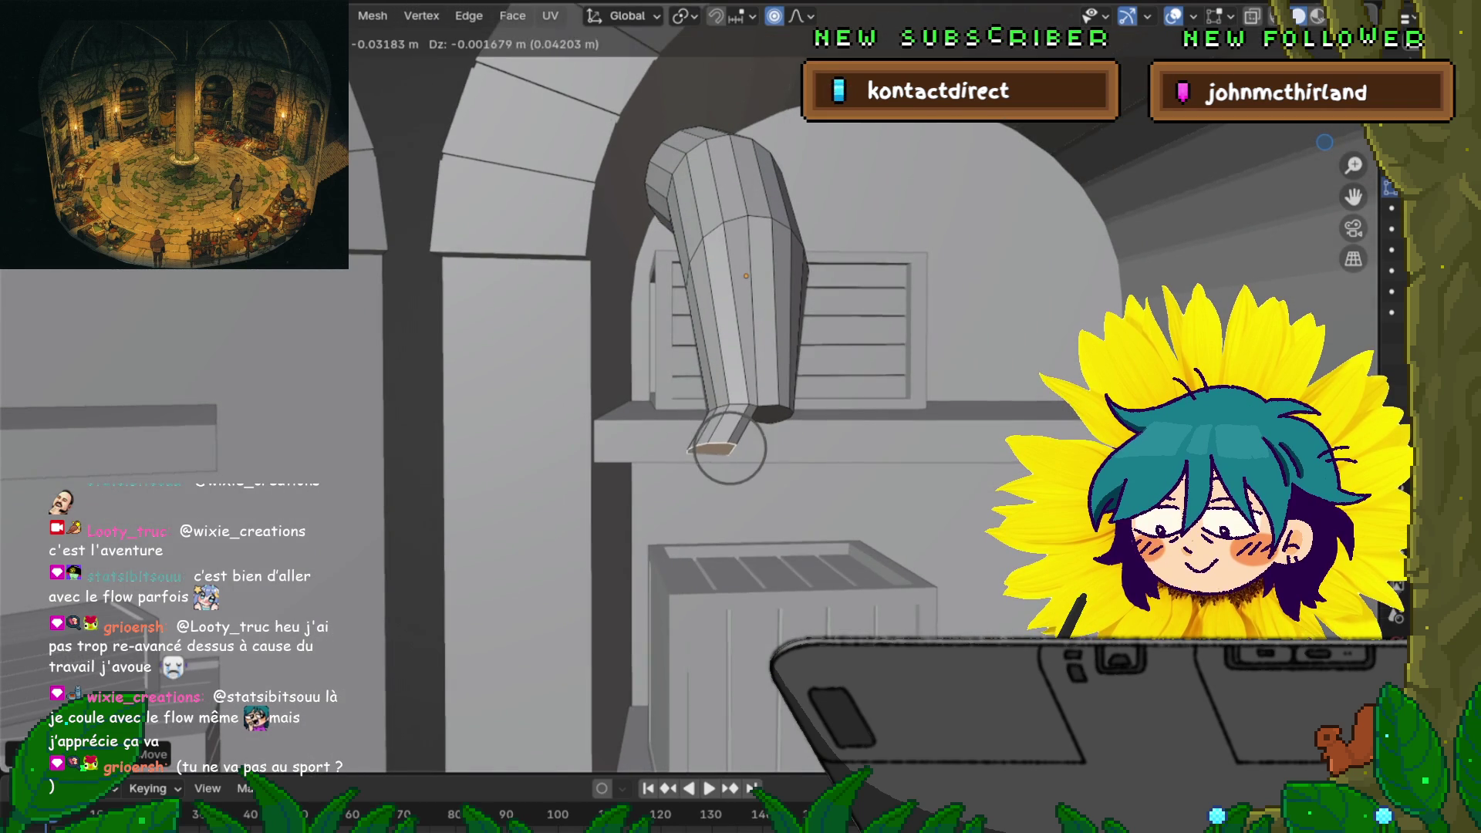
key("z")
key("Return")
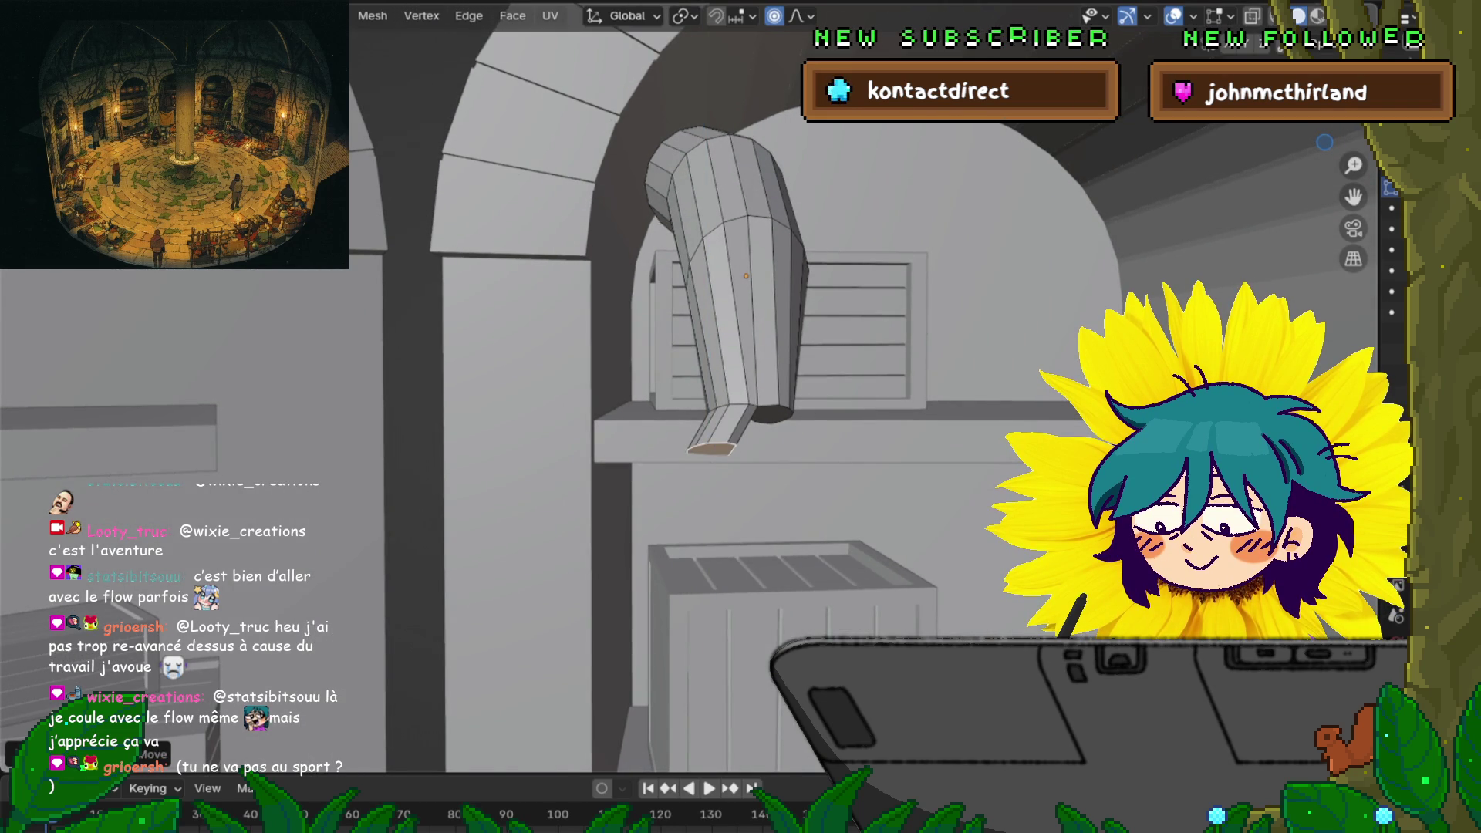
key("s")
left_click(822, 596)
middle_click_drag(822, 596, 721, 490)
Select the prong's end face and bottom vertex, trying small moves that are cancelled
left_click(772, 370)
left_click(767, 424)
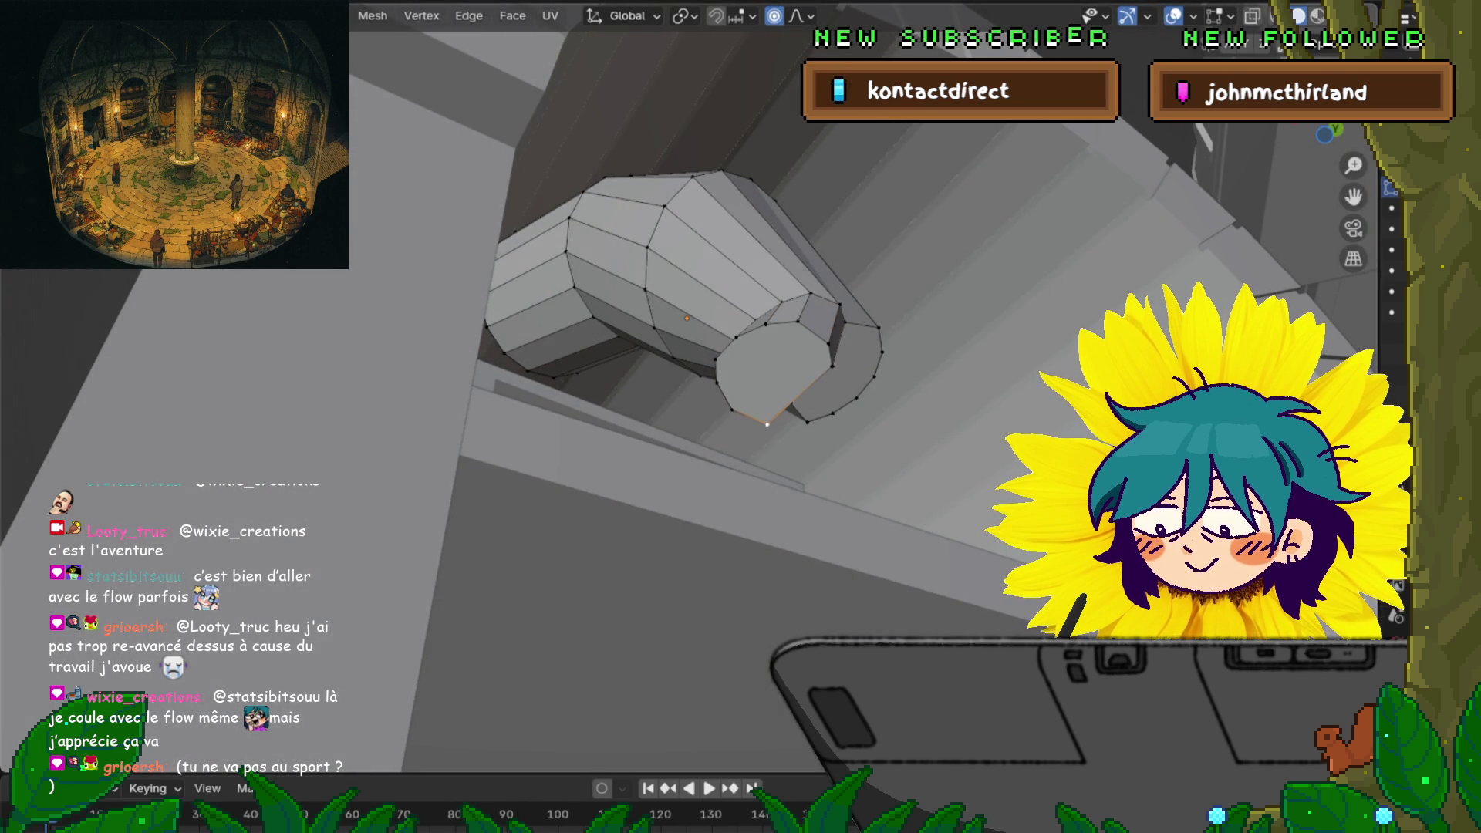
key("g")
key("Escape")
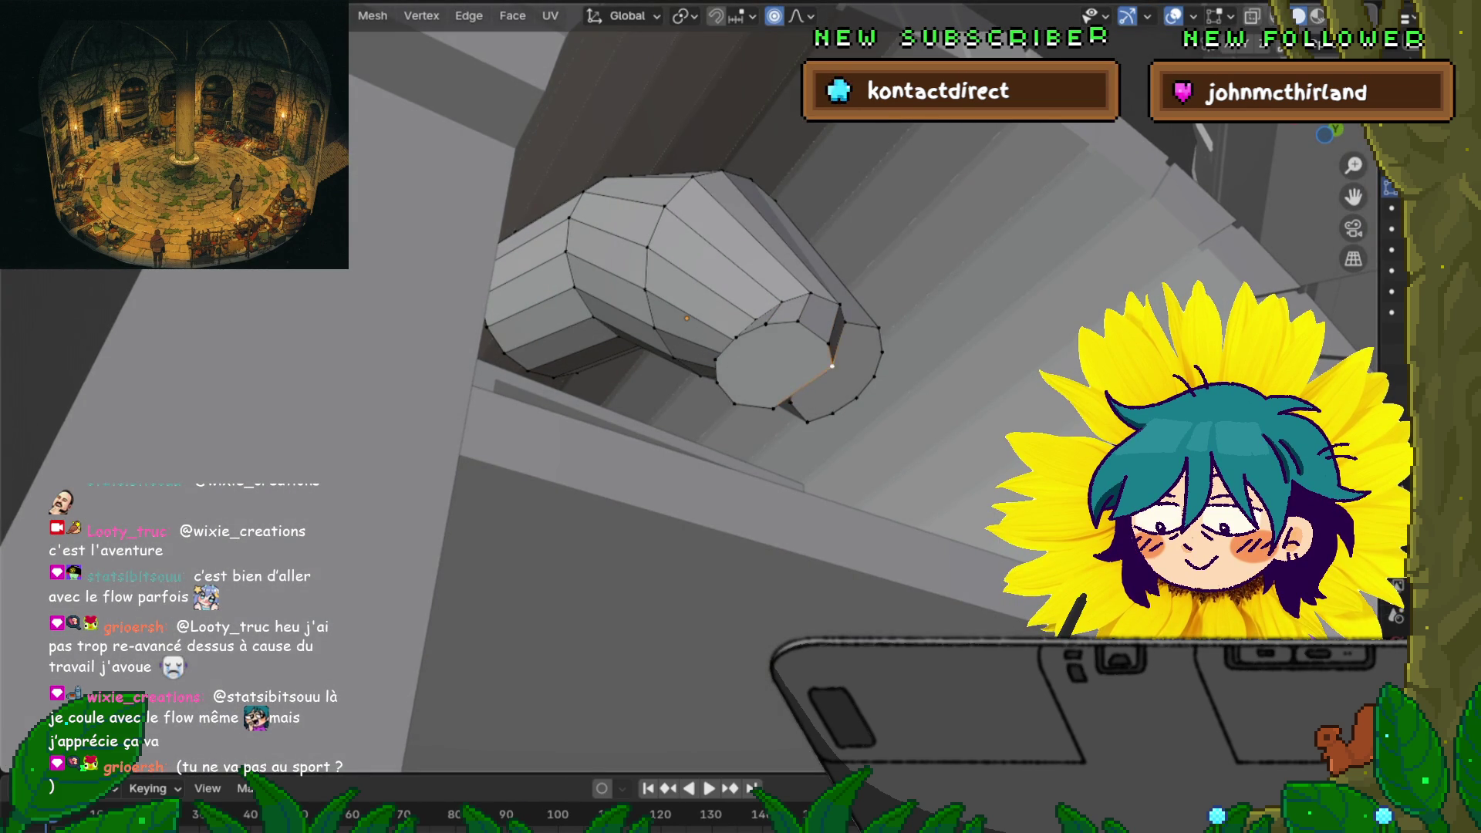
key("g")
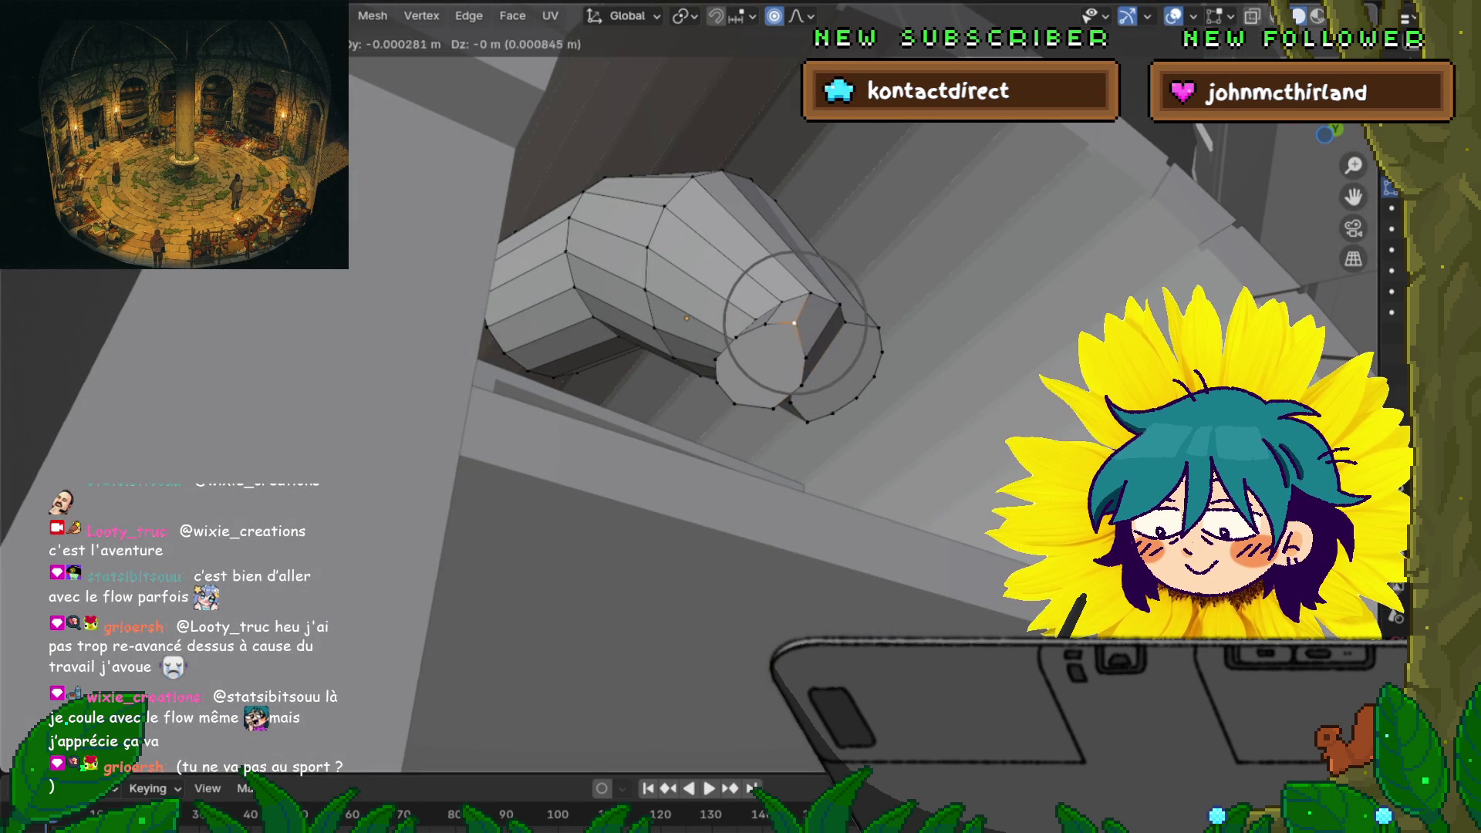
key("Escape")
mouse_move(741, 347)
middle_mouse_down()
mouse_move(694, 524)
mouse_move(710, 347)
middle_mouse_up()
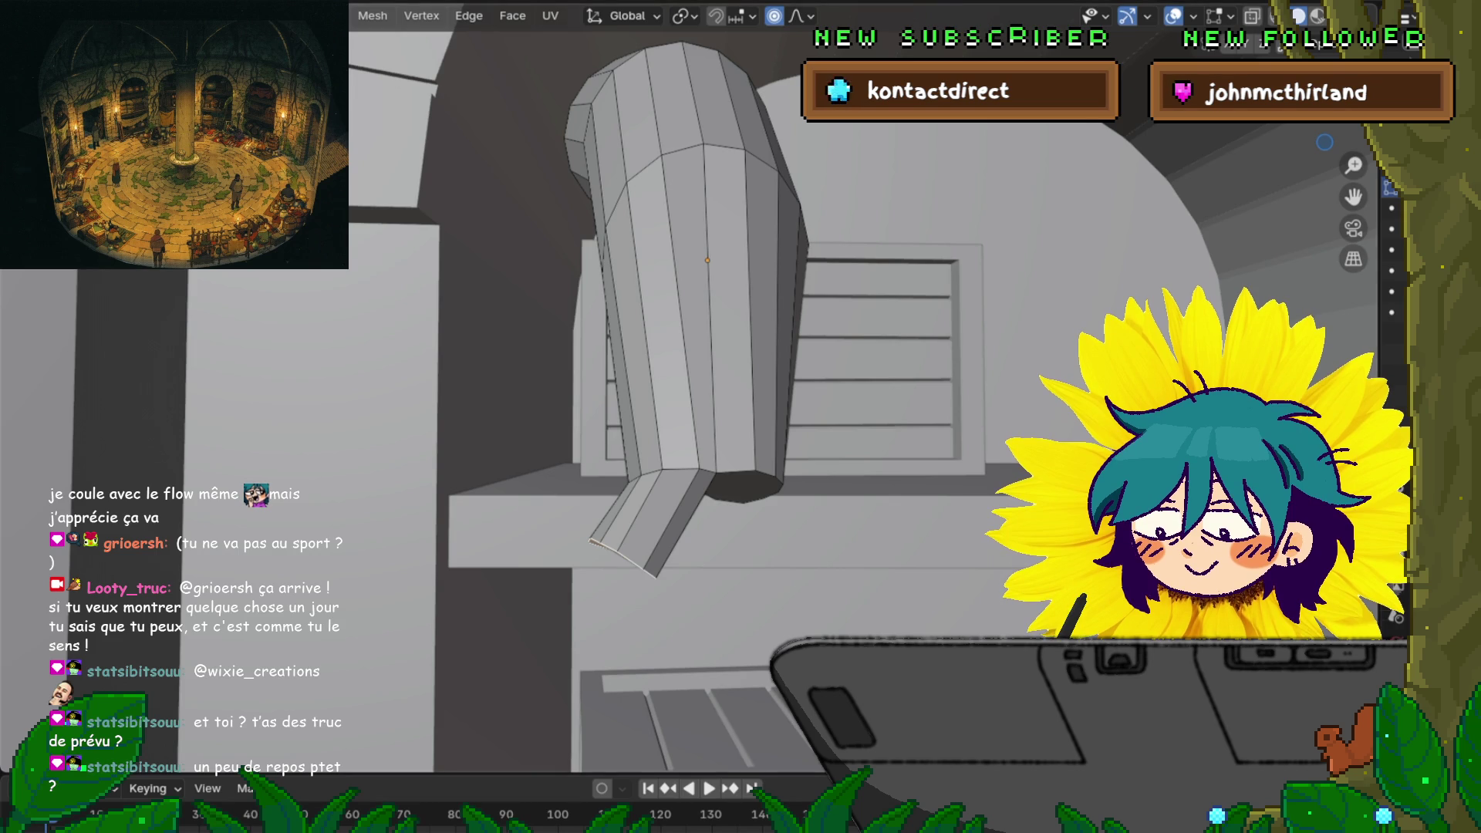
scroll(707, 309, "down", 5)
middle_click_drag(740, 371, 733, 416)
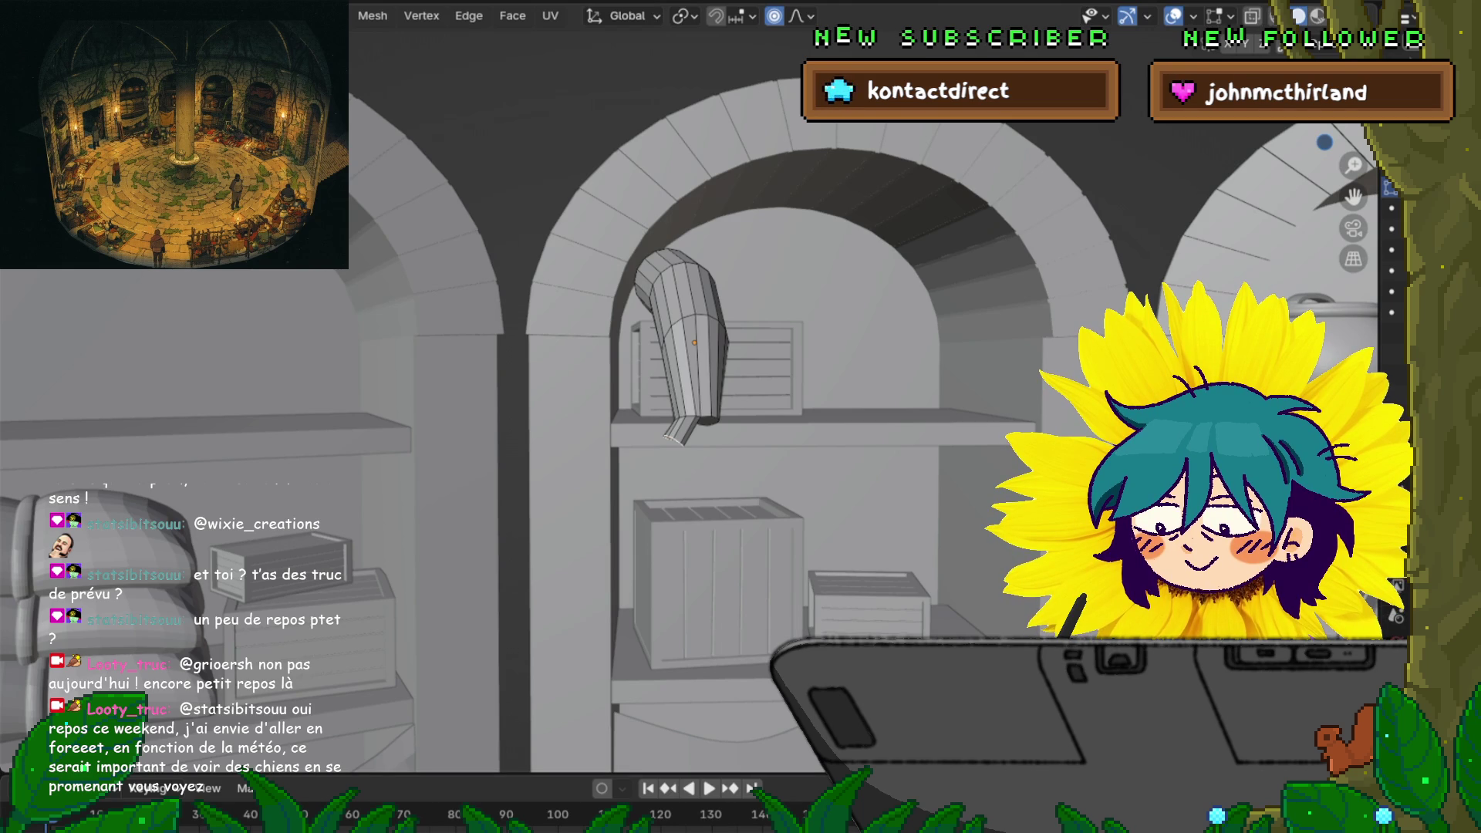
middle_click_drag(695, 386, 679, 432)
scroll(701, 401, "up", 5)
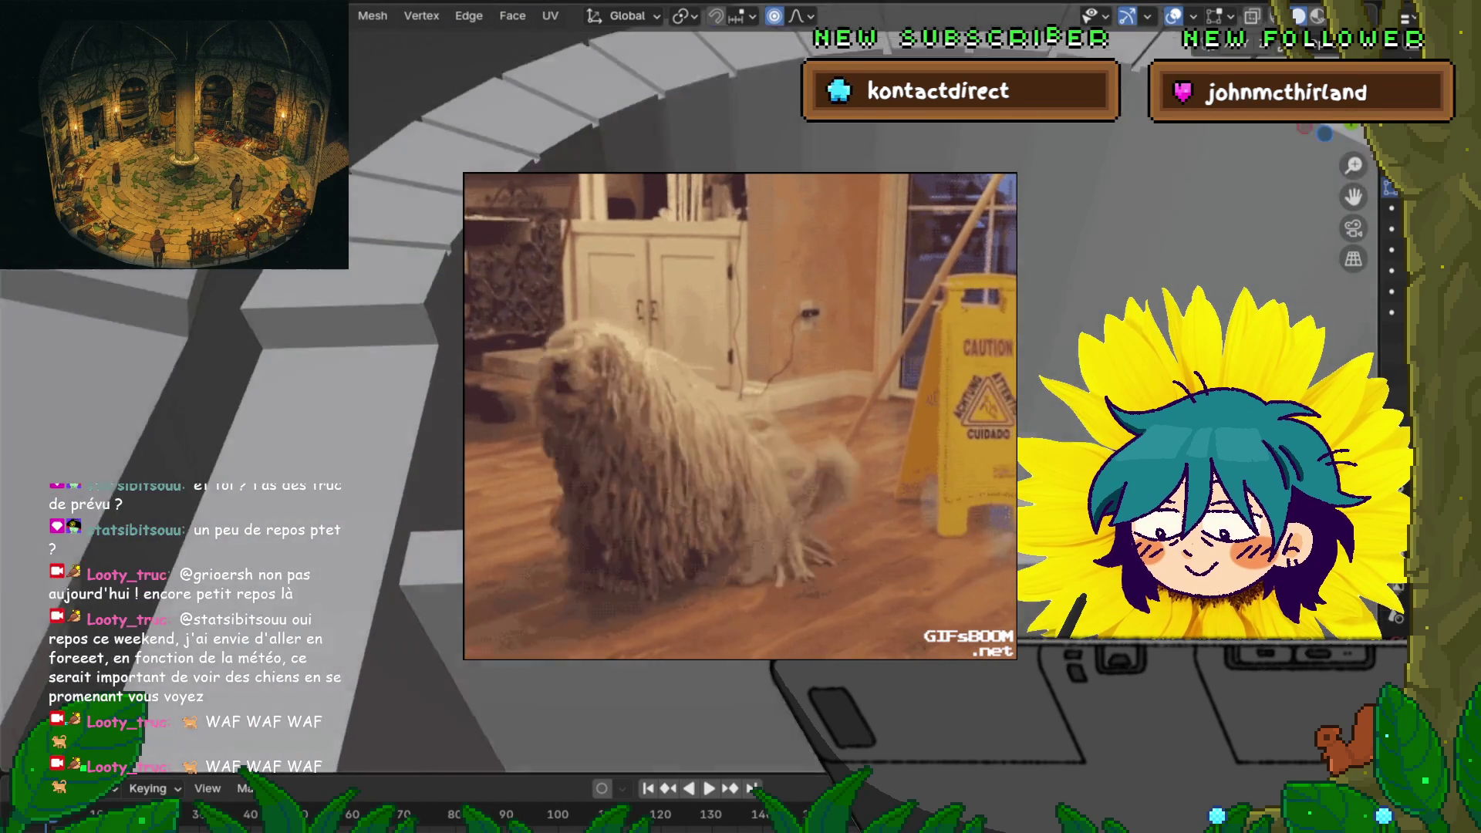
key("e")
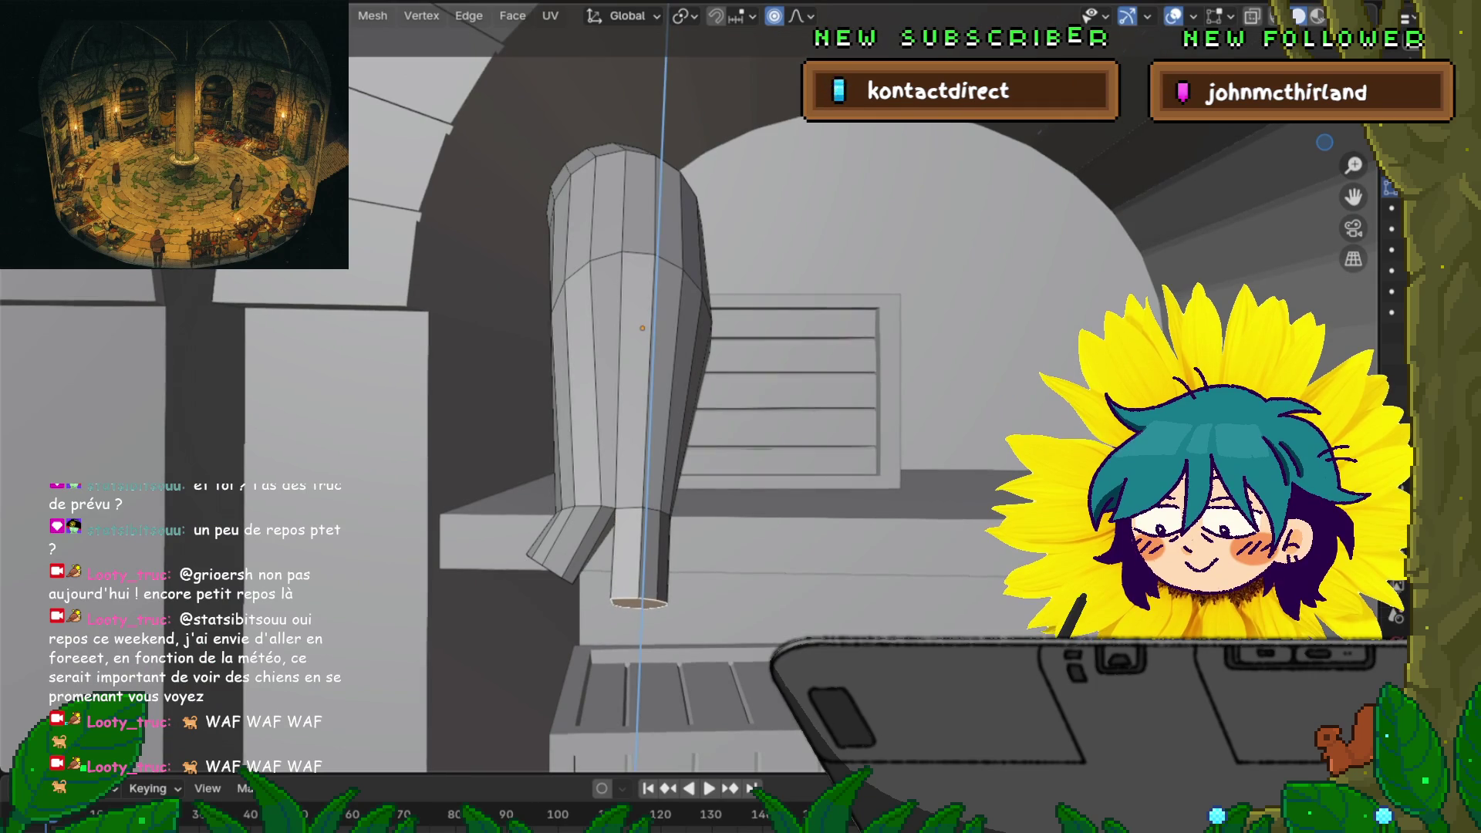
Confirm the downward extrusion, tilt and taper the new prong, then lower a junction vertex
key("Return")
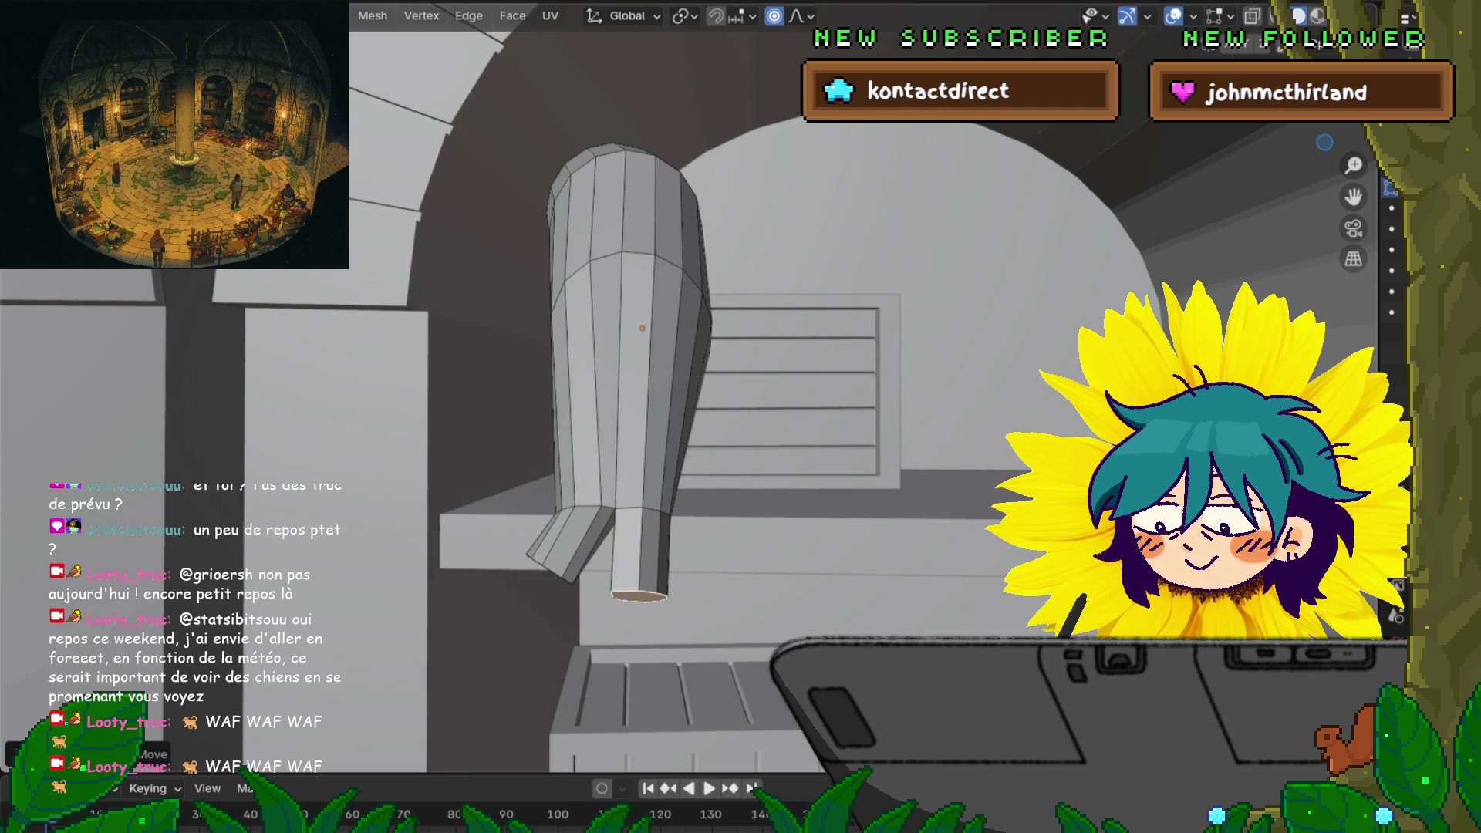
key("r")
key("Return")
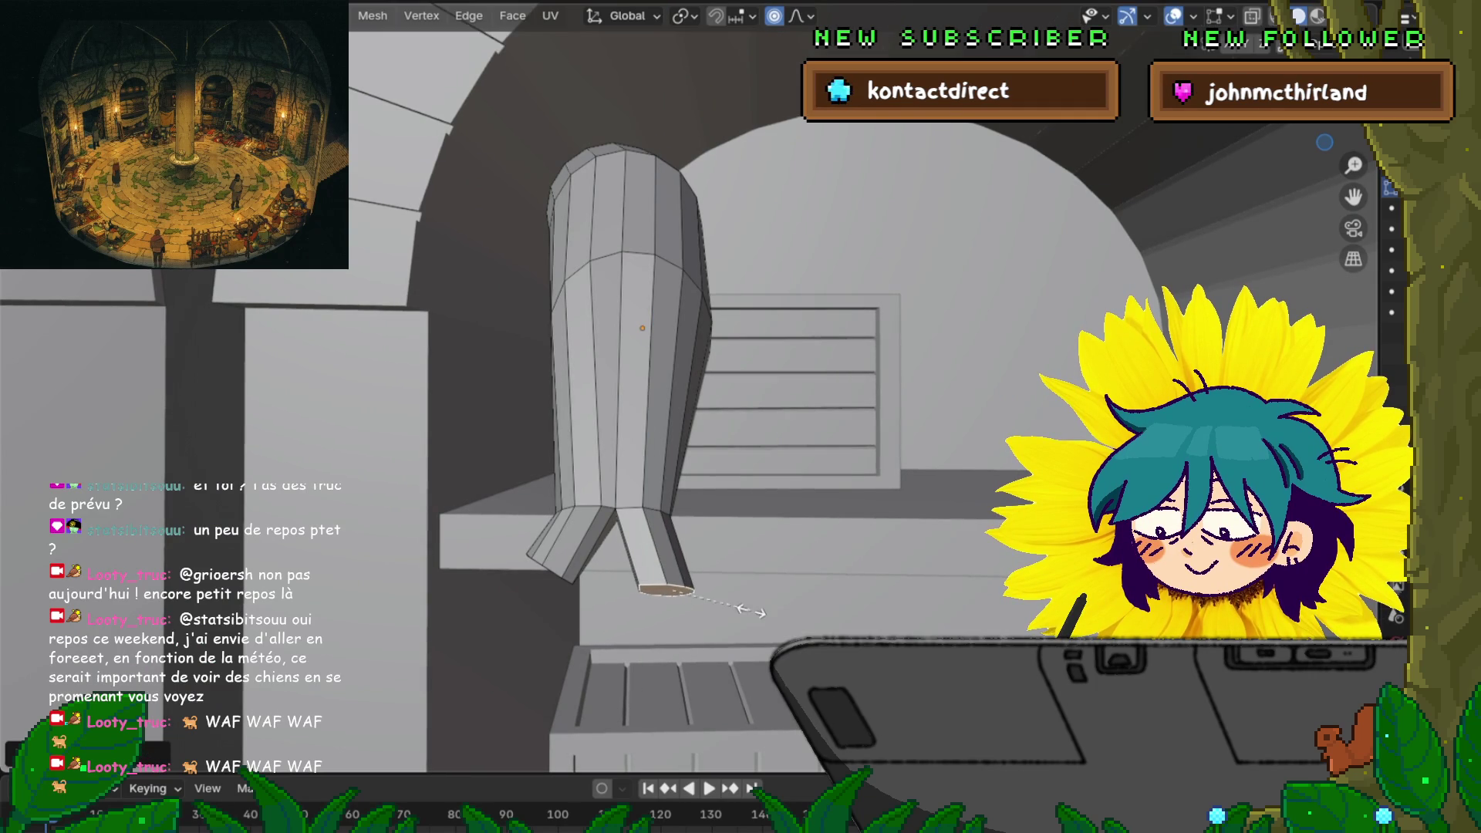
key("s")
left_click(661, 595)
middle_click_drag(661, 595, 671, 717)
left_click(685, 372)
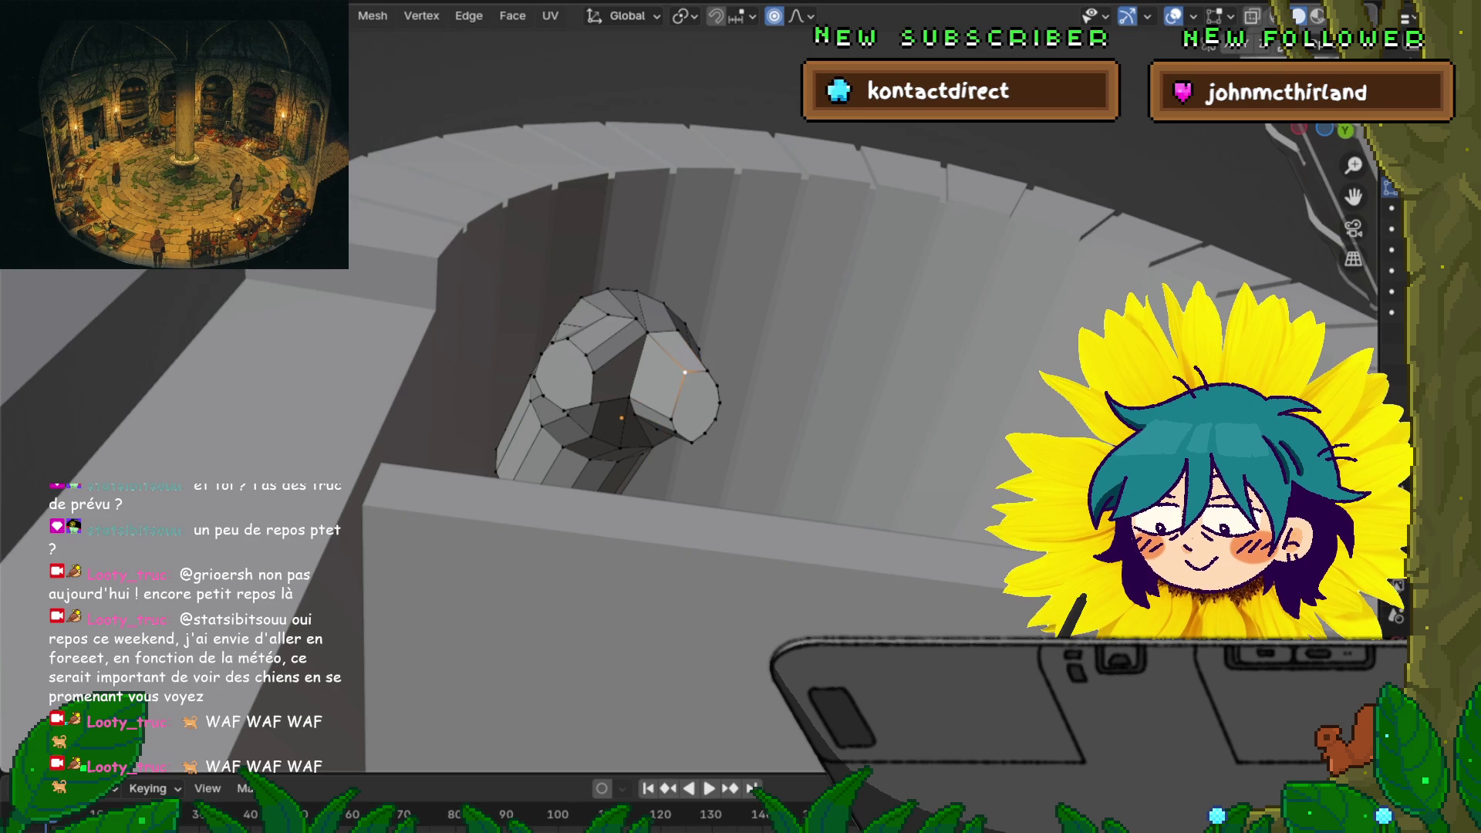
key("g")
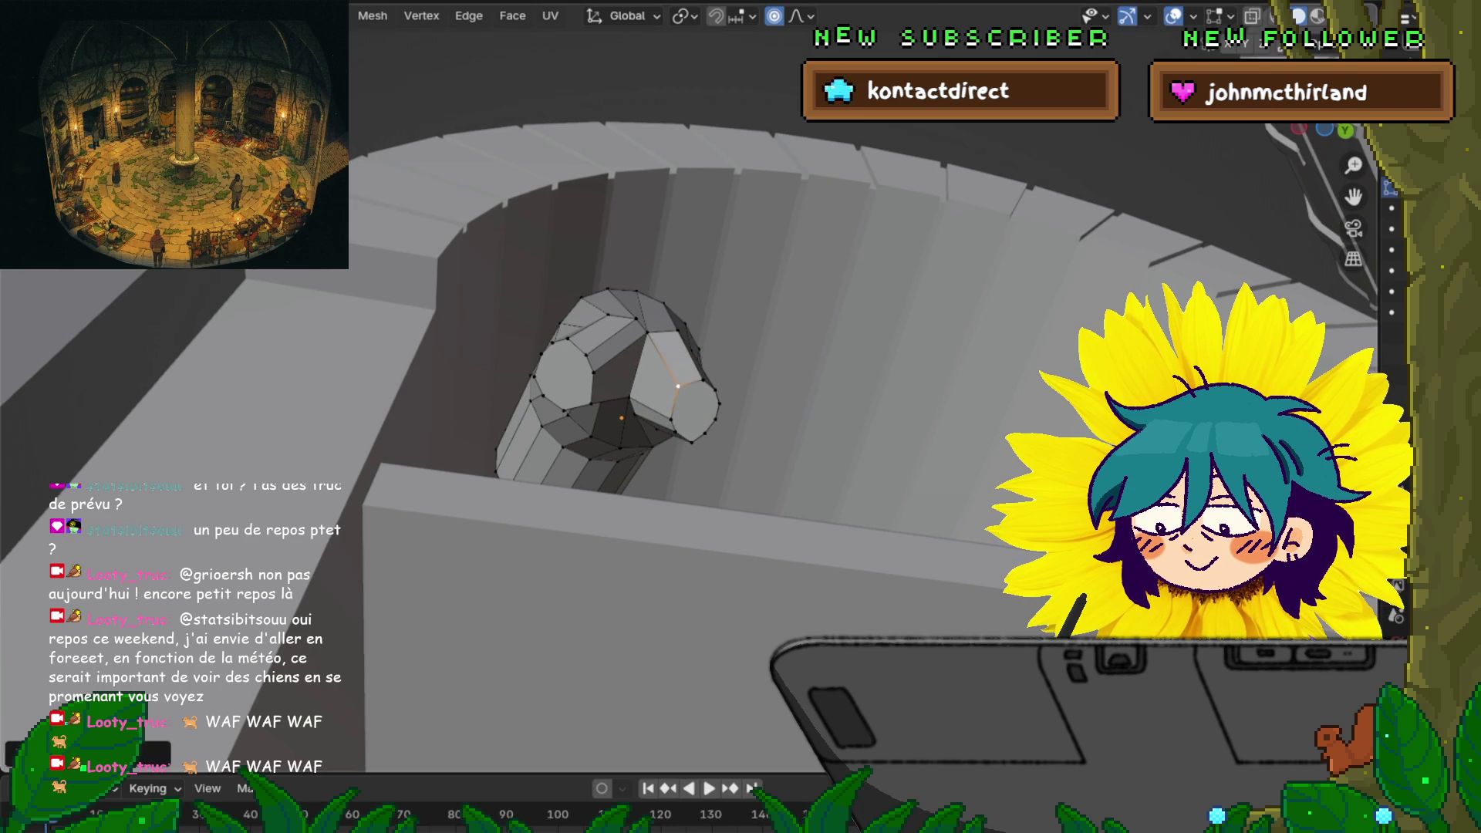
key("Return")
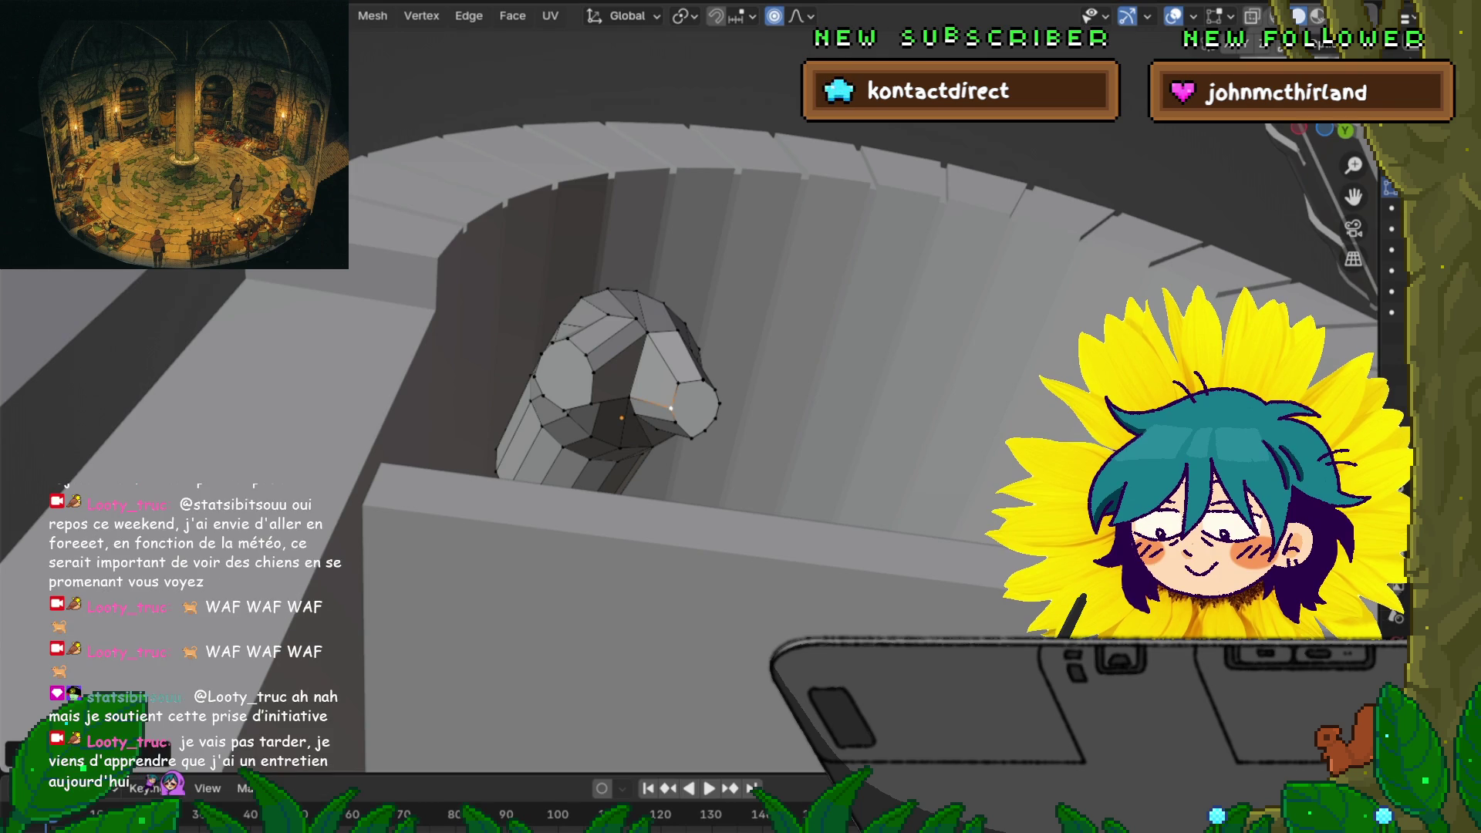
Move the prong-junction vertex twice to clean up the split, then return to Object Mode
middle_click_drag(741, 417, 771, 386)
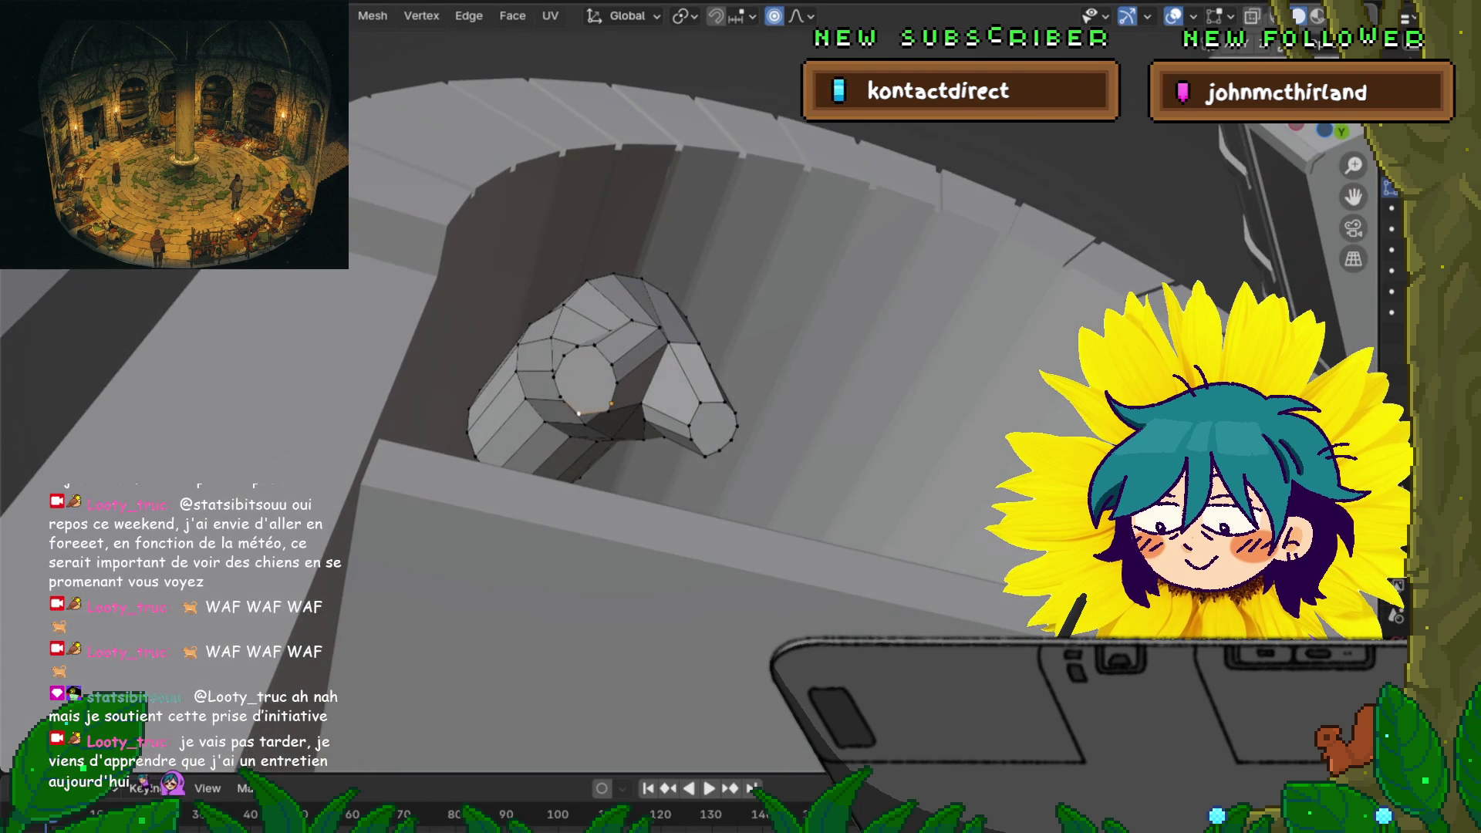
key("g")
key("Return")
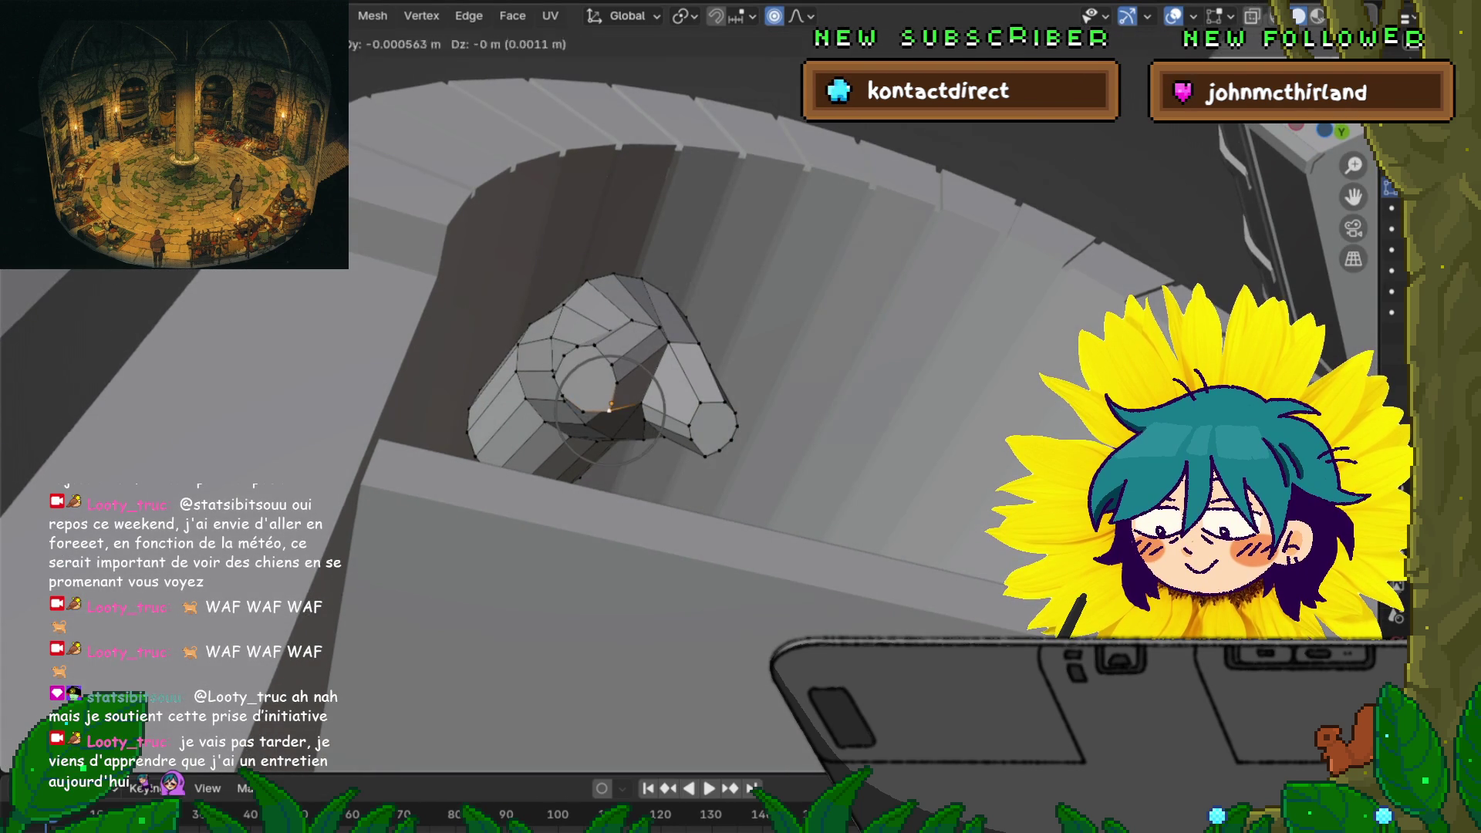
key("g")
key("Return")
mouse_move(741, 416)
middle_mouse_down()
mouse_move(748, 324)
mouse_move(771, 324)
middle_mouse_up()
key("Tab")
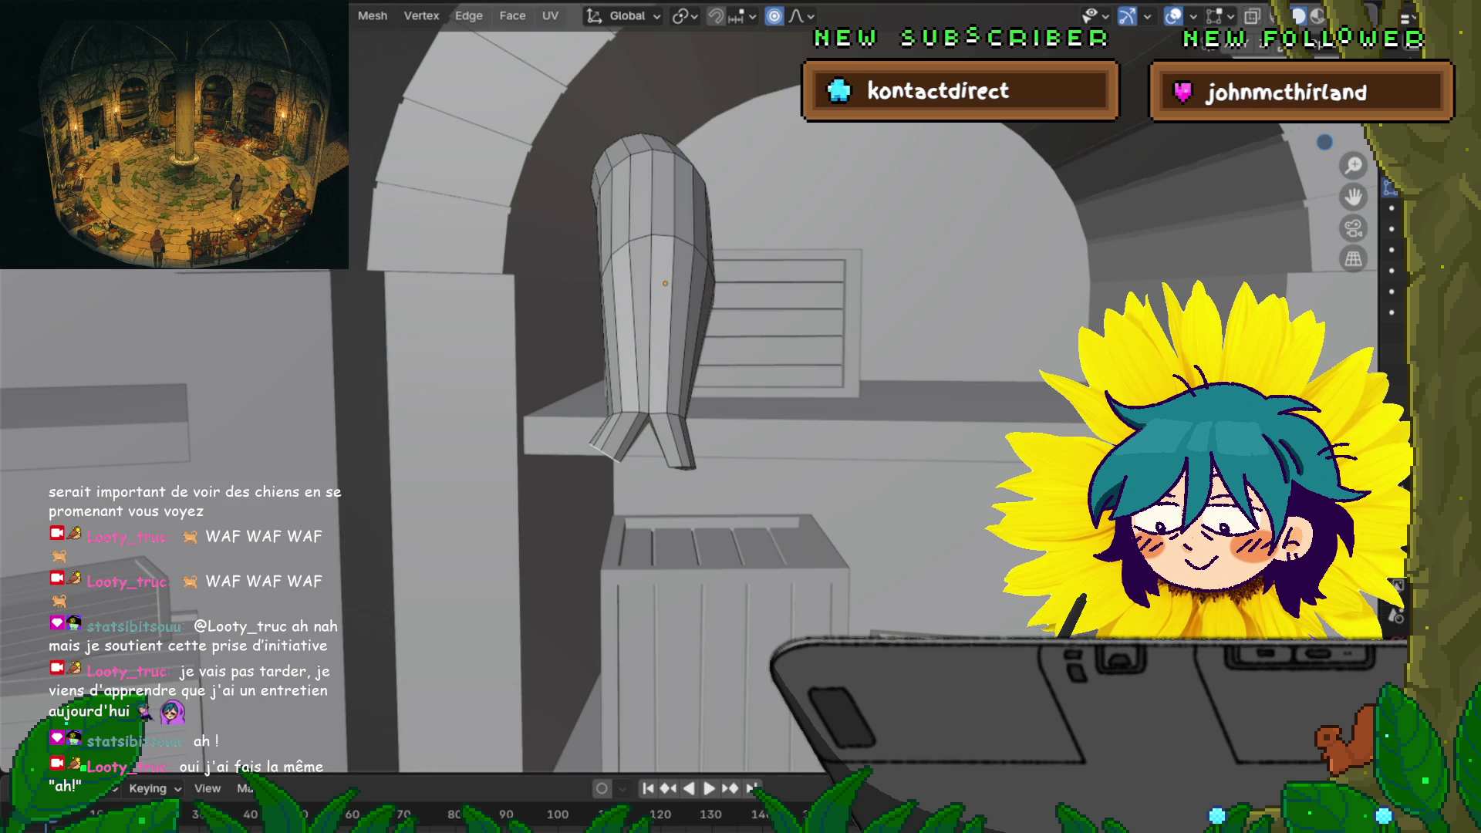
left_click(43, 11)
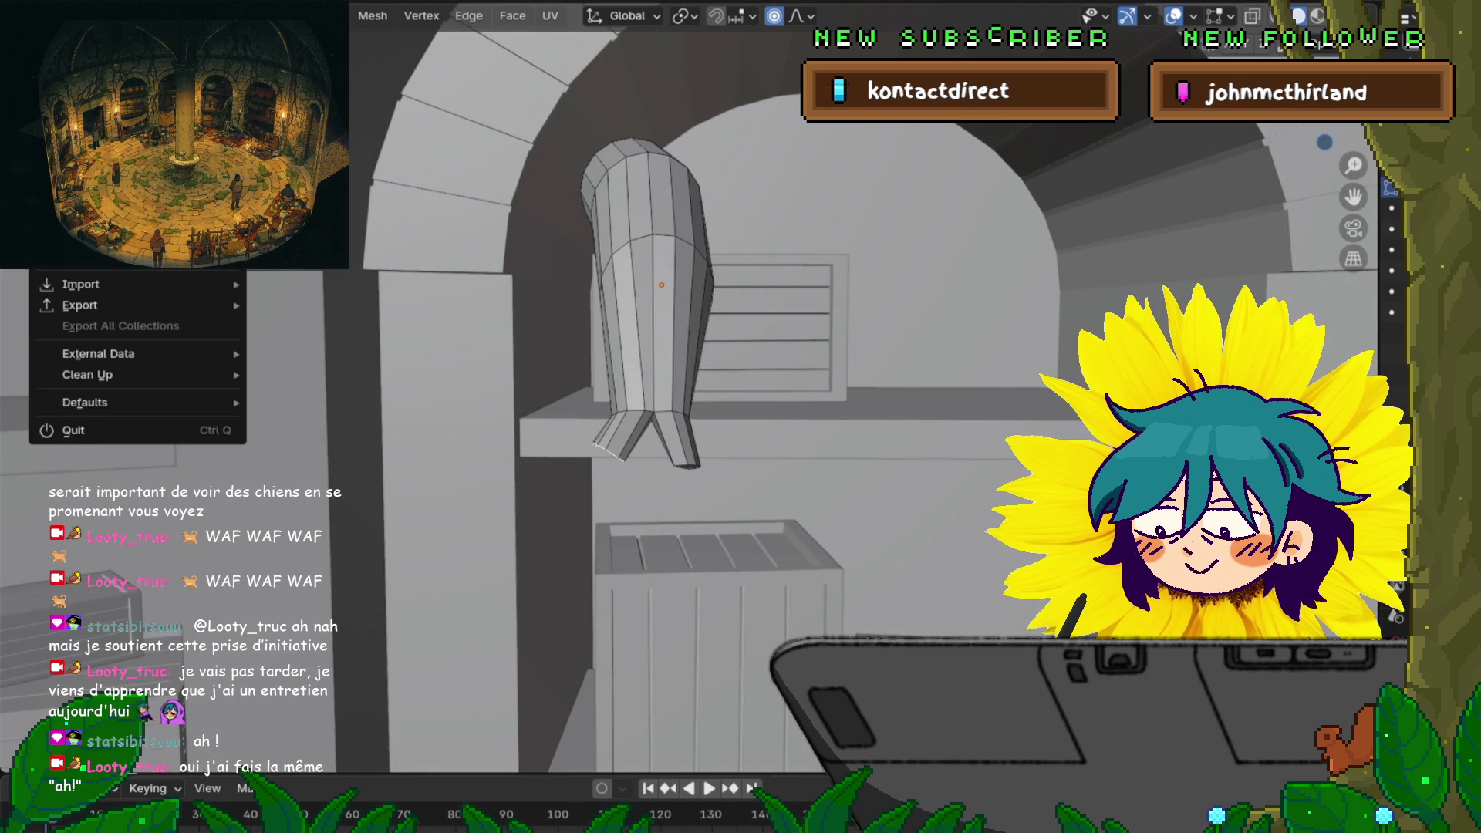
key("Escape")
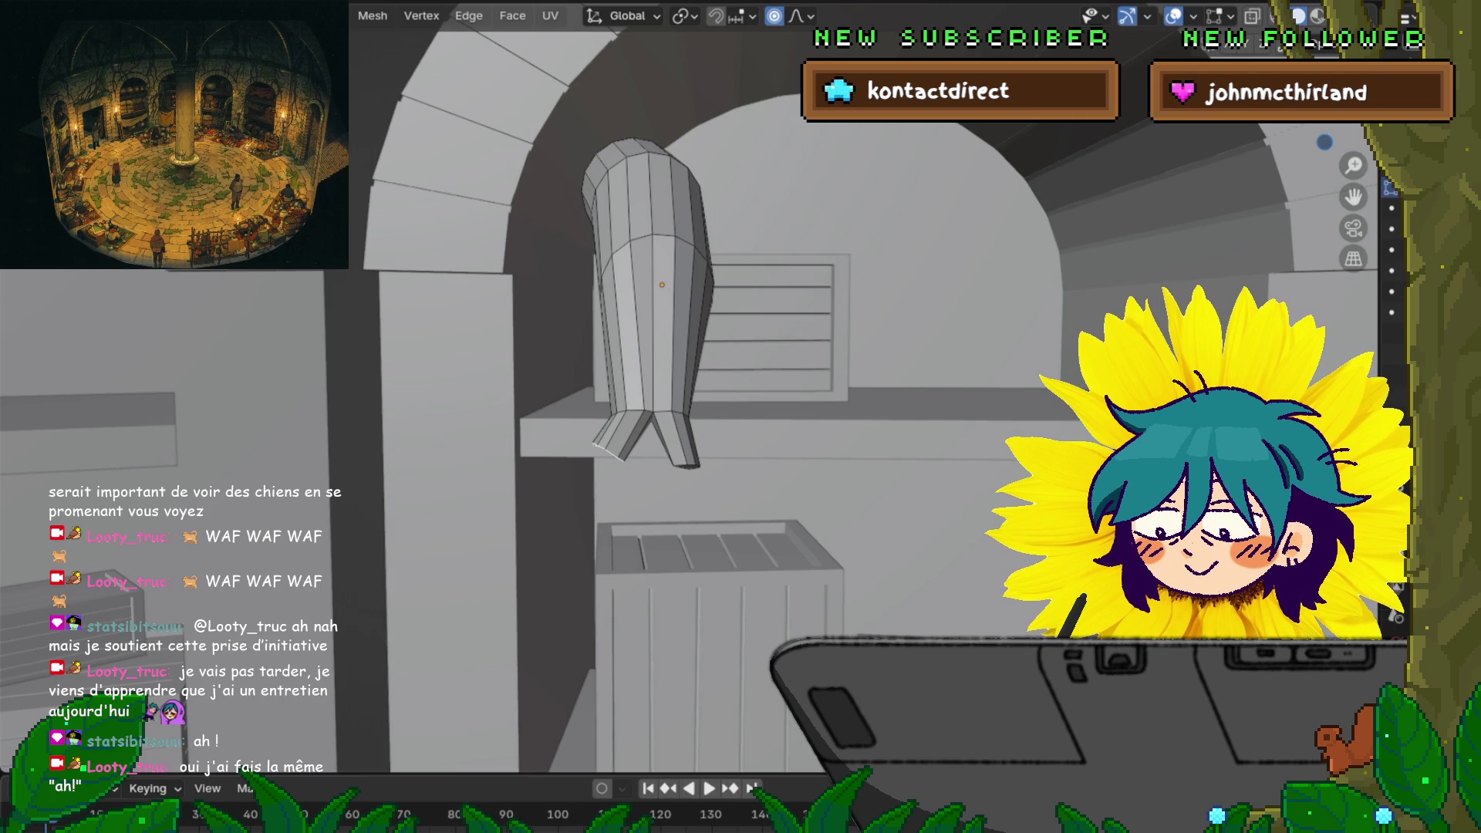
middle_click_drag(741, 417, 679, 405)
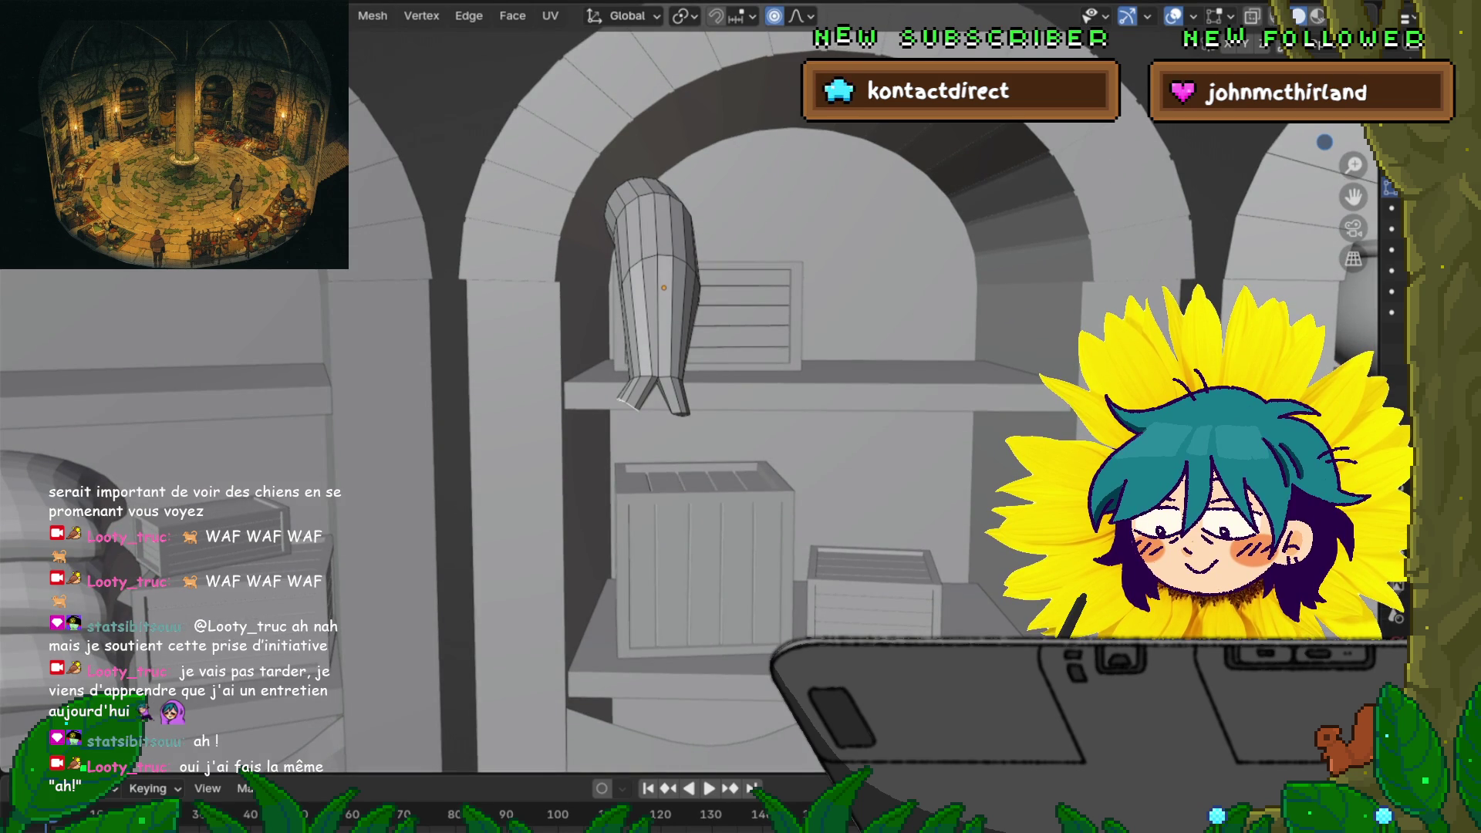
Move the prong vertically along Z and extend the left prong down-left
key("g")
key("z")
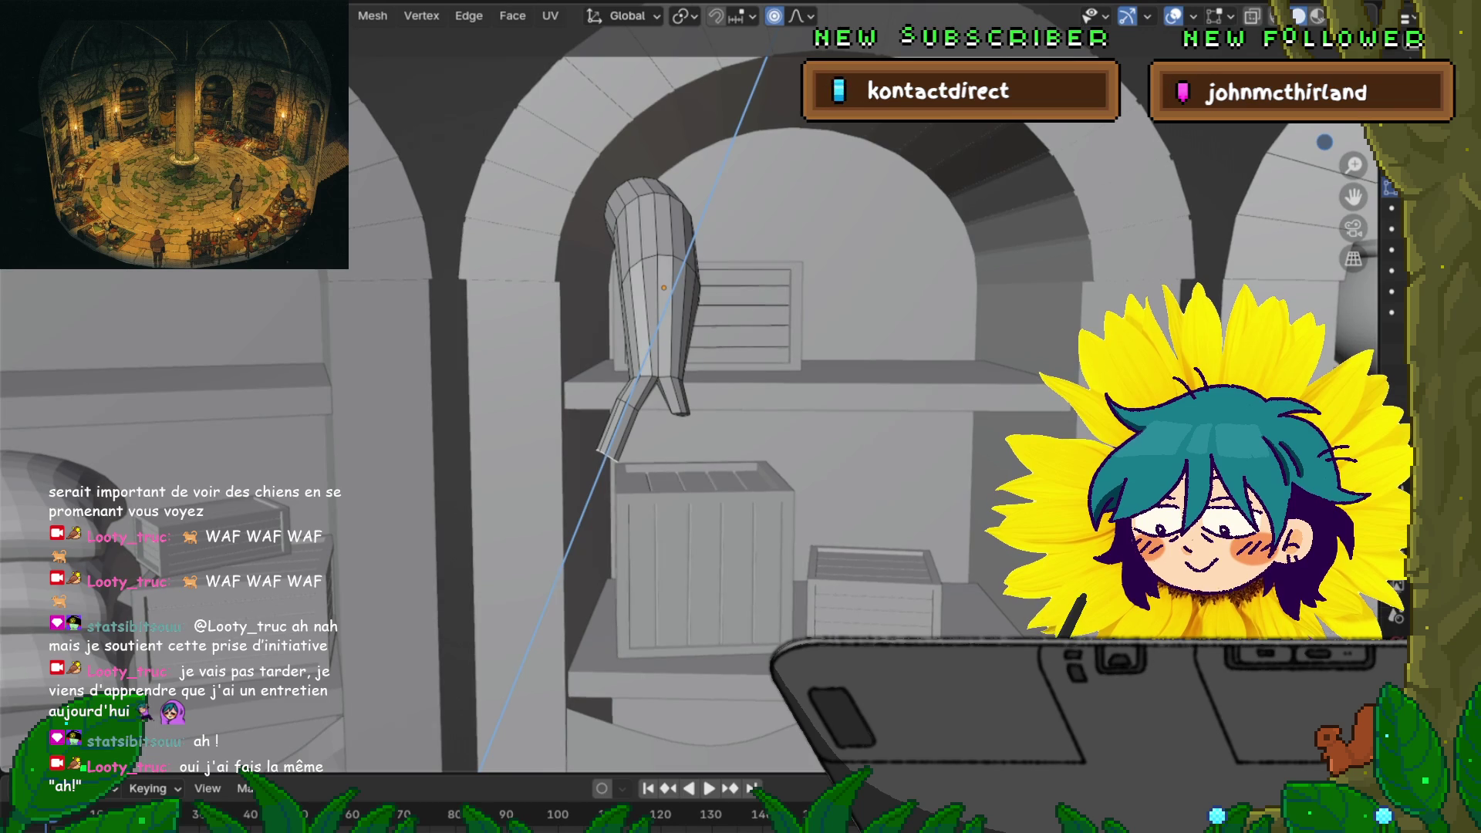
key("Return")
key("s")
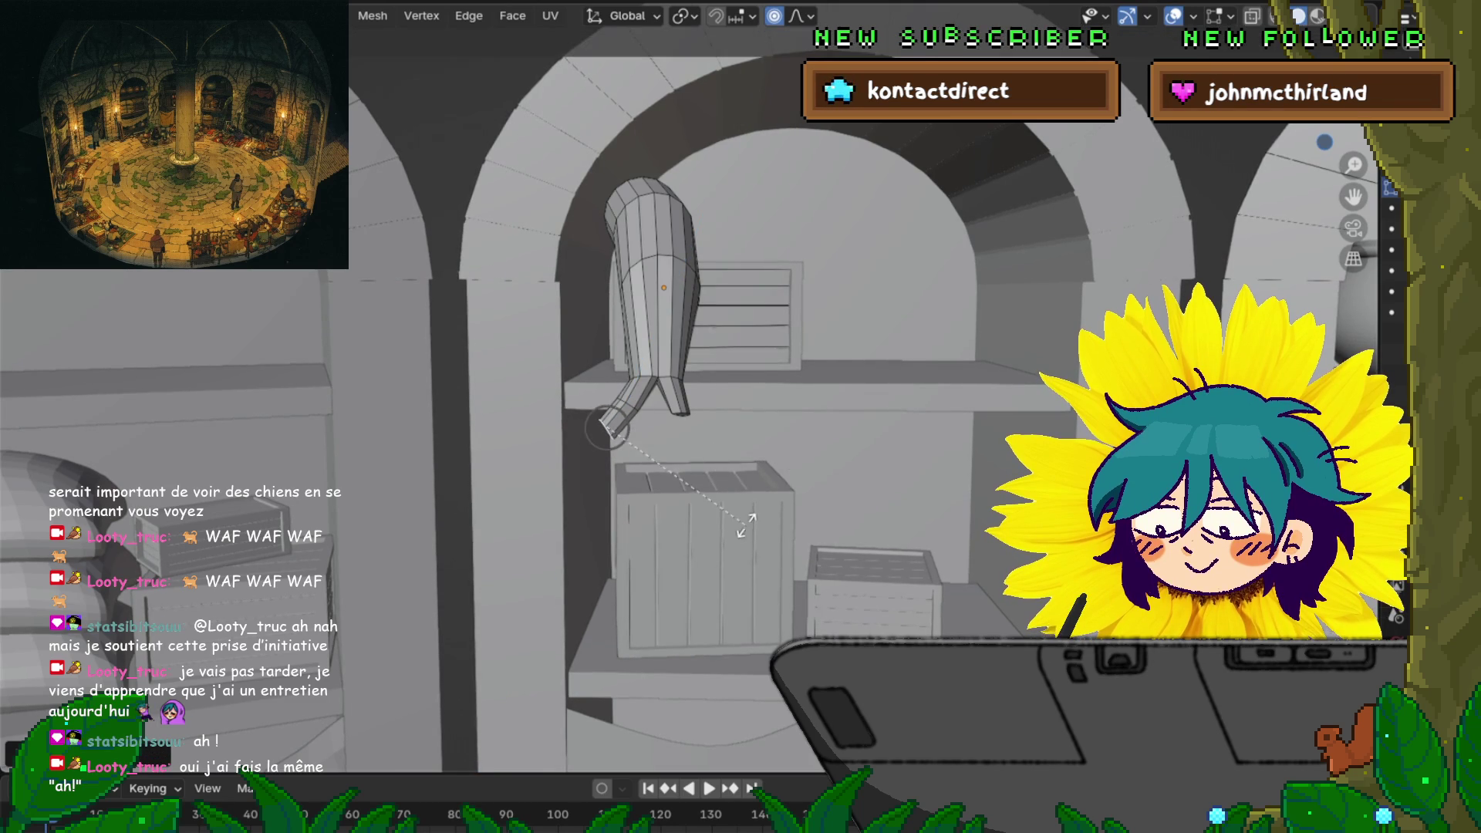
key("Return")
key("g")
key("z")
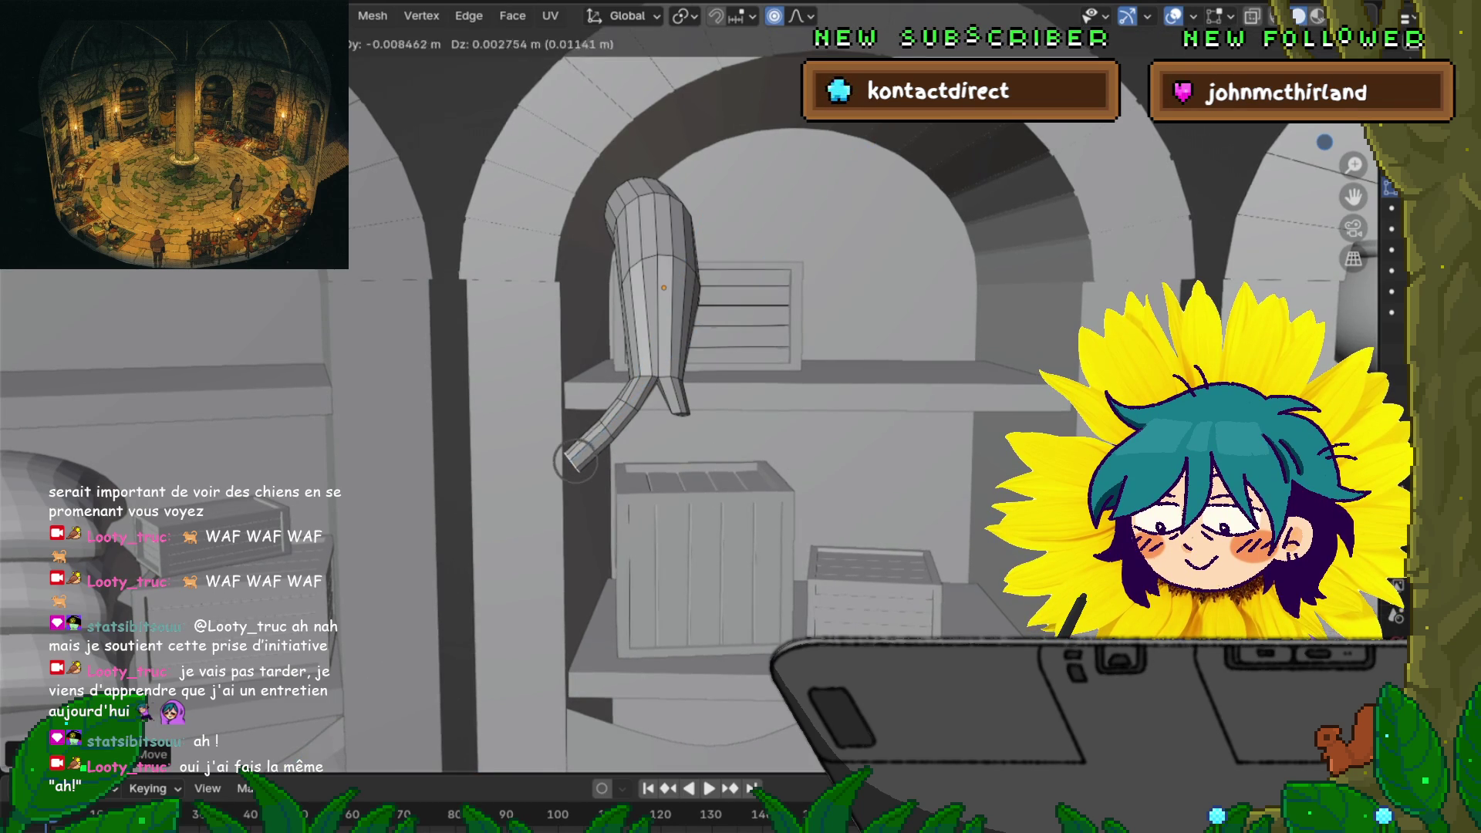
key("Return")
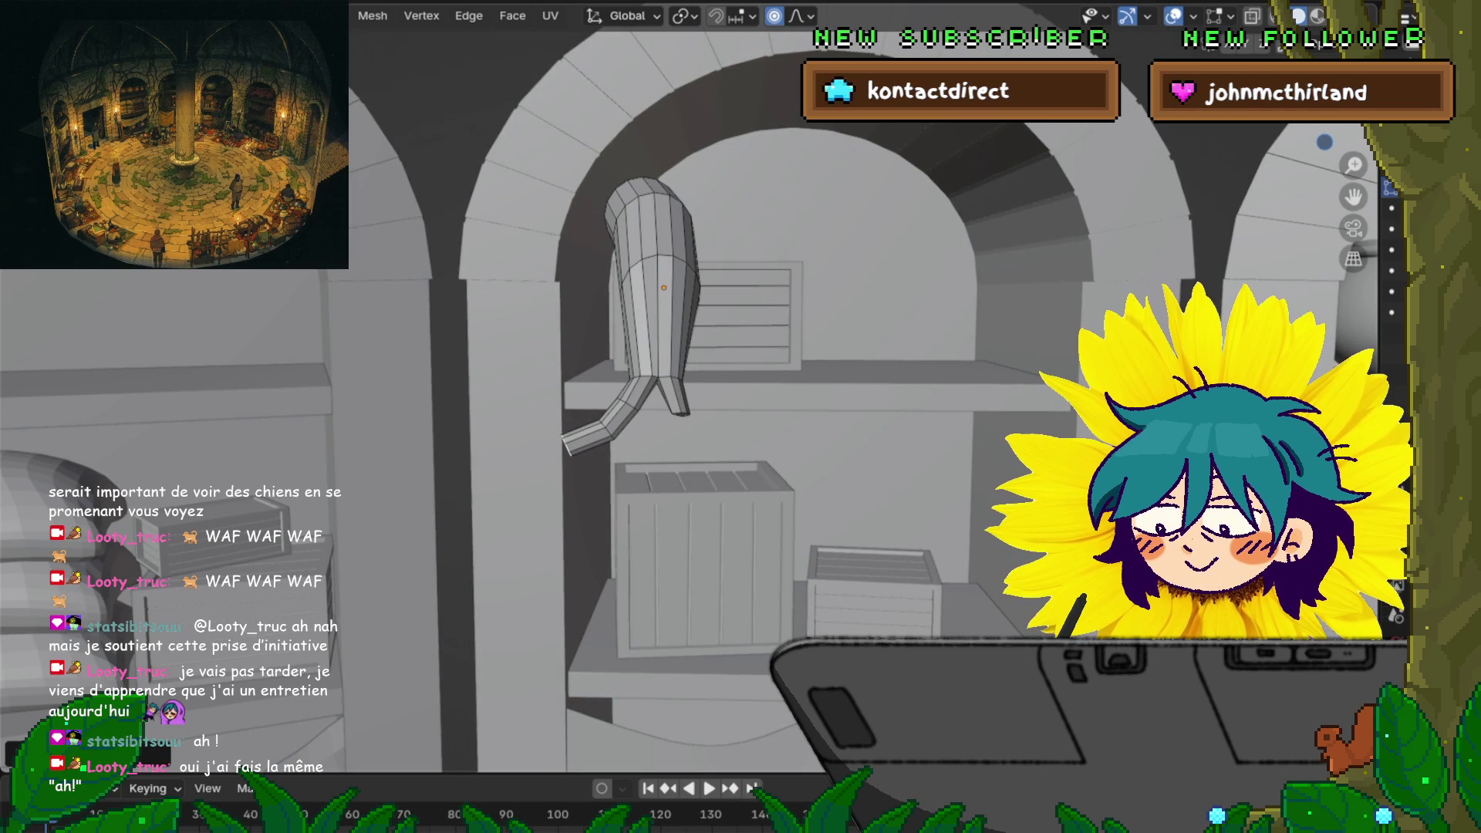
mouse_move(695, 386)
middle_mouse_down()
mouse_move(771, 363)
mouse_move(748, 367)
middle_mouse_up()
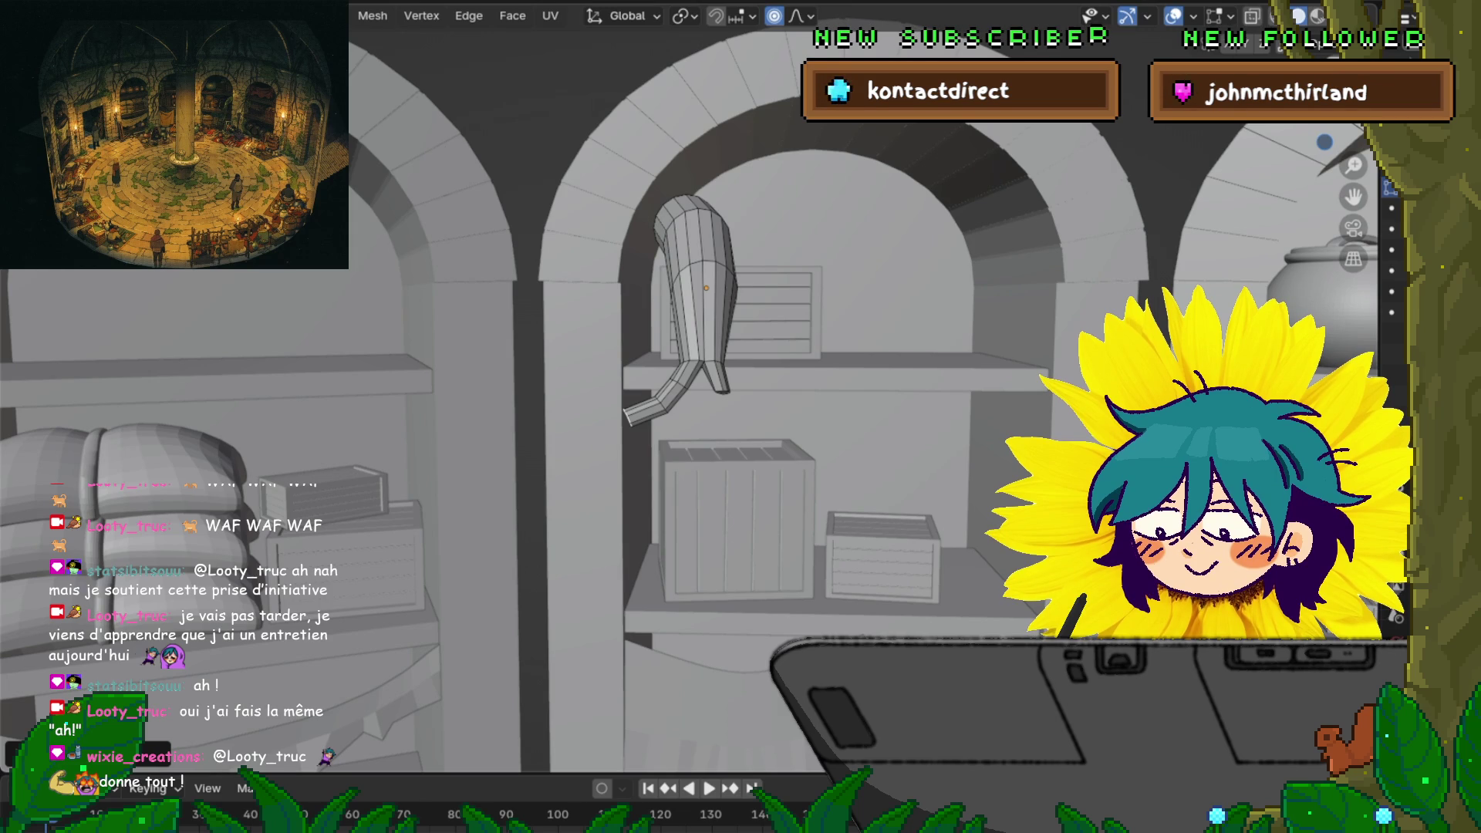
Shift the prong tip along one axis and rotate it to bend the tip
key("g")
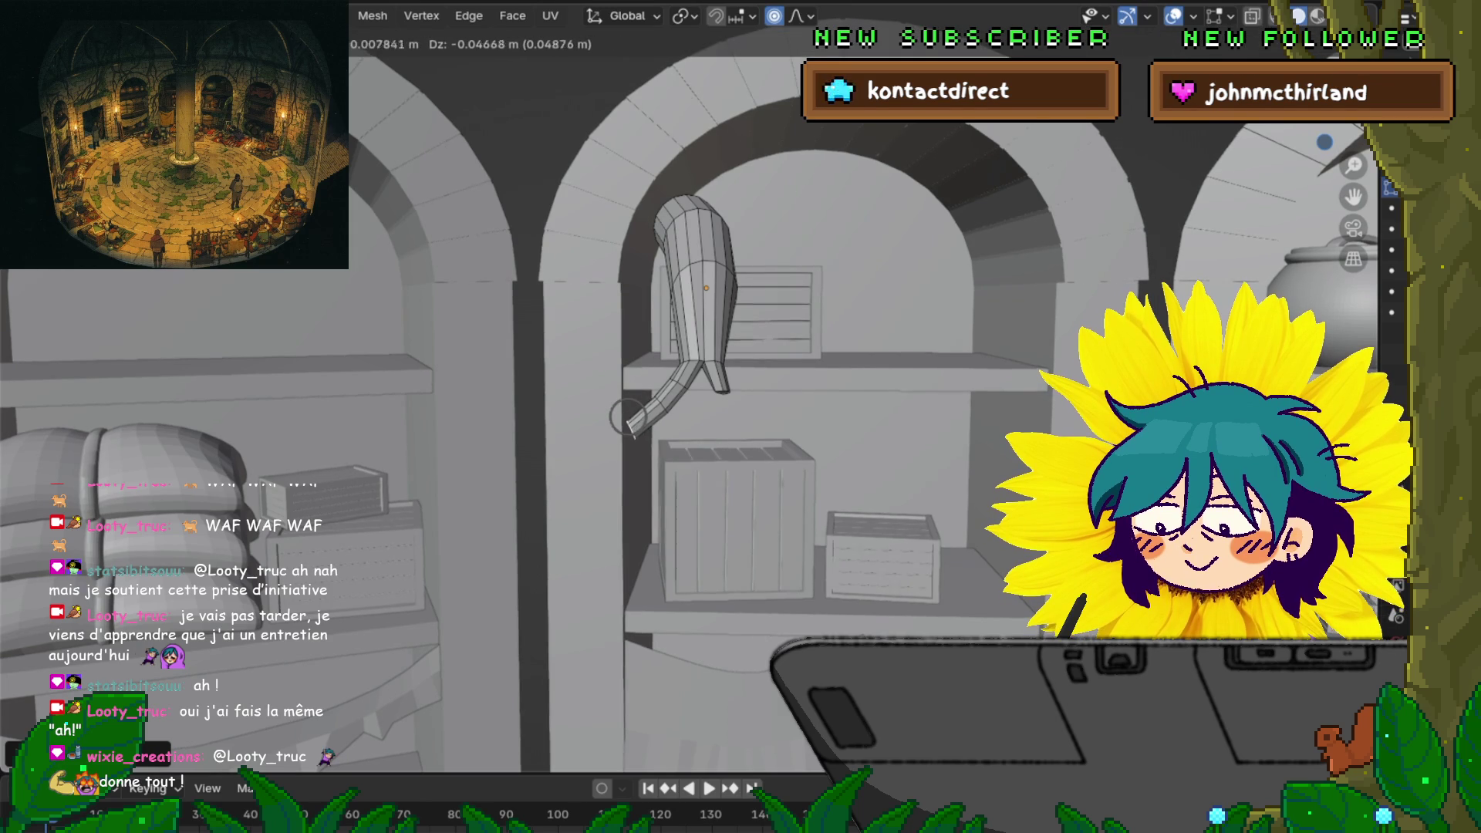
key("z")
key("z")
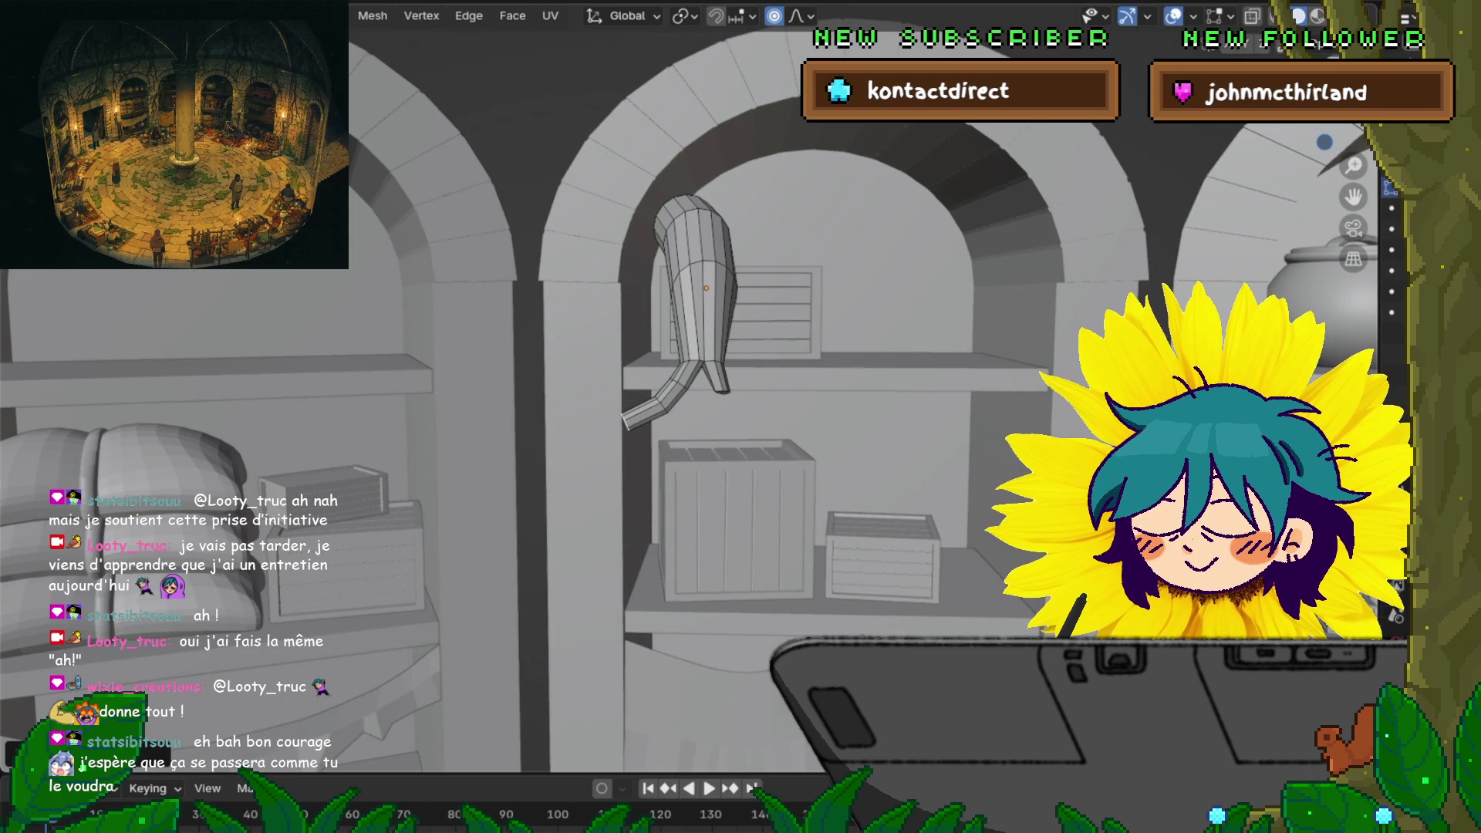
key("Return")
key("r")
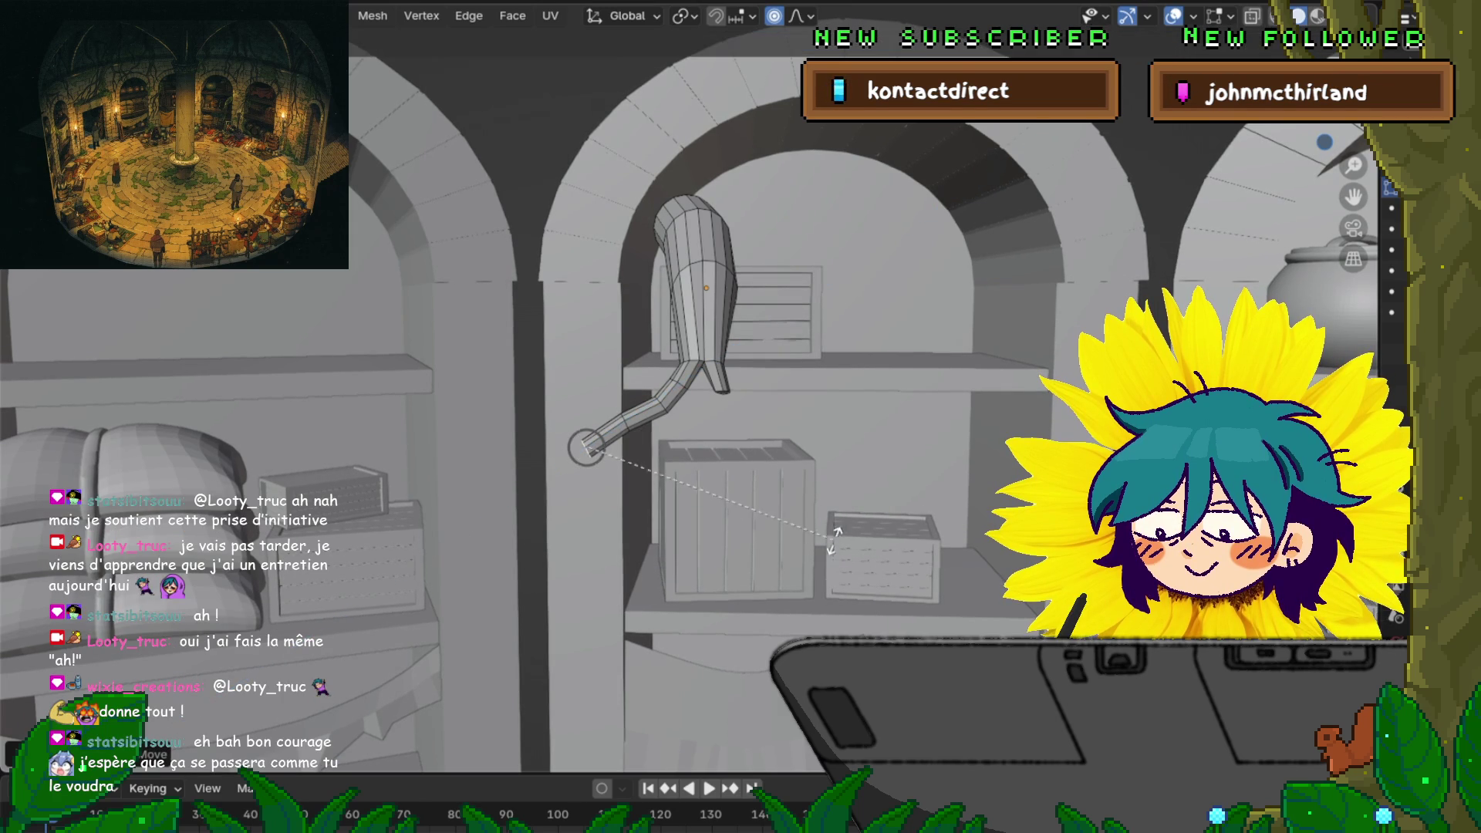
left_click(816, 500)
middle_click_drag(816, 500, 864, 463)
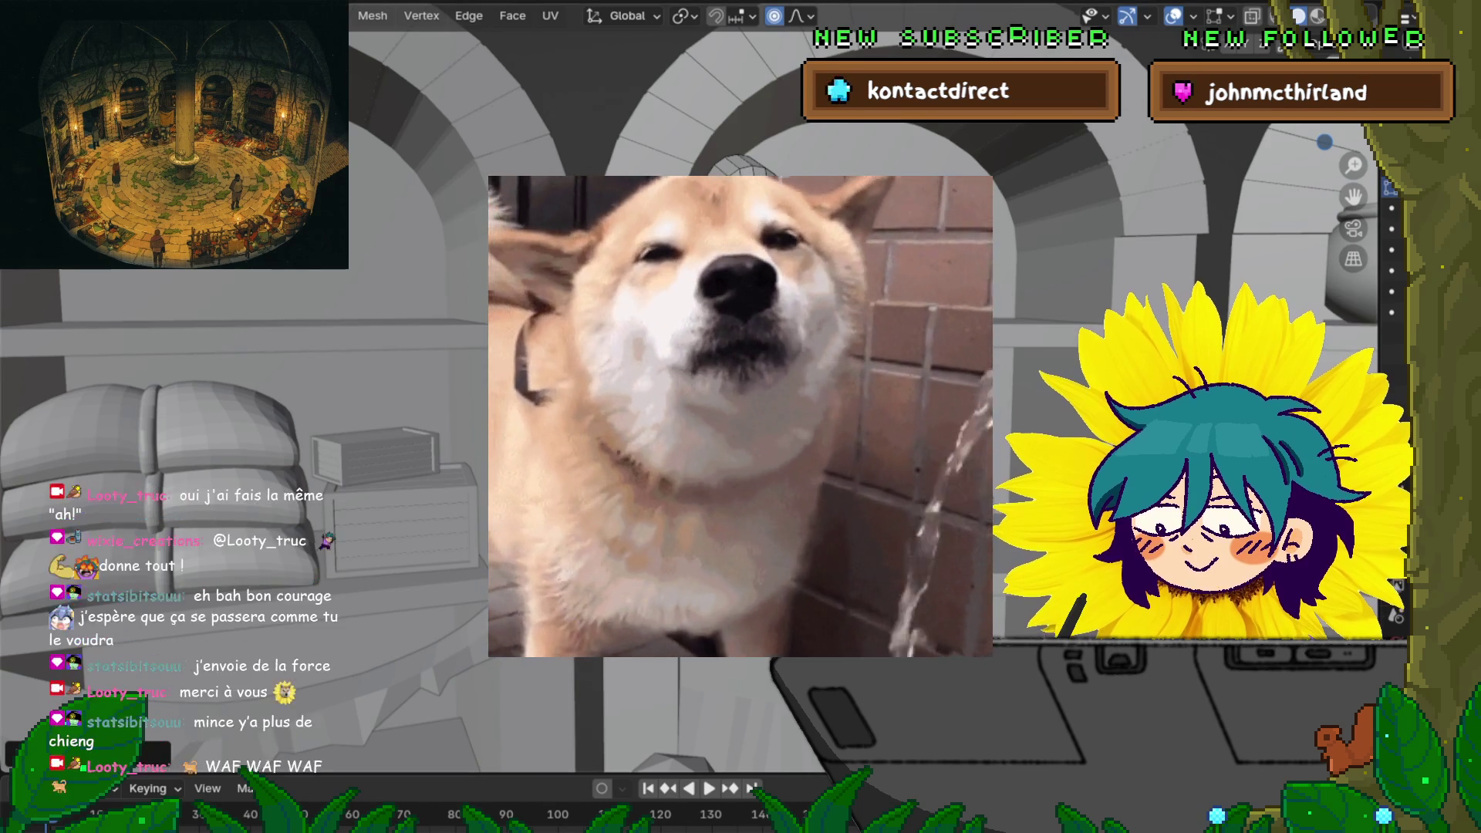
Shift the curved column's vertex strip freely to adjust its curve
middle_click_drag(741, 417, 602, 446)
key("g")
key("z")
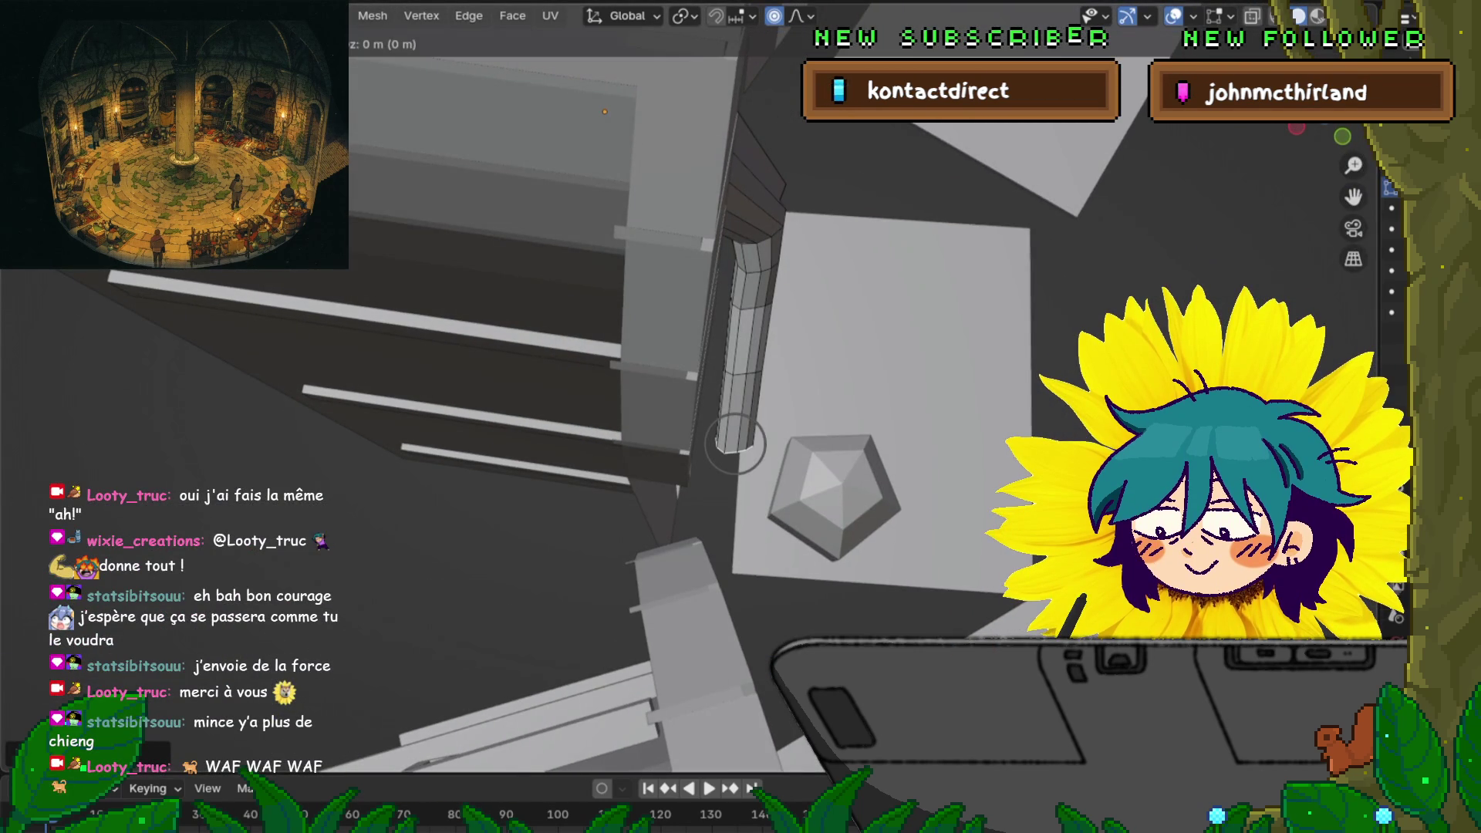
key("z")
scroll(735, 445, "down", 10)
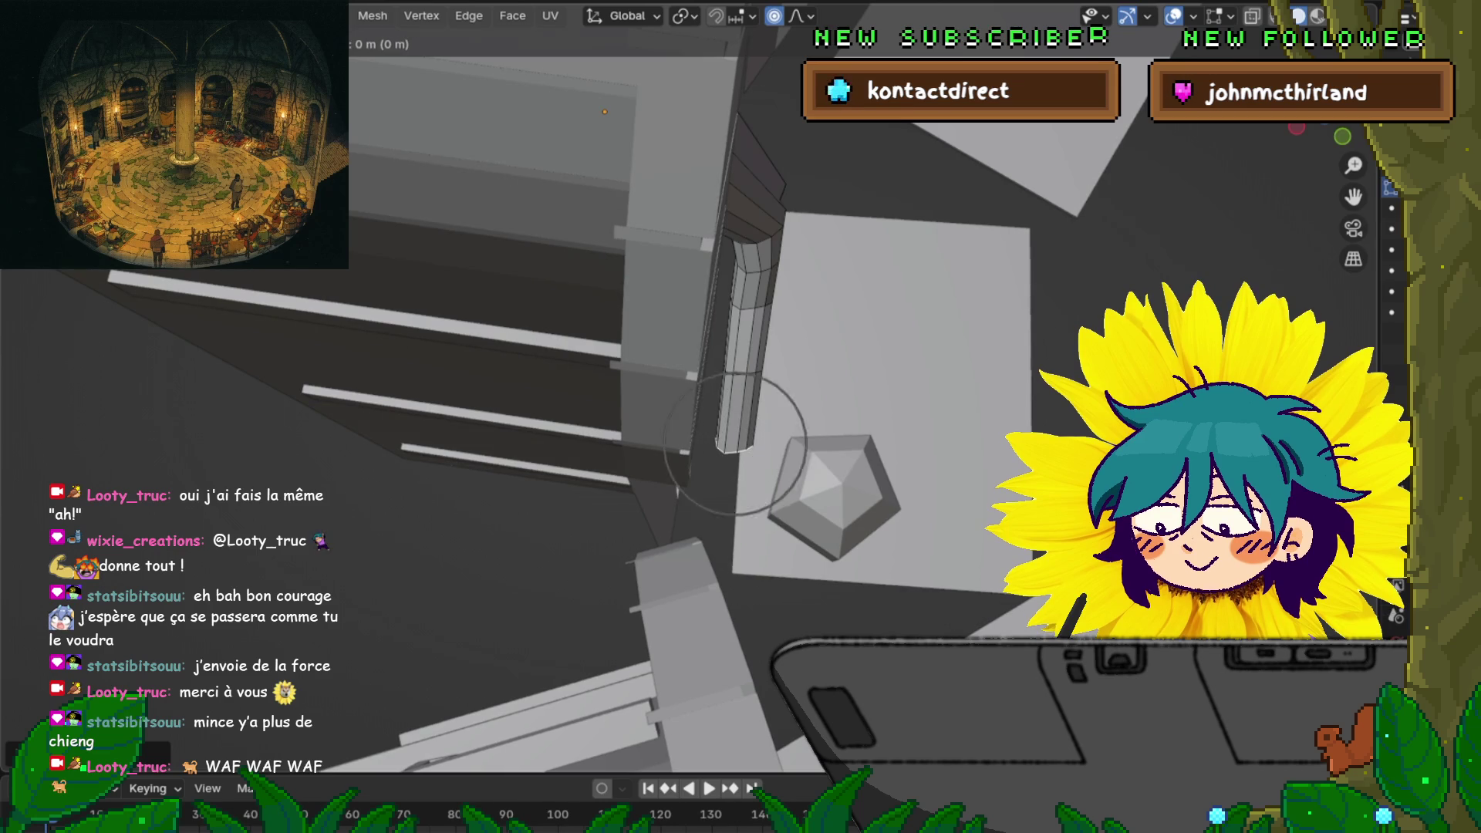
key("Return")
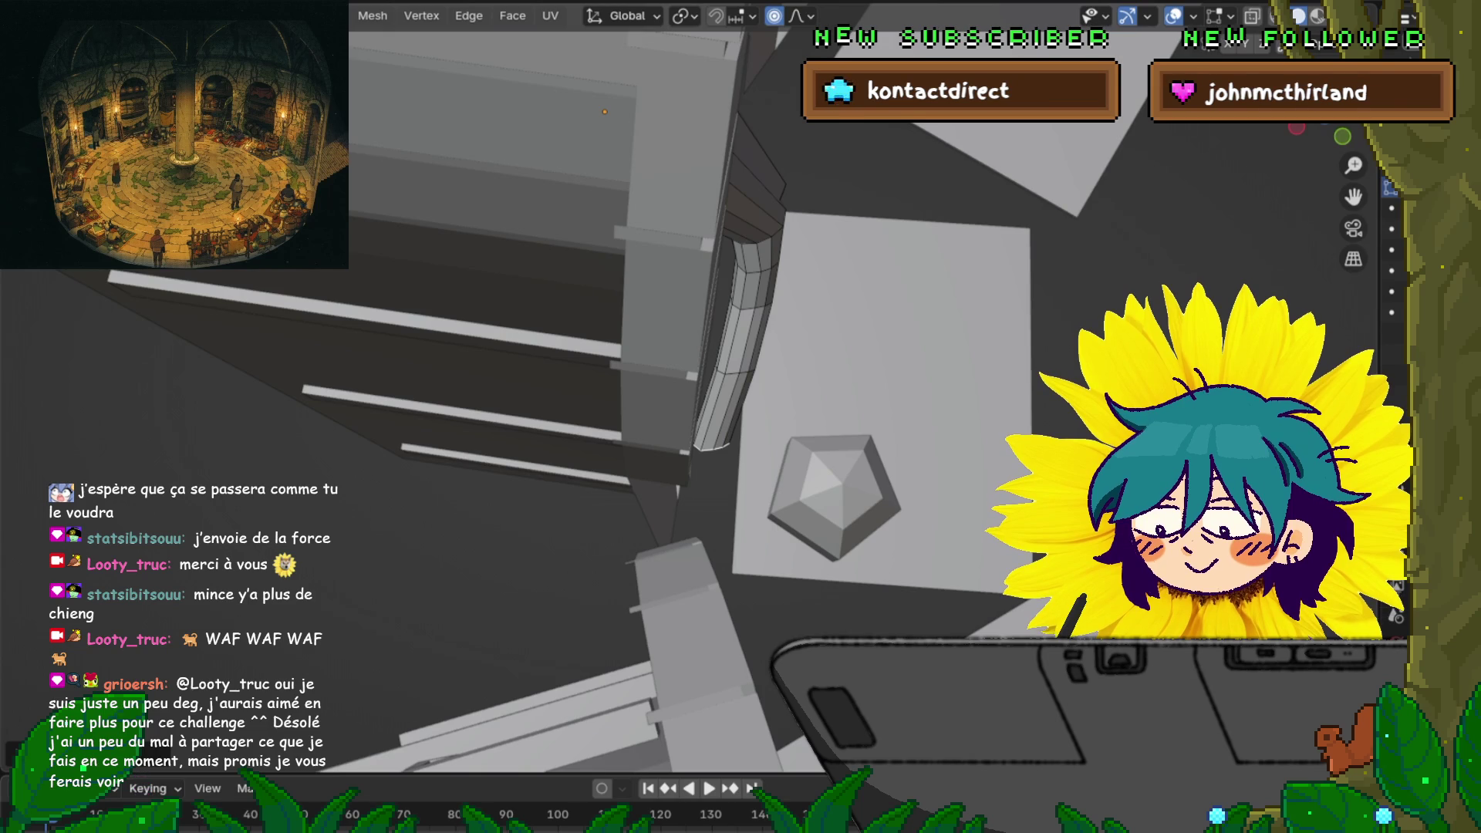
middle_click_drag(695, 385, 706, 370)
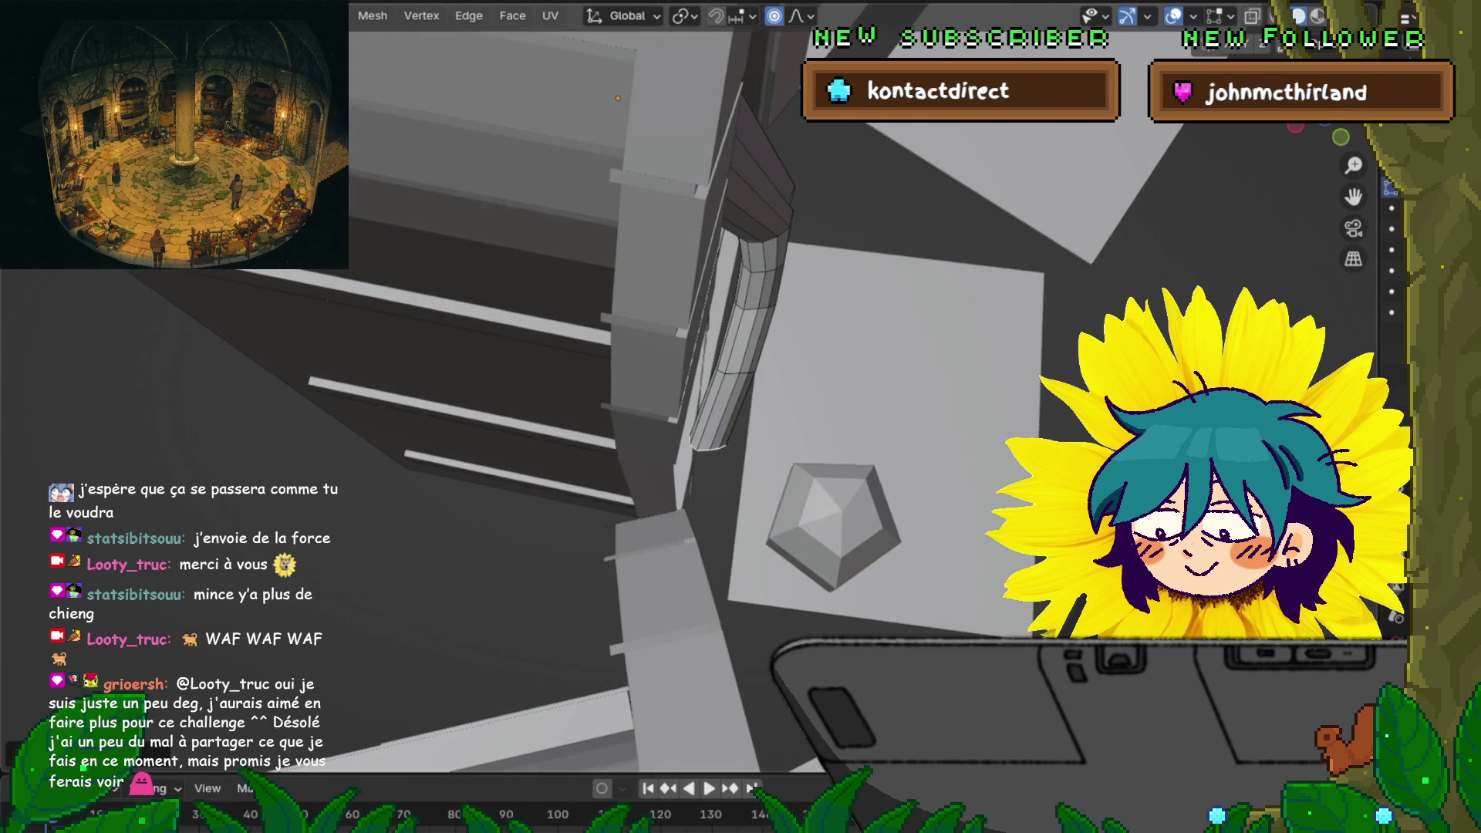
Loop-cut a new edge loop across the curved root column, left at its centre
left_click(754, 290, "alt")
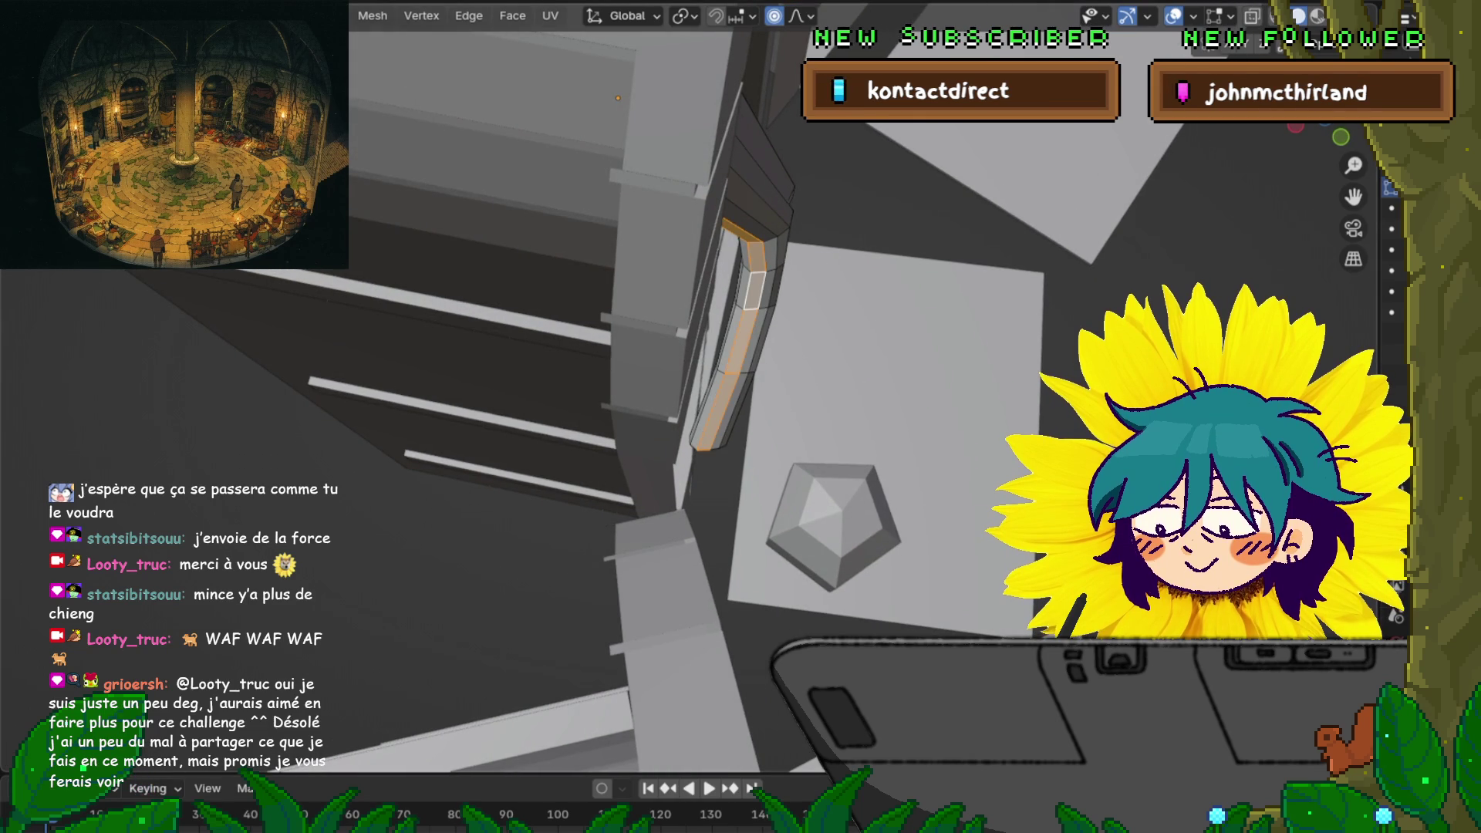
key("alt+a")
key("ctrl+r")
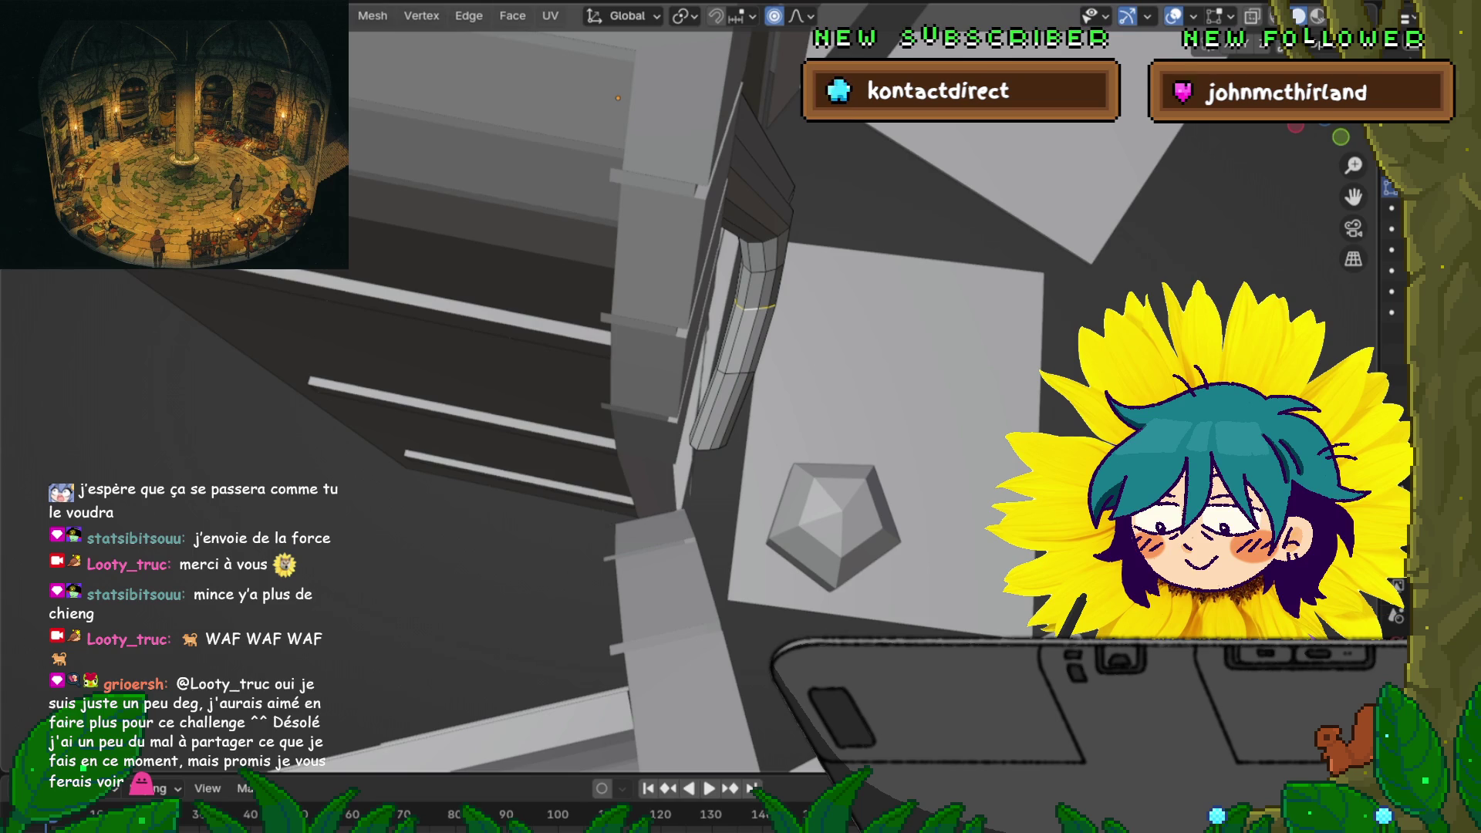
left_click(755, 305)
right_click(754, 305)
Orbit the view to inspect the root from a different angle
mouse_move(755, 305)
middle_mouse_down()
mouse_move(849, 231)
mouse_move(741, 285)
middle_mouse_up()
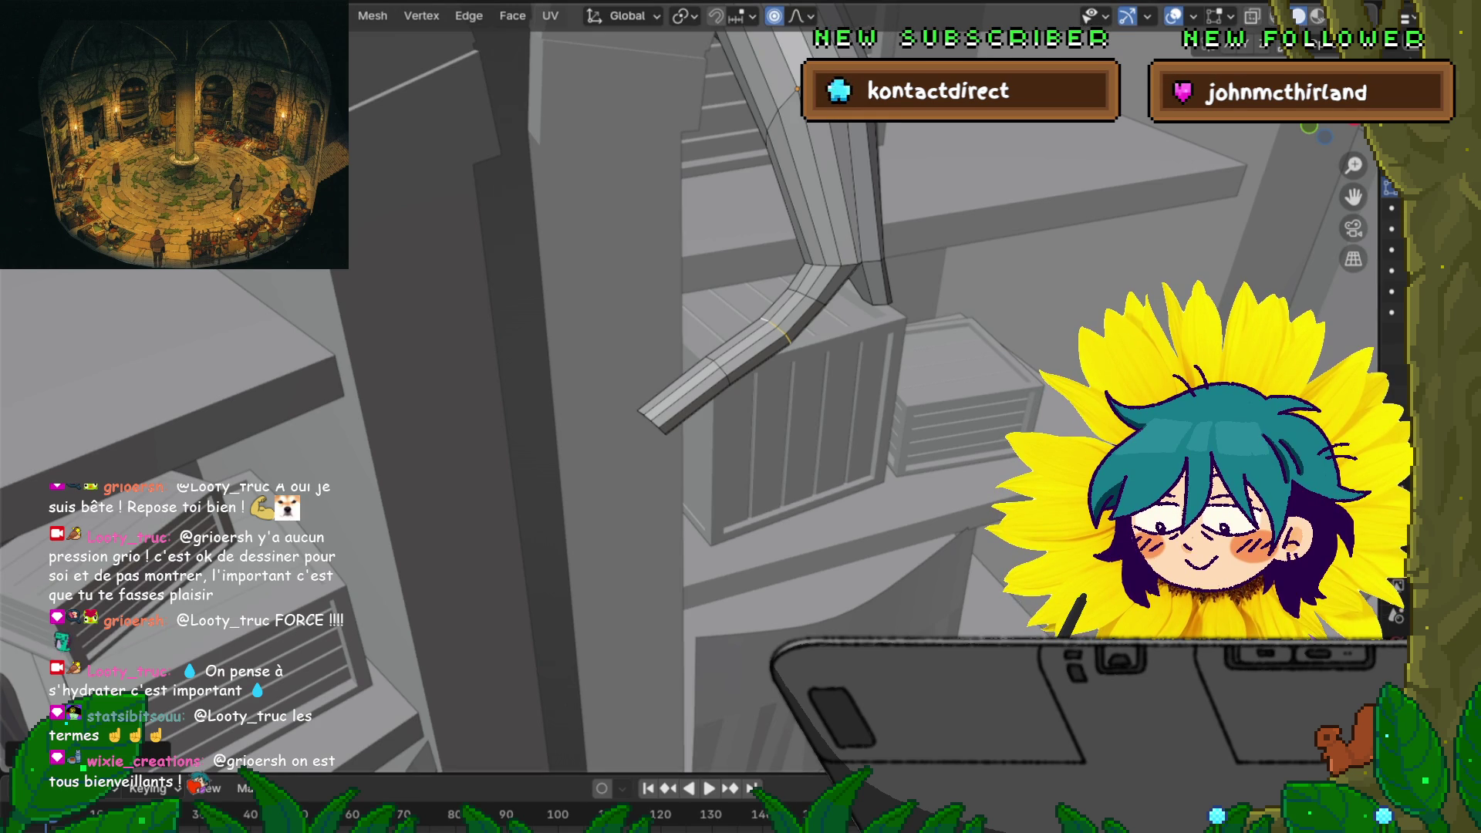
Extrude a new segment from the root tip, pull it down and resize it
mouse_move(771, 463)
middle_mouse_down()
mouse_move(771, 363)
mouse_move(709, 363)
mouse_move(709, 436)
mouse_move(710, 370)
middle_mouse_up()
key("e")
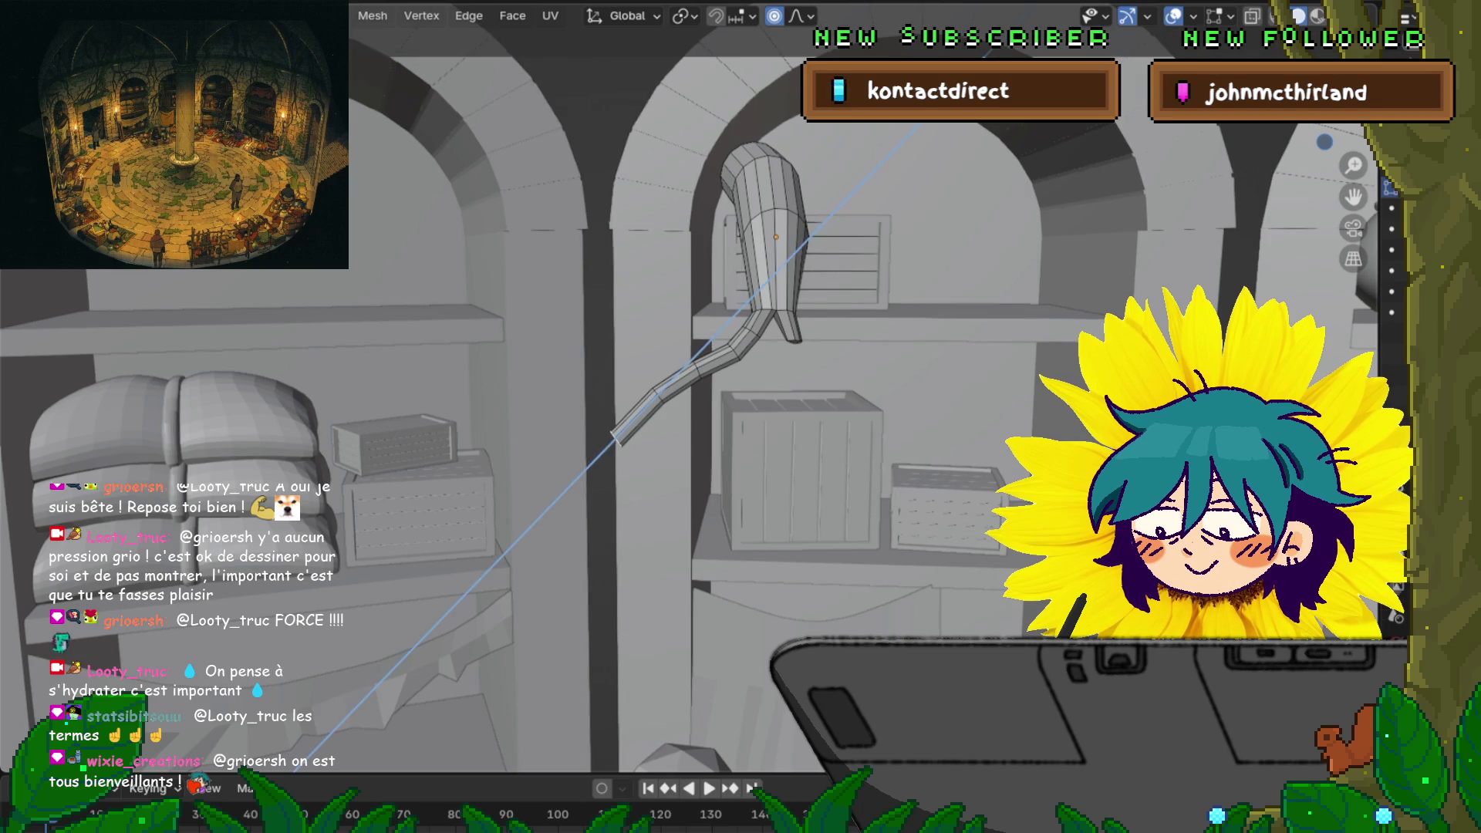
key("Escape")
key("g")
key("Return")
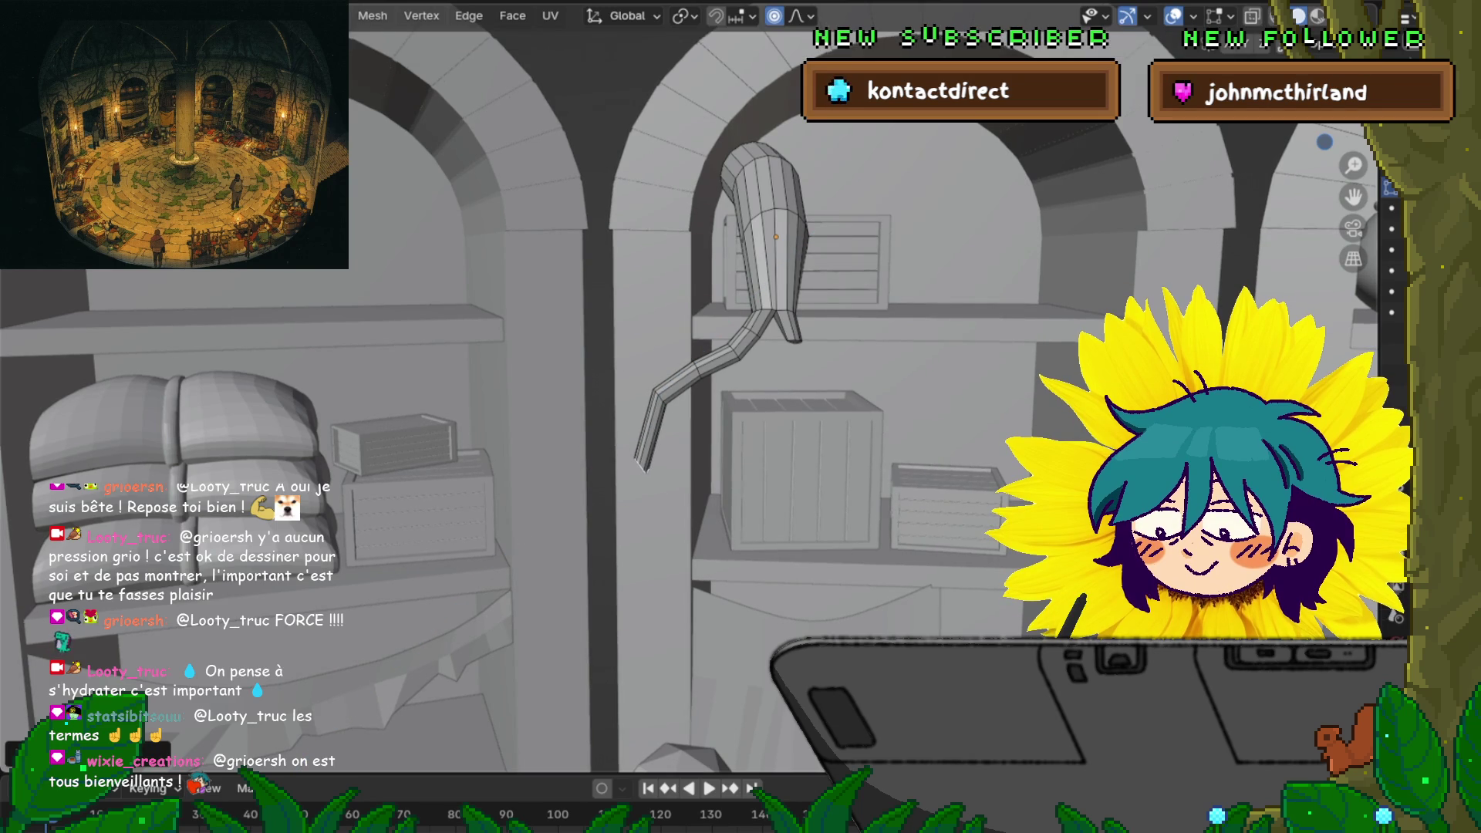
key("s")
left_click(871, 380)
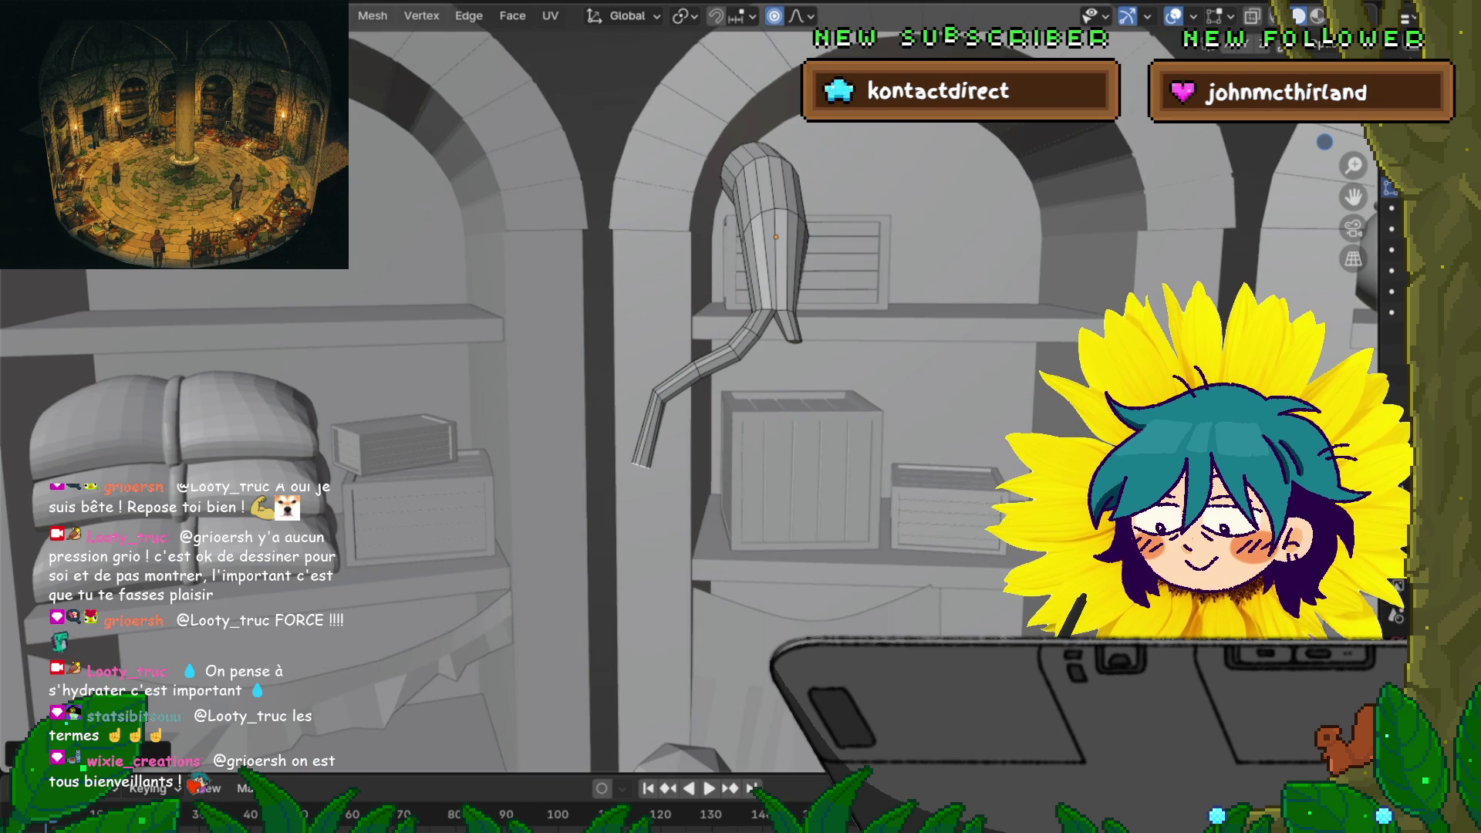
Move the root tip further down and scale it
middle_click_drag(771, 385, 772, 308, "shift")
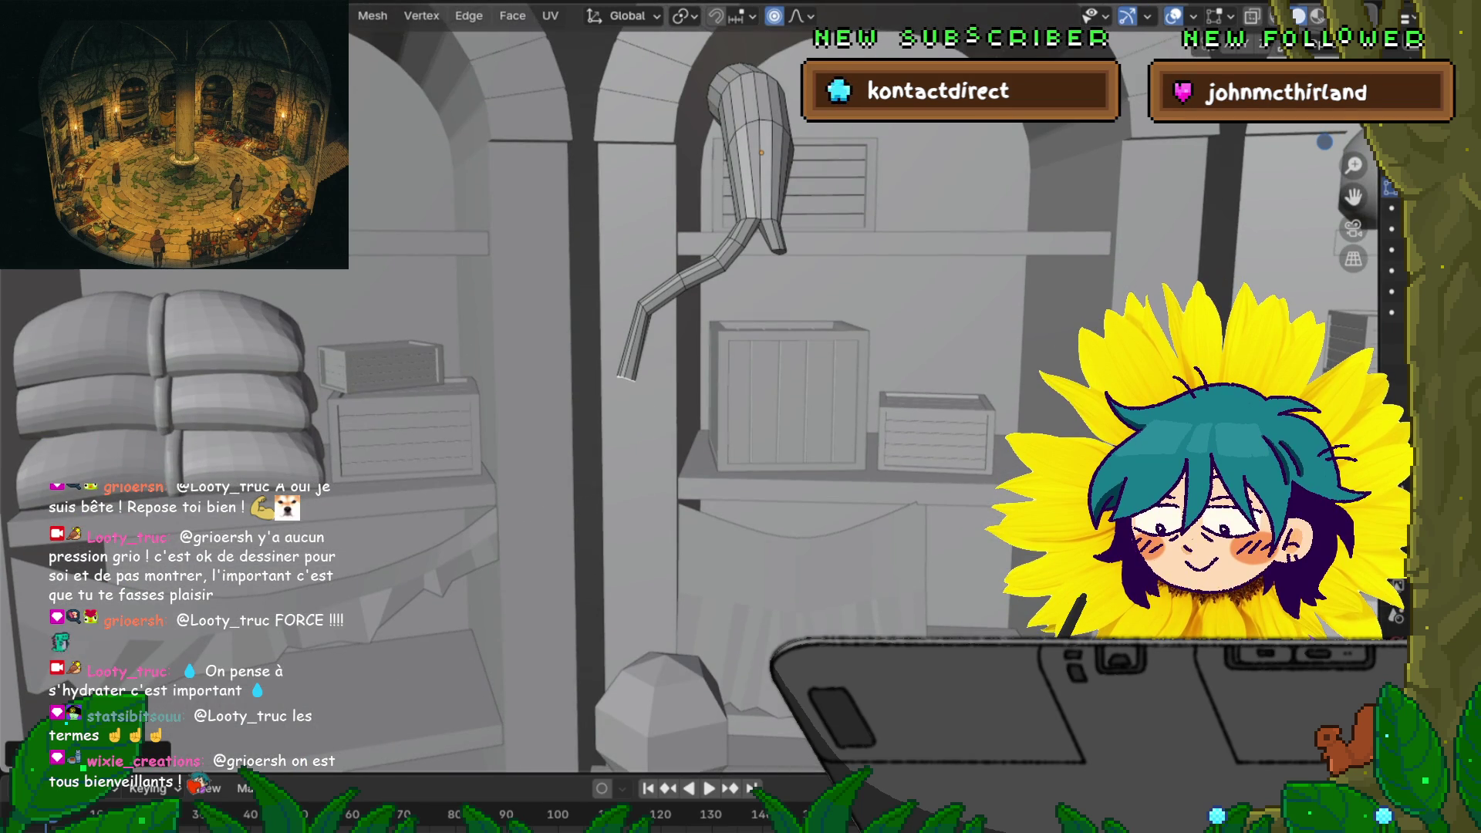
key("g")
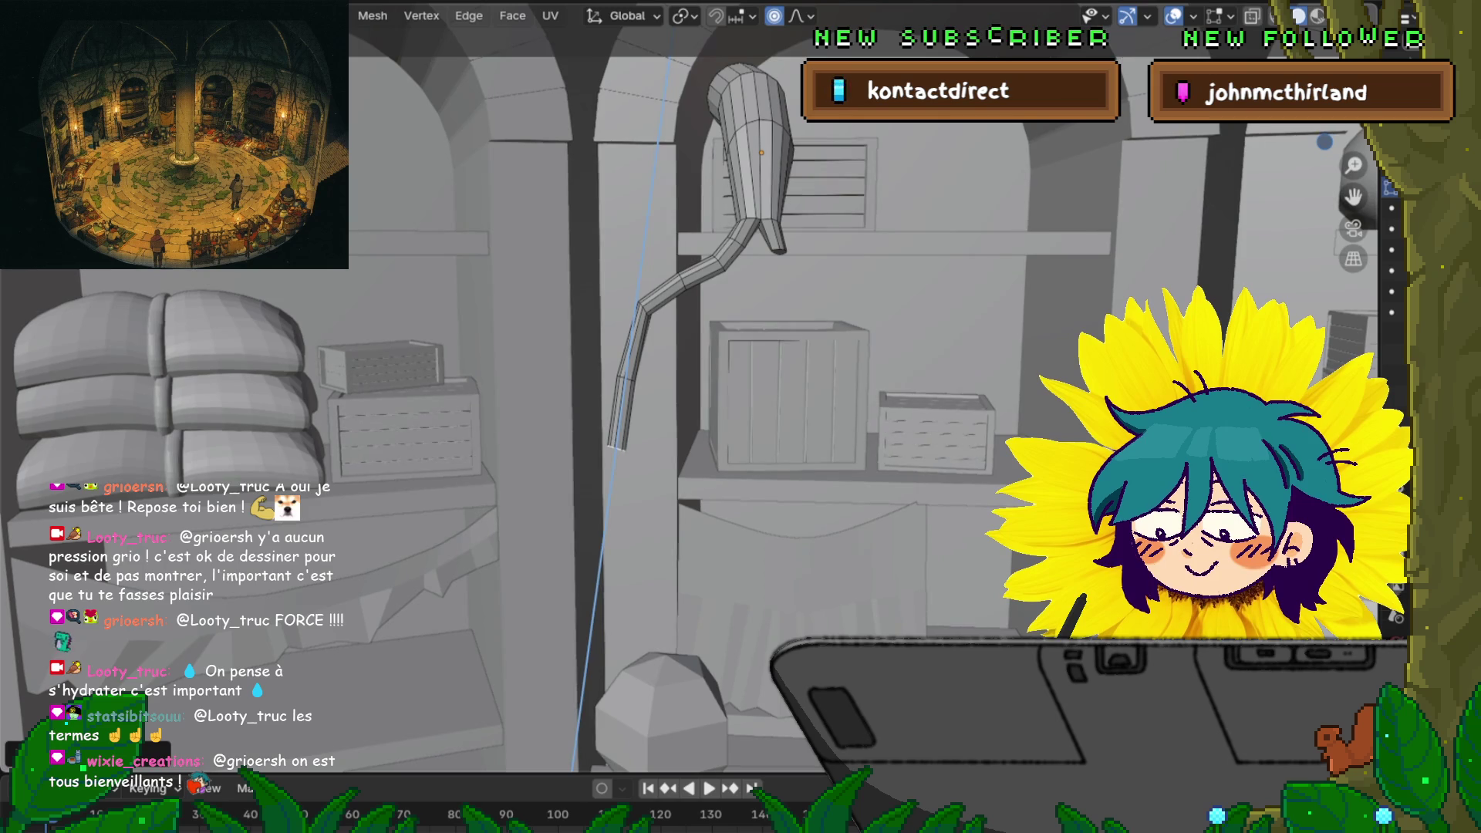
key("Return")
key("g")
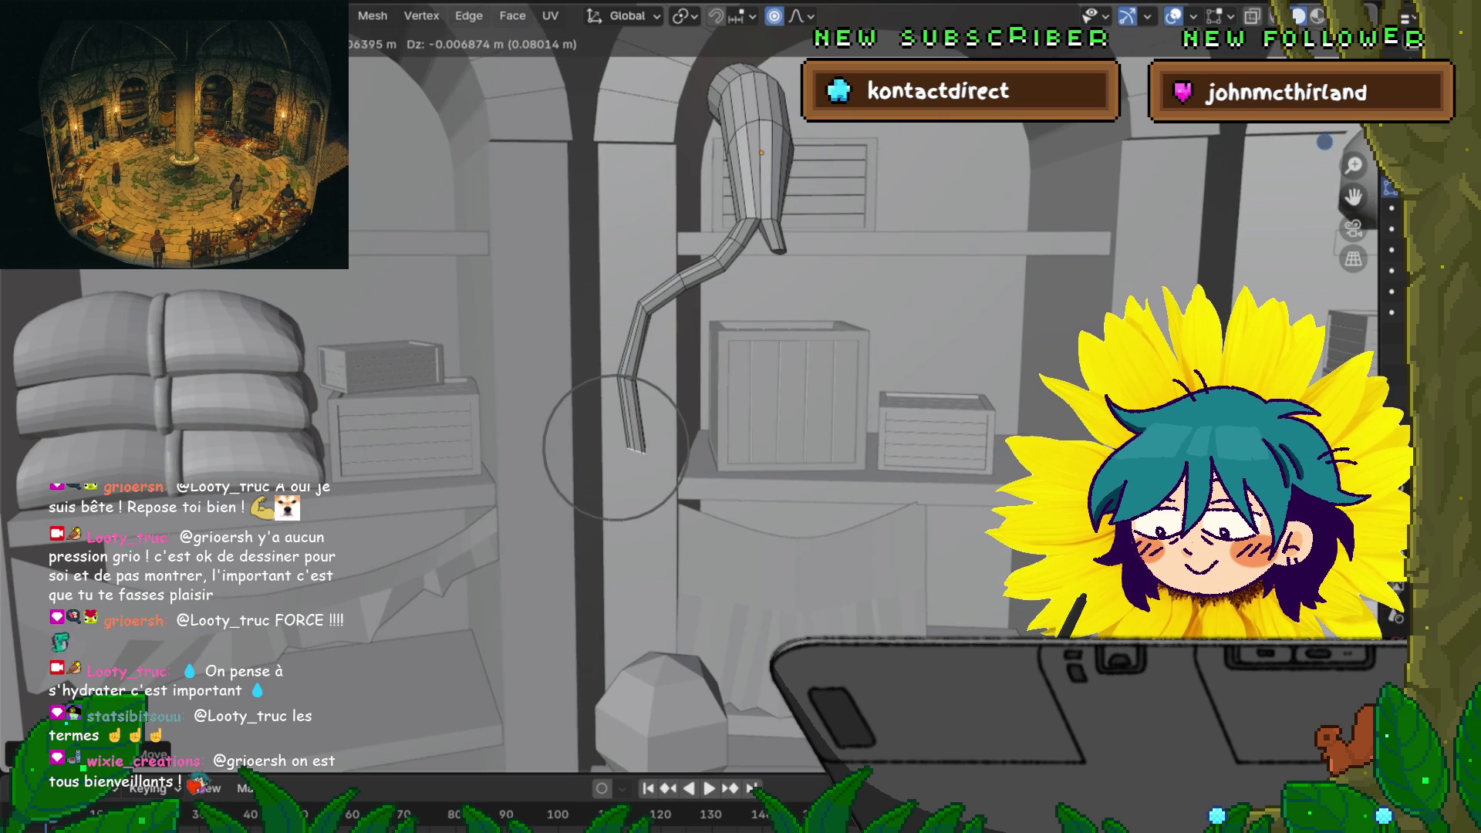
key("Return")
key("s")
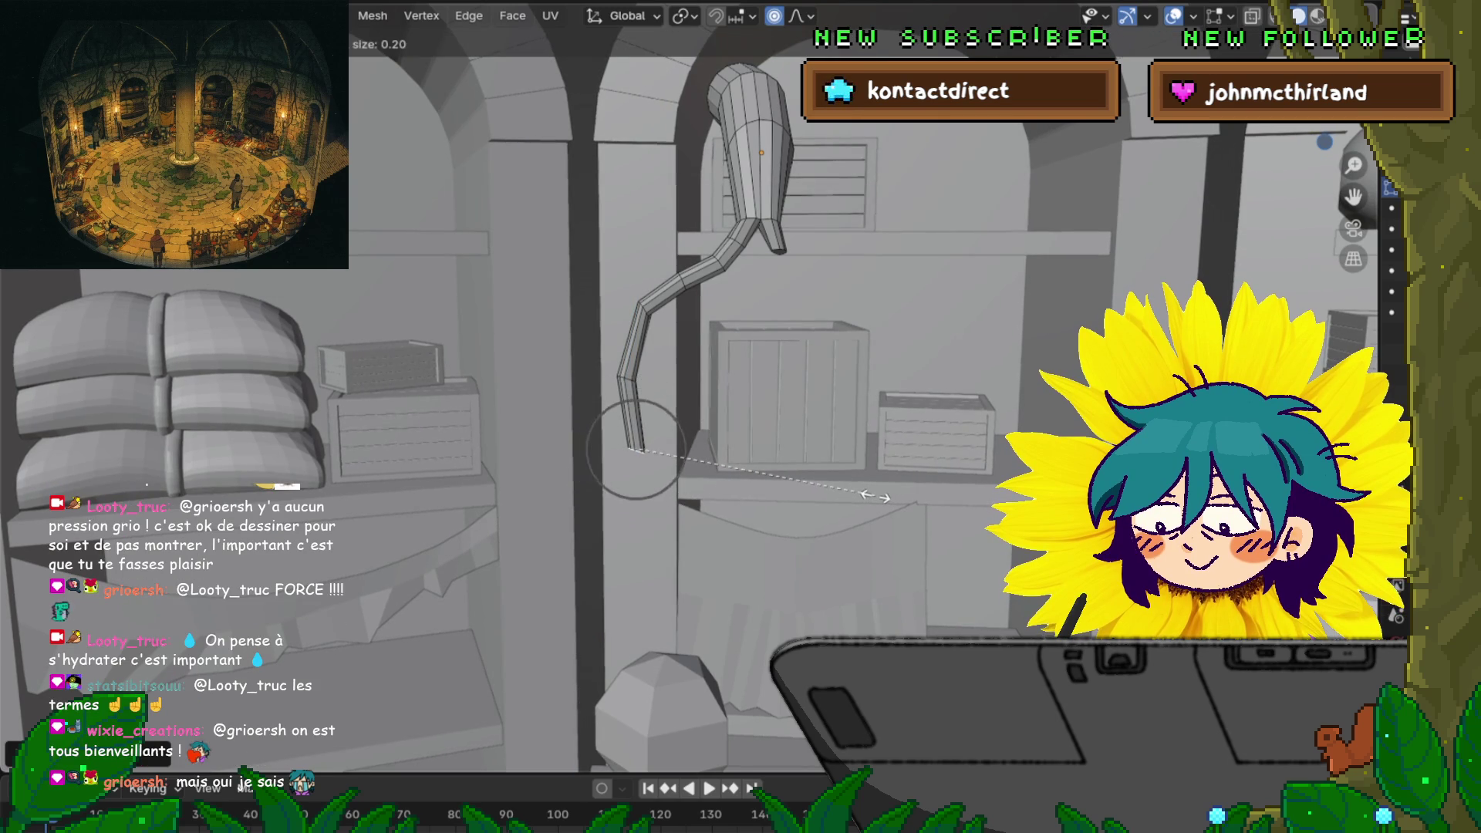
scroll(875, 496, "down", 3)
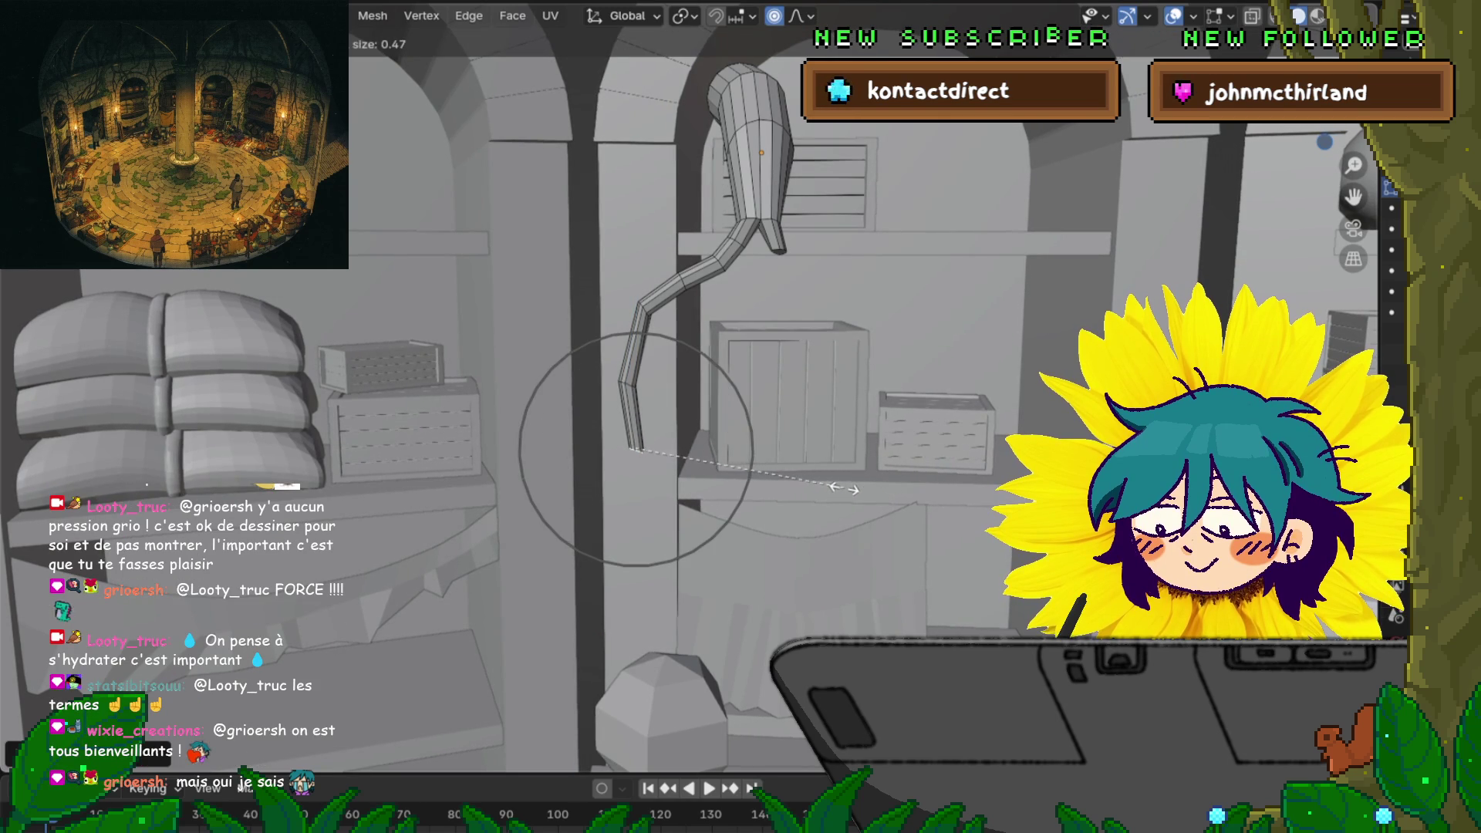
scroll(858, 486, "up", 3)
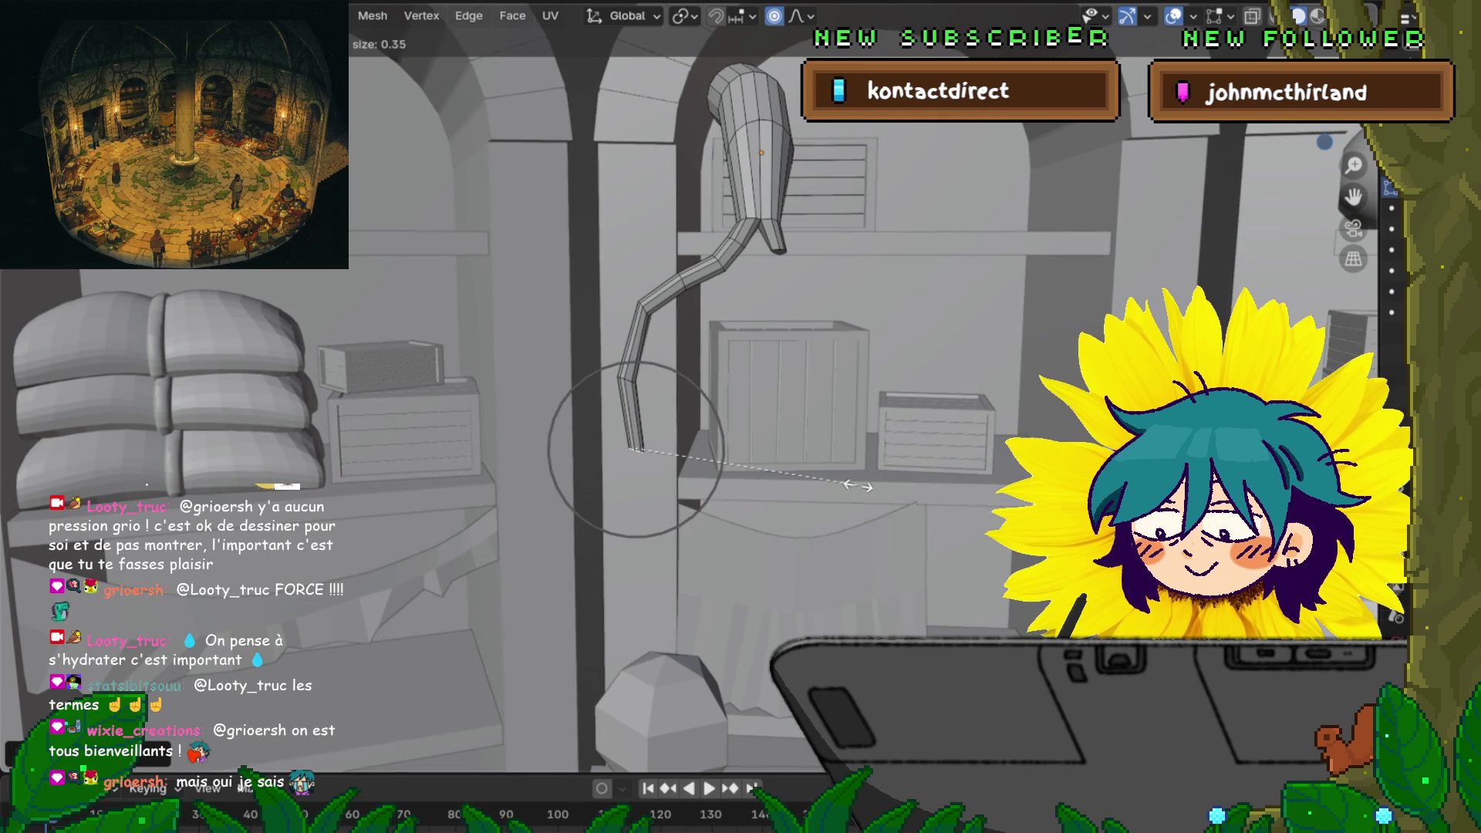
key("Return")
Nudge the root's bottom end down-left, then lower the tip straight down along Z
middle_click_drag(858, 487, 849, 407, "shift")
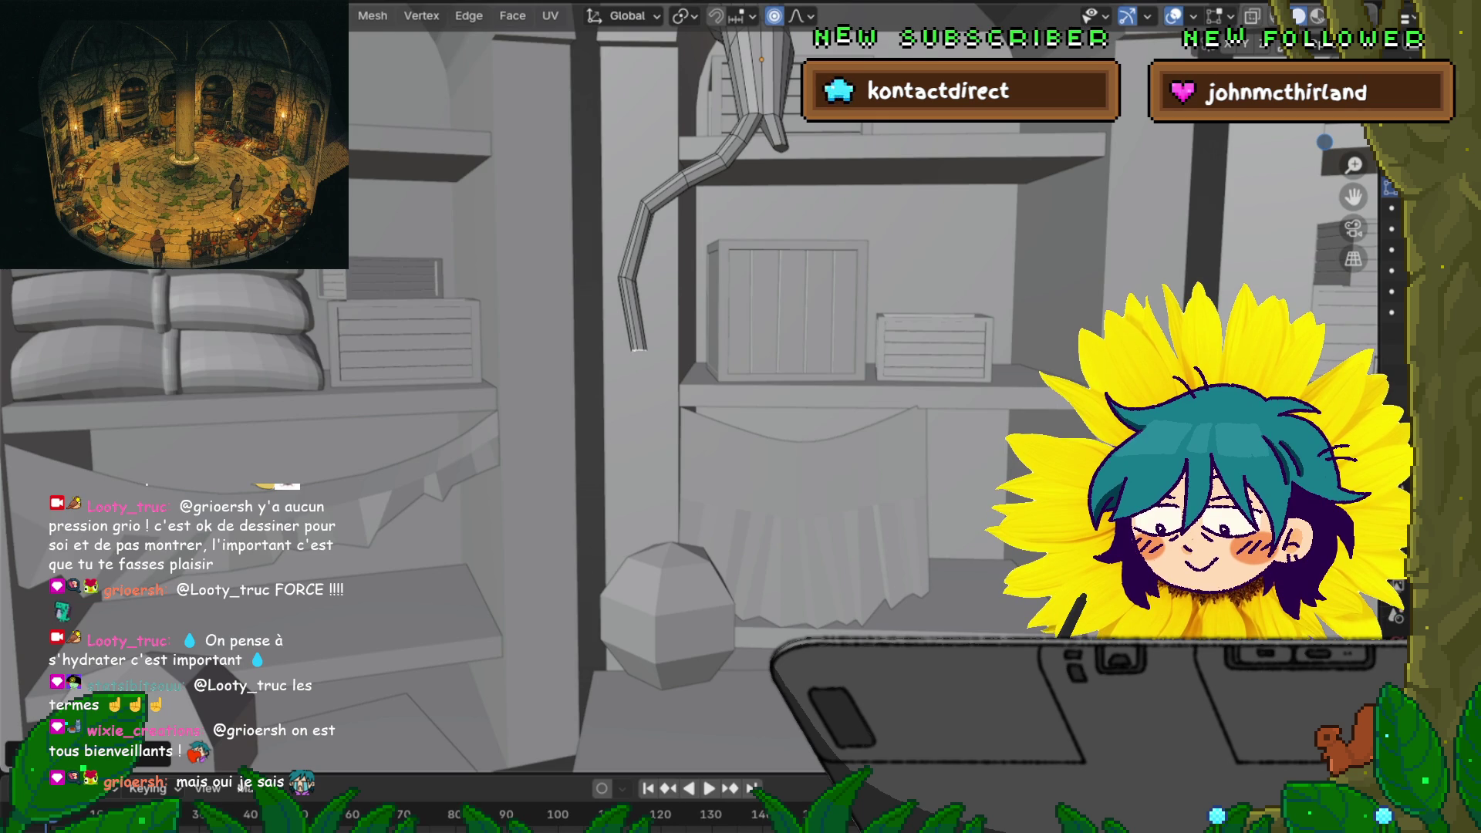
key("g")
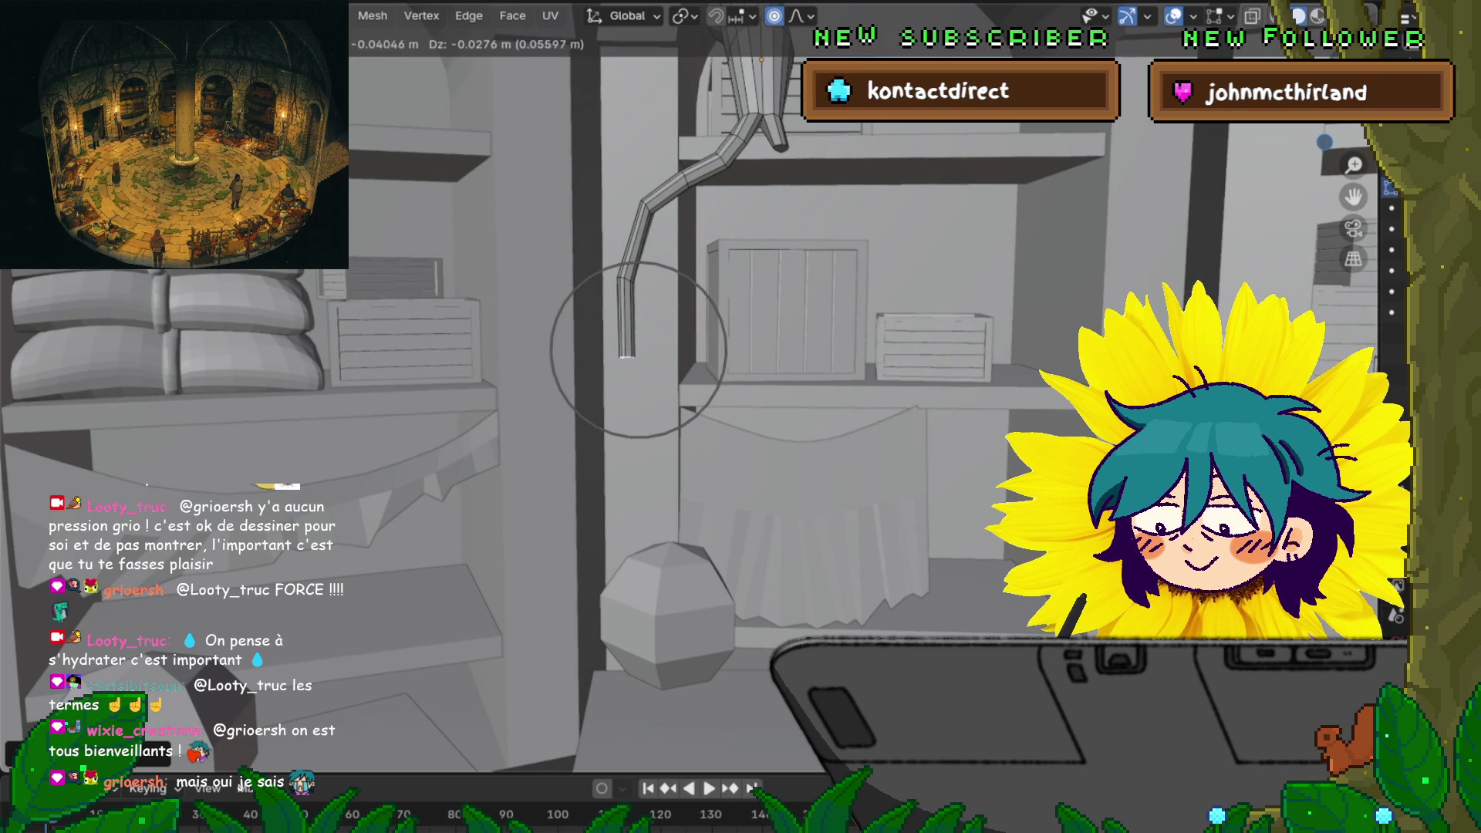
key("Return")
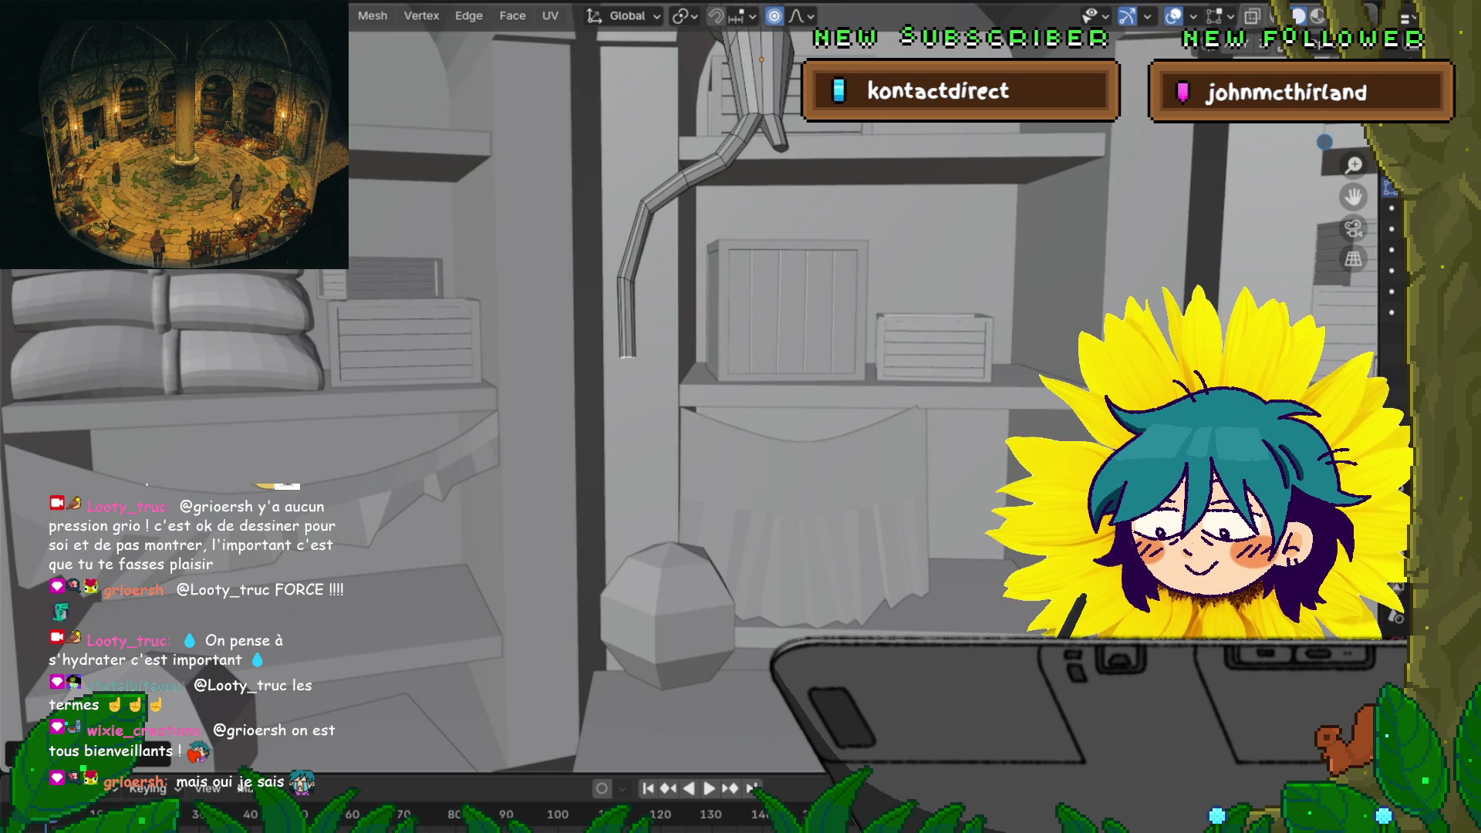
key("g")
key("z")
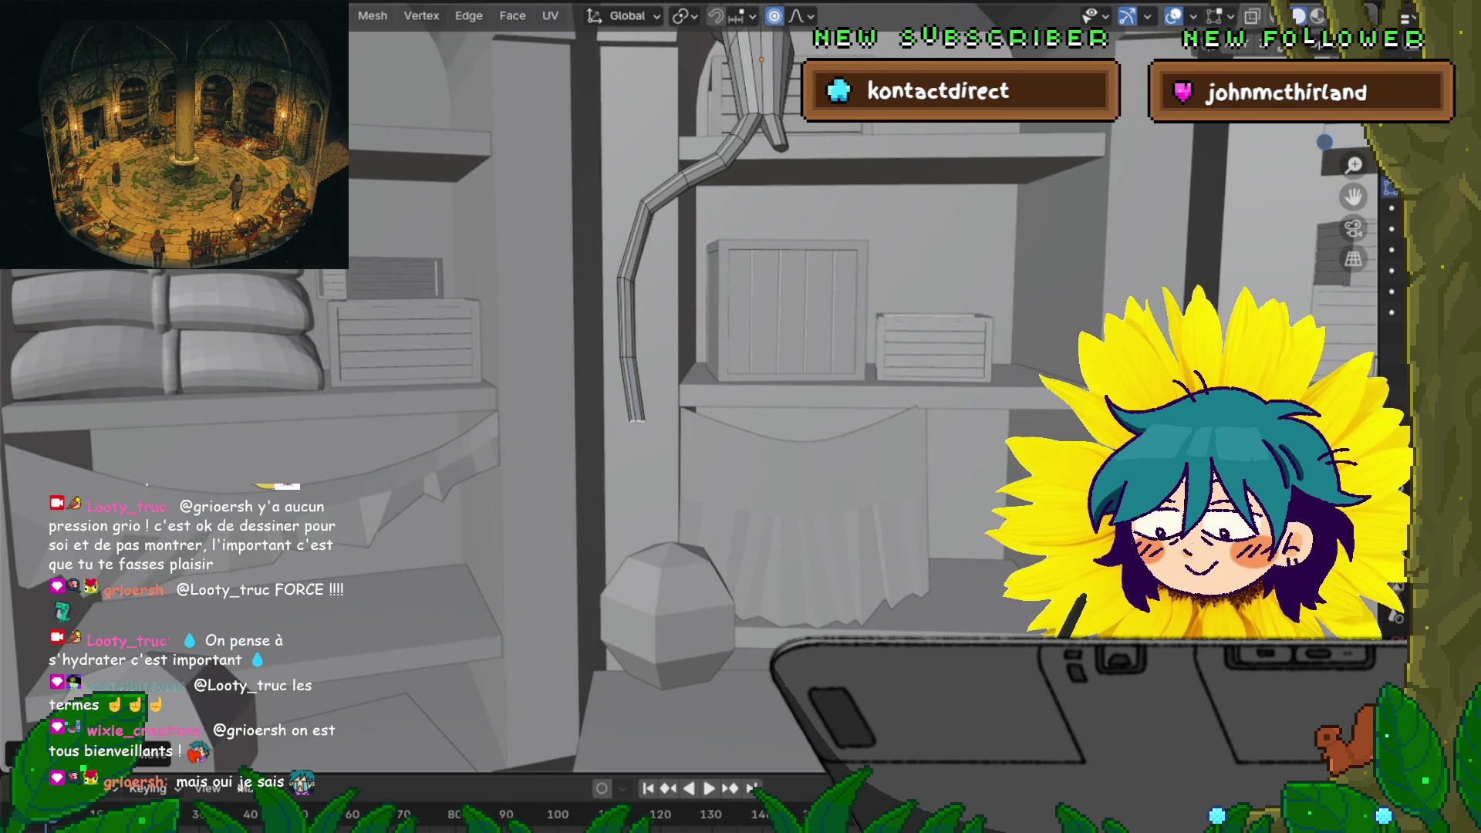
key("Return")
key("r")
key("Escape")
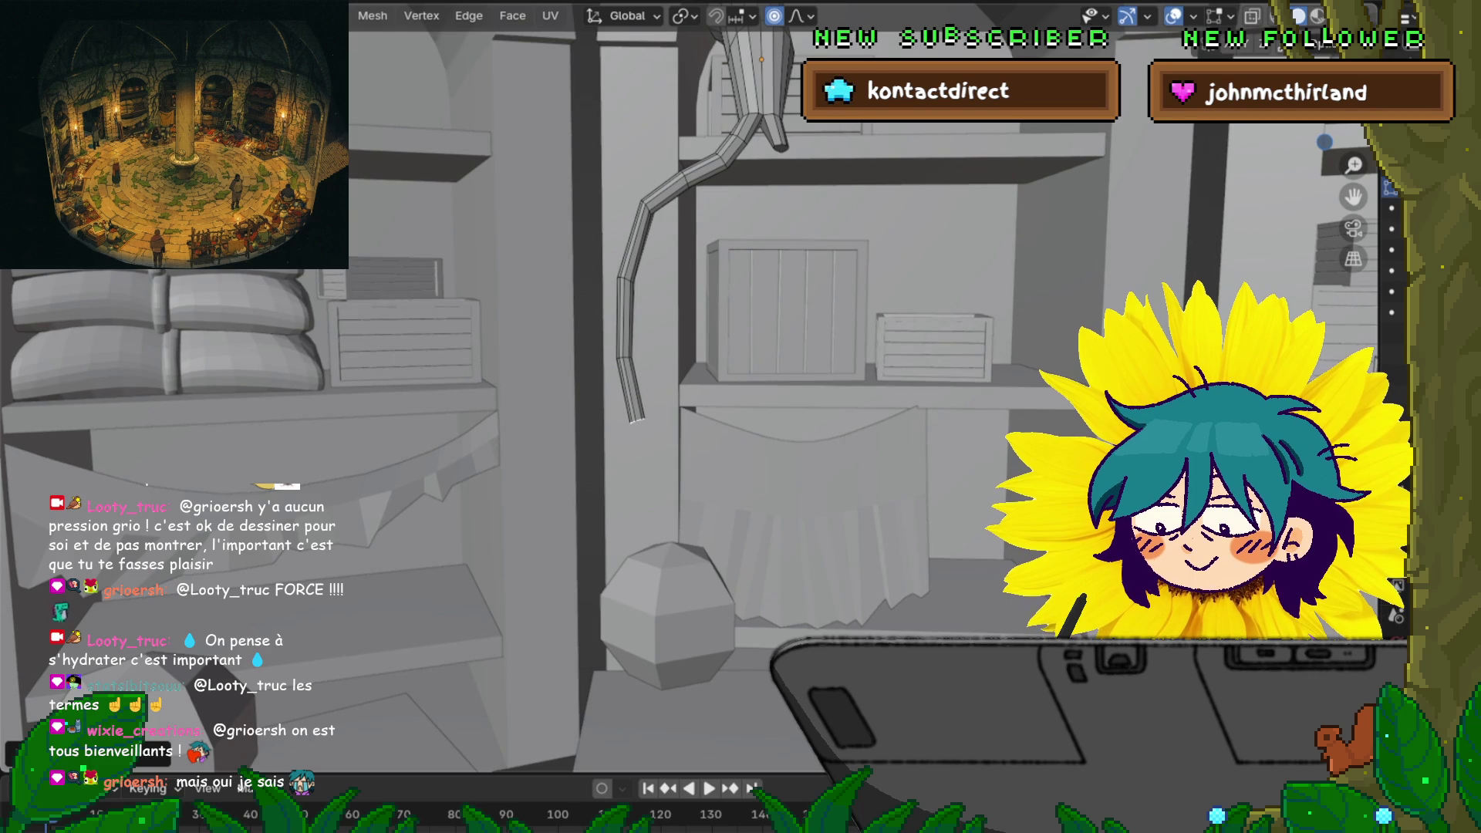
key("r")
key("Escape")
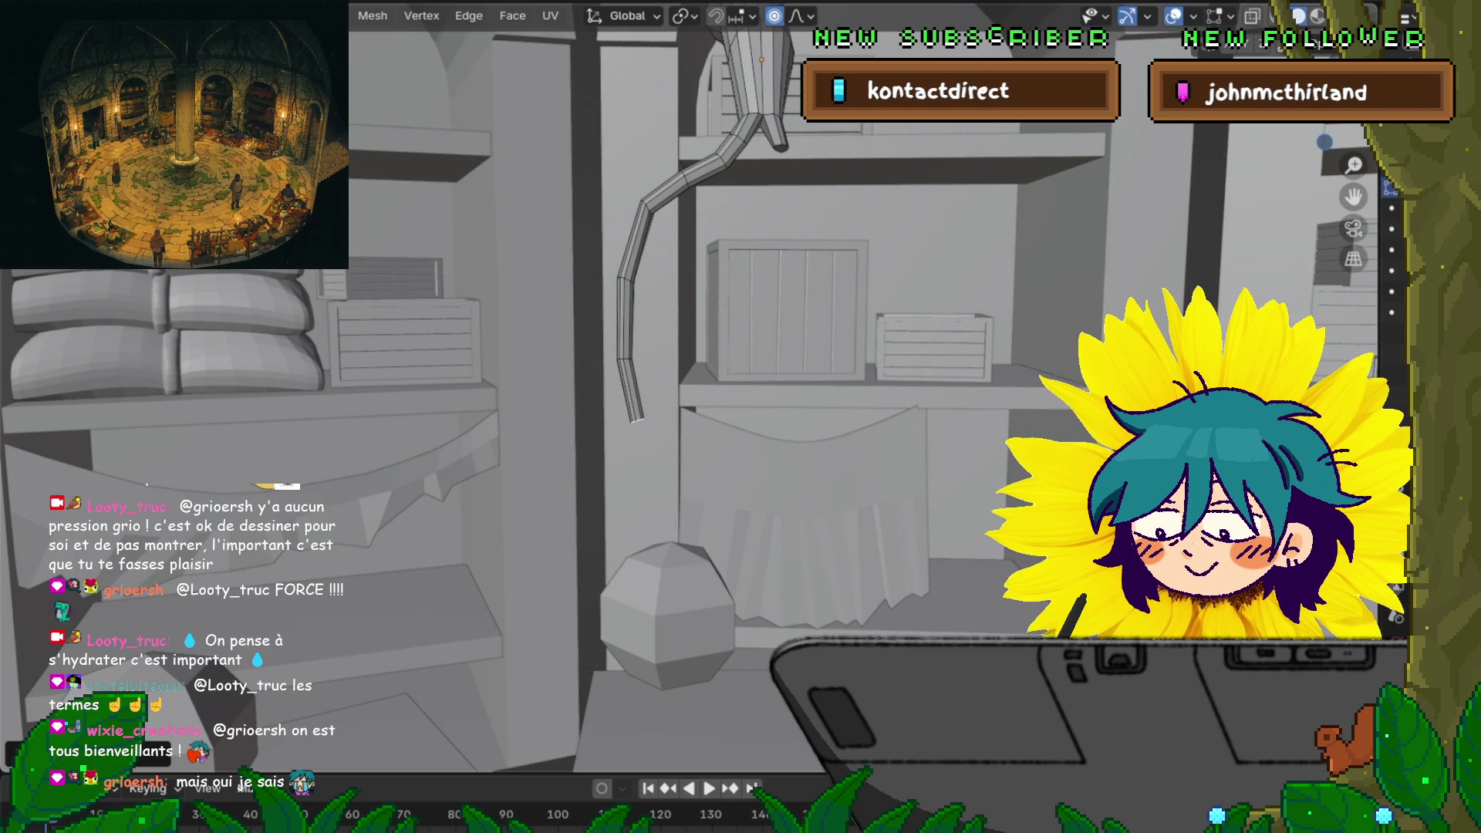
key("g")
key("z")
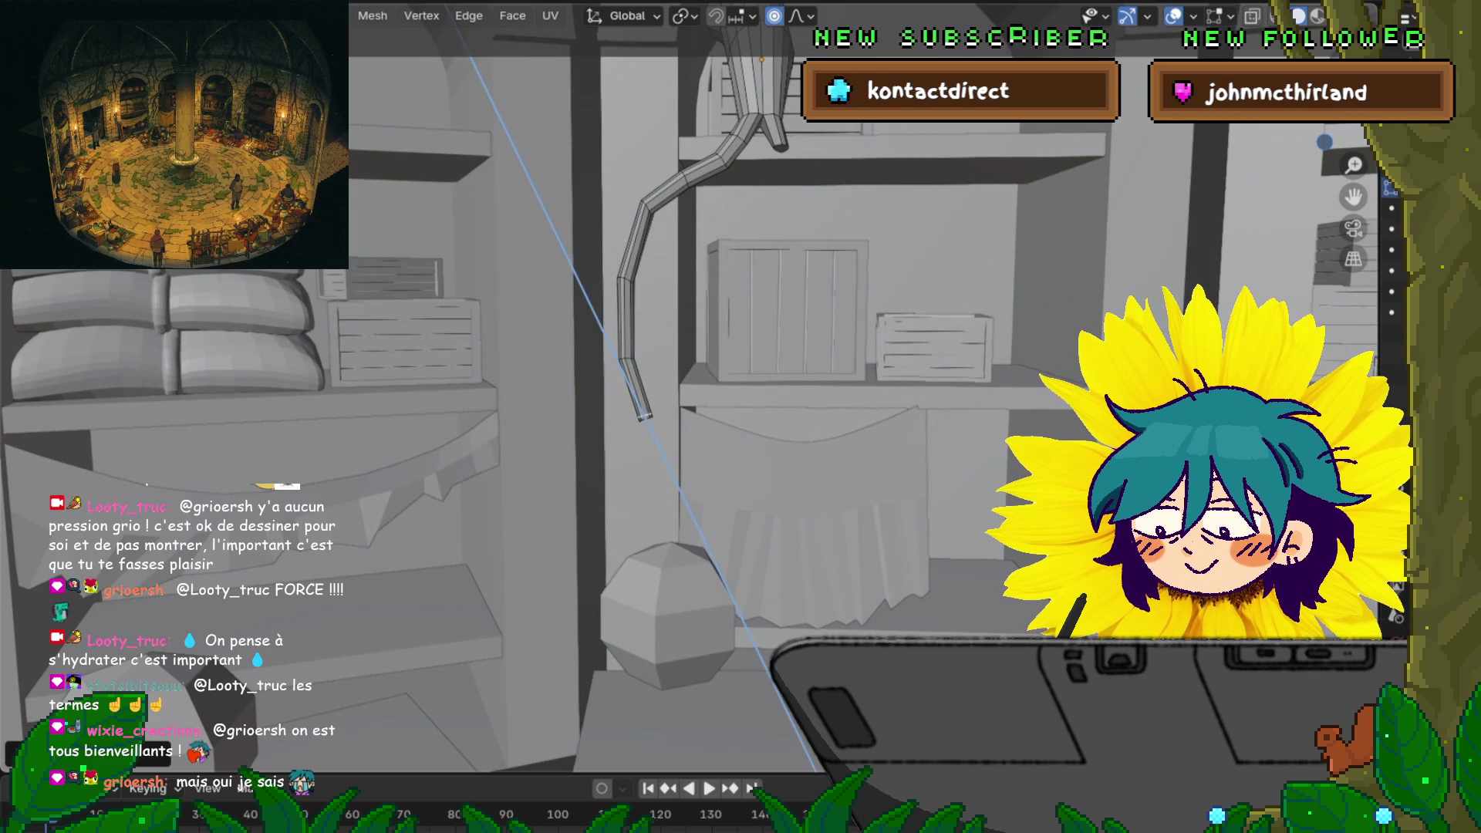
key("Return")
Stretch the tip vertically along Z, rescale it, and lower the root slightly
key("s")
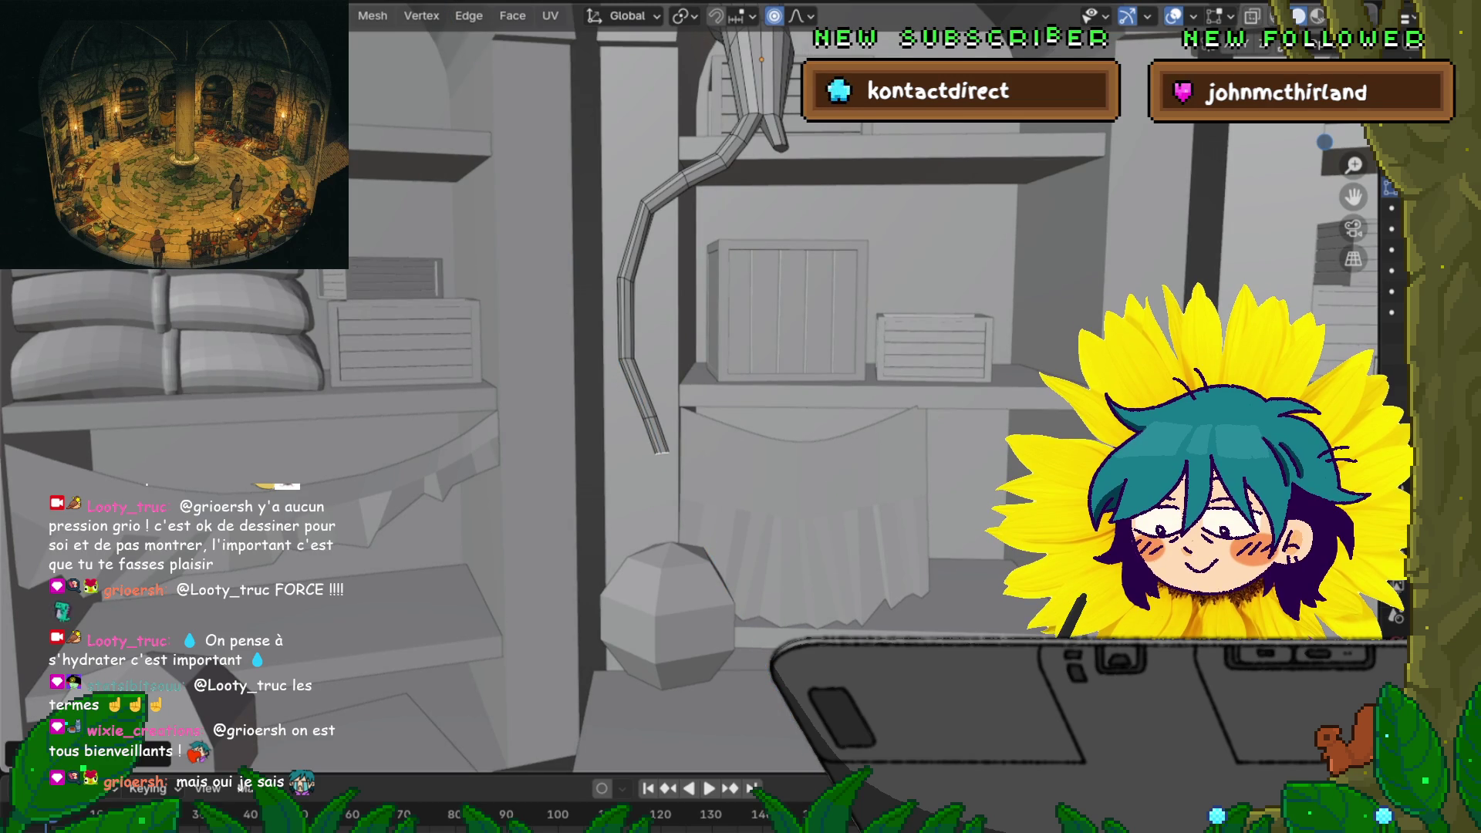
key("z")
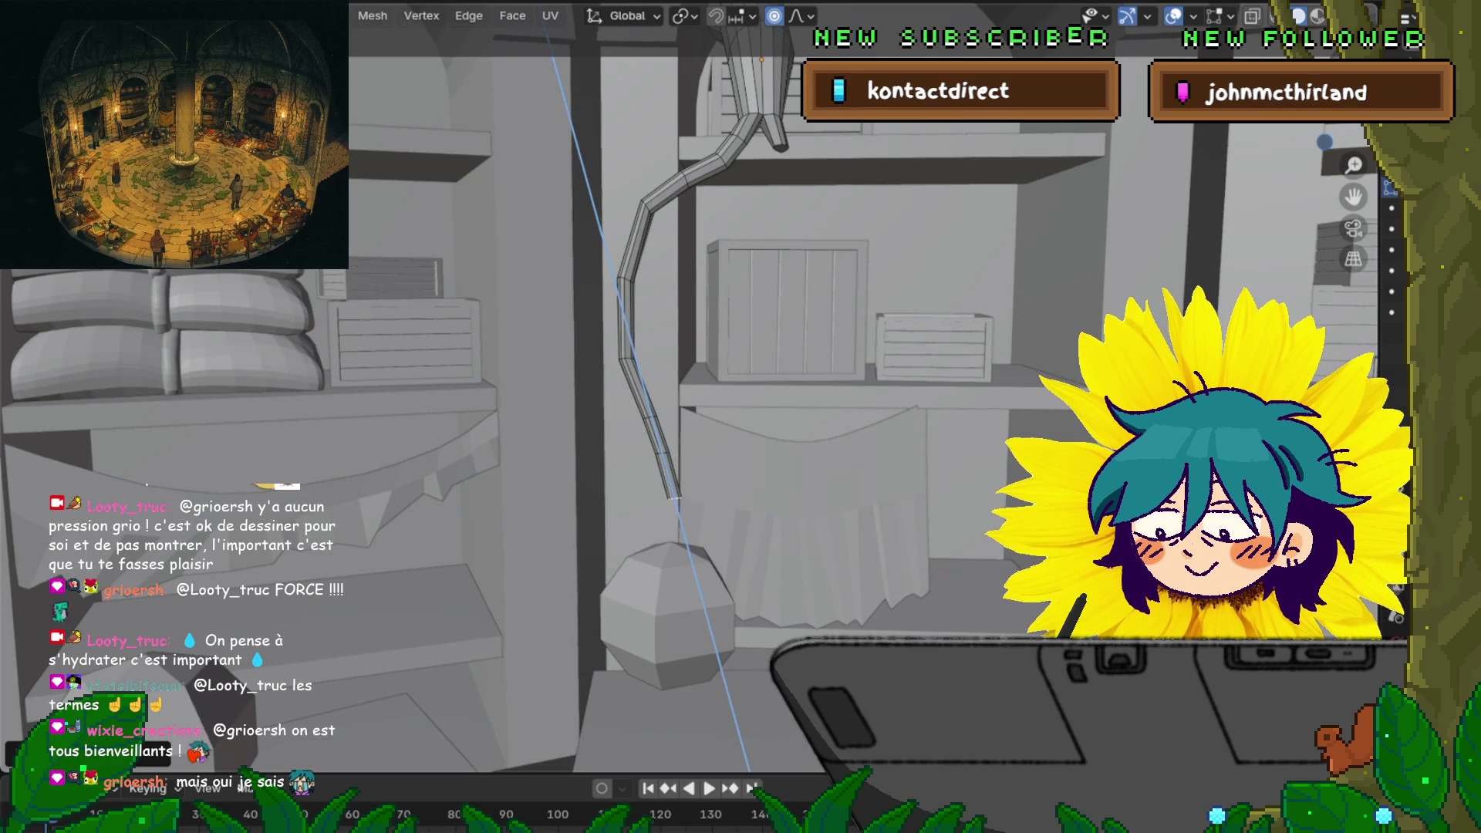
key("Return")
key("s")
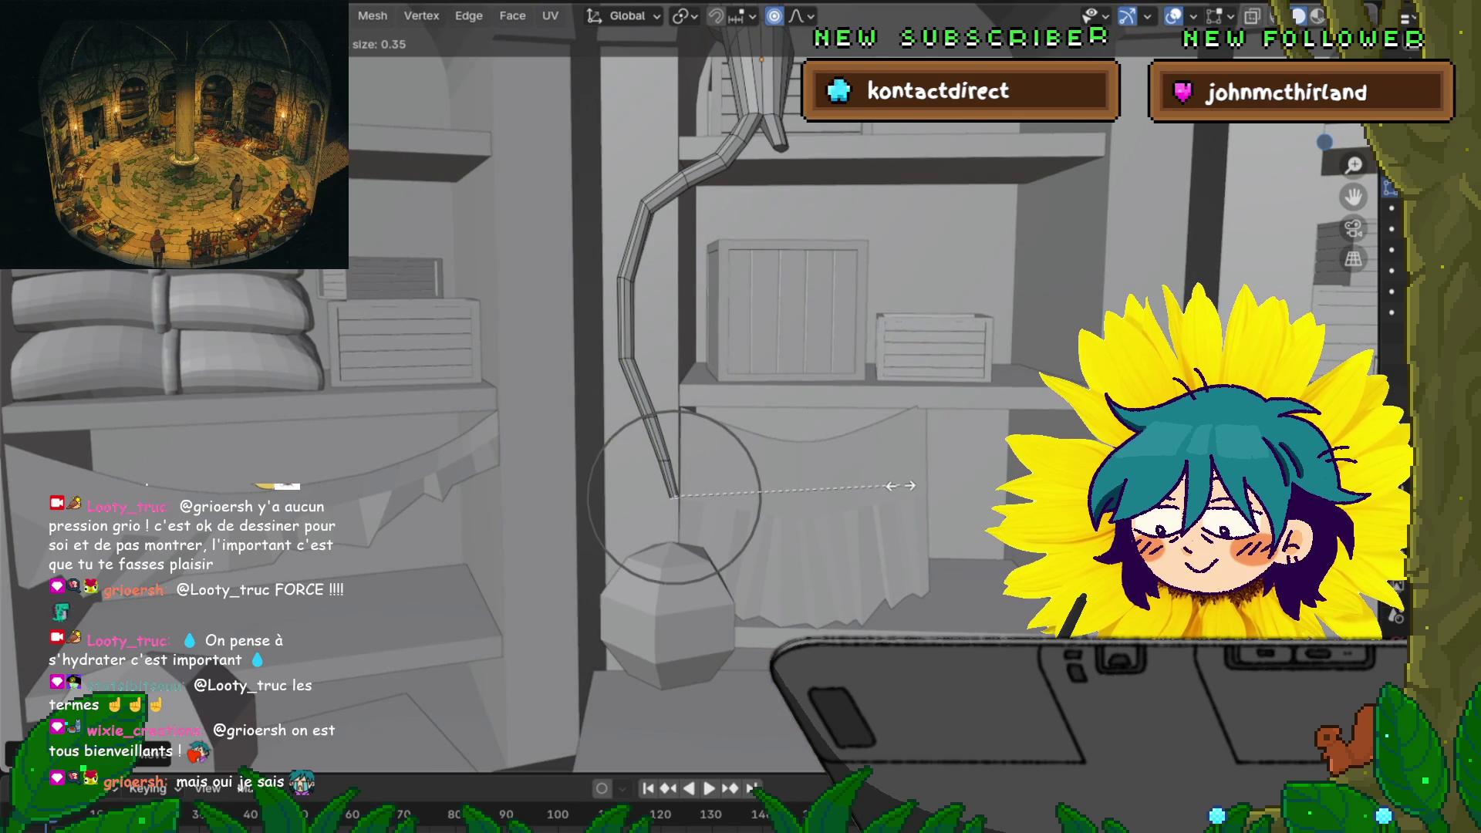
key("Return")
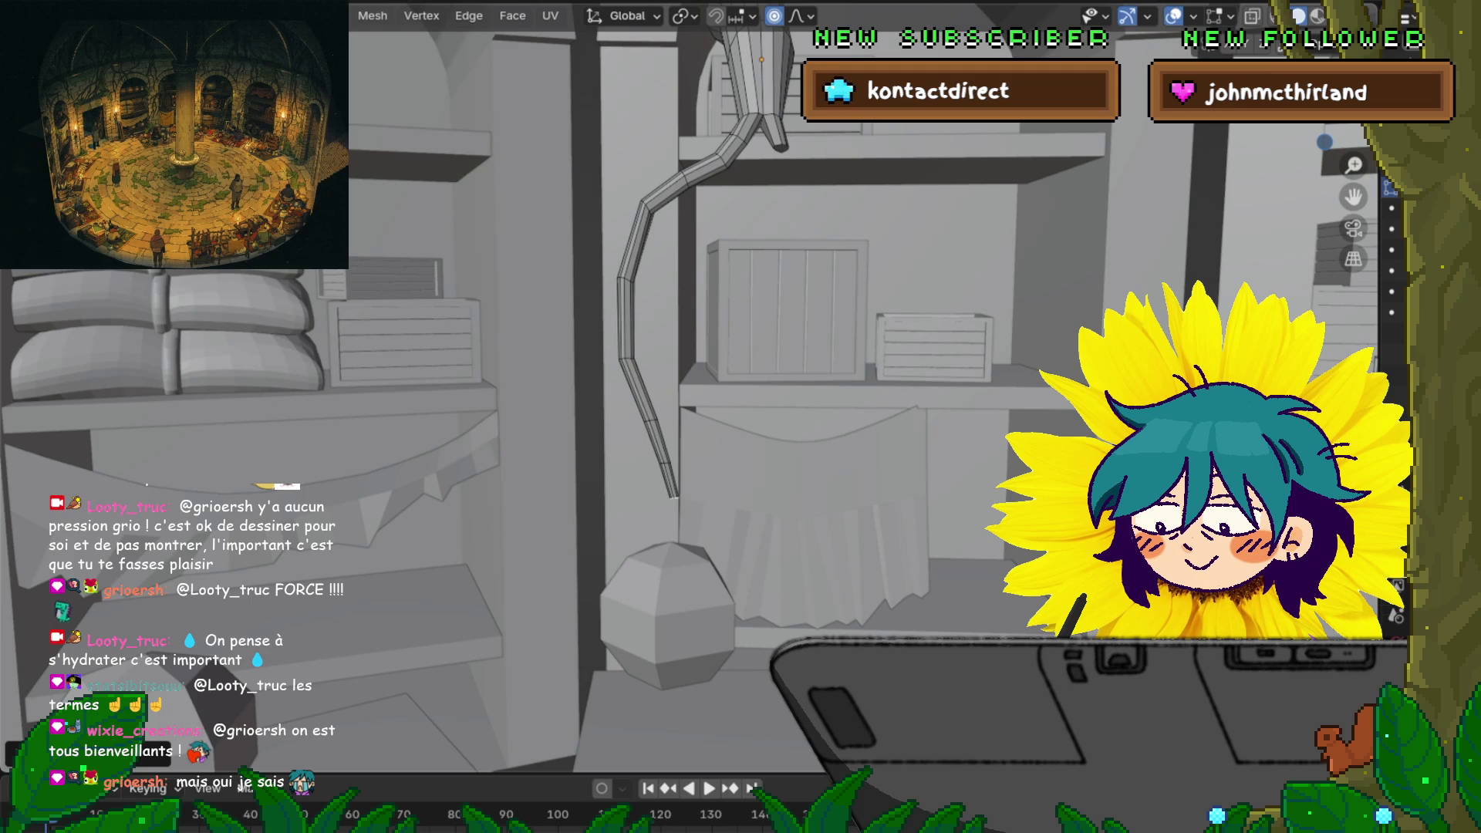
key("s")
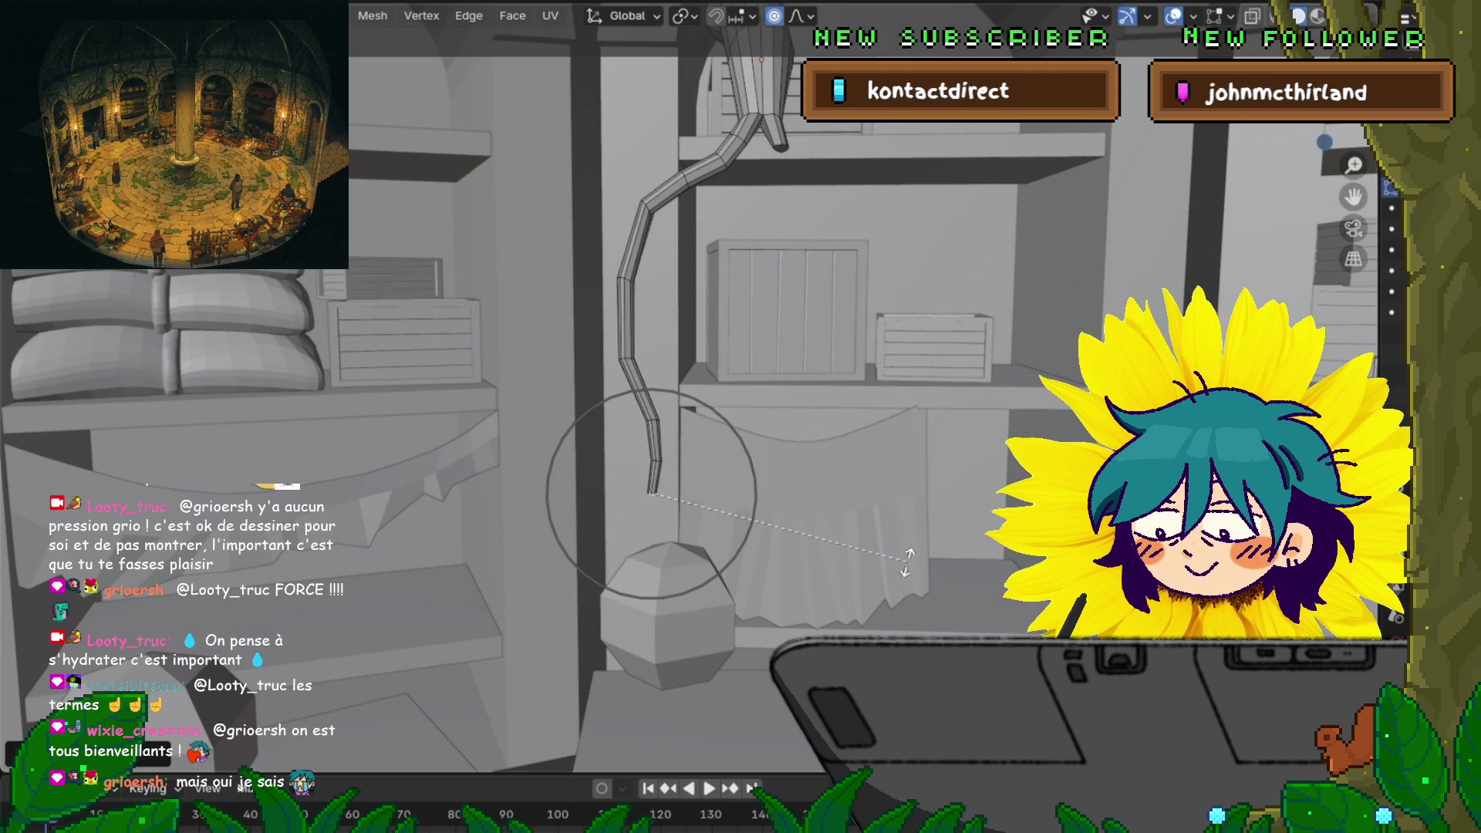
key("Return")
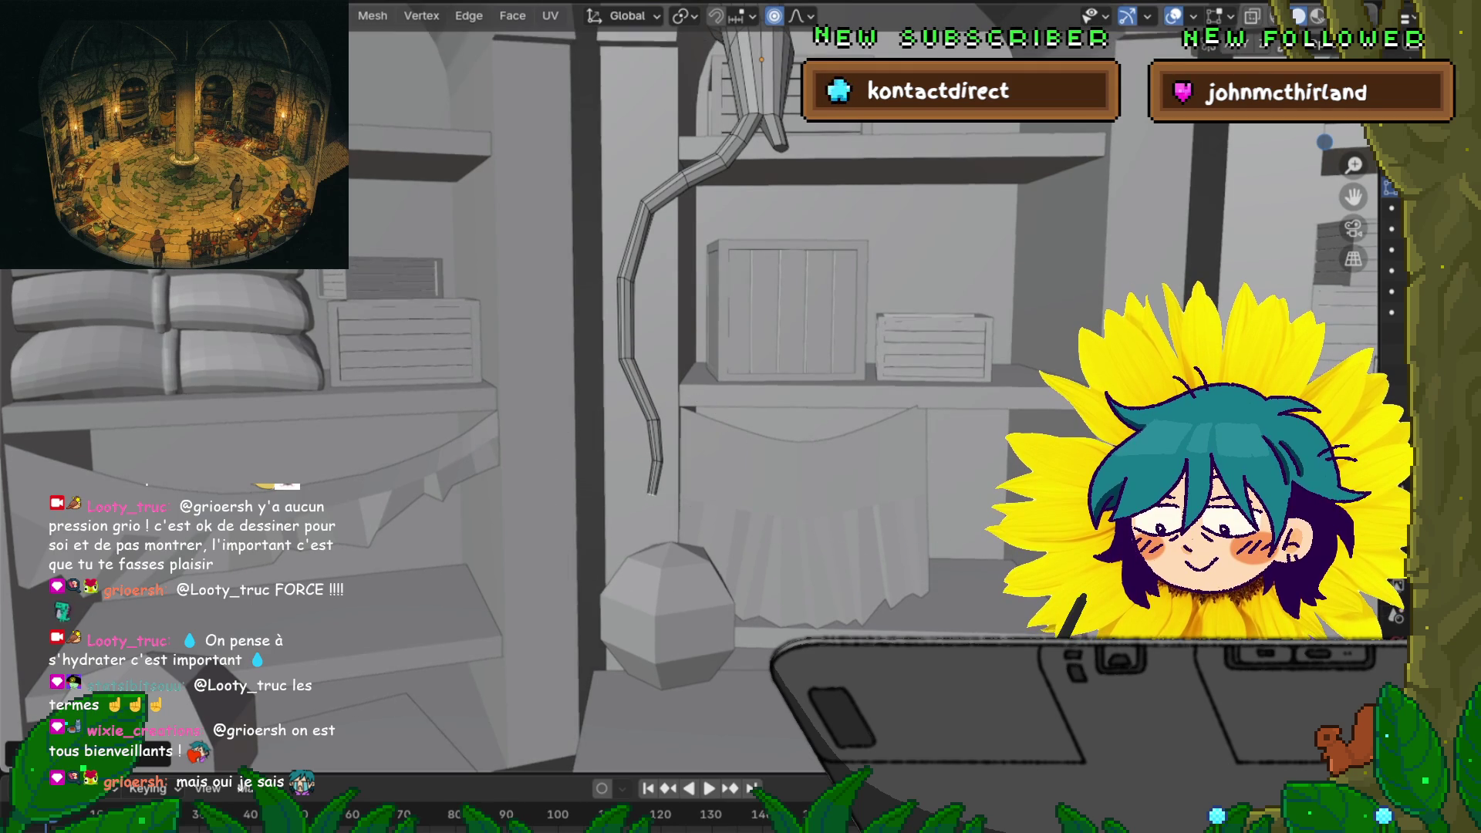
key("g")
key("z")
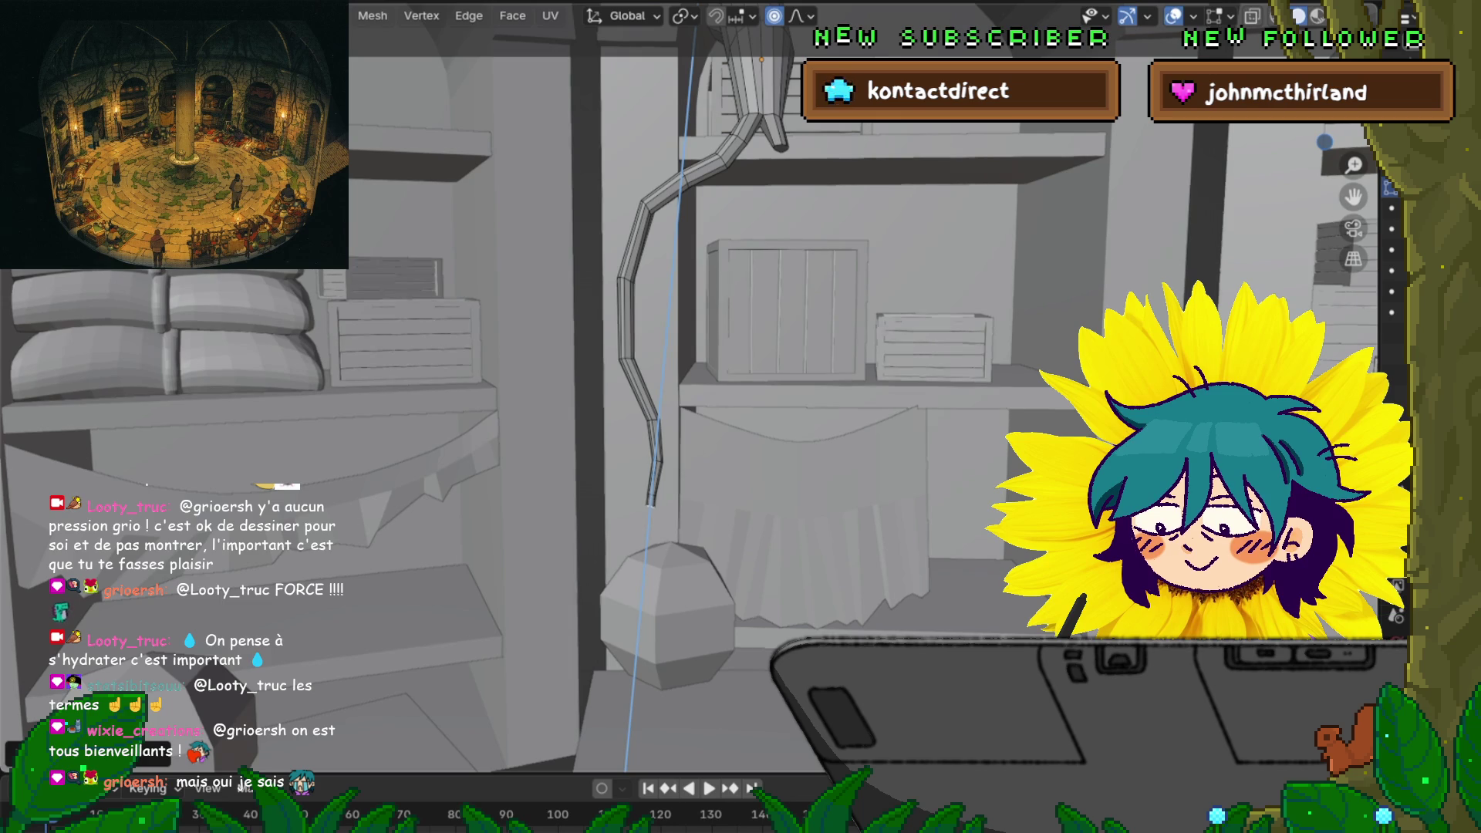
key("Return")
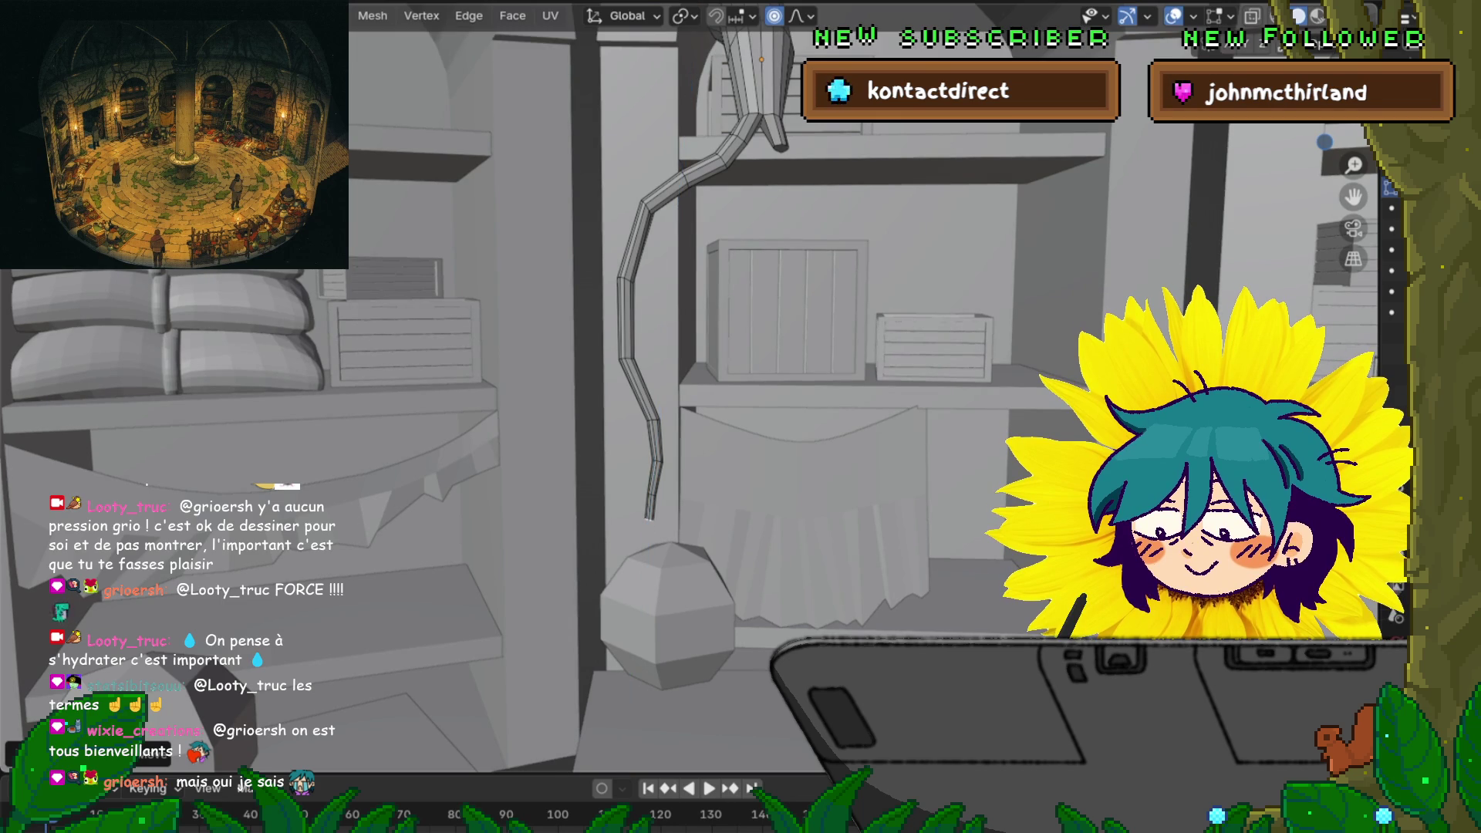
Taper the tendril's lower tip with soft-falloff scaling, then select a lengthwise edge loop
key("s")
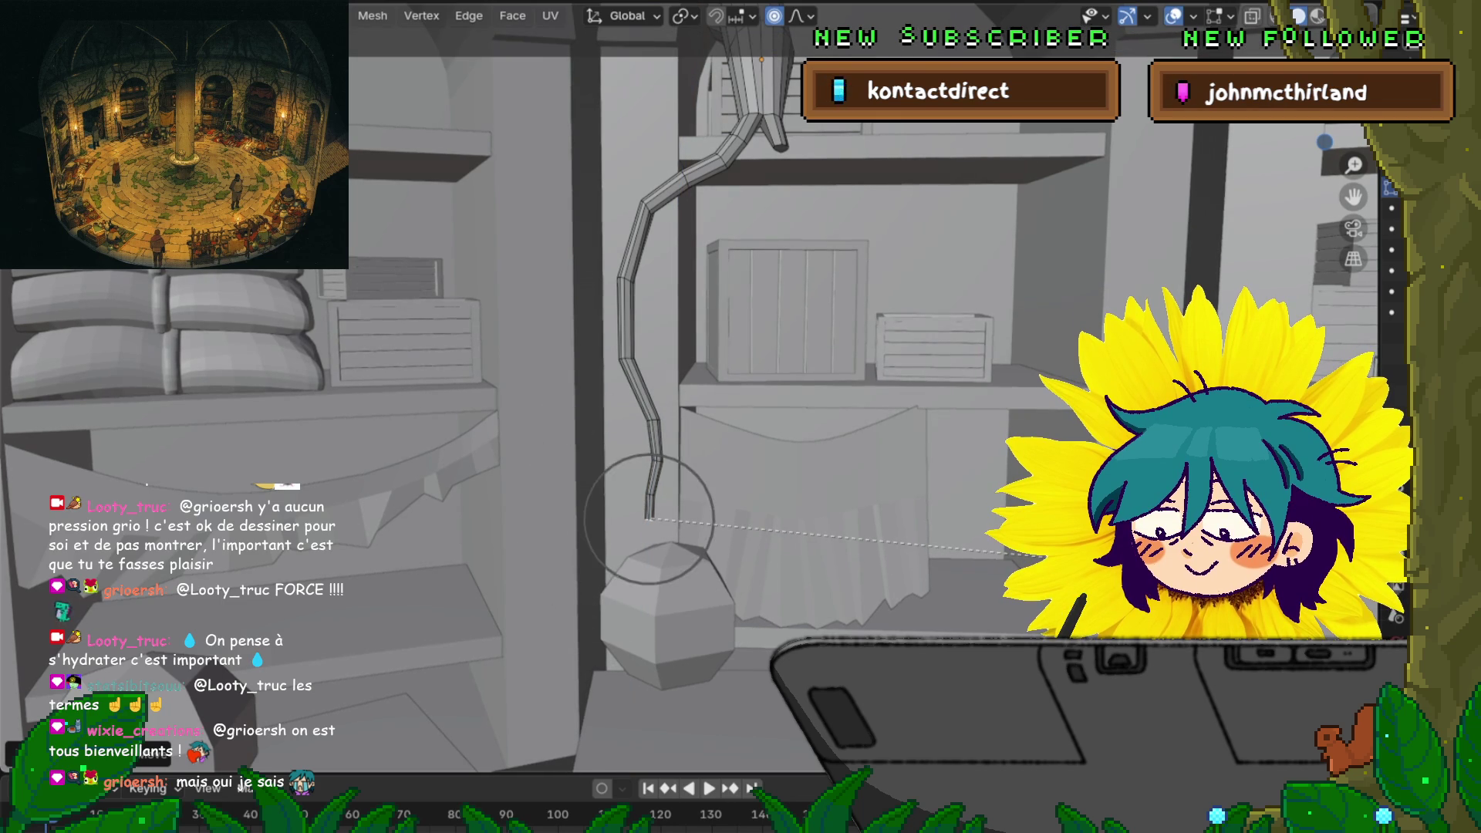
scroll(1042, 553, "up", 3)
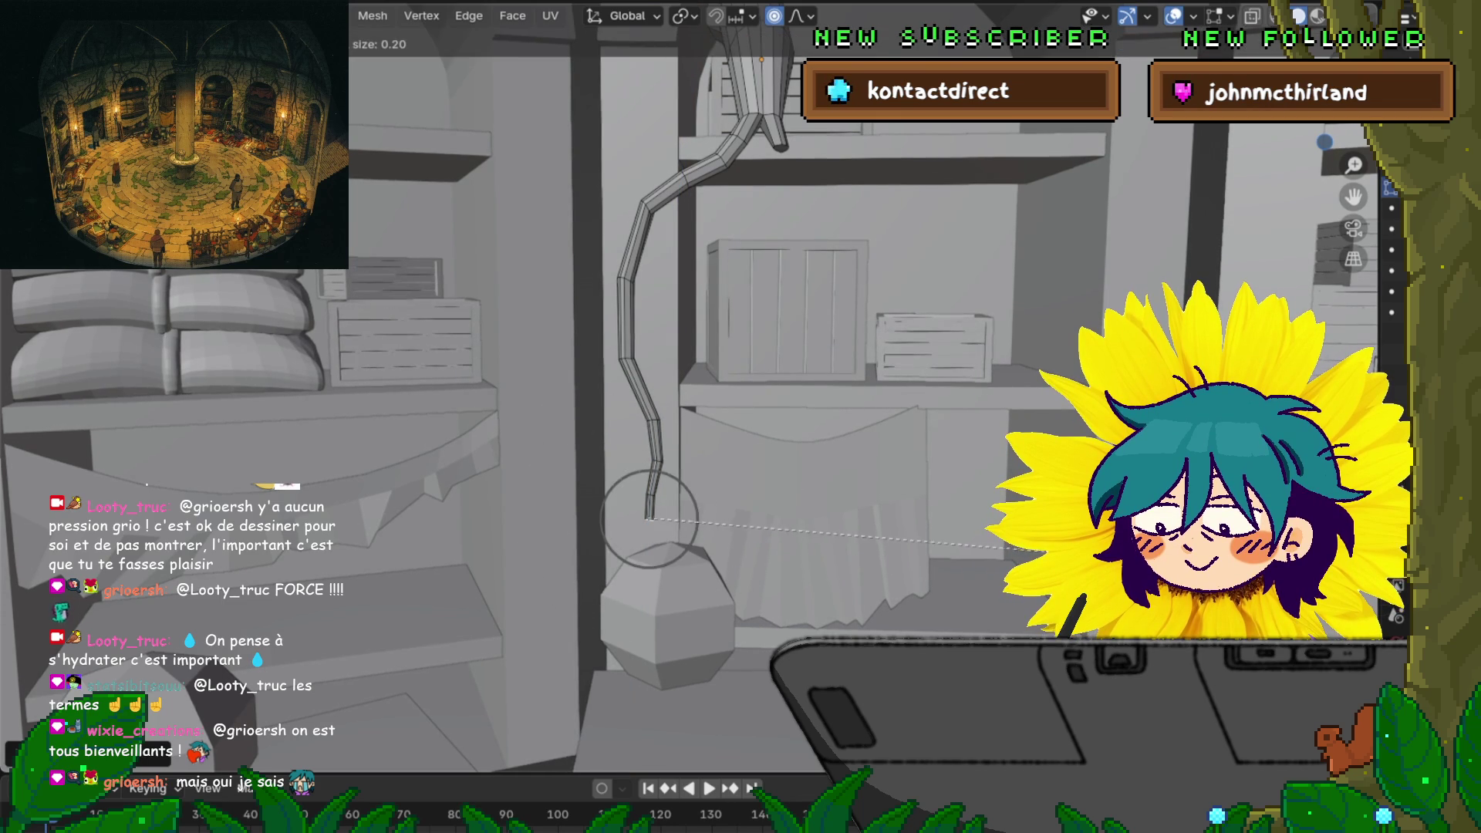
key("Escape")
key("s")
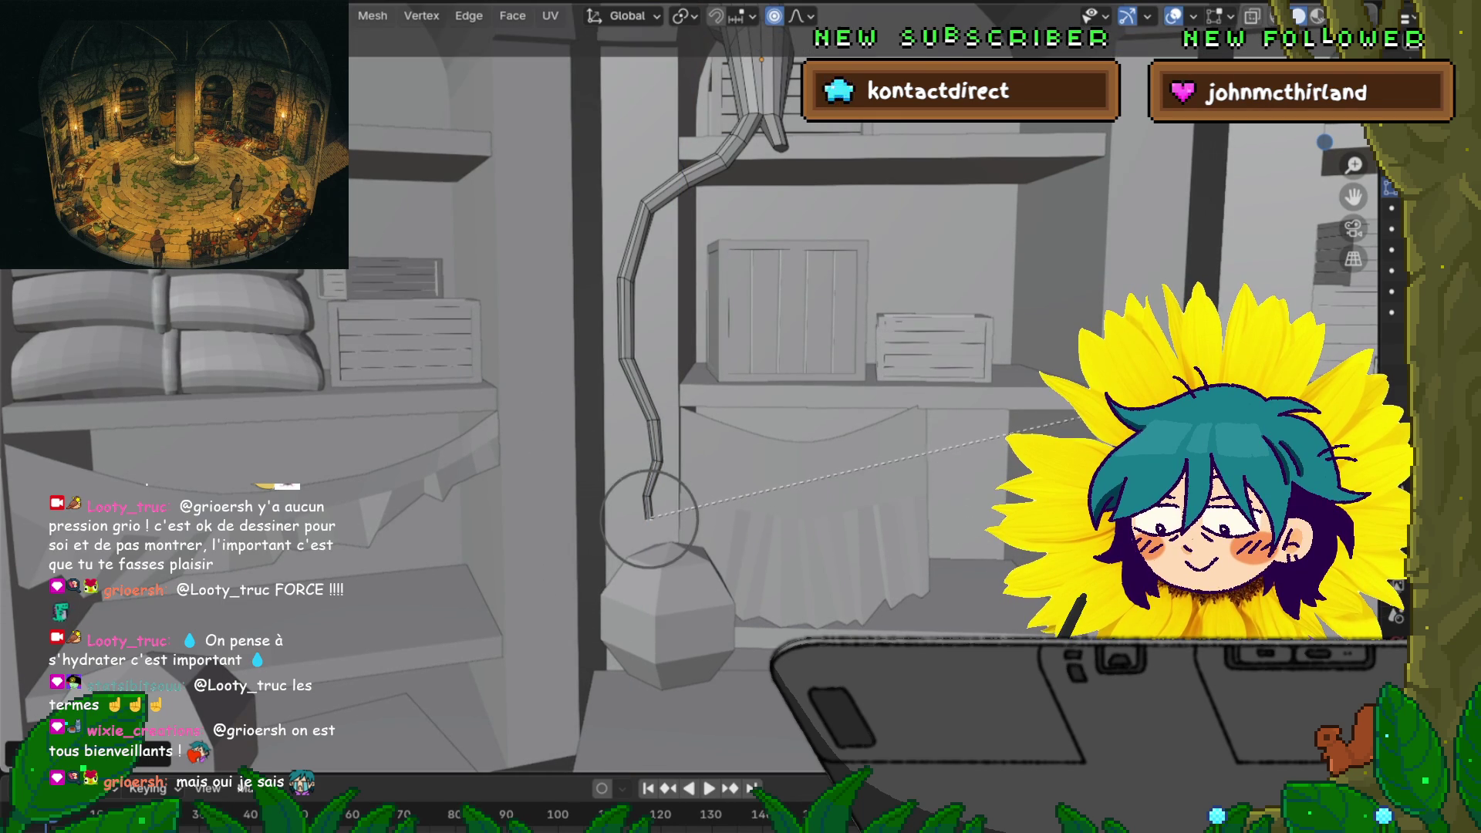
key("Escape")
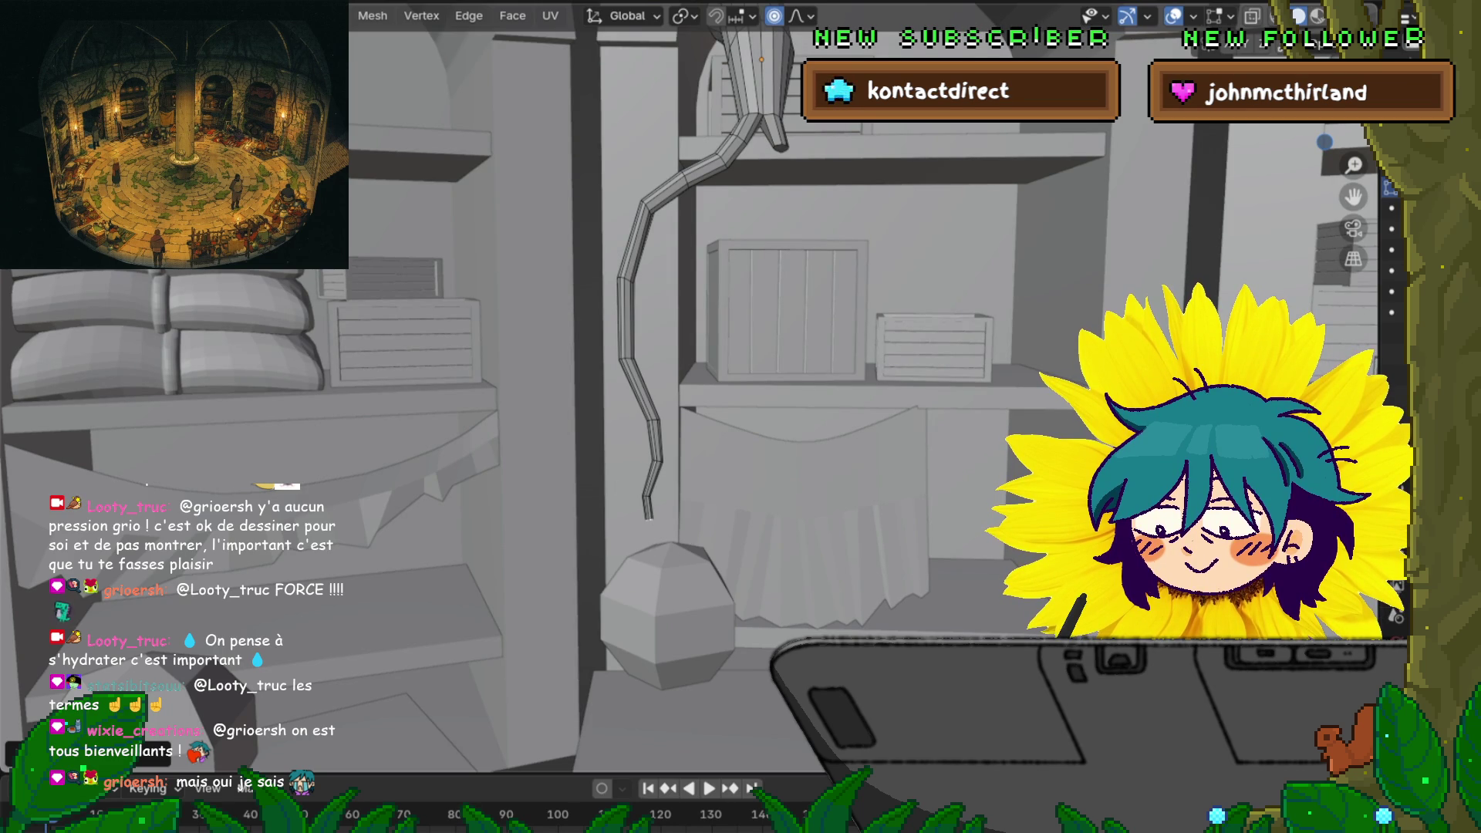
key("s")
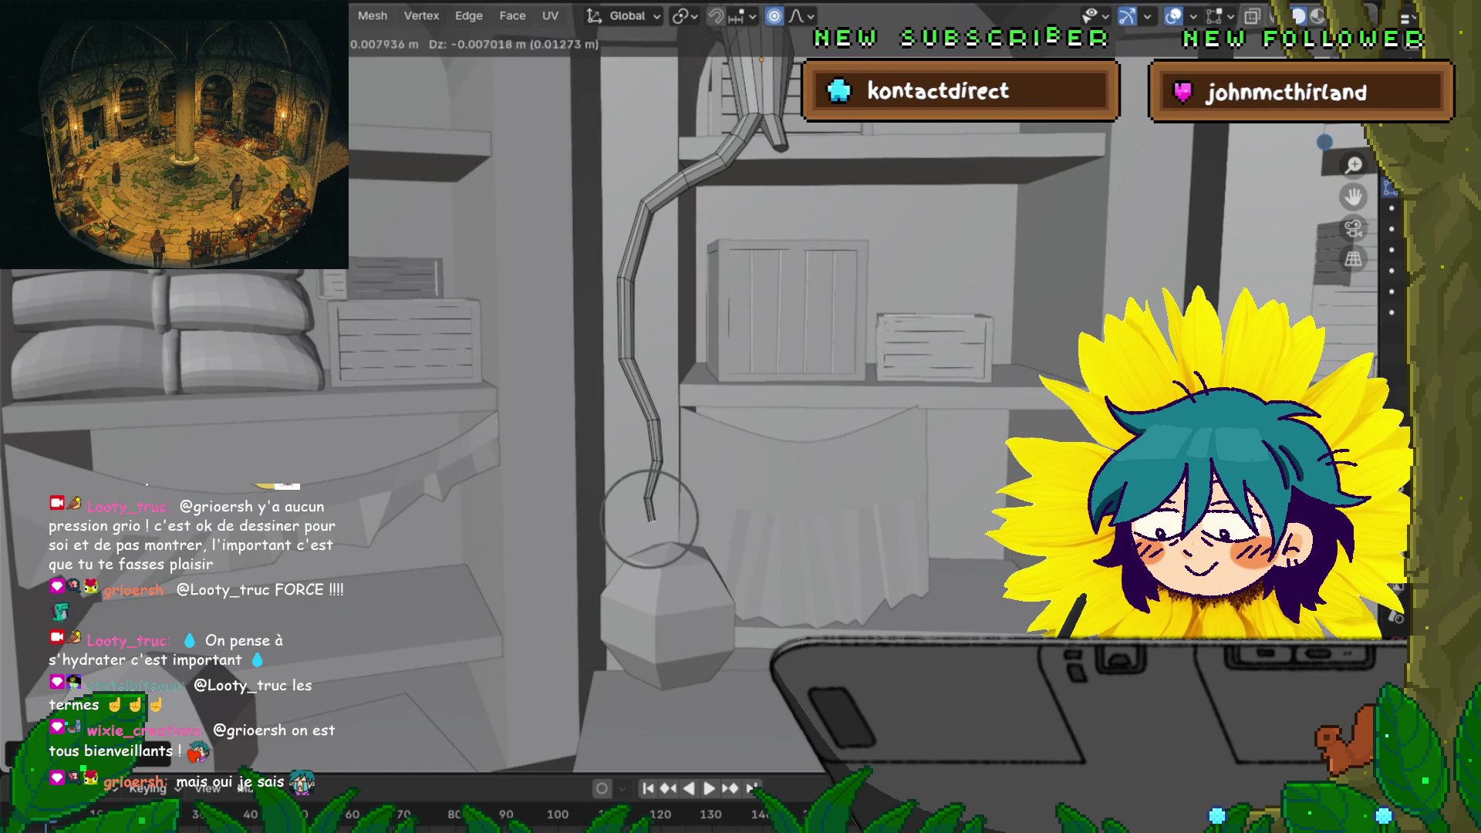
key("Return")
middle_click_drag(694, 386, 695, 501)
left_click(644, 322, "alt")
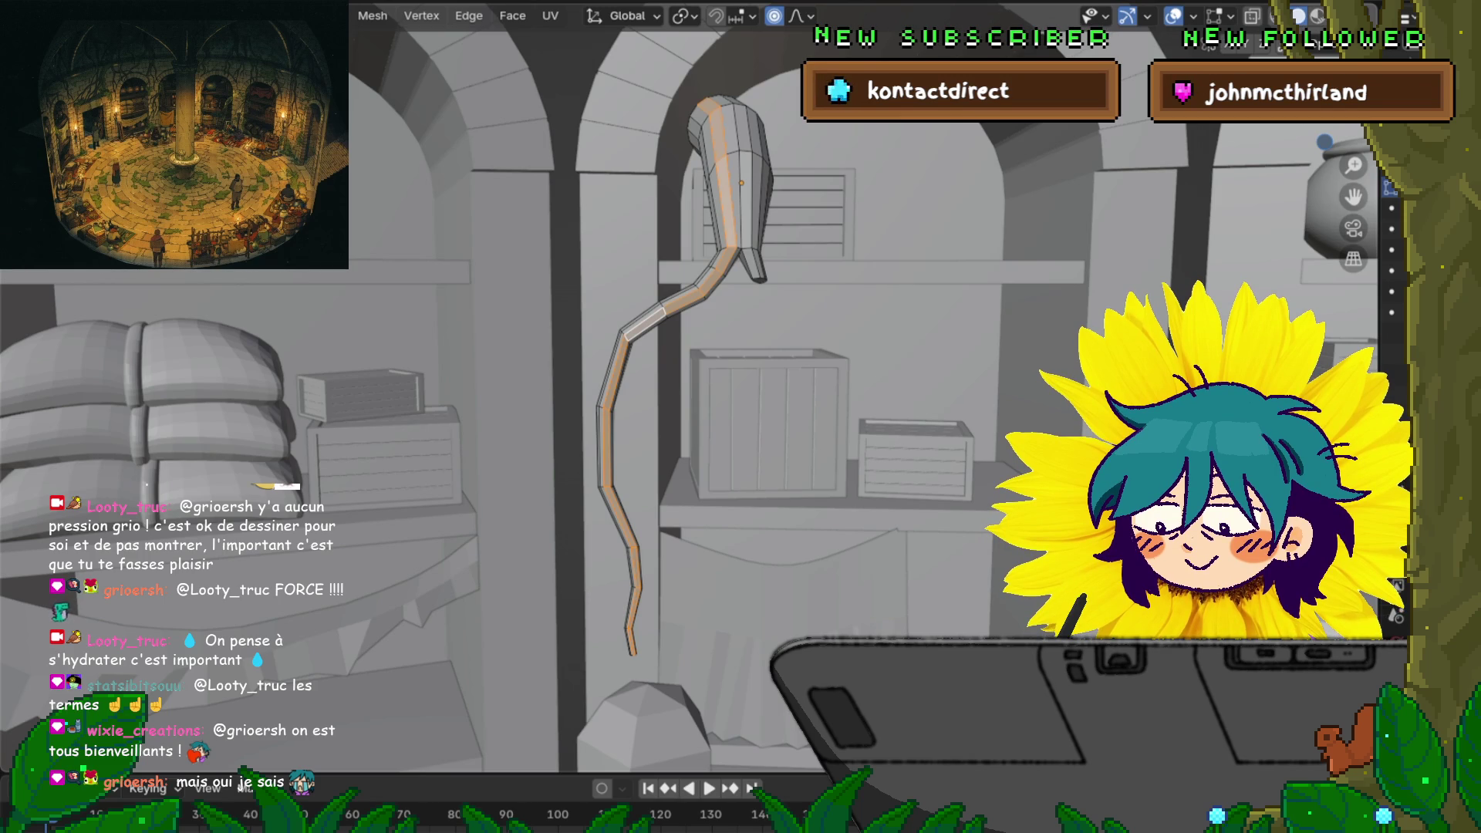
mouse_move(740, 417)
middle_mouse_down()
mouse_move(709, 413)
mouse_move(760, 421)
mouse_move(744, 418)
mouse_move(733, 339)
mouse_move(740, 478)
middle_mouse_up()
Select the faces around one segment partway down the tendril as the branch base
key("alt+a")
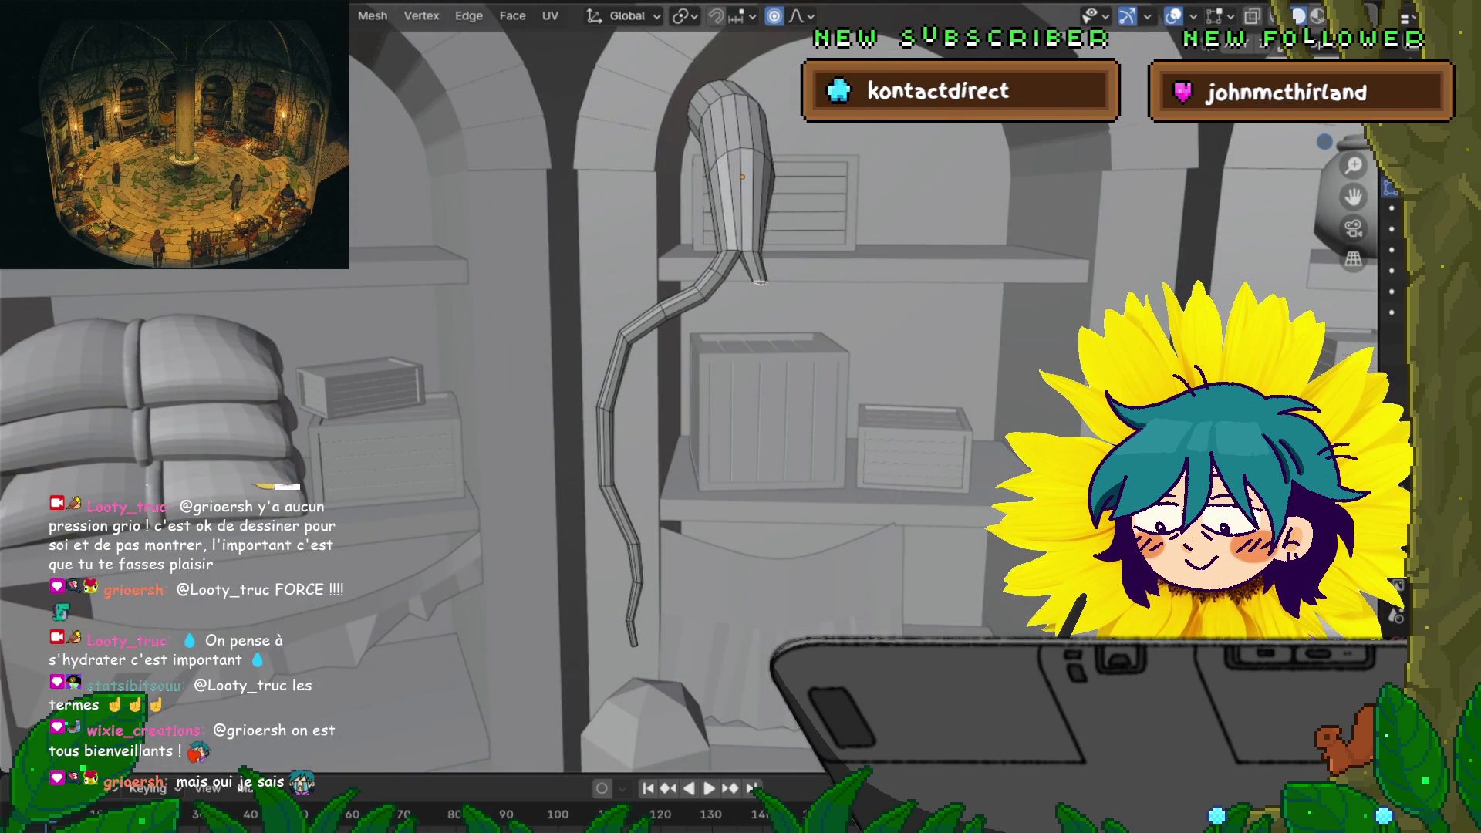
scroll(741, 416, "up", 3)
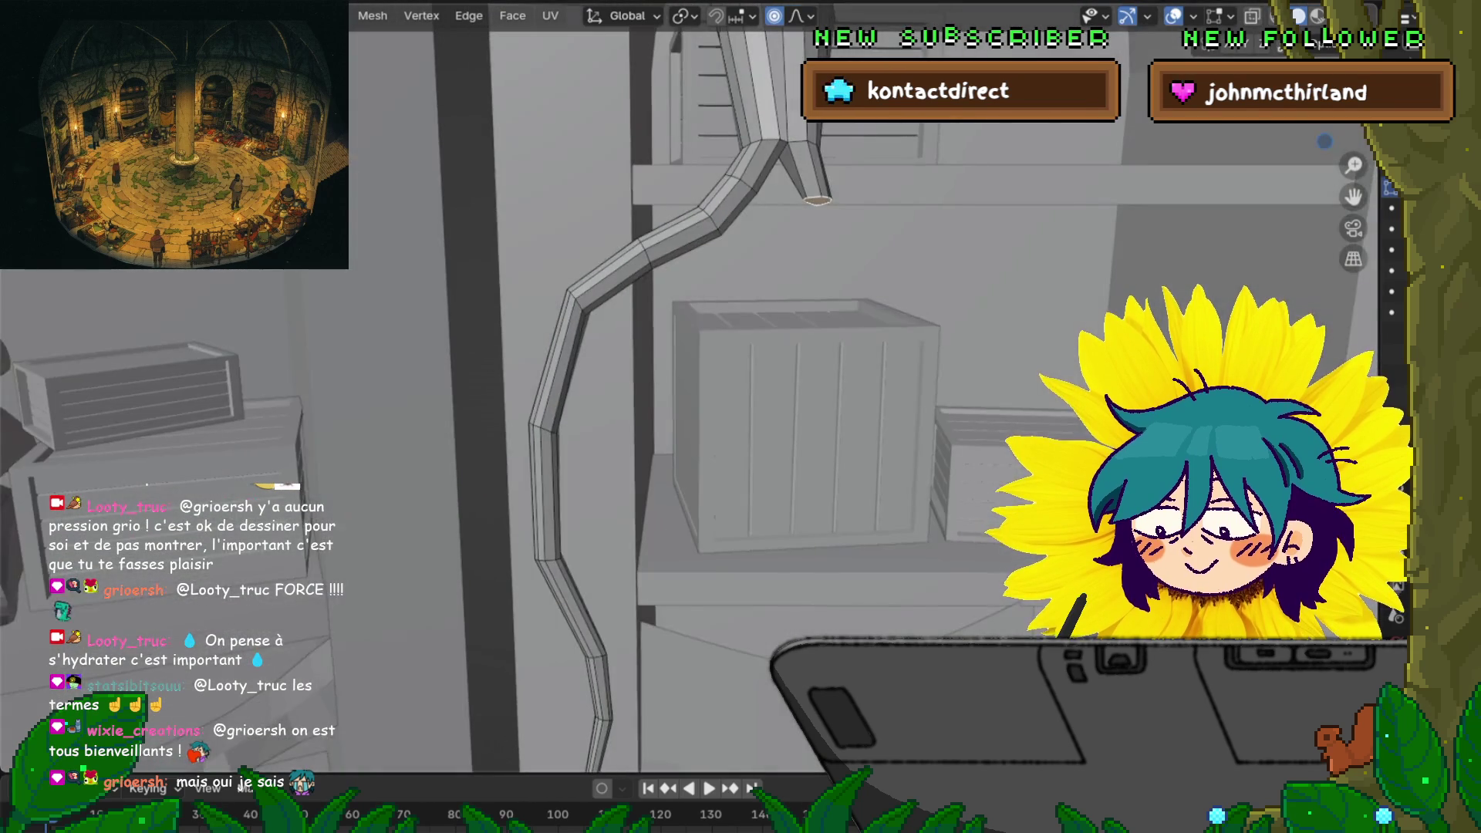
left_click(543, 478, "alt")
scroll(741, 417, "up", 1)
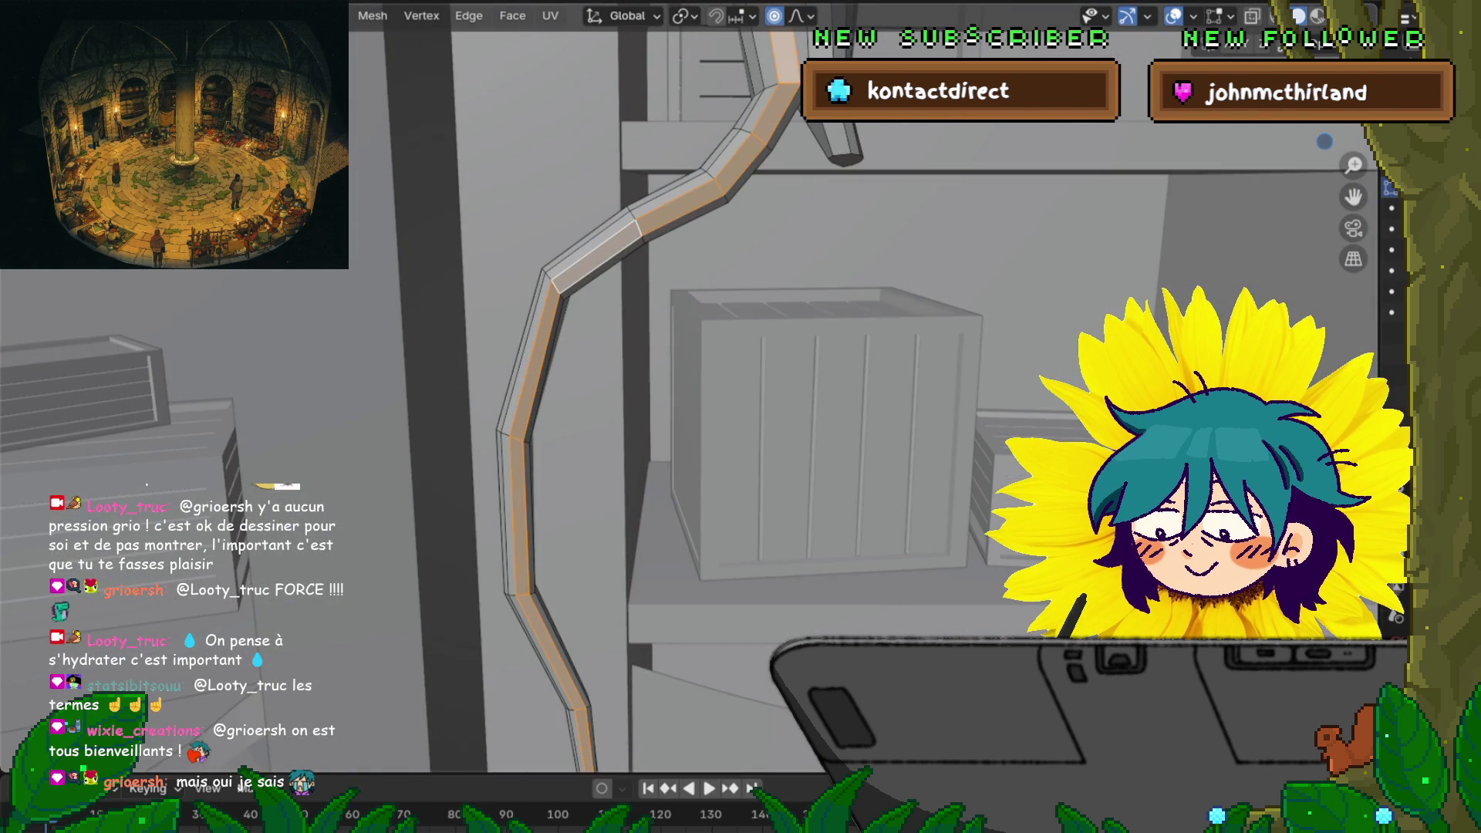
left_click(594, 246, "alt")
key("alt+a")
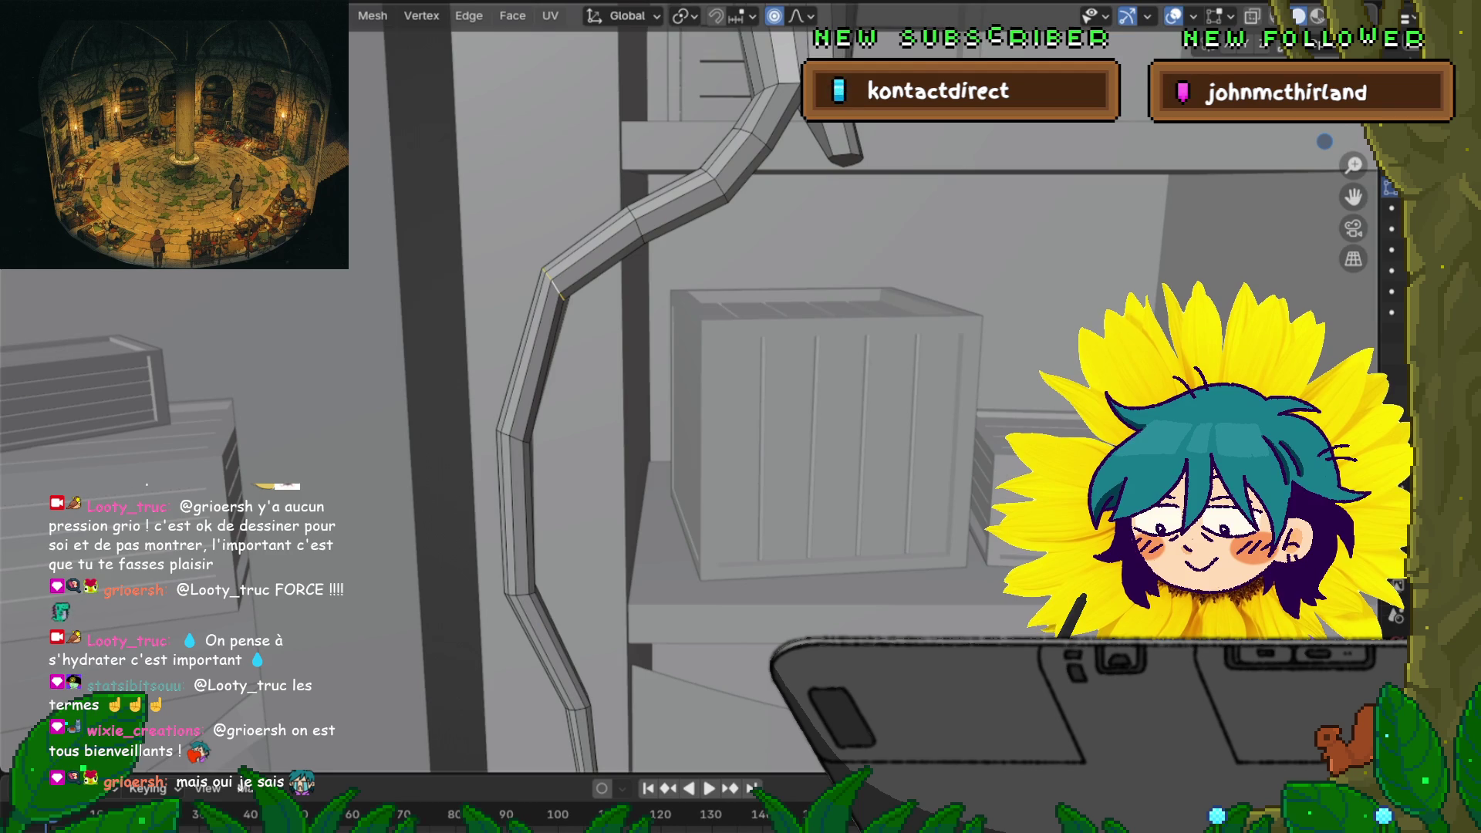
left_click(560, 292, "alt")
mouse_move(741, 416)
middle_mouse_down()
mouse_move(679, 432)
mouse_move(717, 405)
mouse_move(664, 401)
mouse_move(717, 389)
middle_mouse_up()
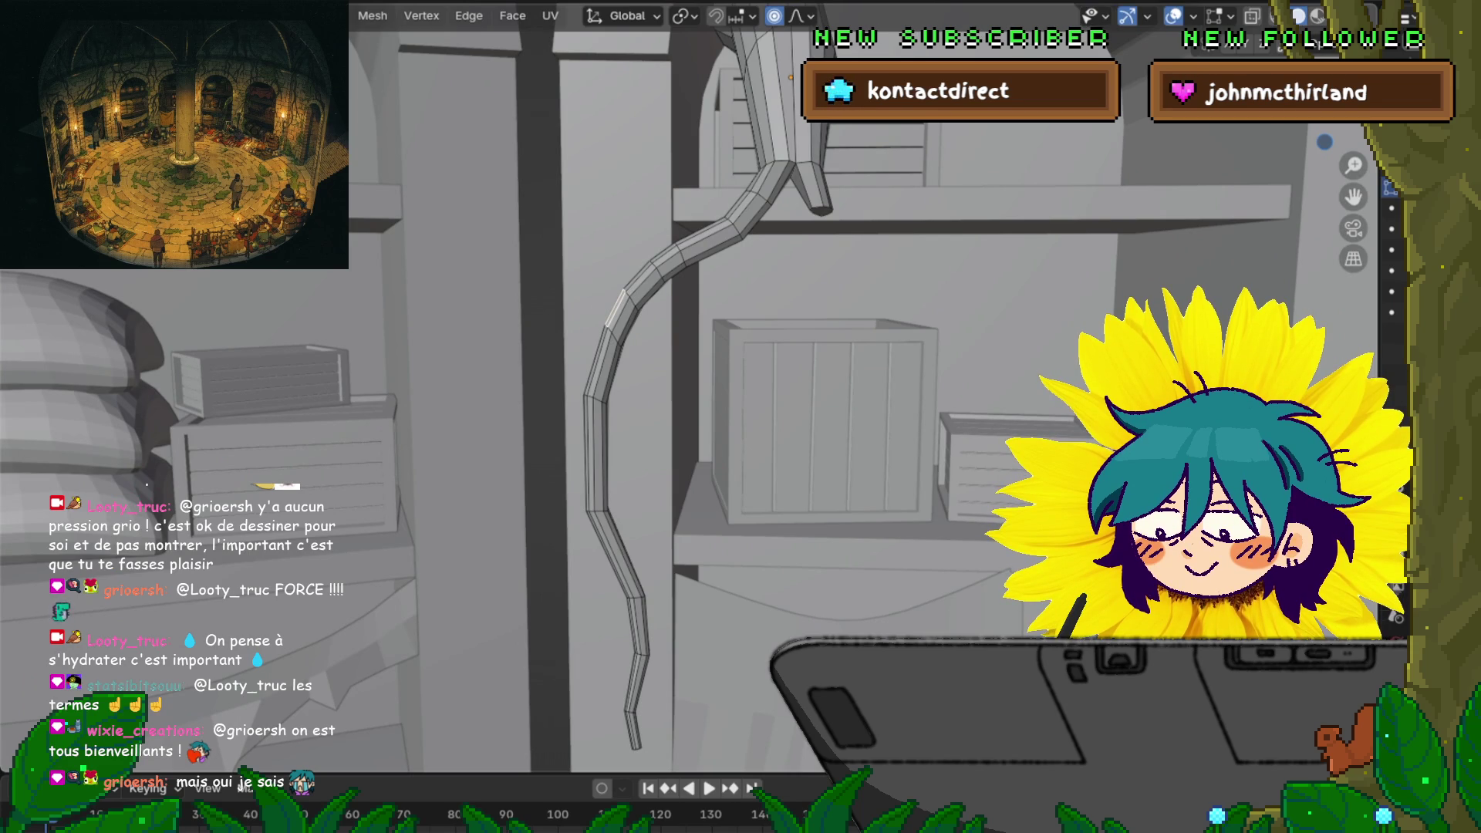
middle_click_drag(717, 390, 733, 416)
Extrude the selected faces and rotate and position the new branch segment
key("e")
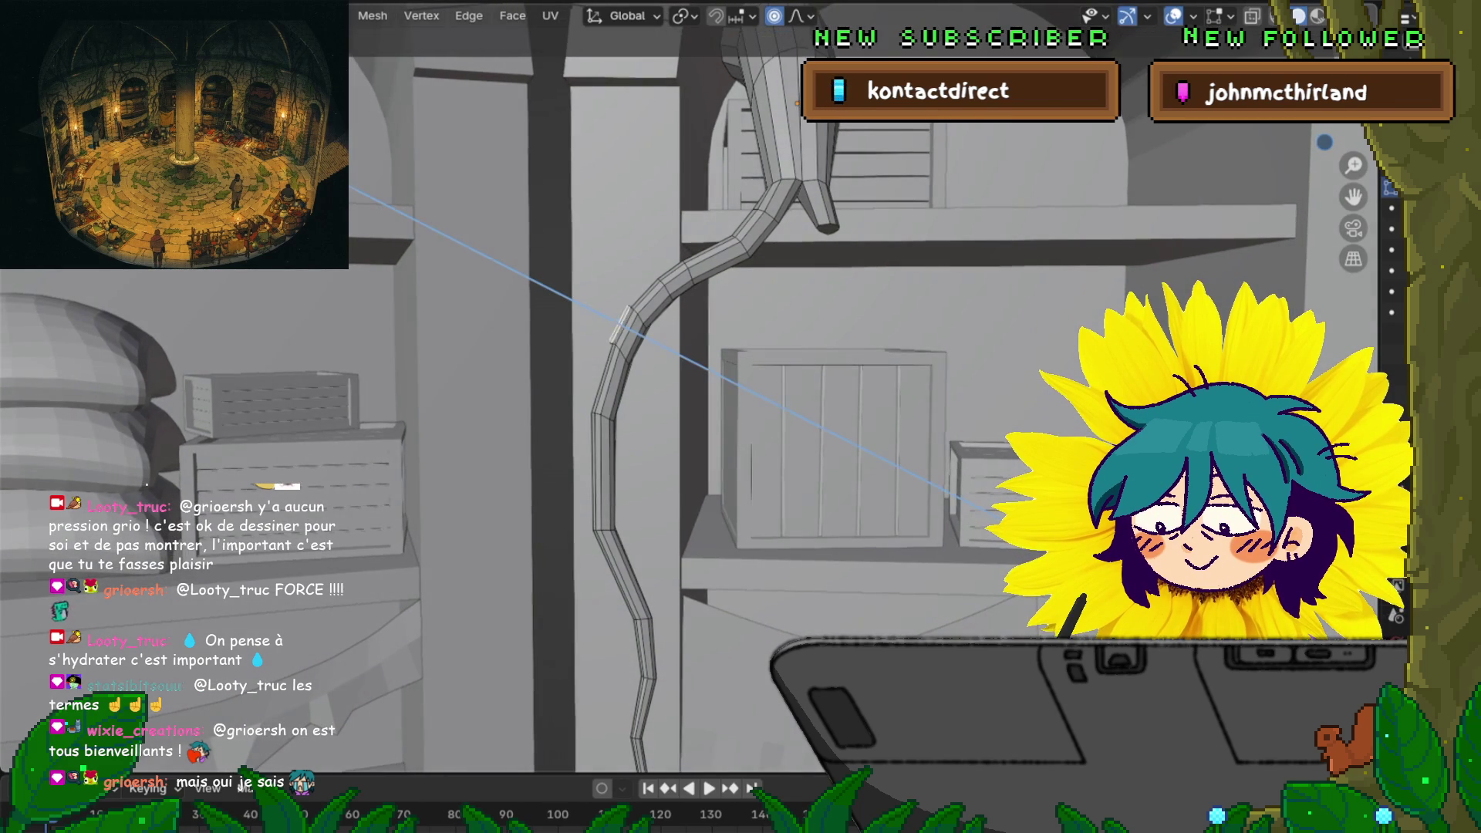
key("Return")
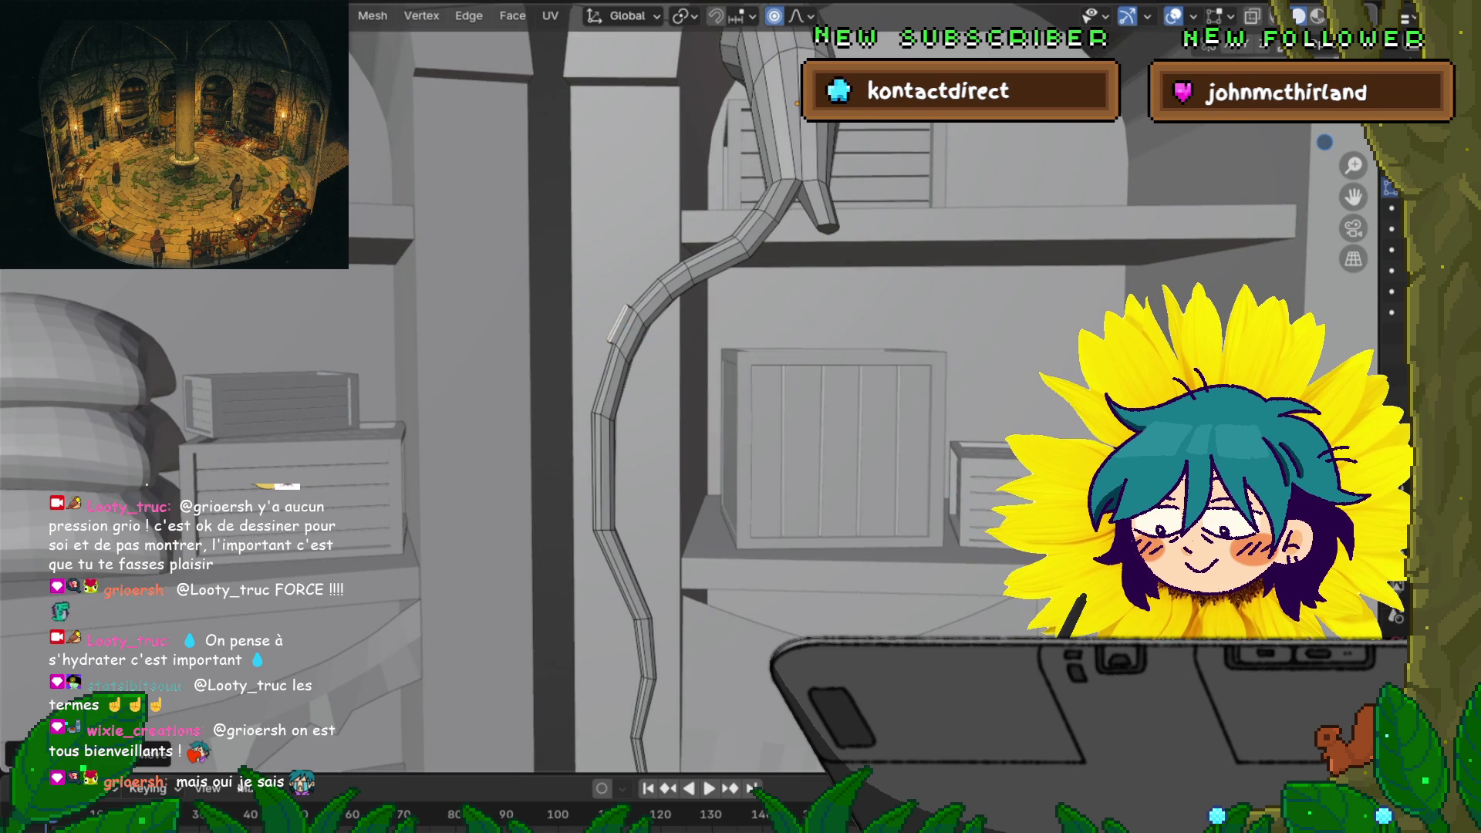
key("r")
scroll(854, 393, "up", 8)
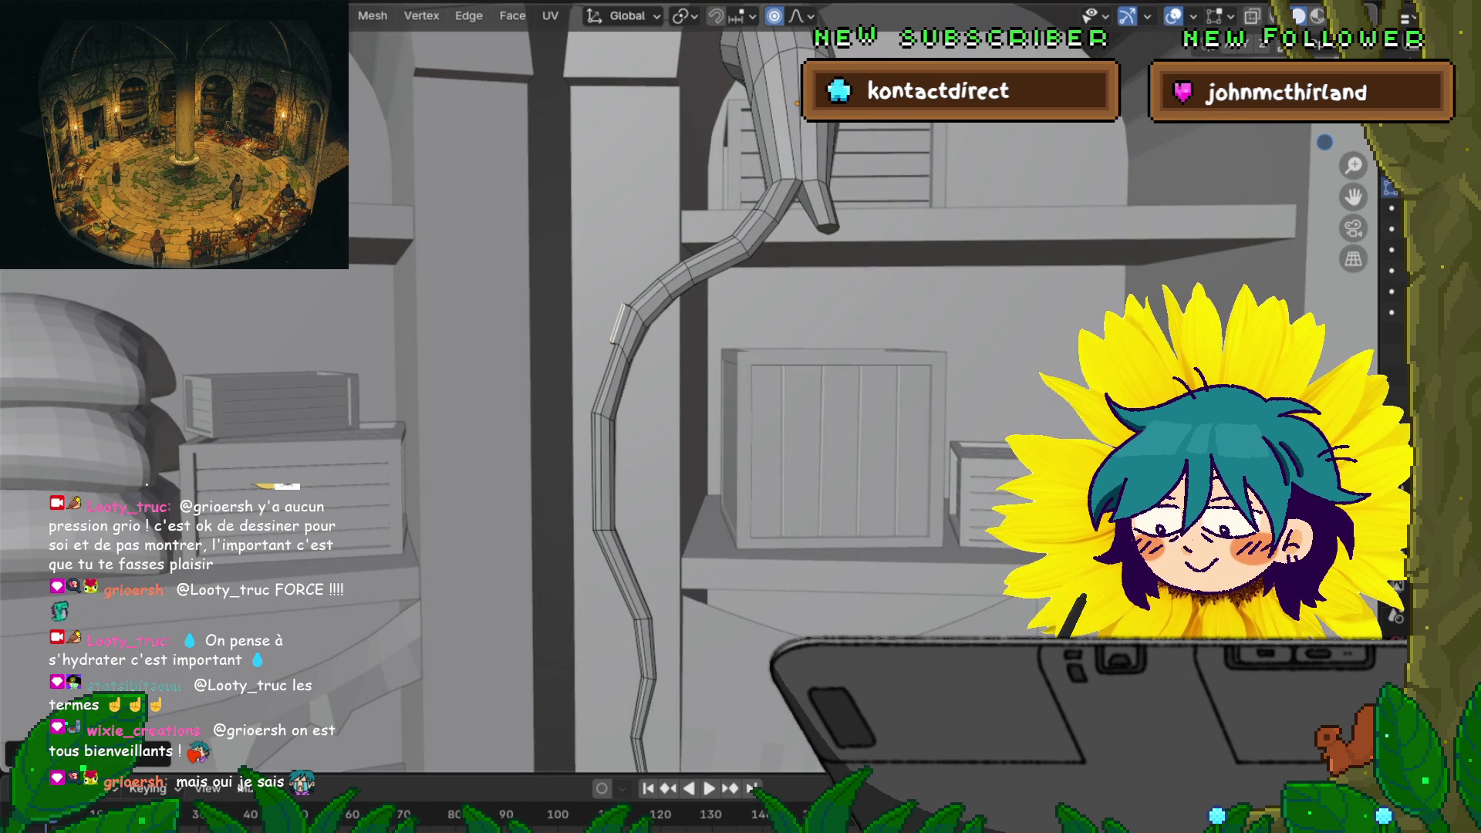
key("Return")
key("g")
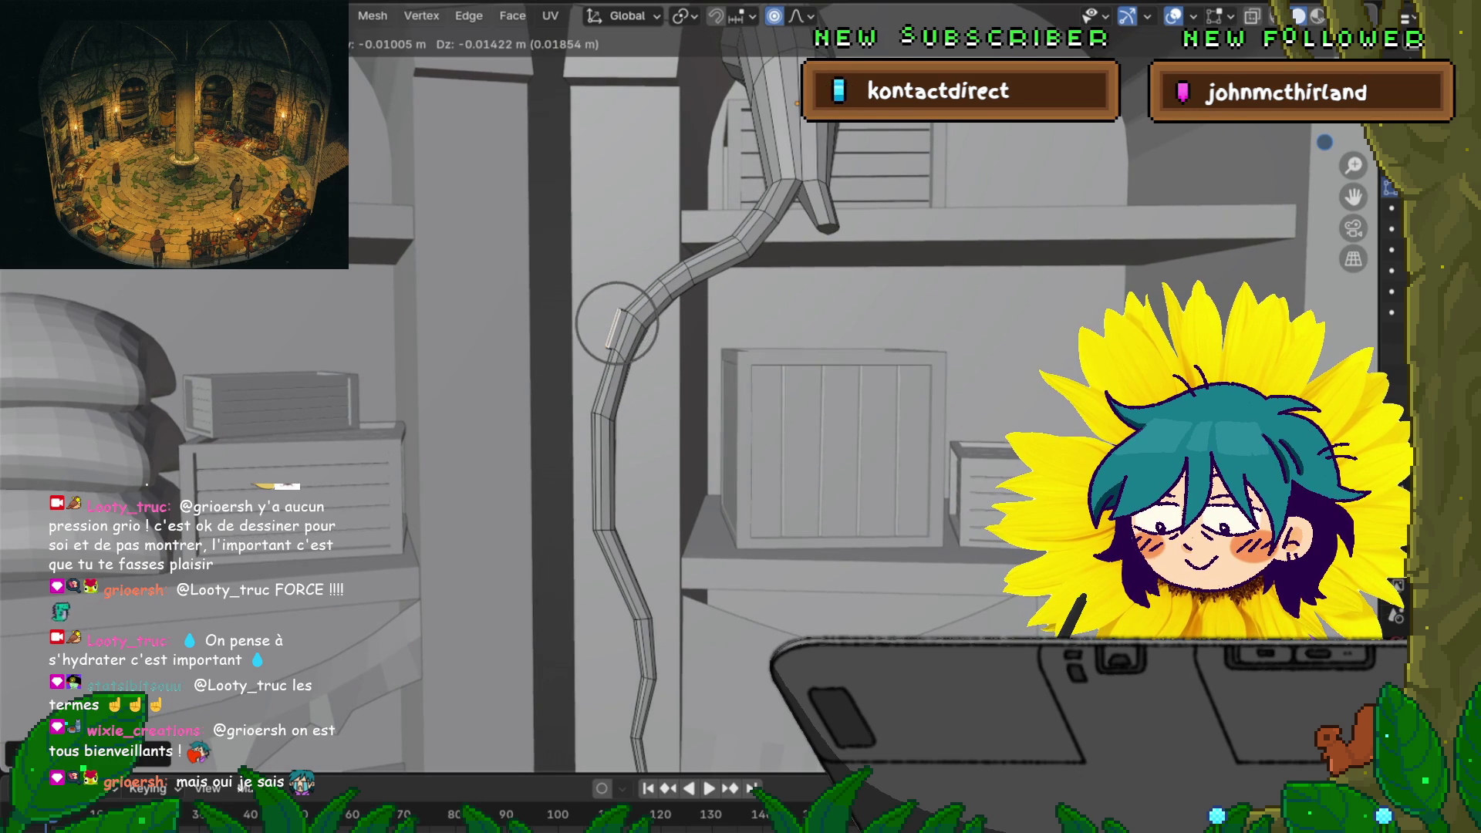
scroll(617, 322, "up", 5)
left_click(617, 323)
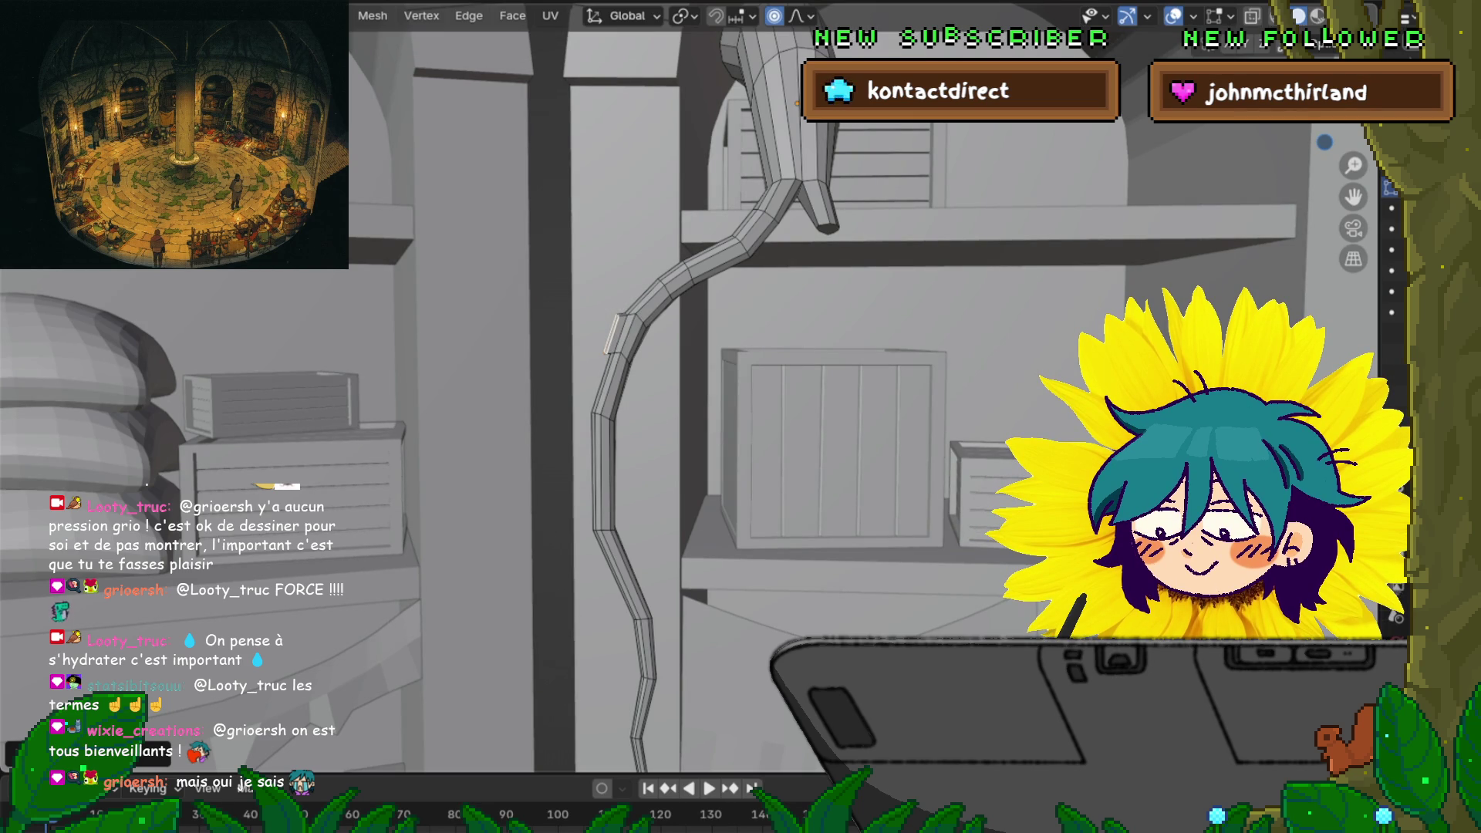
Push the branch end further out to the left
key("g")
key("Return")
key("g")
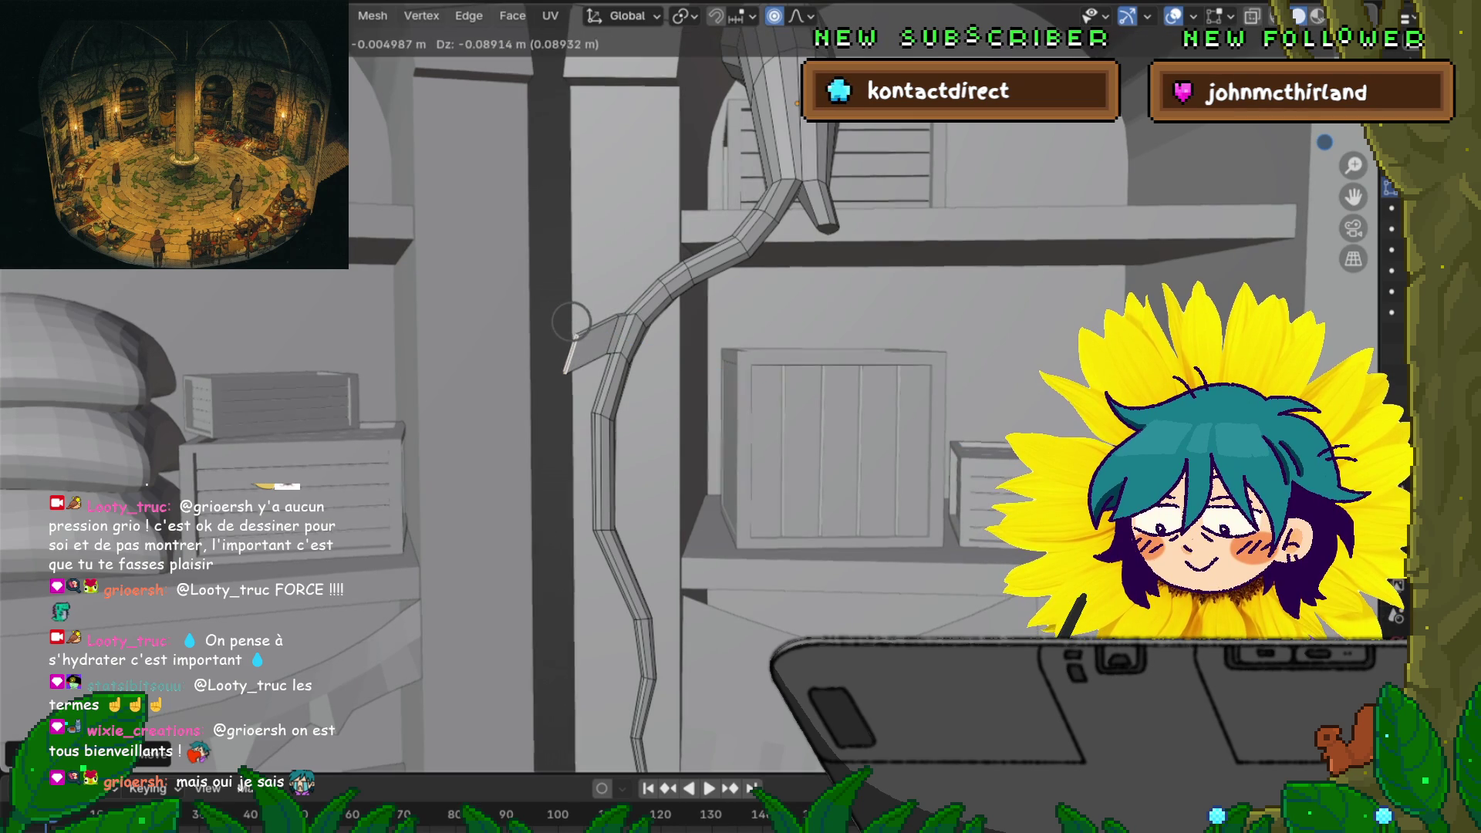
scroll(571, 322, "down", 4)
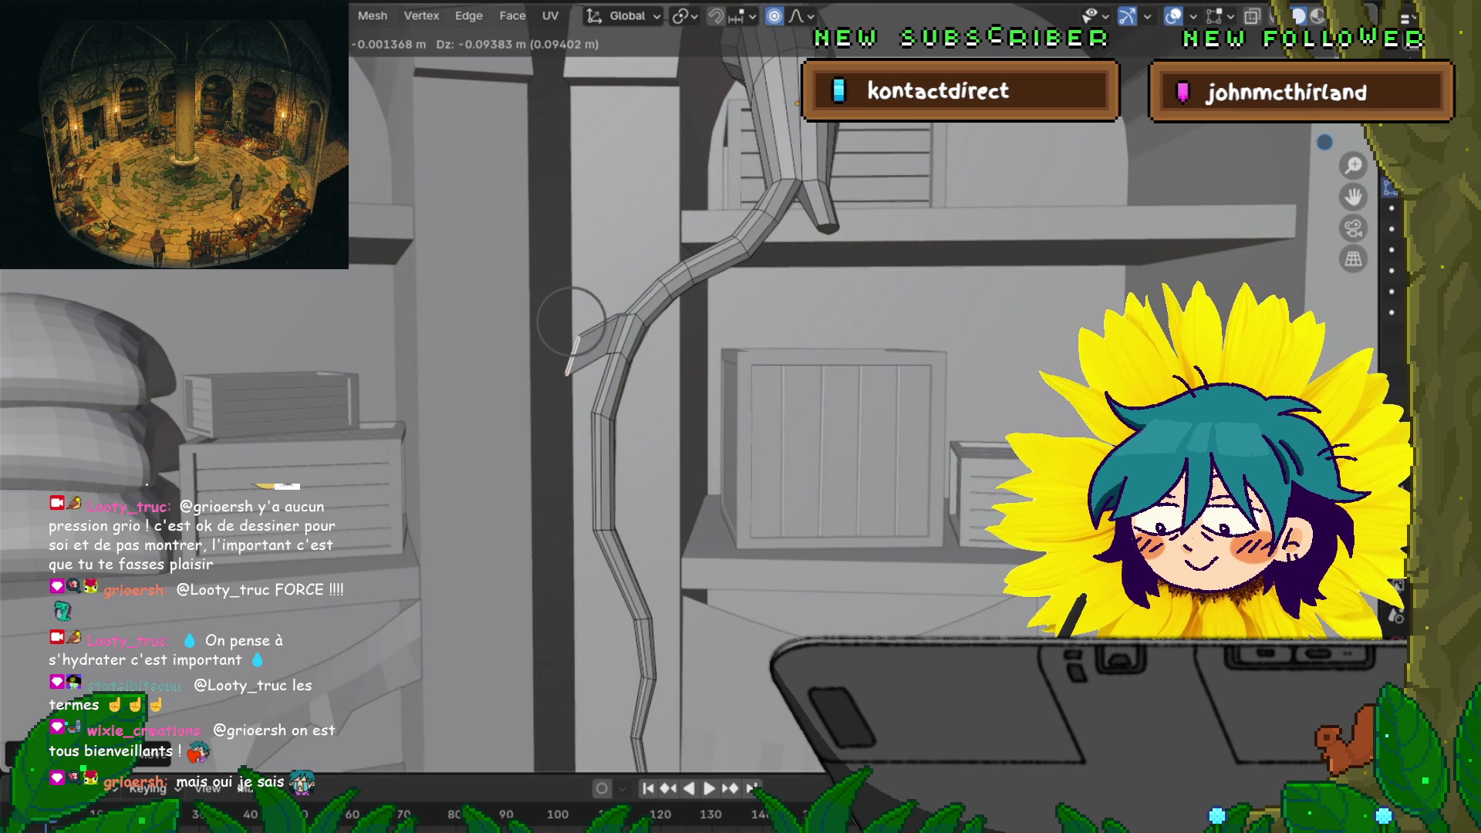
left_click(572, 321)
scroll(571, 321, "up", 3)
mouse_move(572, 321)
middle_mouse_down()
mouse_move(509, 312)
mouse_move(509, 339)
mouse_move(494, 332)
middle_mouse_up()
Lift two vertices on the tendril's upper bend straight up along Z to smooth it
left_click(659, 342)
key("g")
key("z")
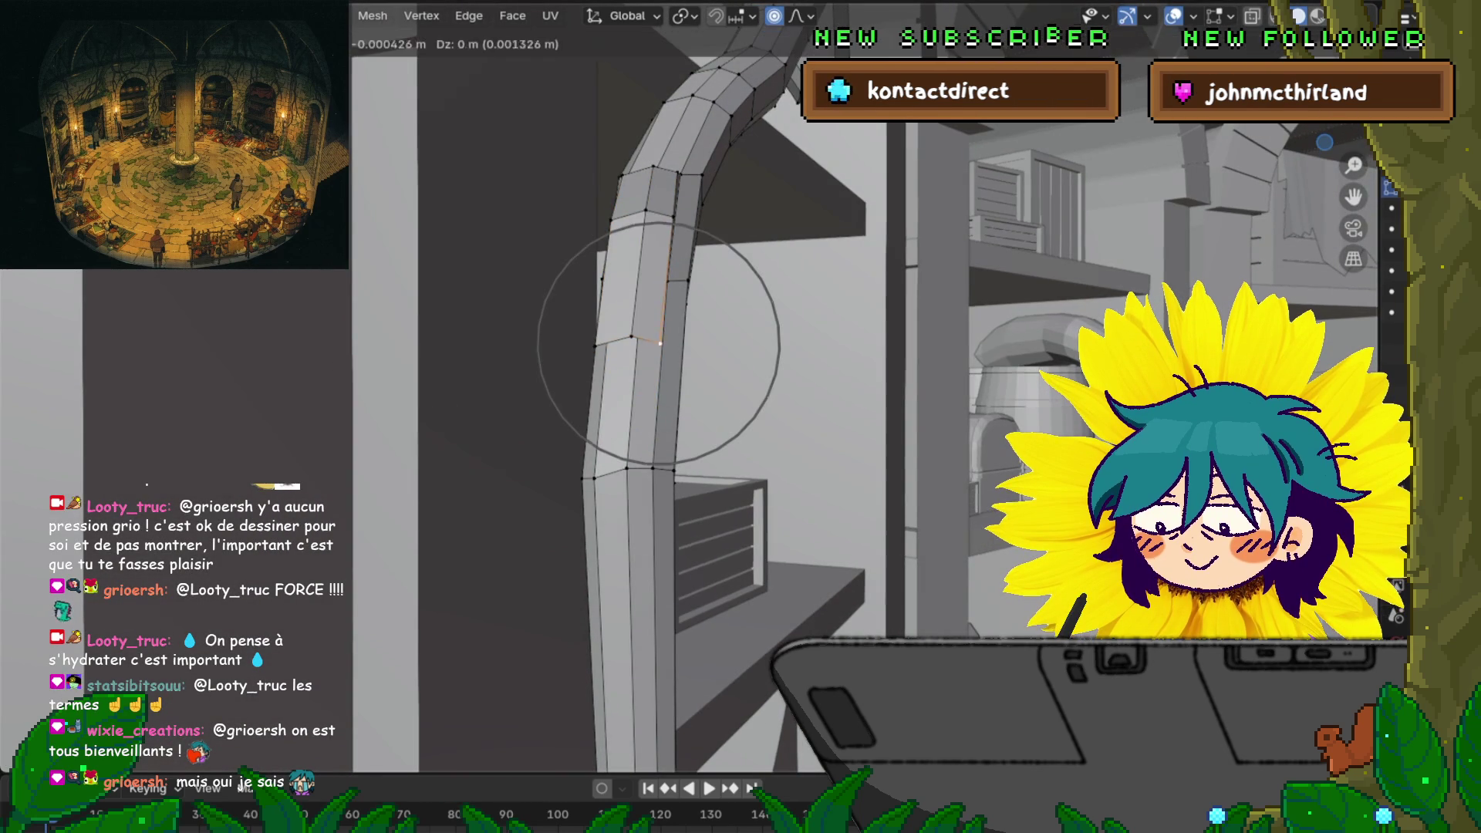
scroll(662, 325, "up", 5)
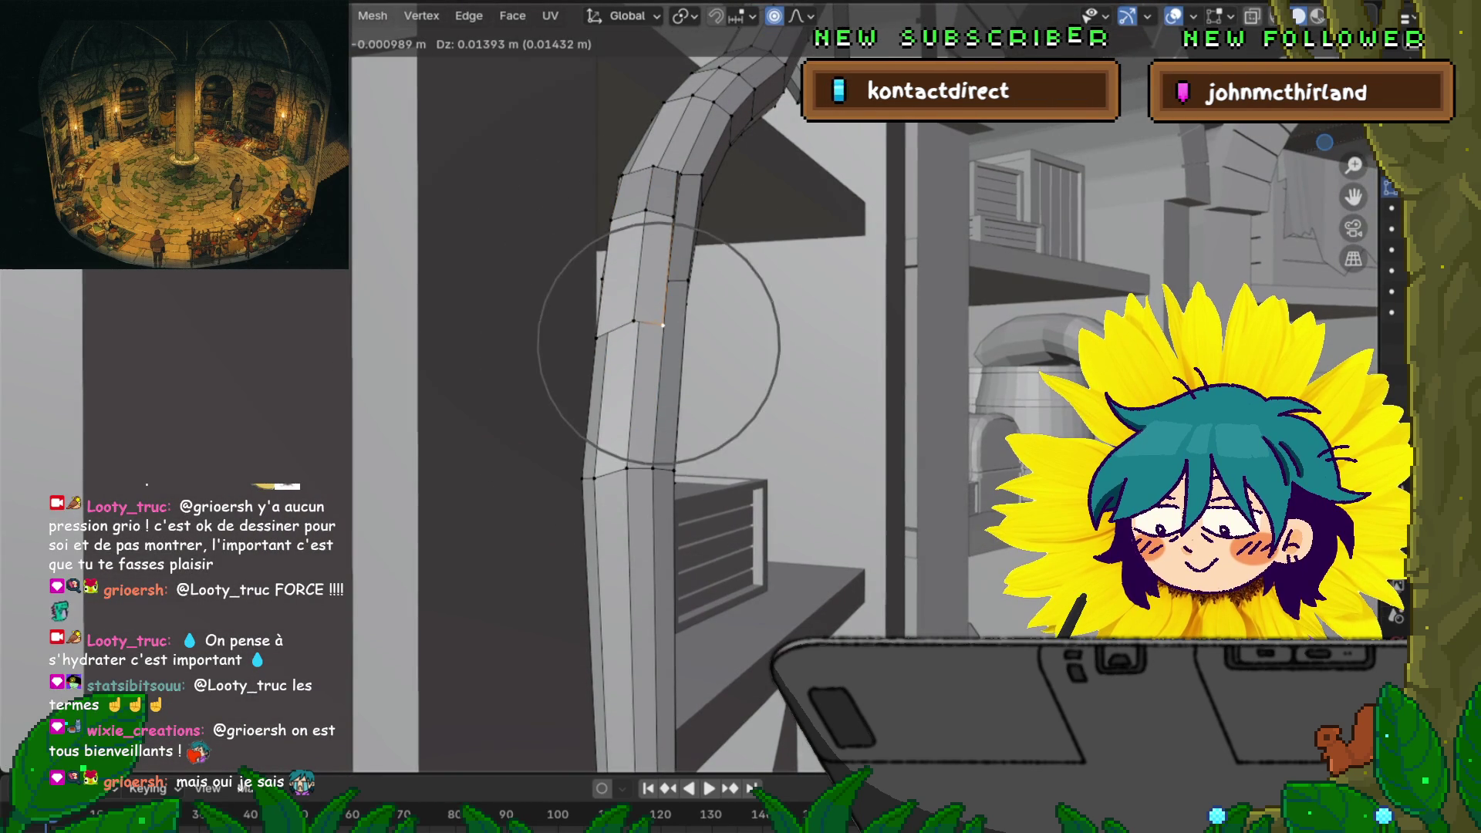
left_click(658, 301)
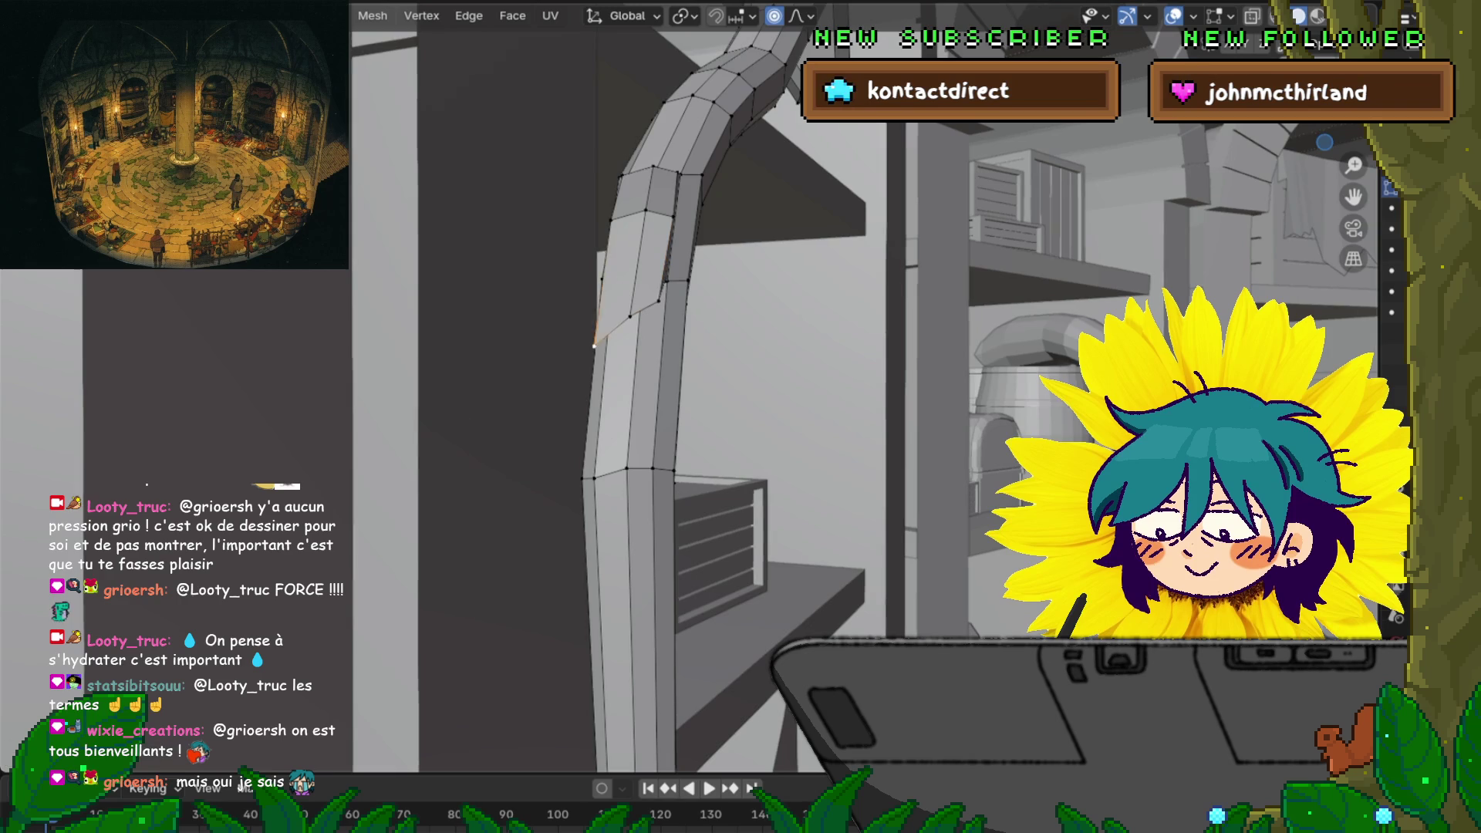
left_click(594, 346)
key("g")
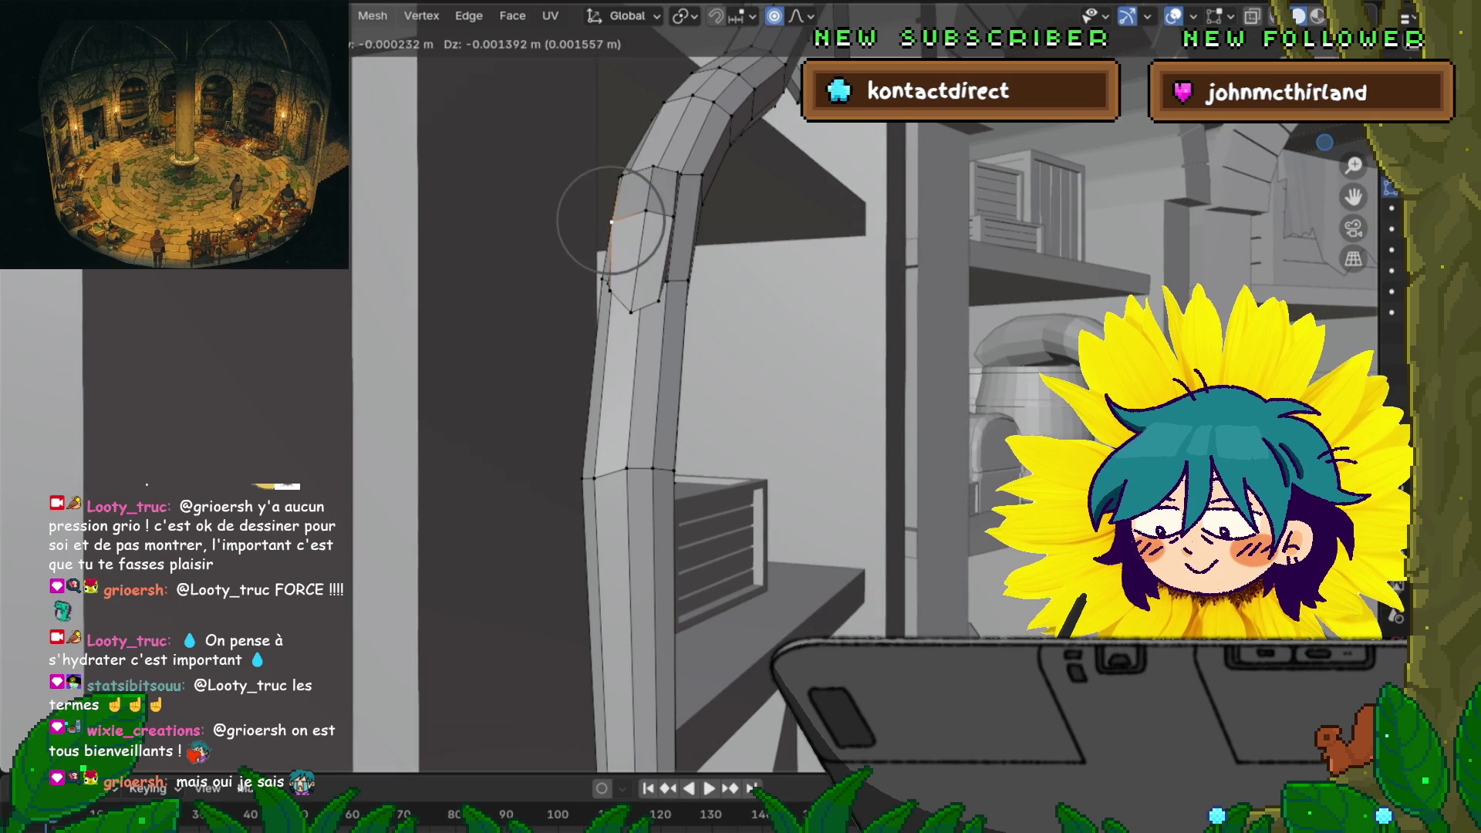
left_click(600, 297)
middle_click_drag(663, 324, 556, 304)
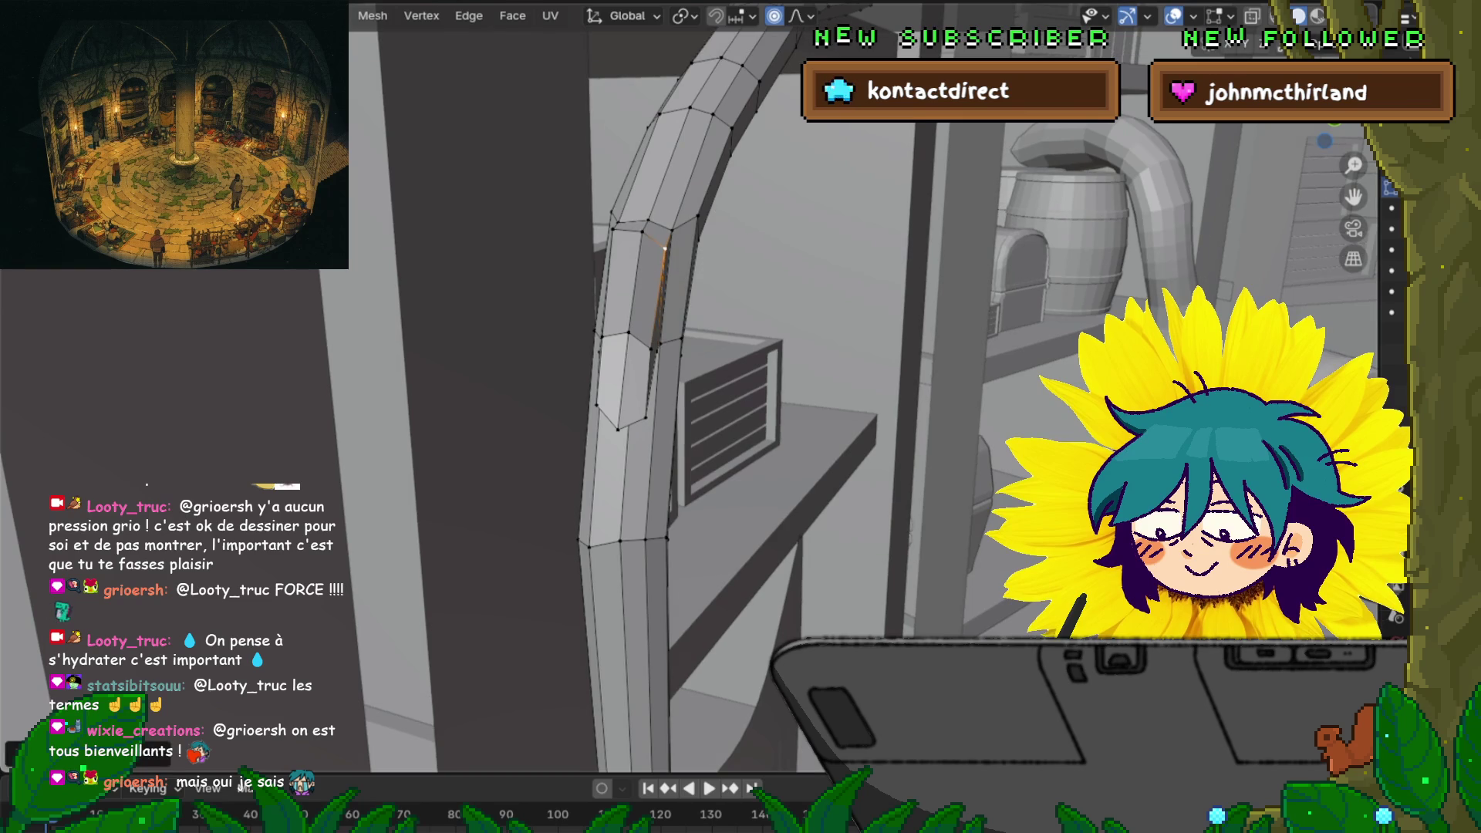
middle_click_drag(610, 224, 571, 236)
Narrow the side branch's tip edge by scaling it along X
middle_click_drag(694, 347, 640, 362)
middle_click_drag(848, 386, 802, 393)
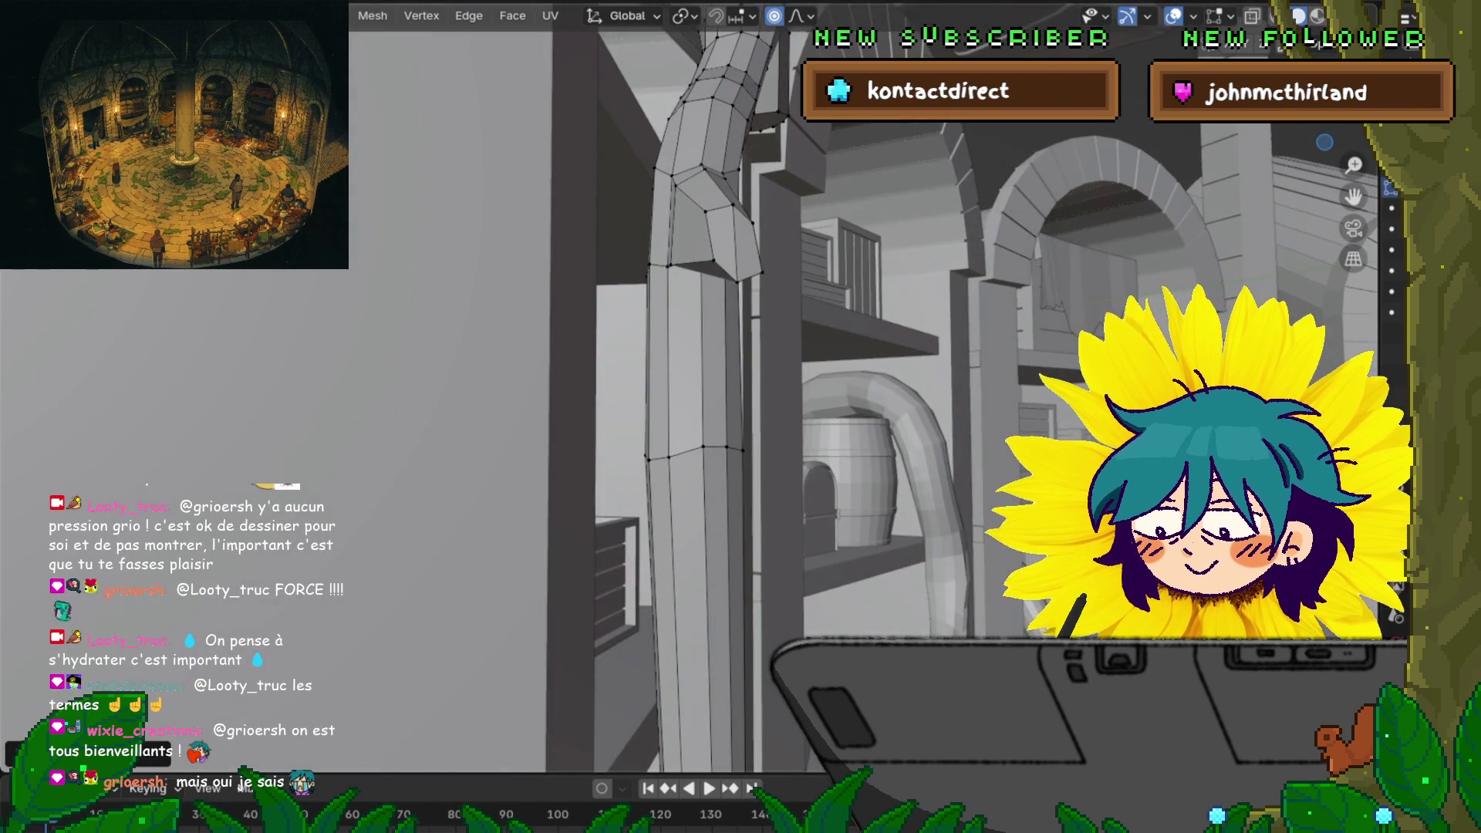
key("g")
middle_click_drag(694, 386, 660, 391)
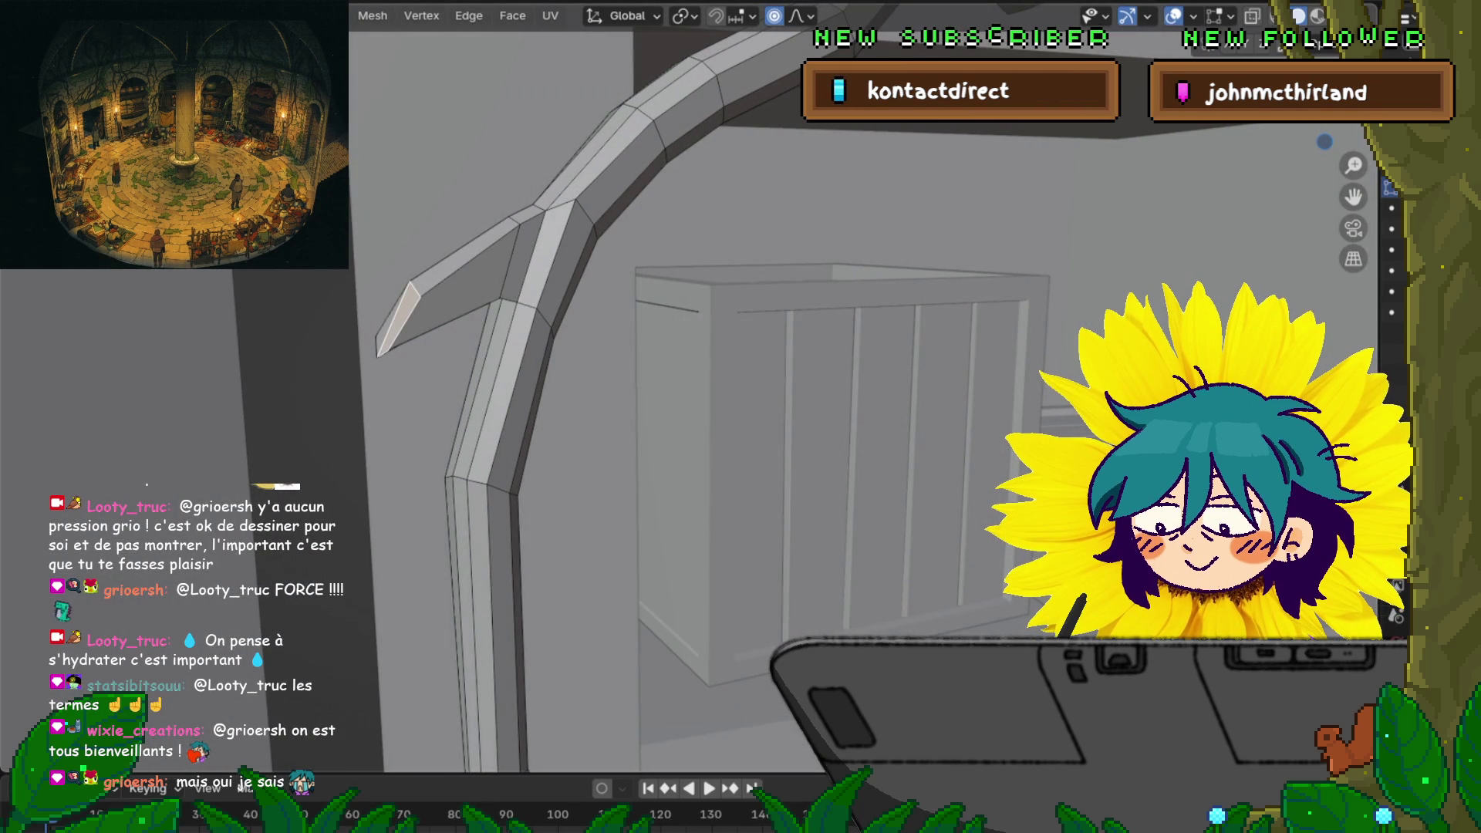
middle_click_drag(695, 386, 644, 393)
key("g")
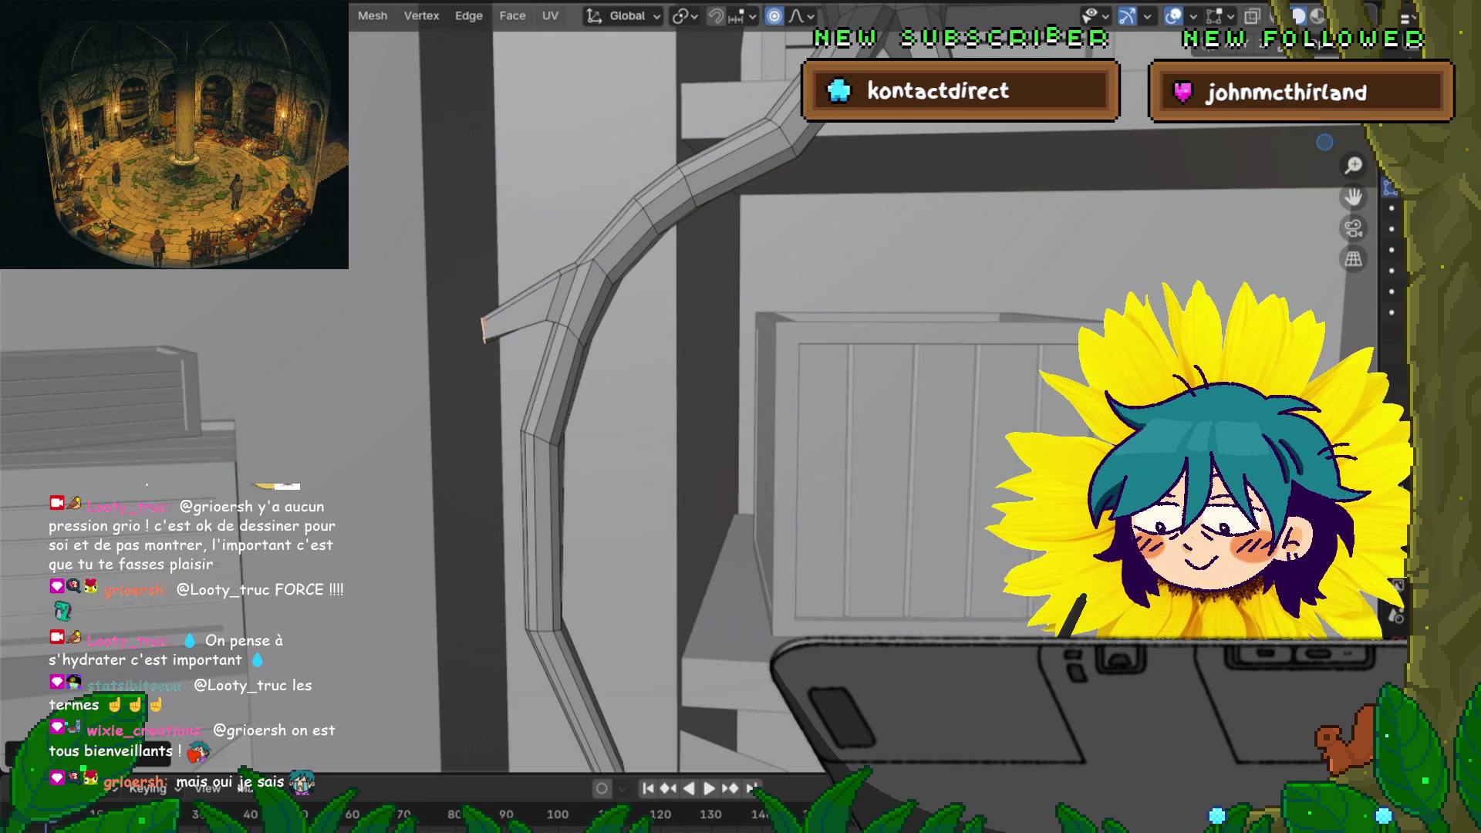
key("s")
key("z")
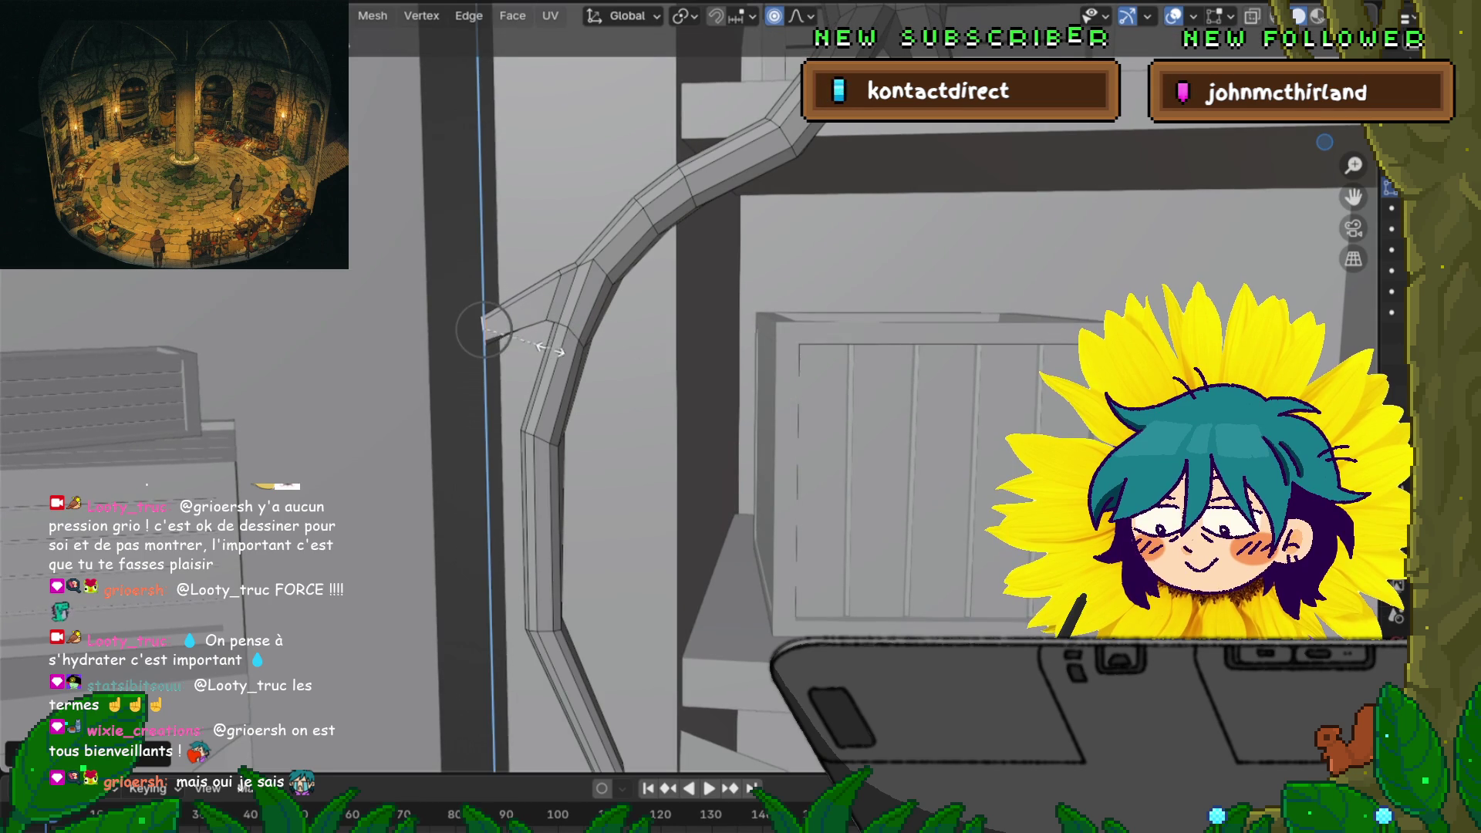
key("z")
key("x")
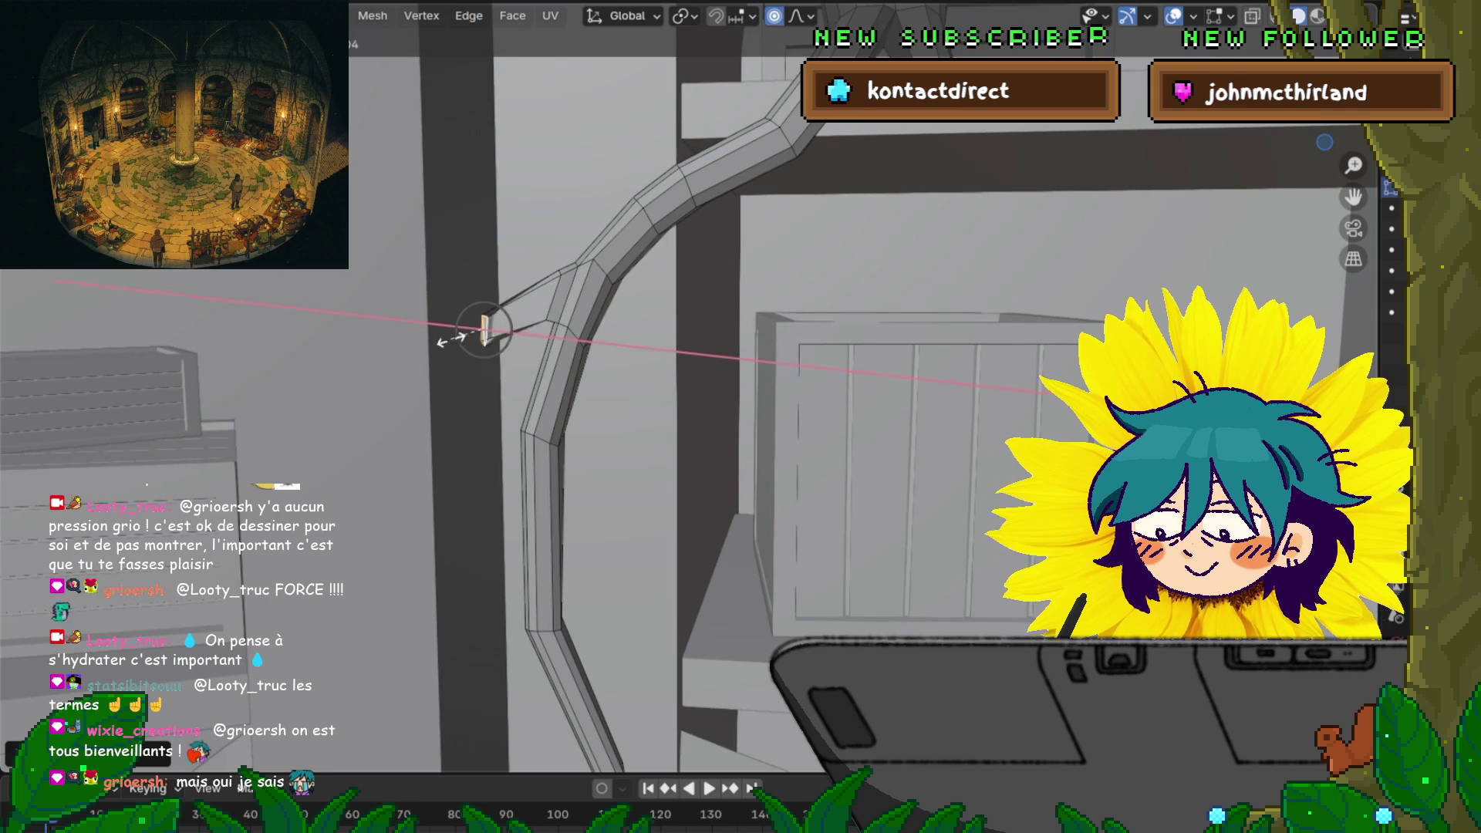
left_click(662, 348)
middle_click_drag(772, 386, 833, 362)
Extrude a new segment from the branch tip and move it down and to the left
key("g")
key("z")
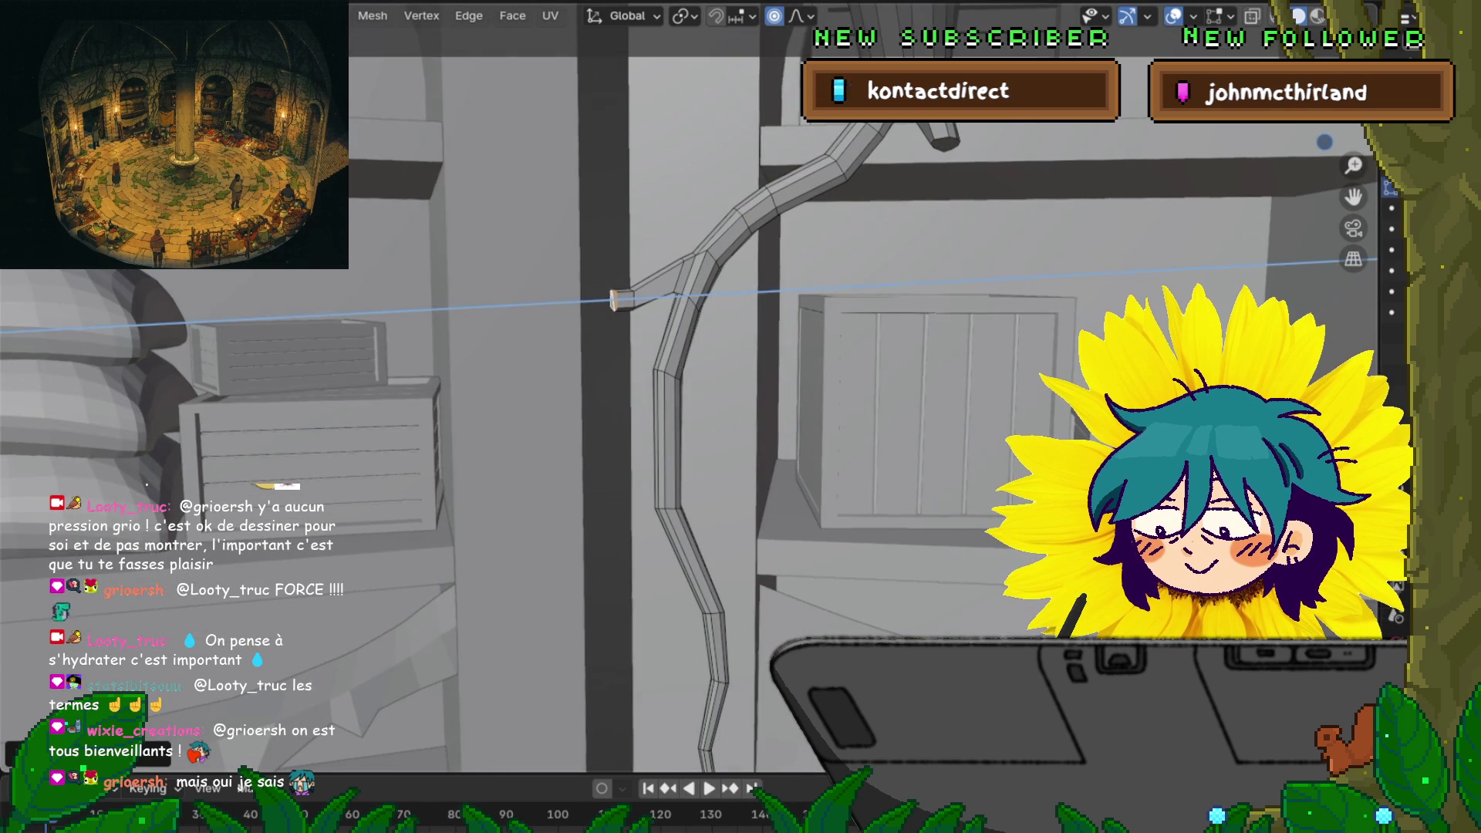
key("Escape")
key("e")
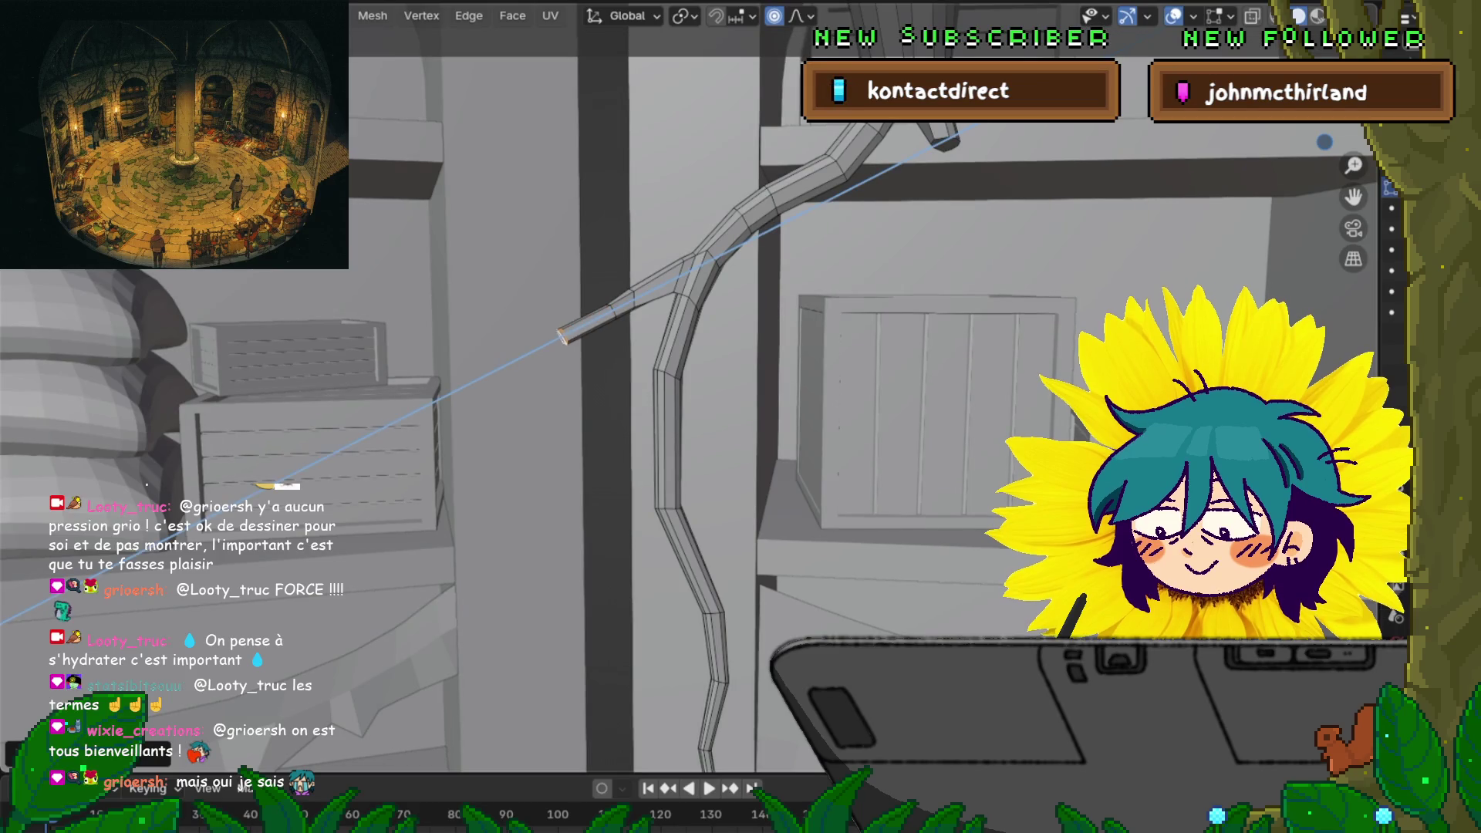
key("Return")
key("s")
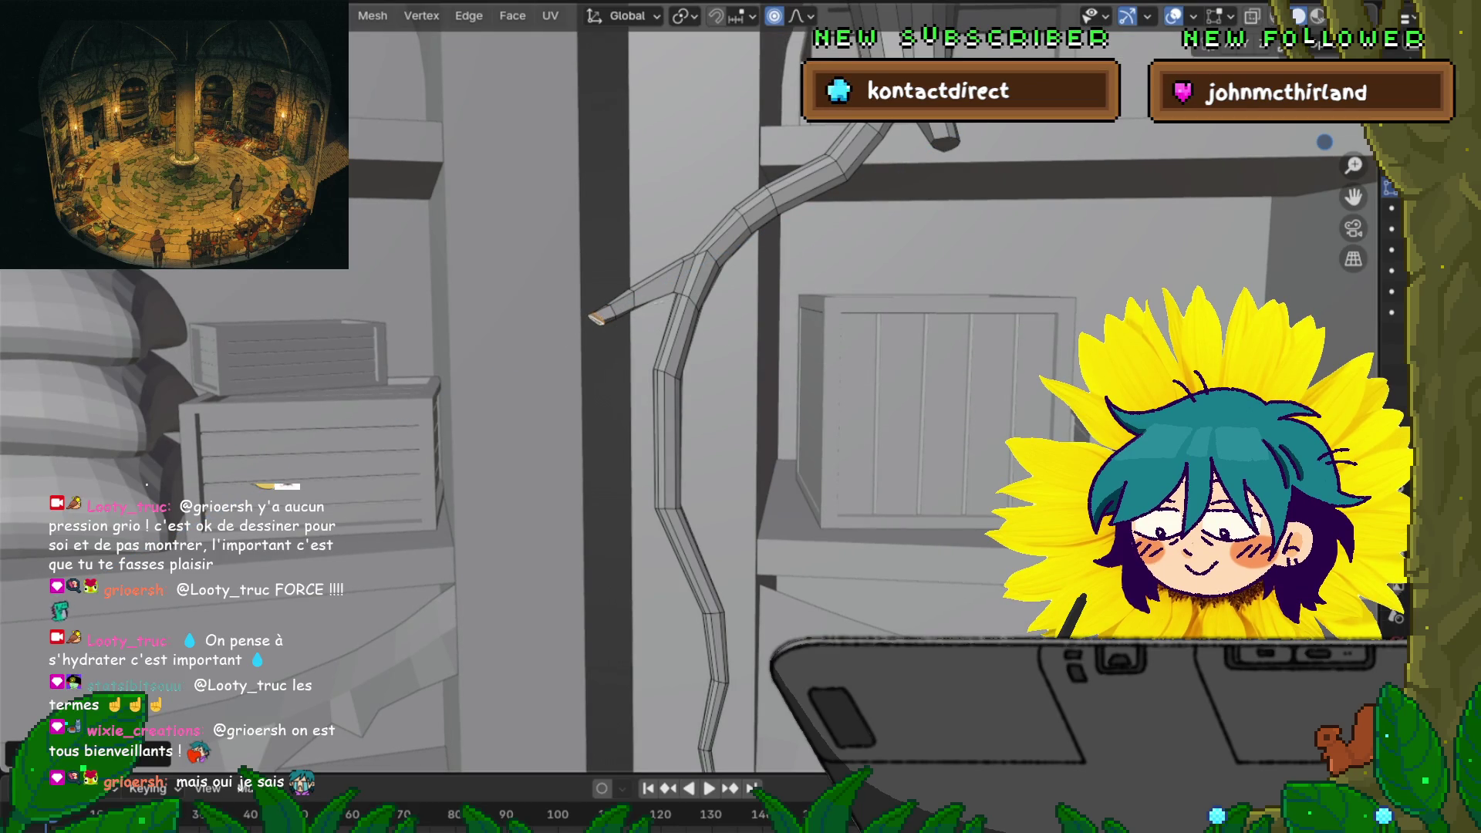
key("Return")
key("g")
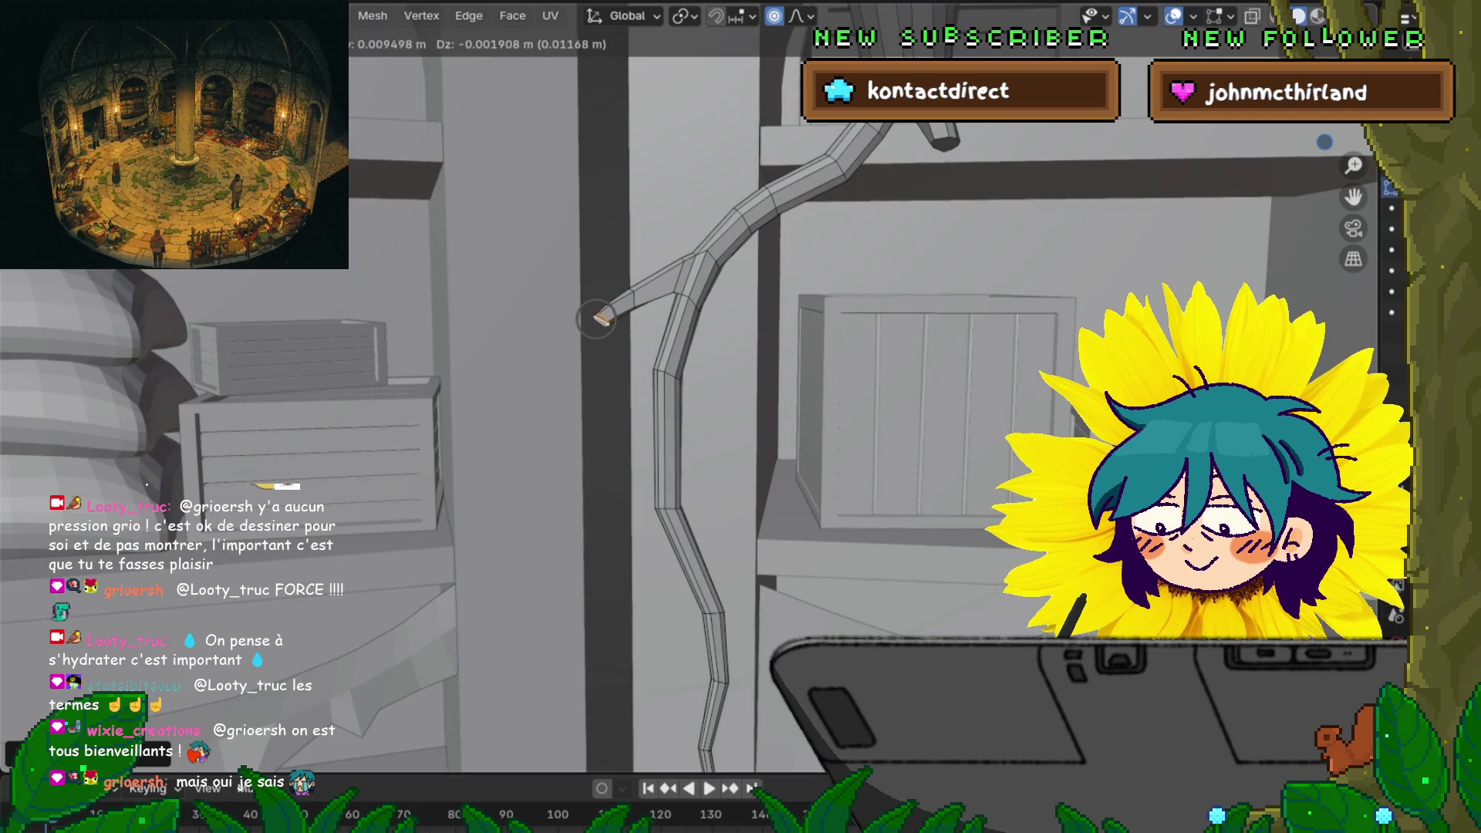
key("Return")
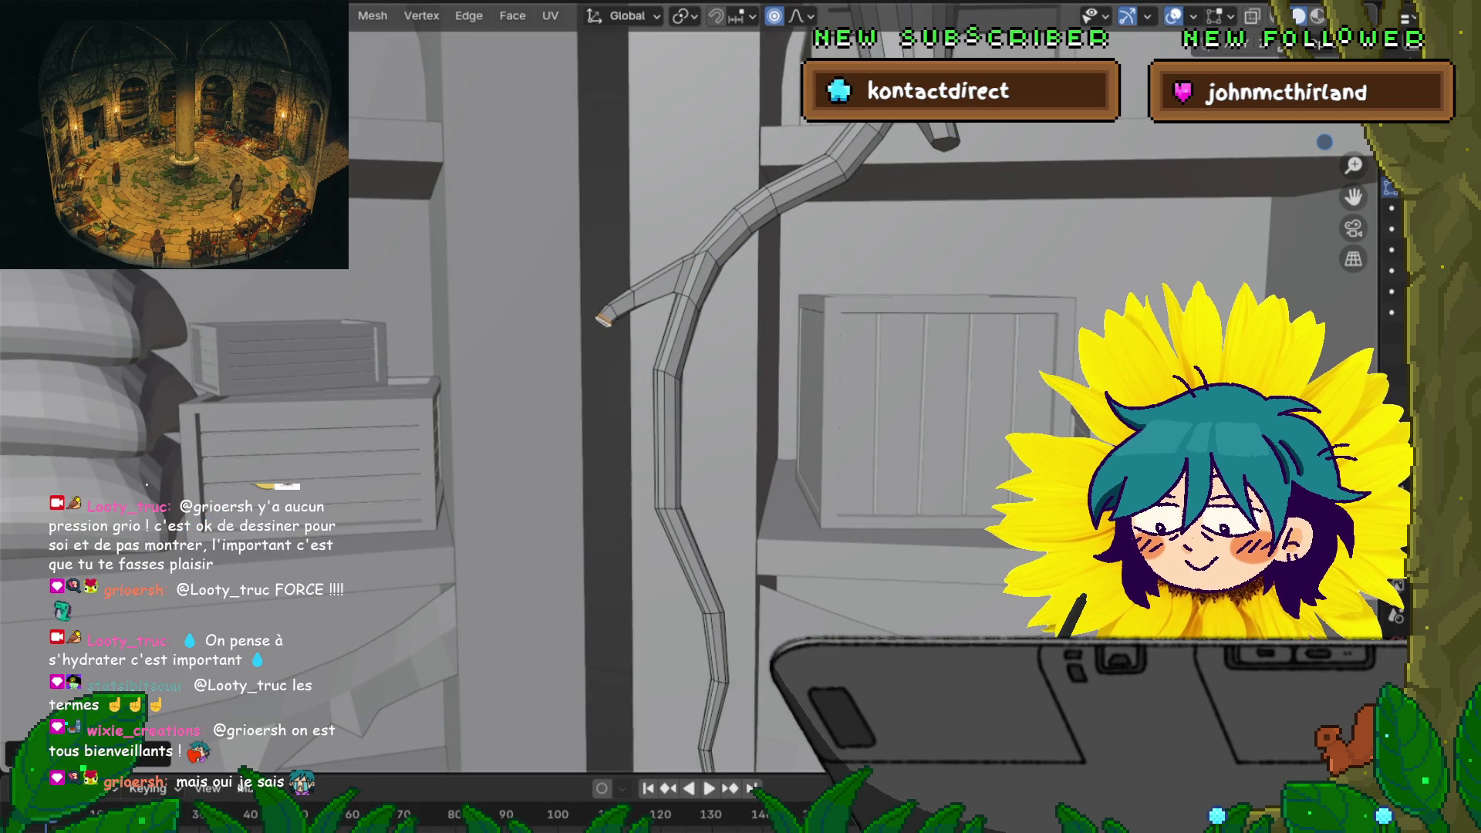
key("g")
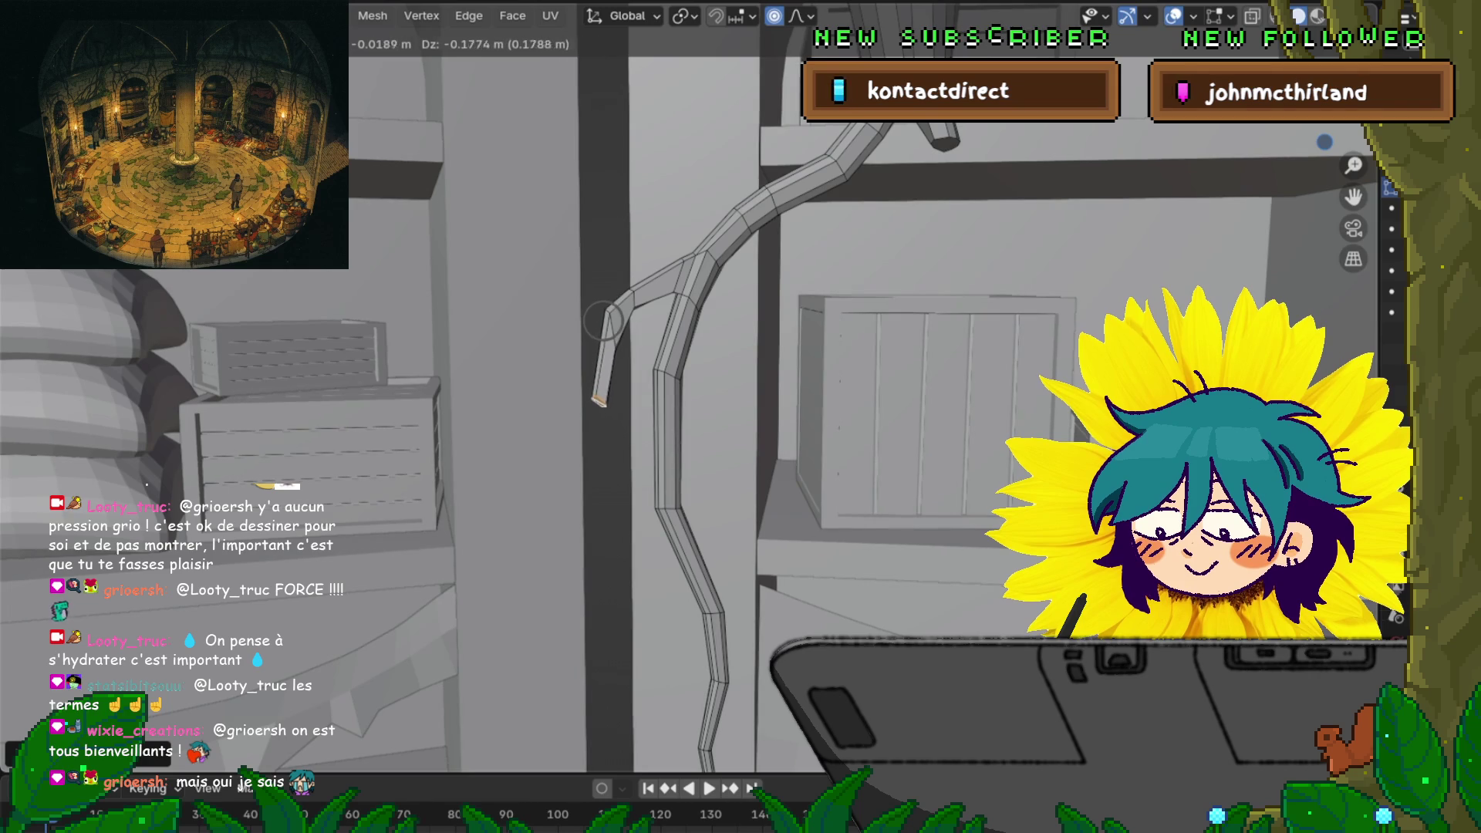
scroll(603, 320, "down", 2)
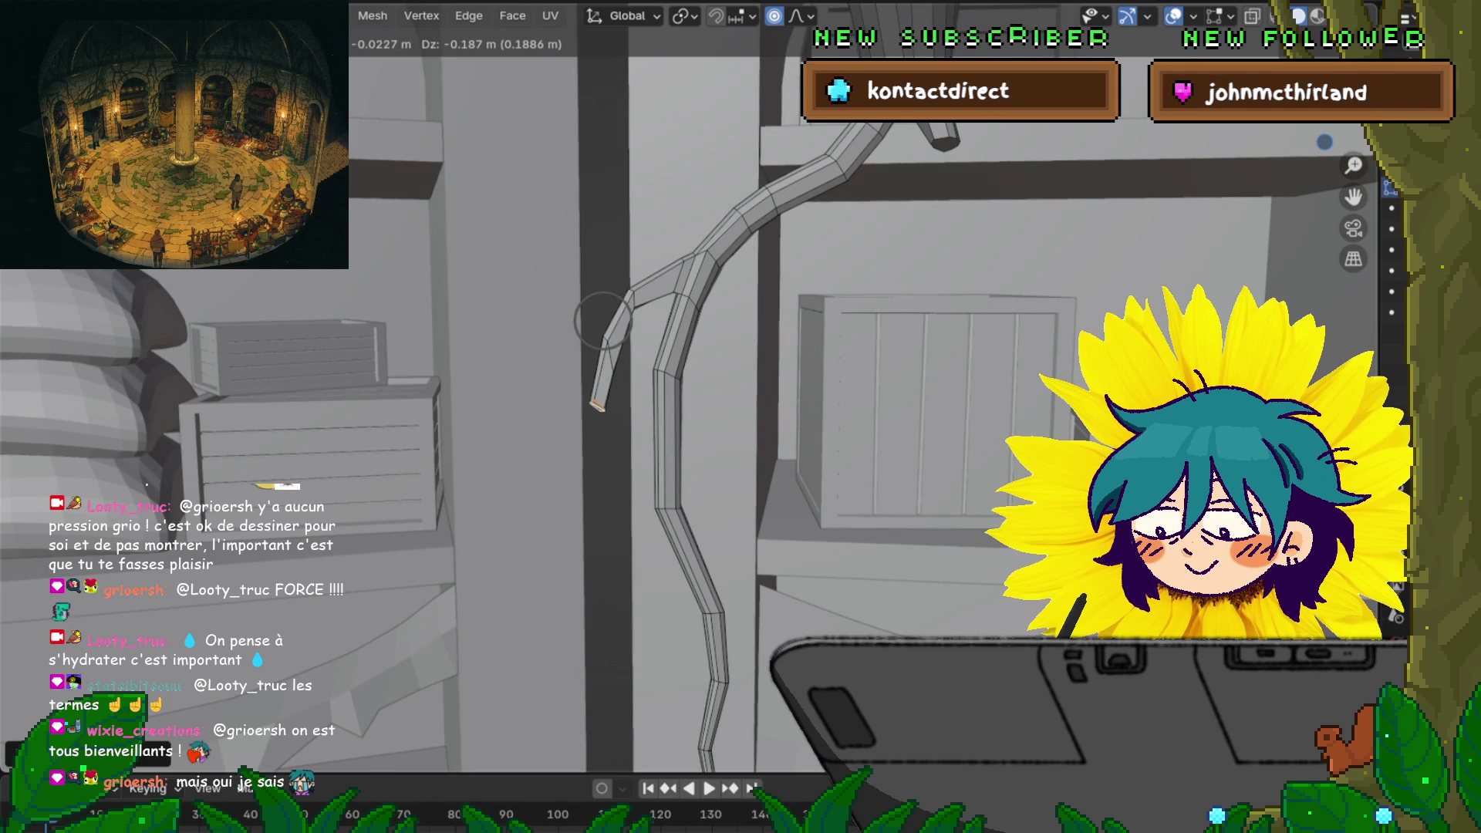
scroll(603, 320, "down", 2)
left_click(603, 321)
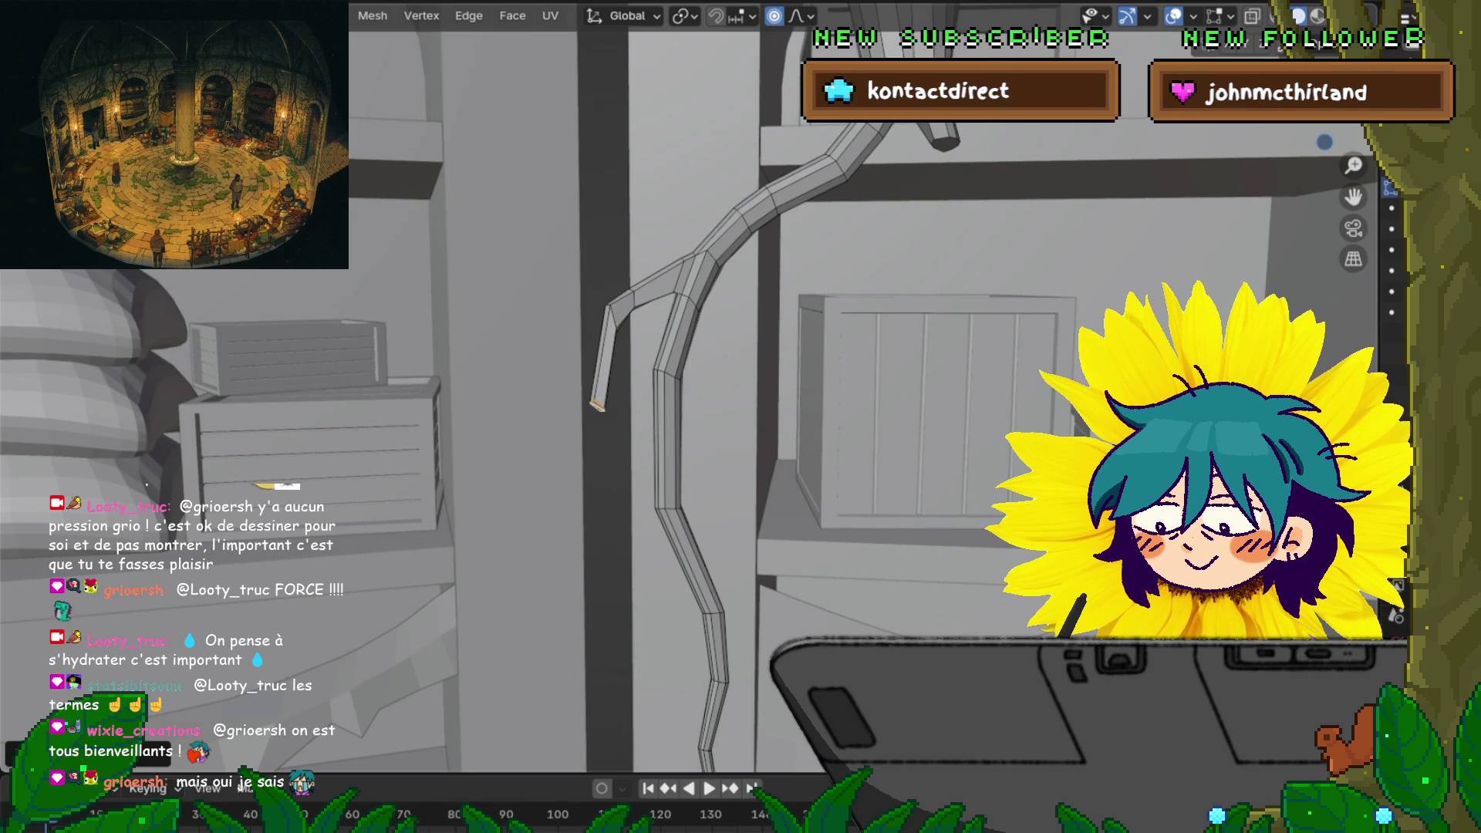
Extrude two more segments down-left from the branch tip and taper it
middle_click_drag(603, 321, 617, 254)
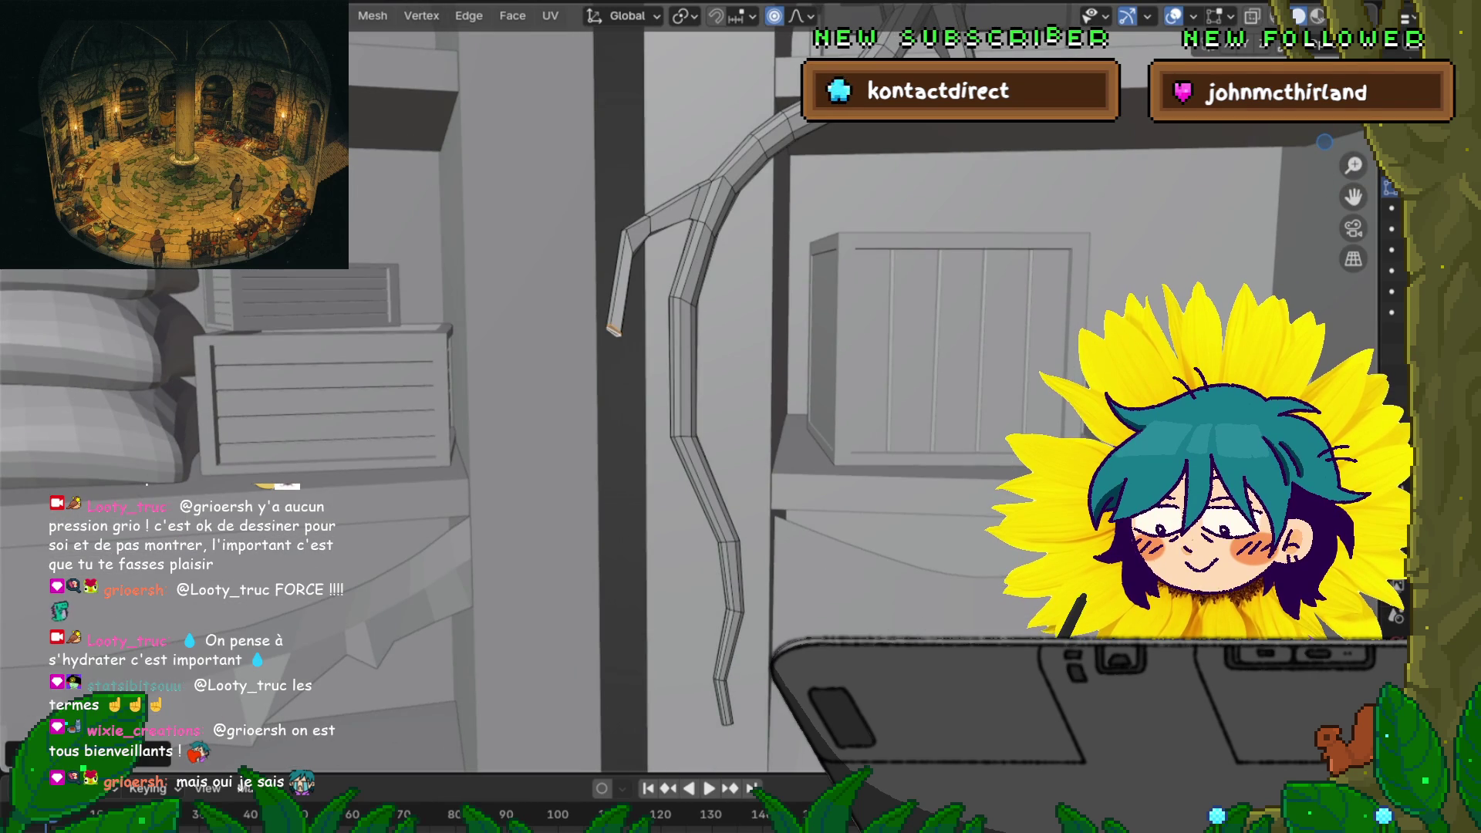
key("e")
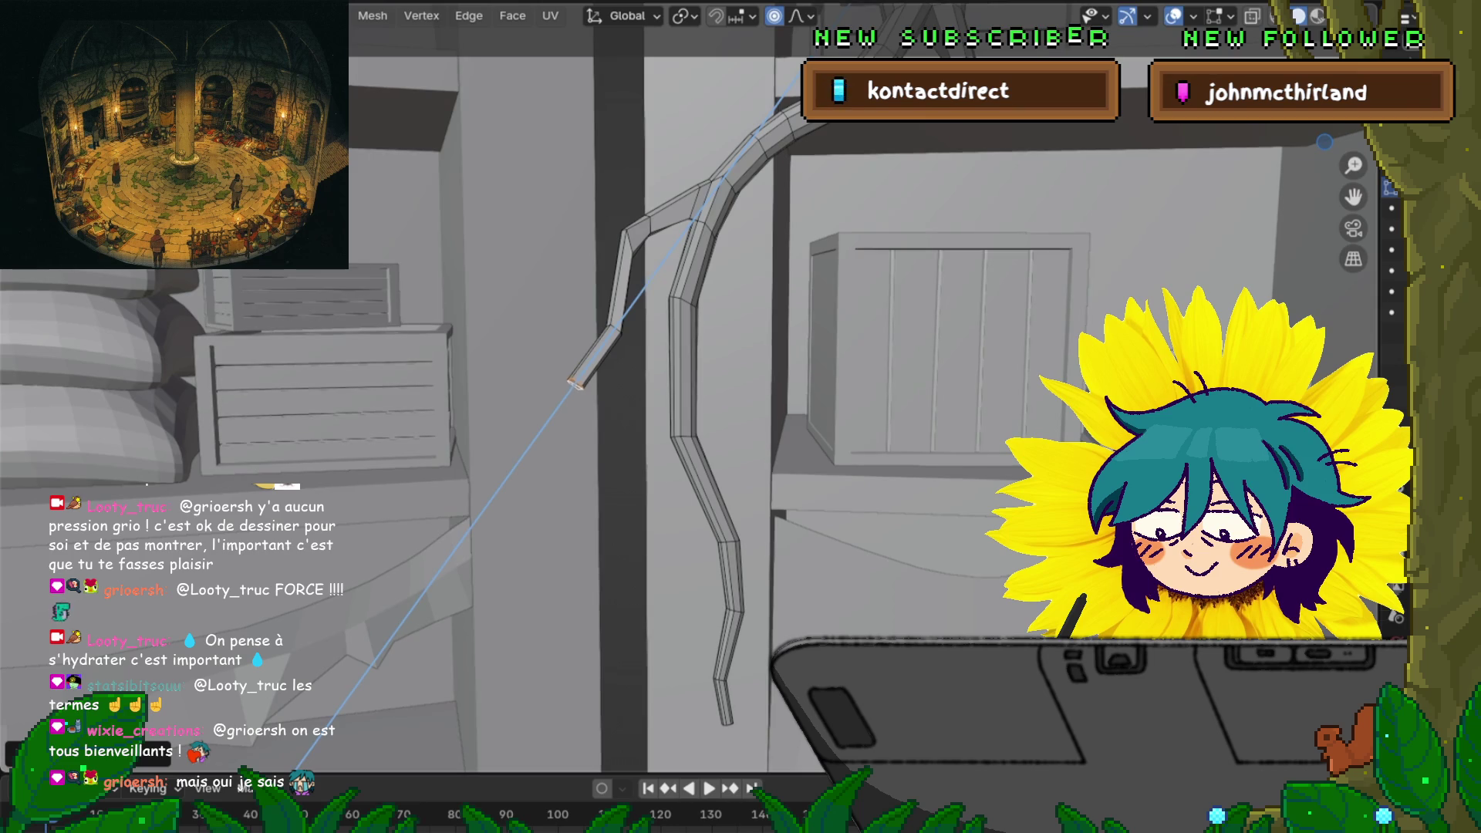
left_click(494, 787)
left_click(812, 444)
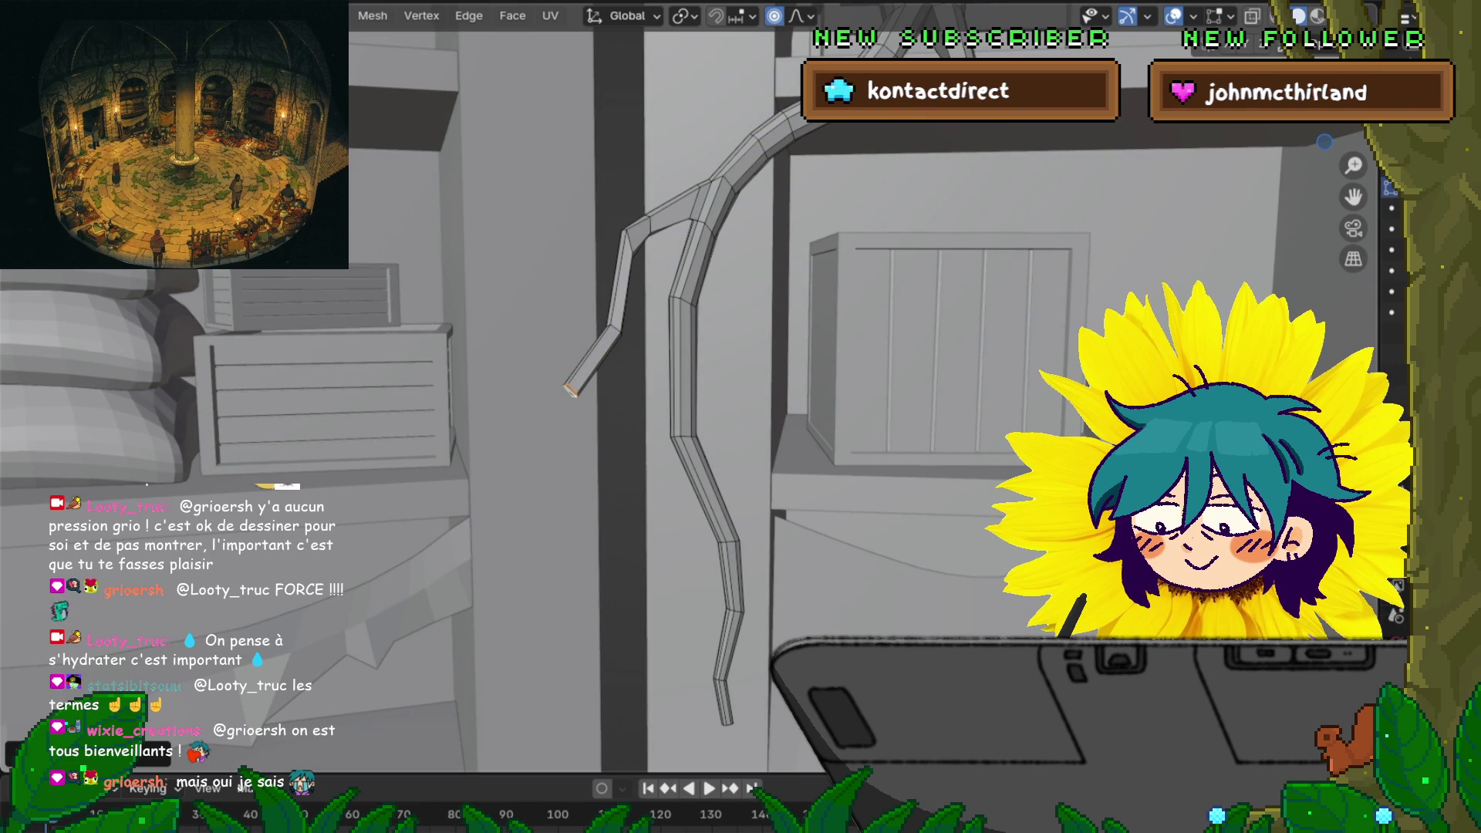
key("e")
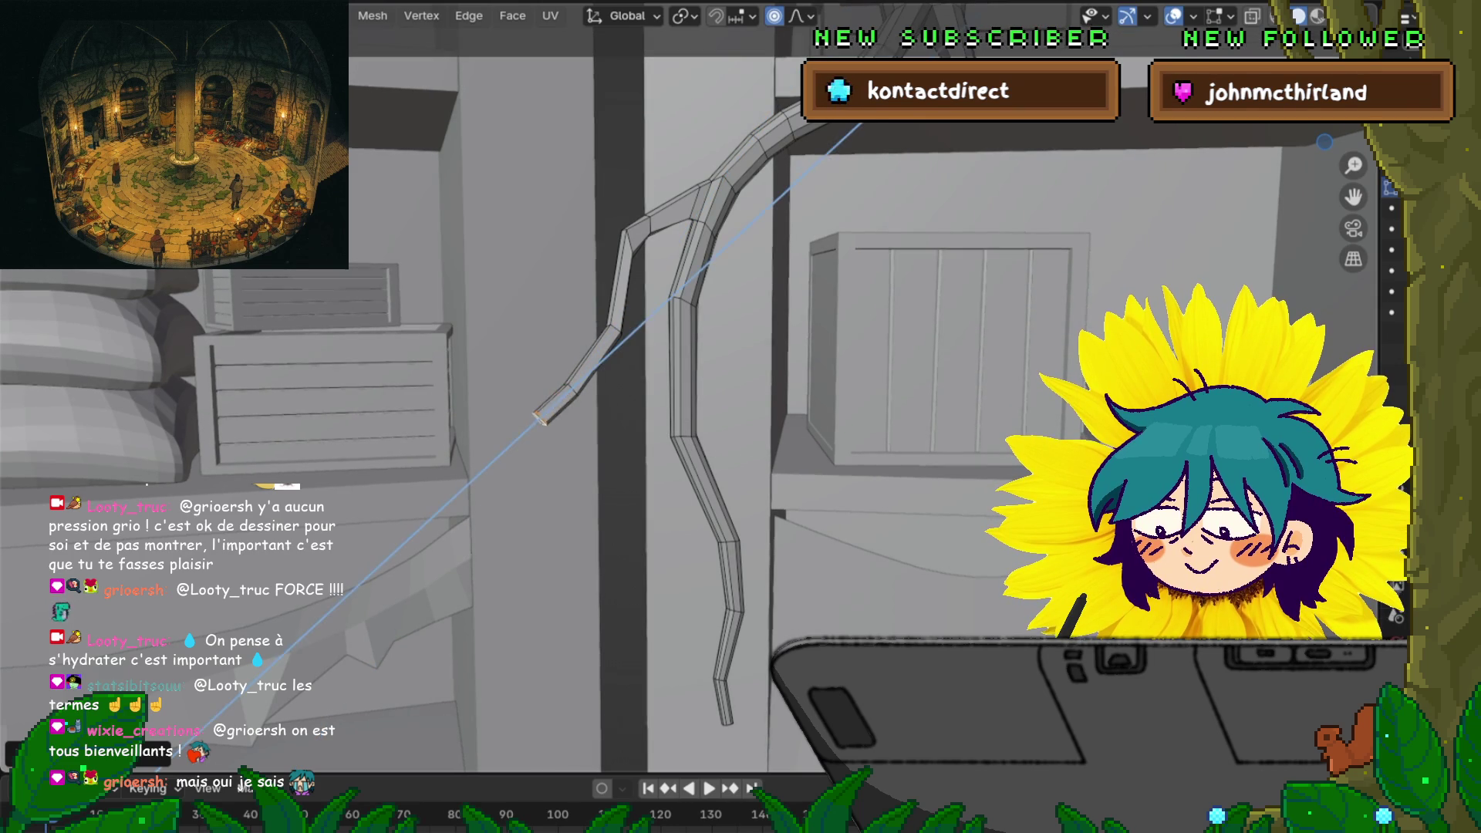
key("Return")
key("s")
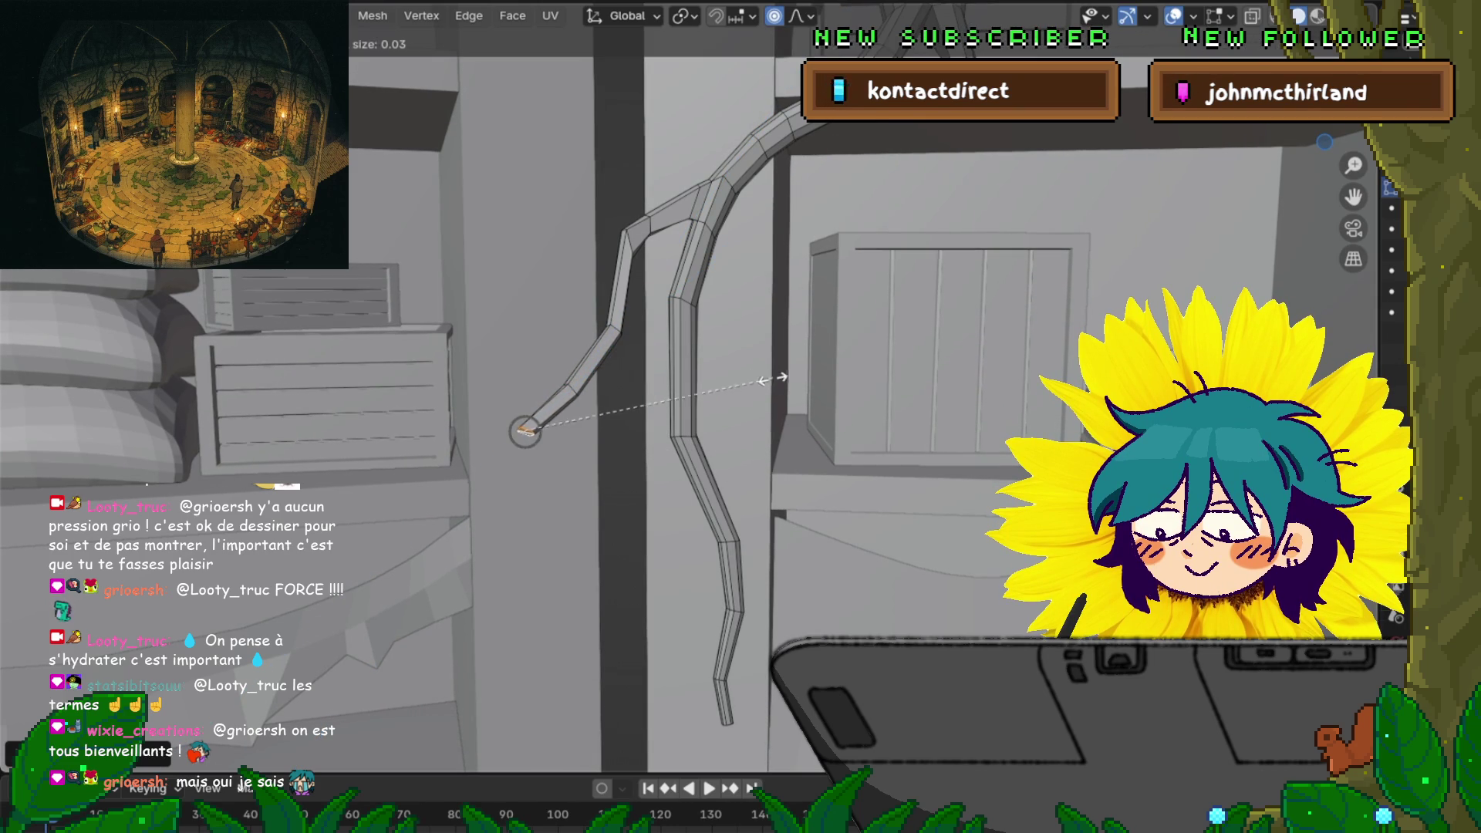
Lower the branch tip straight down along Z in two moves
key("Return")
key("g")
key("z")
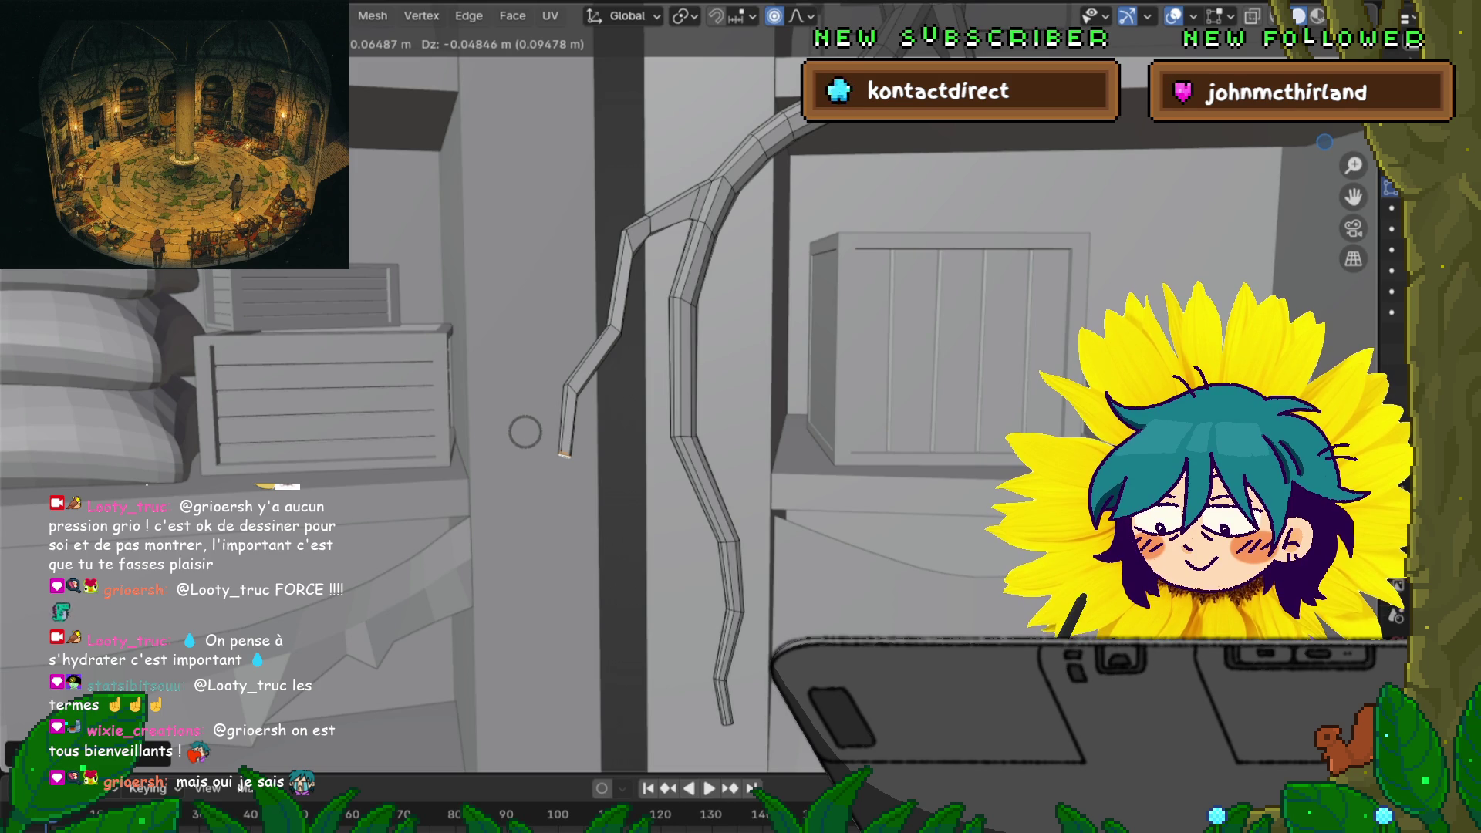
left_click(526, 432)
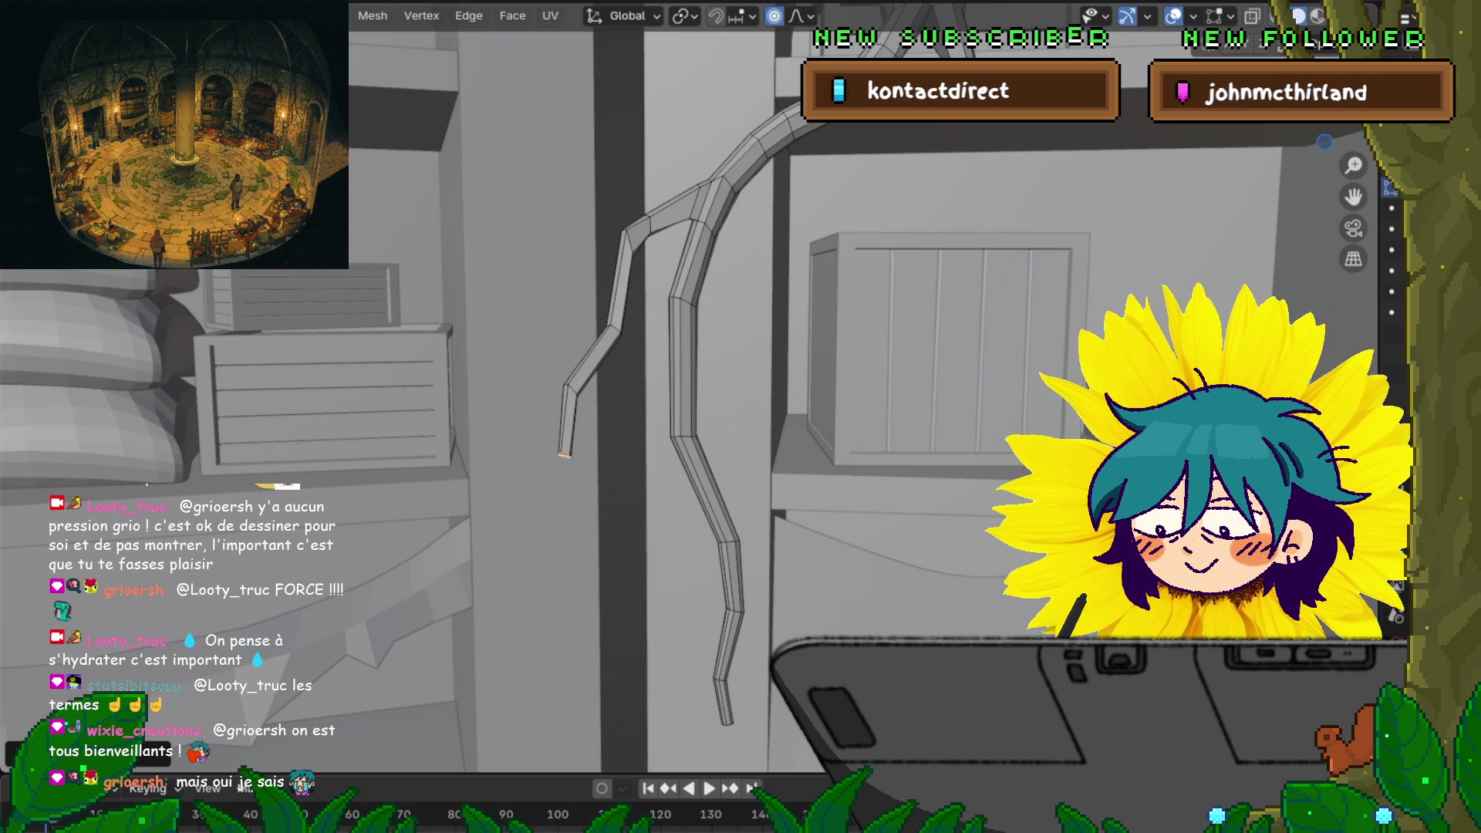
middle_click_drag(741, 417, 741, 370)
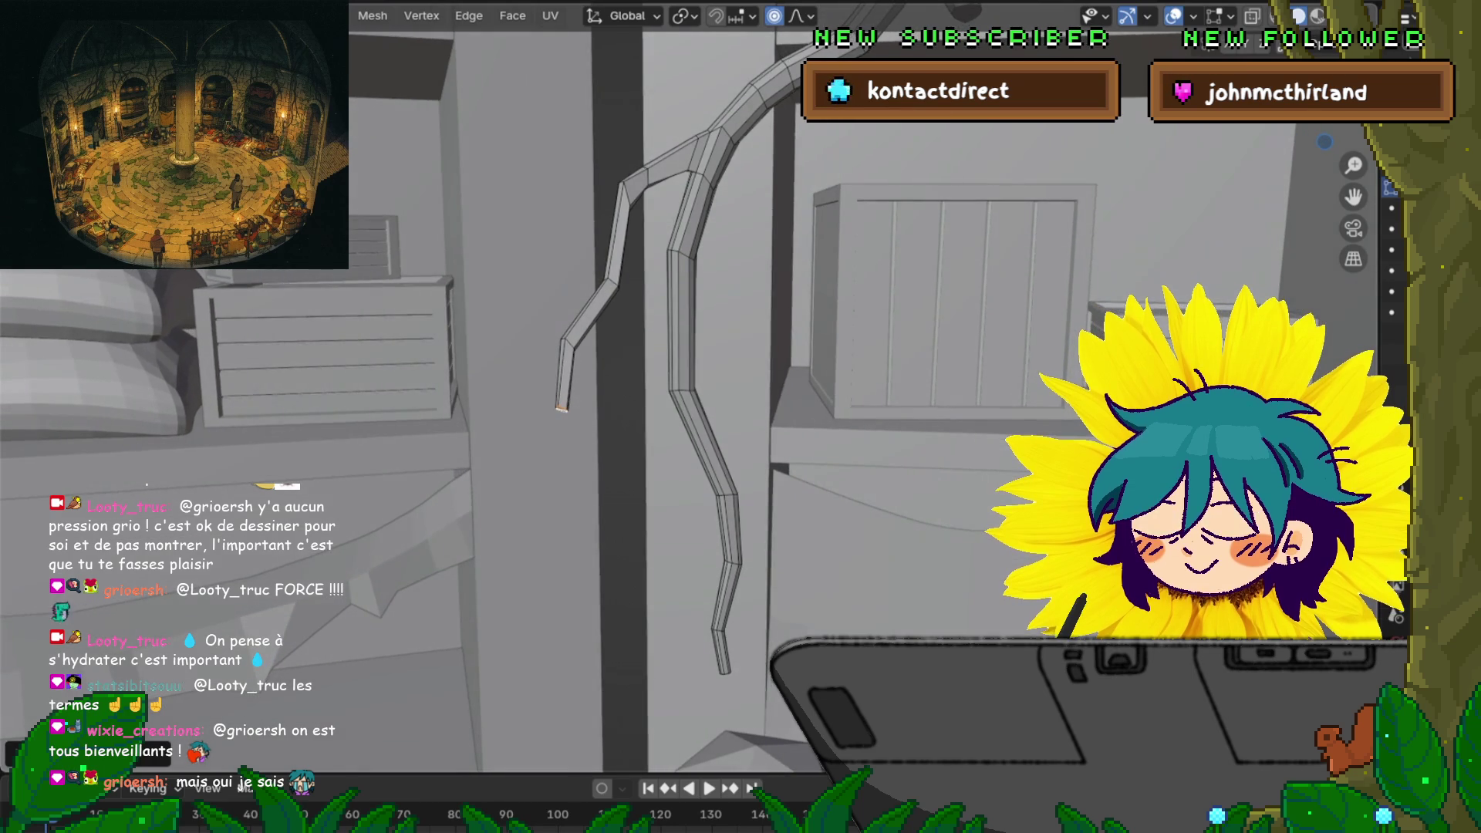
key("g")
key("z")
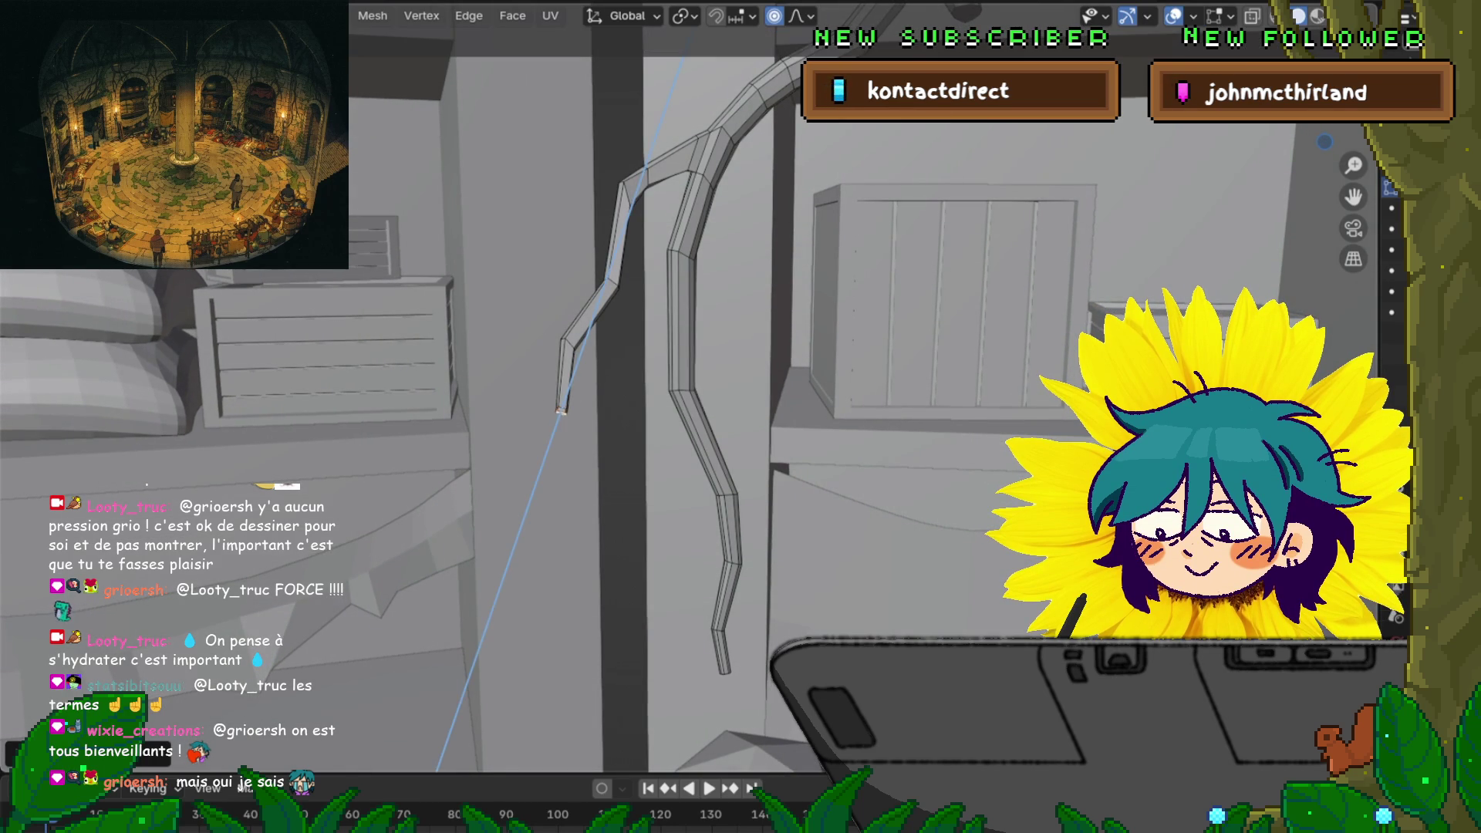
key("Return")
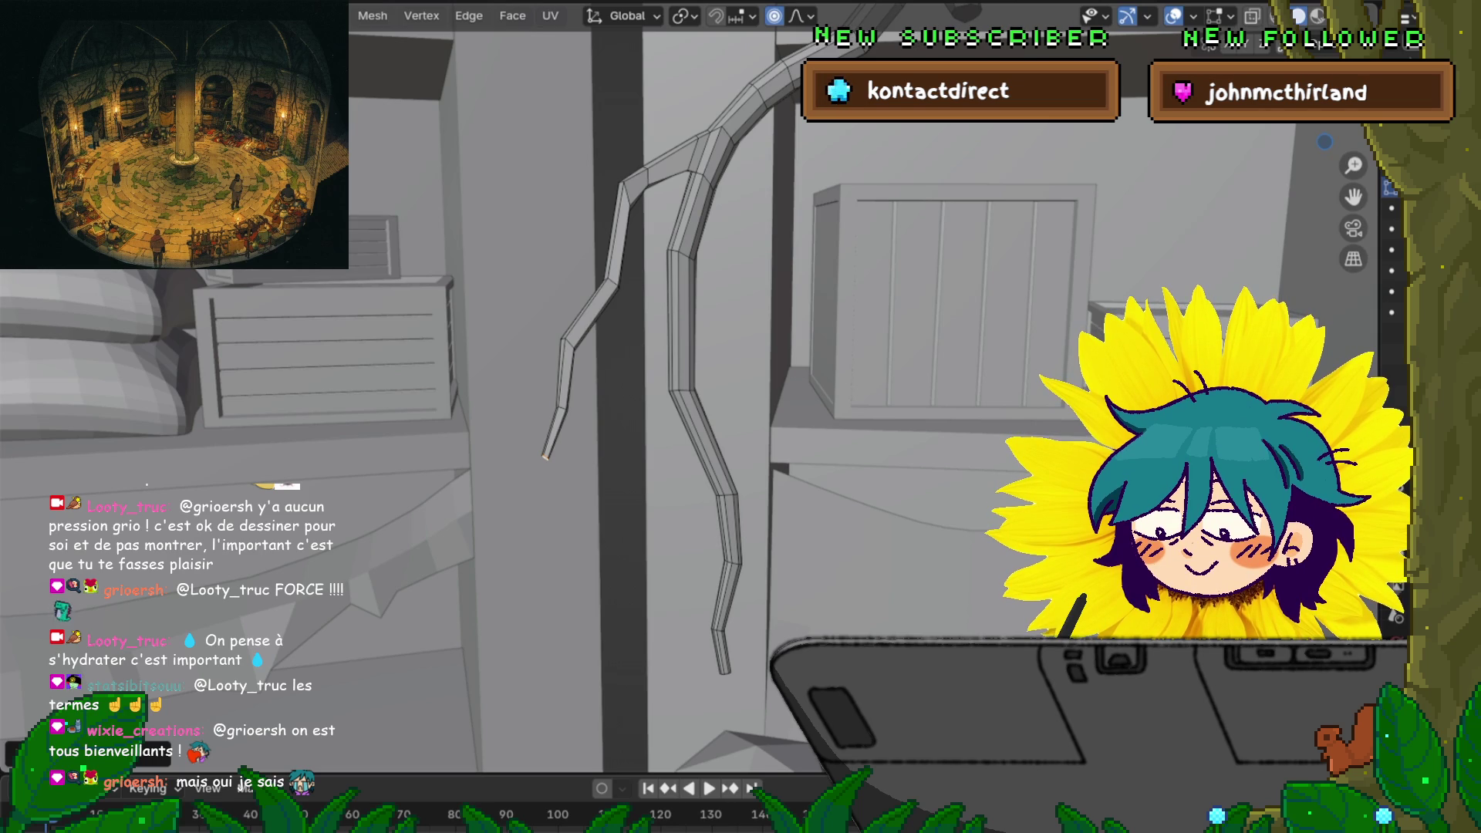
Orbit the view toward the other hanging root prong
middle_click_drag(694, 385, 598, 362)
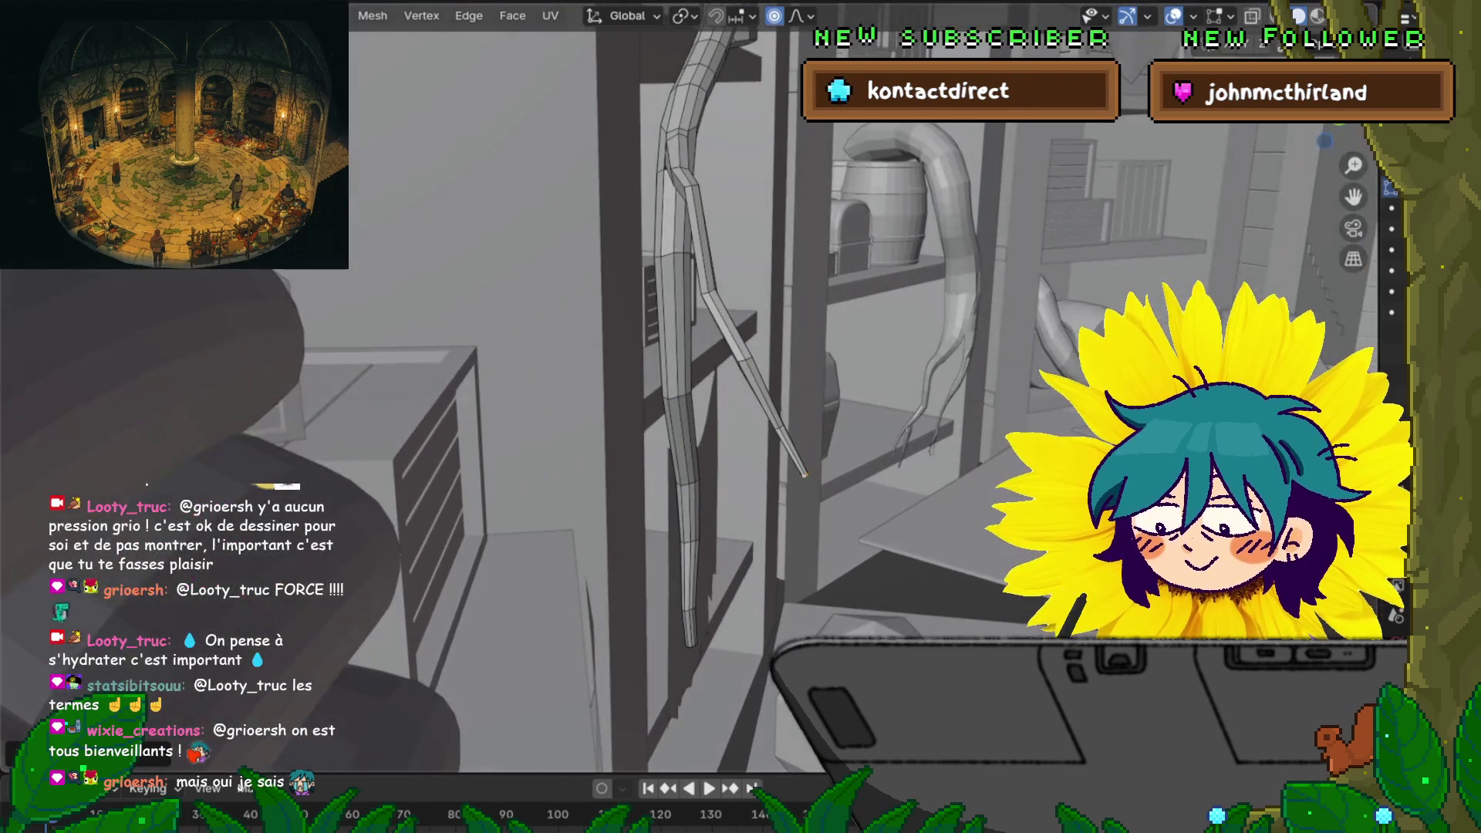
Bend the prong along the shelf post by nudging its tip left and moving a higher edge
key("g")
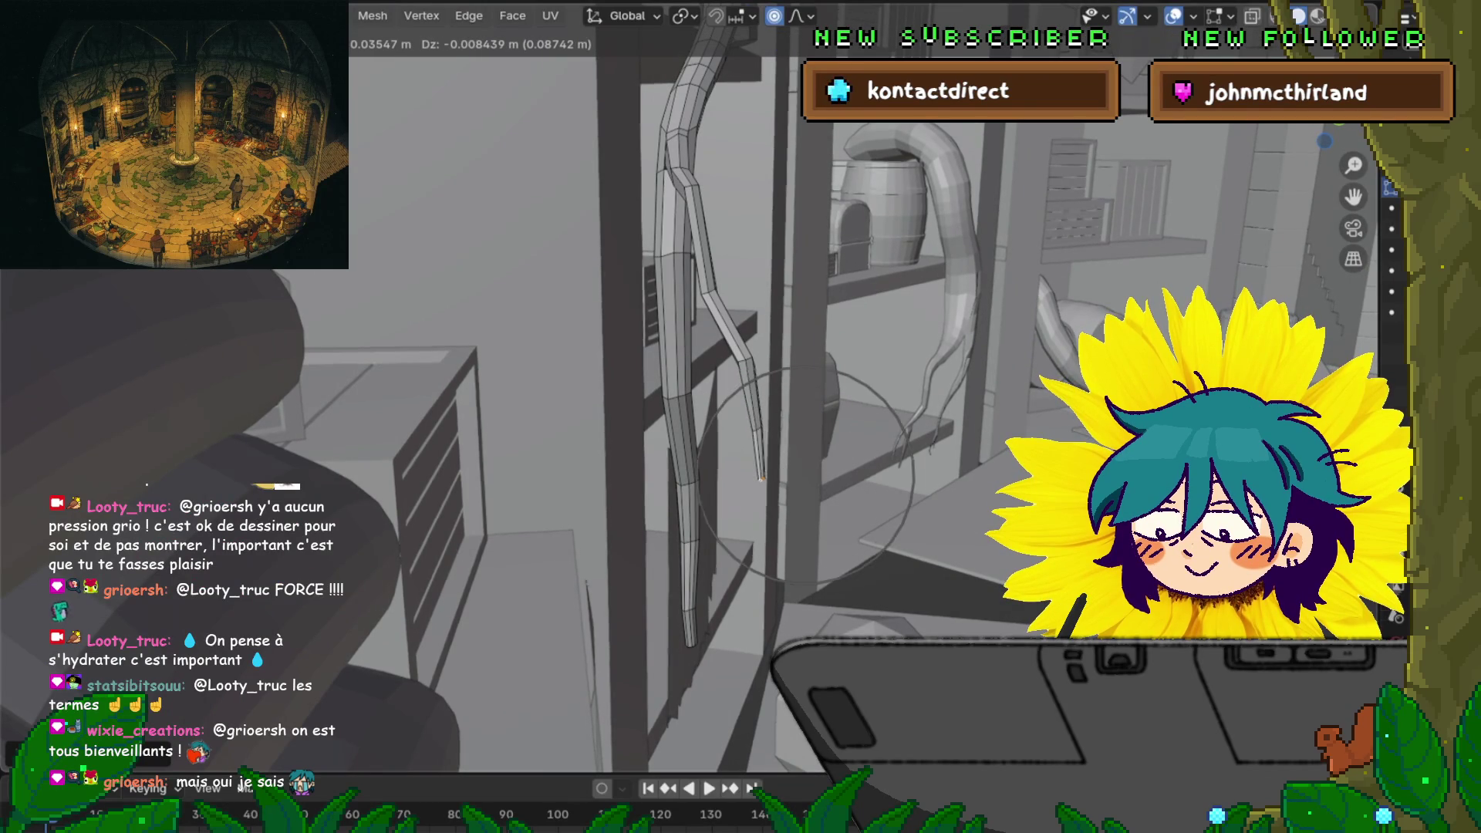
scroll(704, 487, "down", 12)
scroll(705, 488, "down", 4)
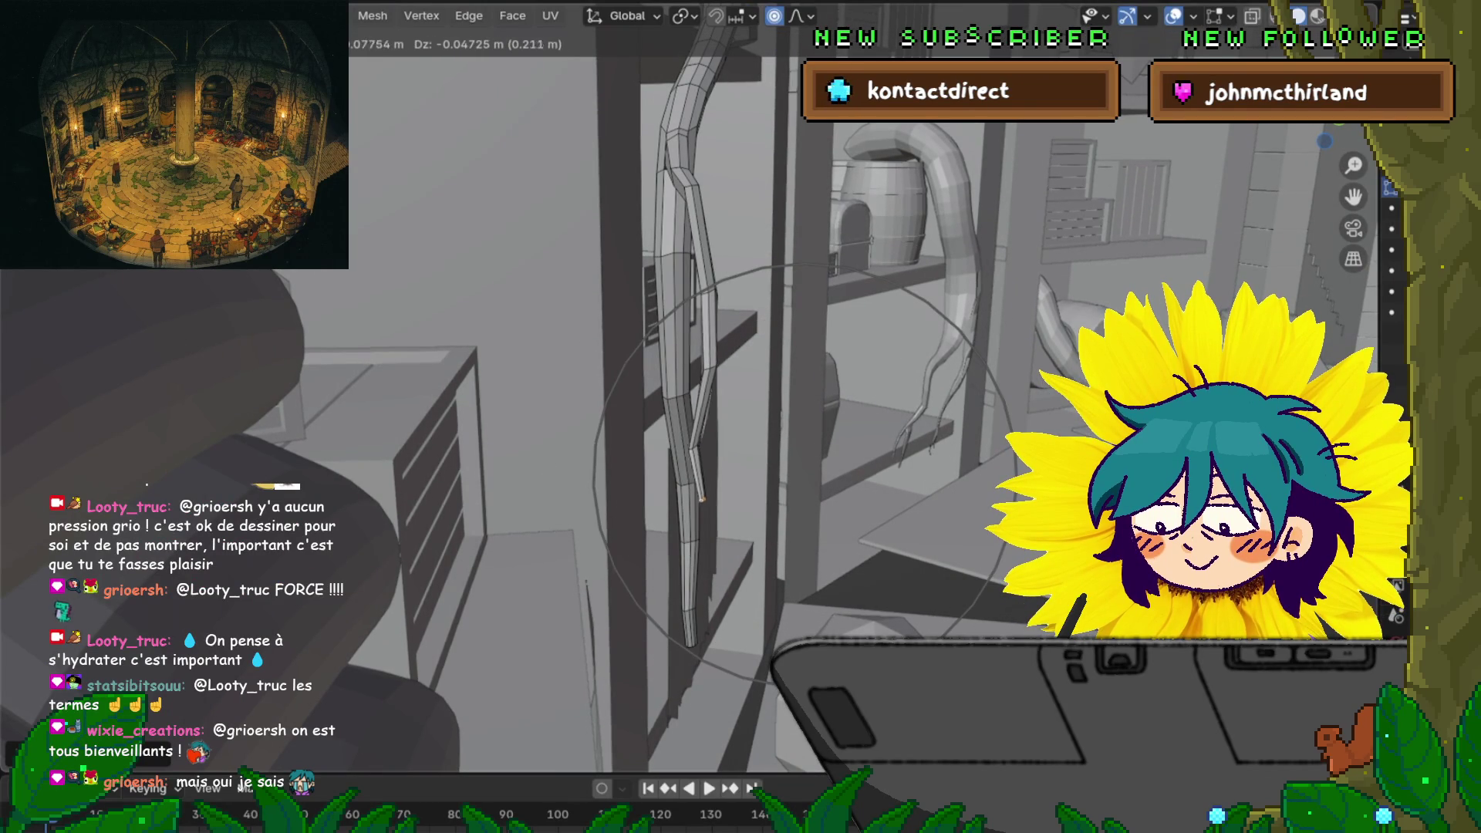
left_click(689, 492)
left_click(695, 404)
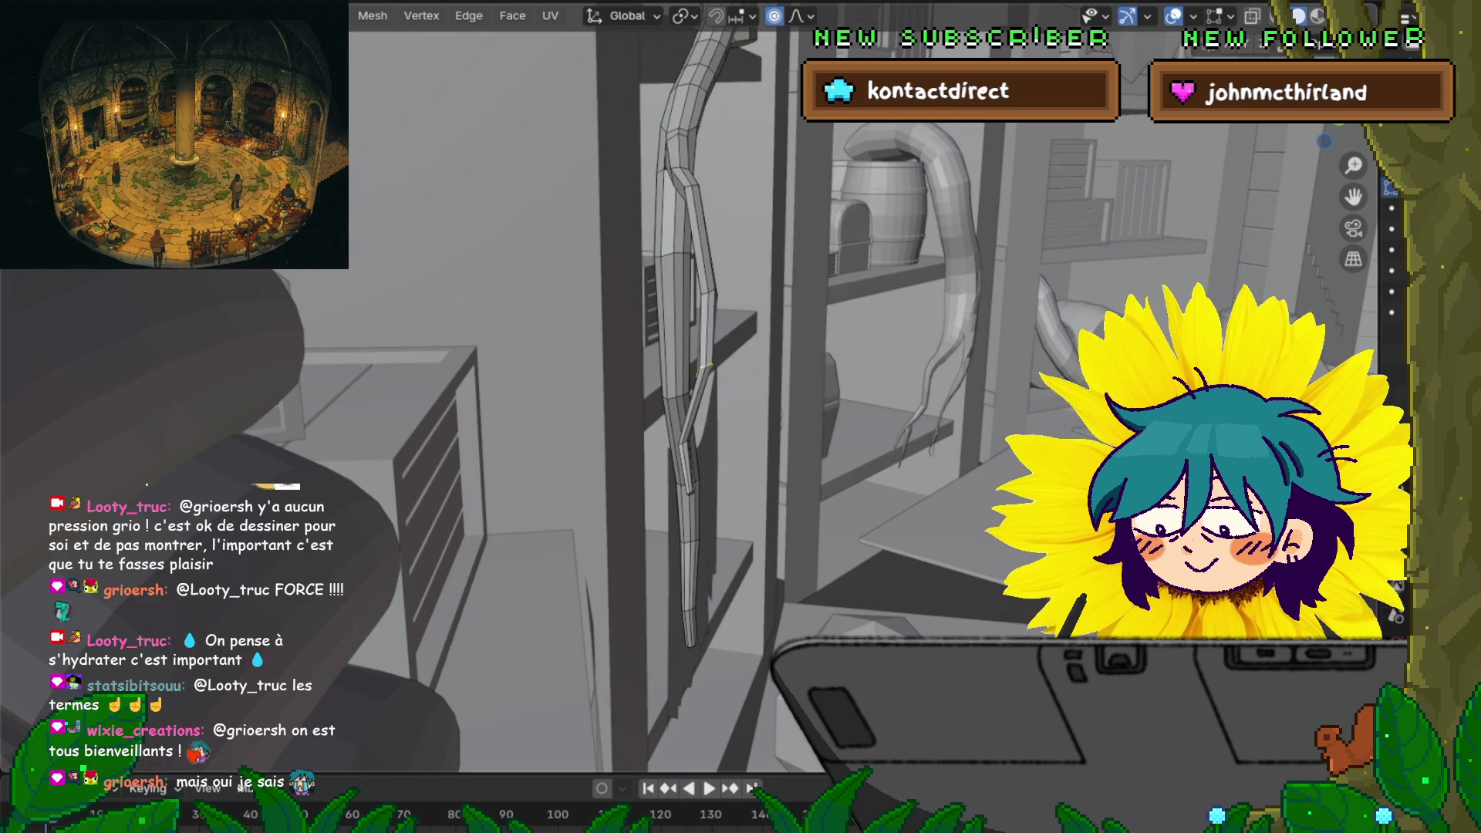
key("g")
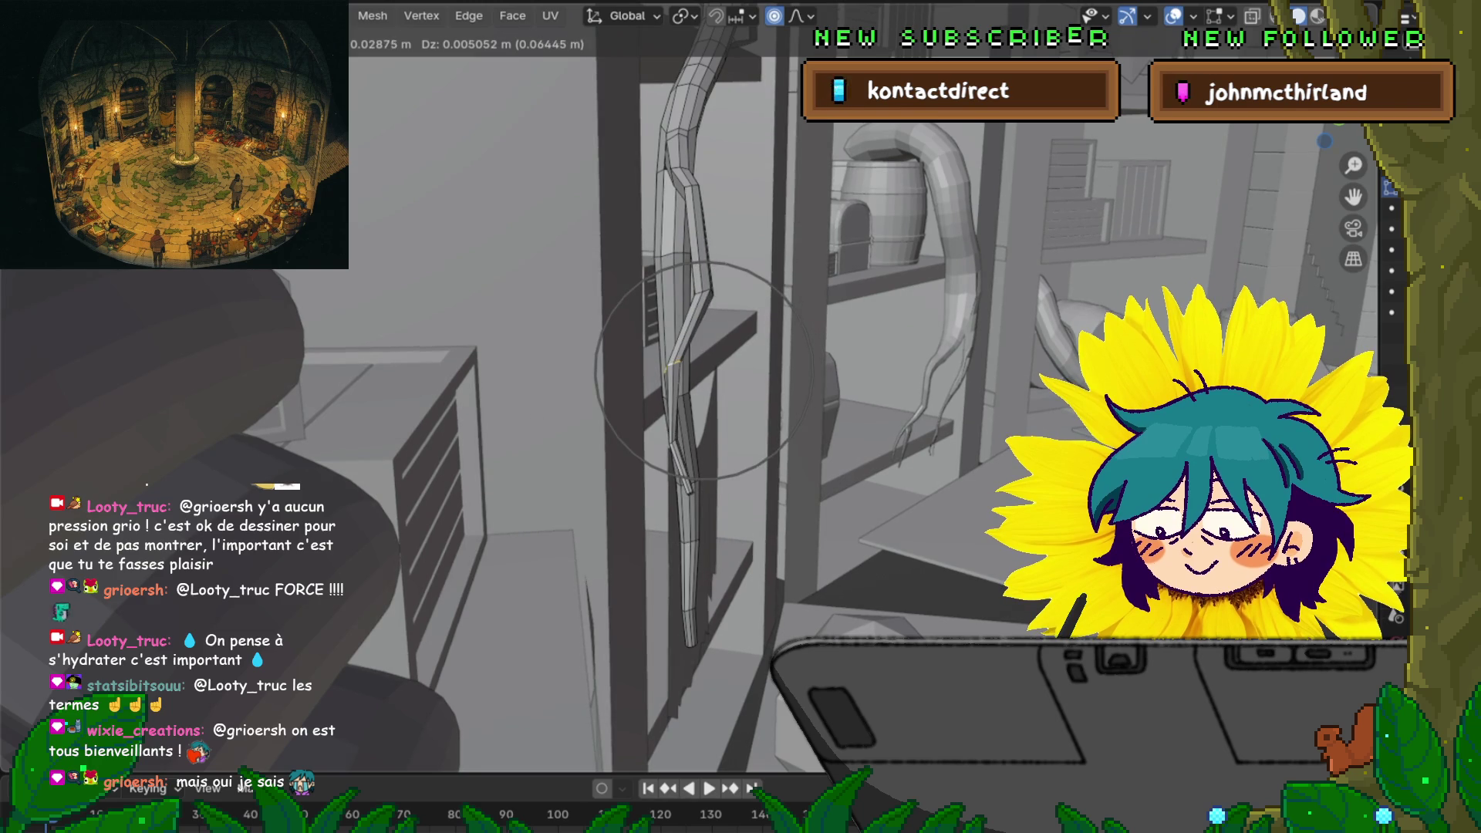
left_click(679, 364)
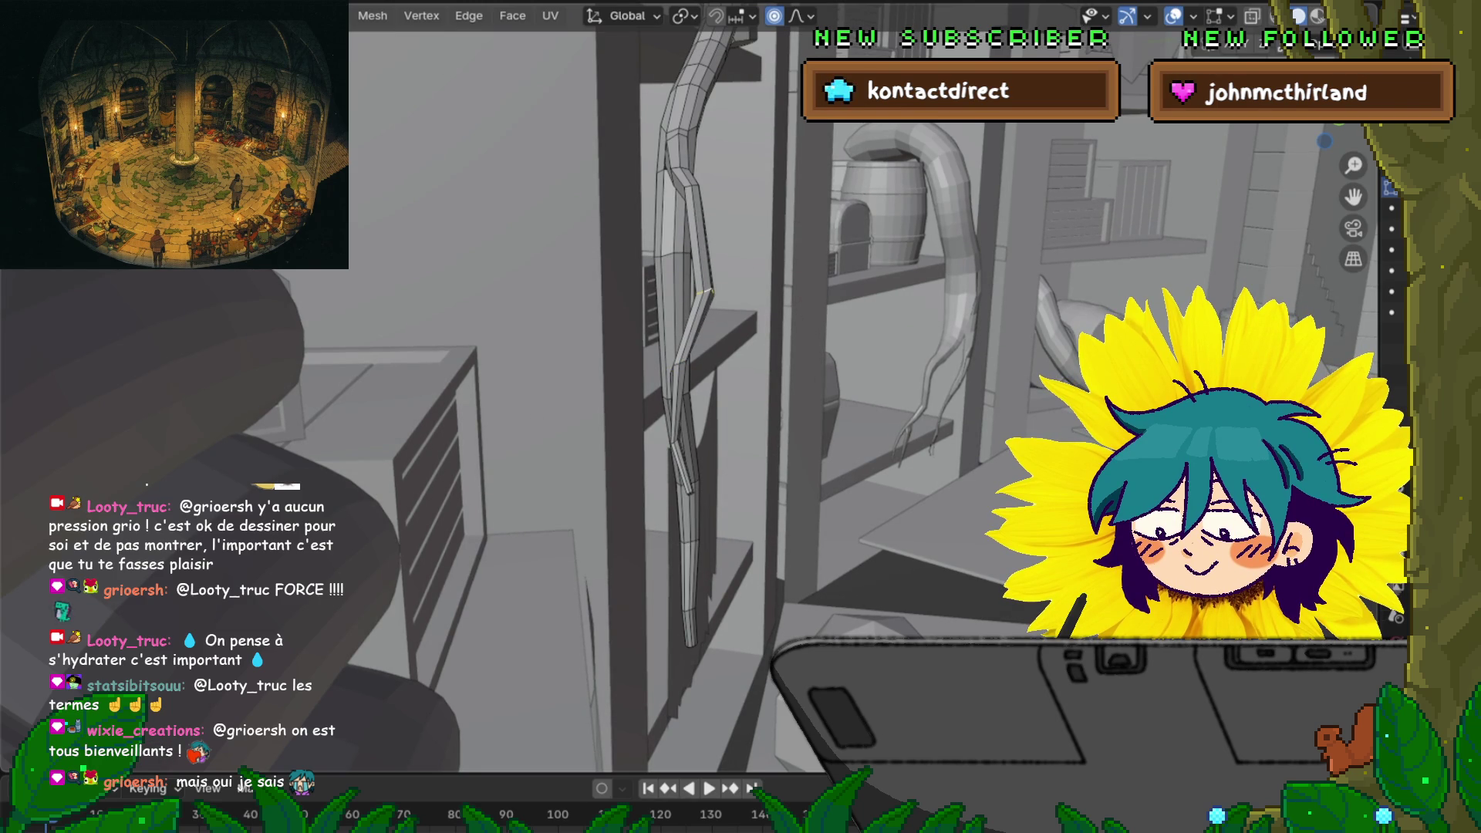
key("g")
key("Return")
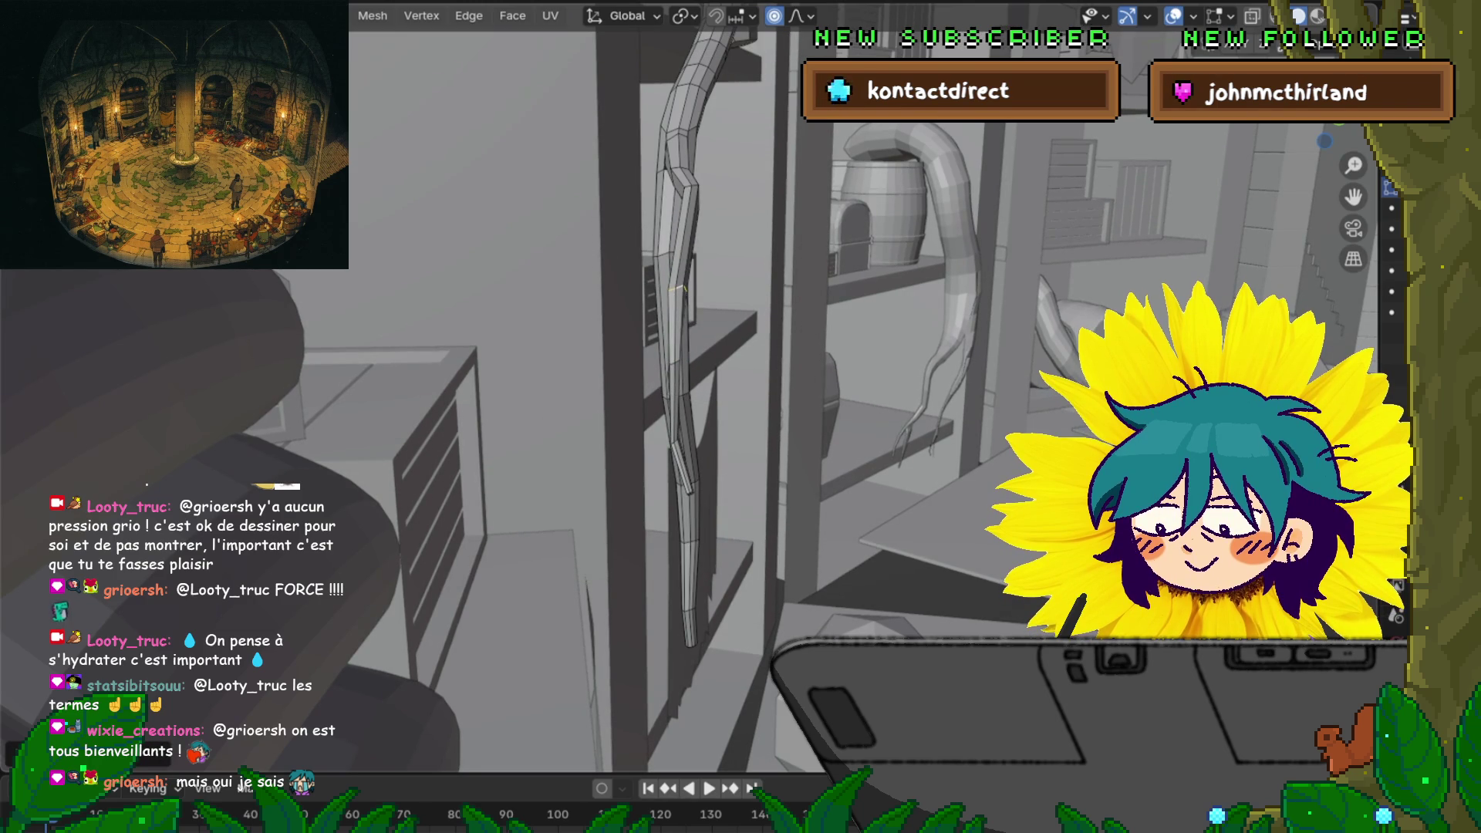
key("g")
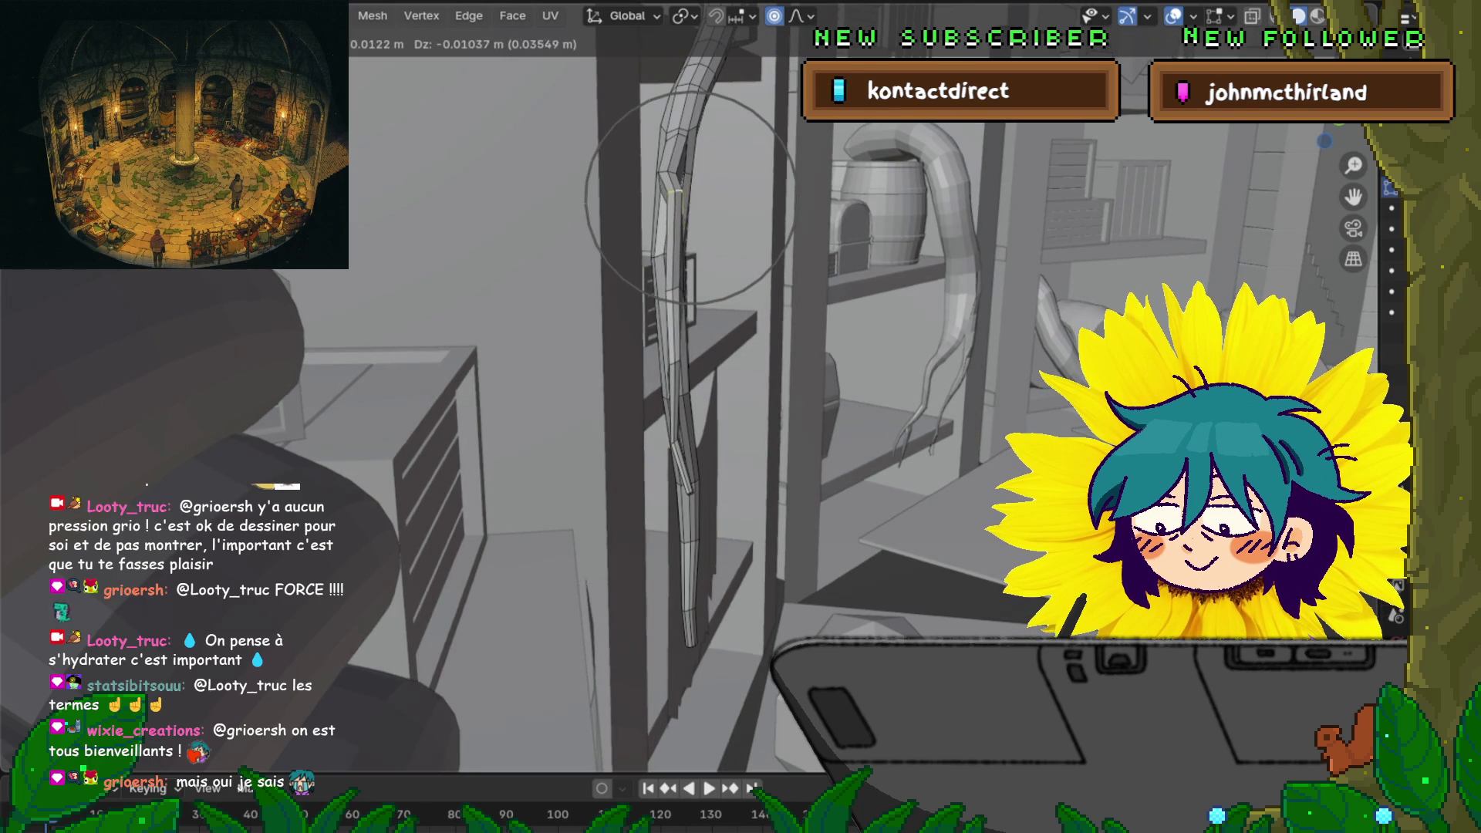
key("Return")
middle_click_drag(691, 196, 602, 277)
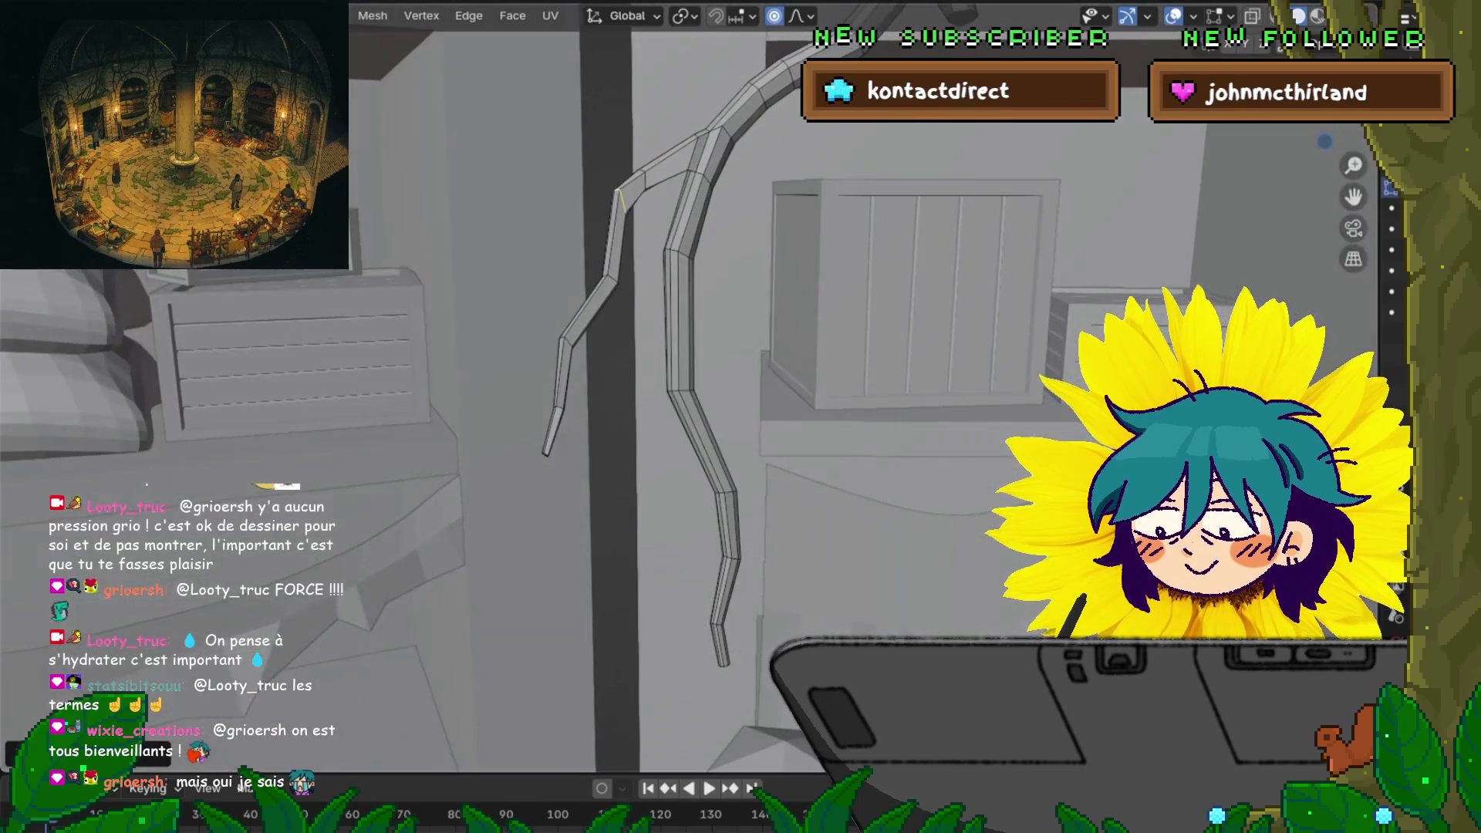
key("g")
key("Escape")
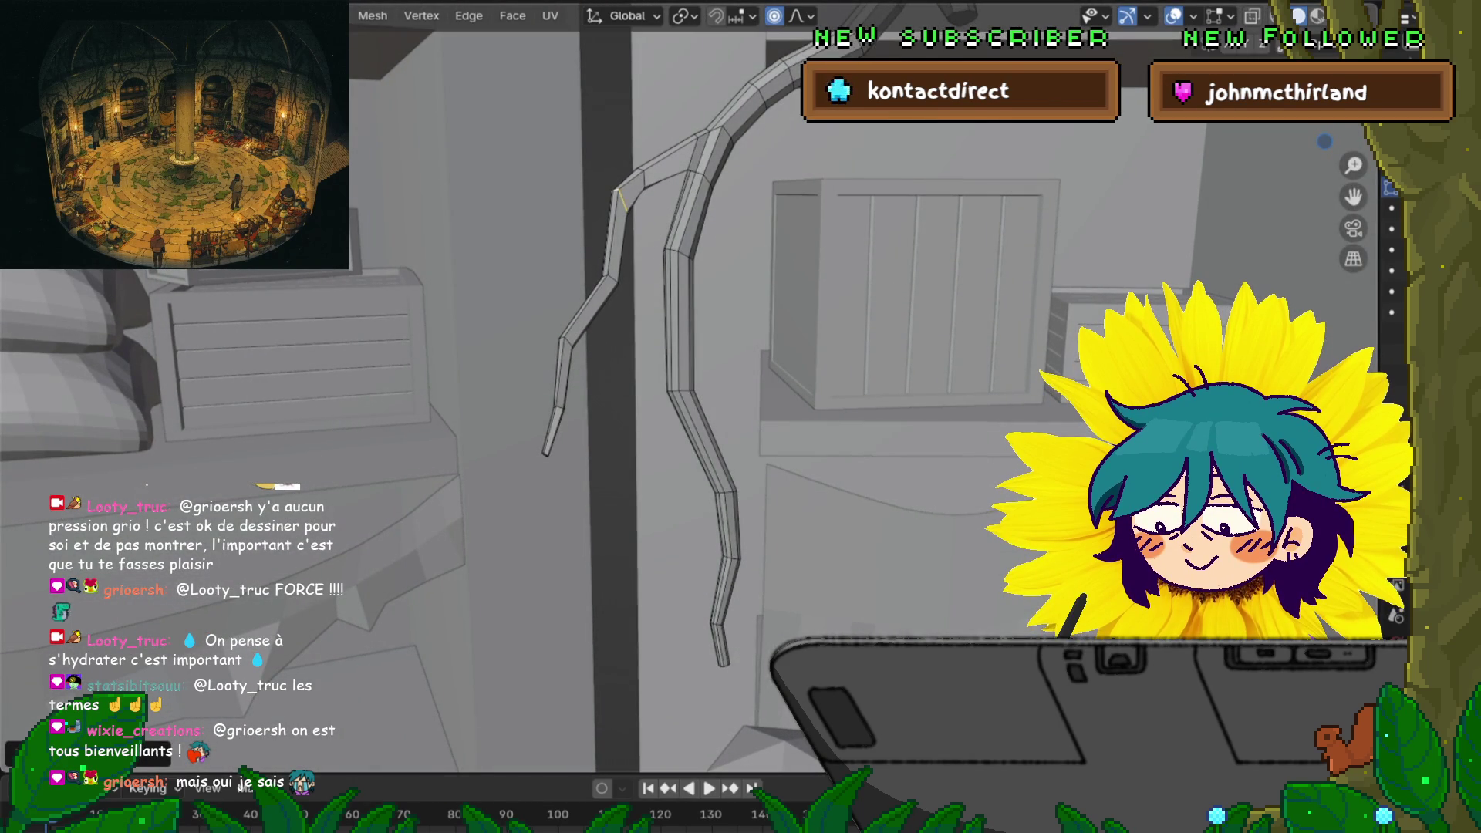
left_click(621, 195)
key("s")
key("Escape")
left_click(565, 339)
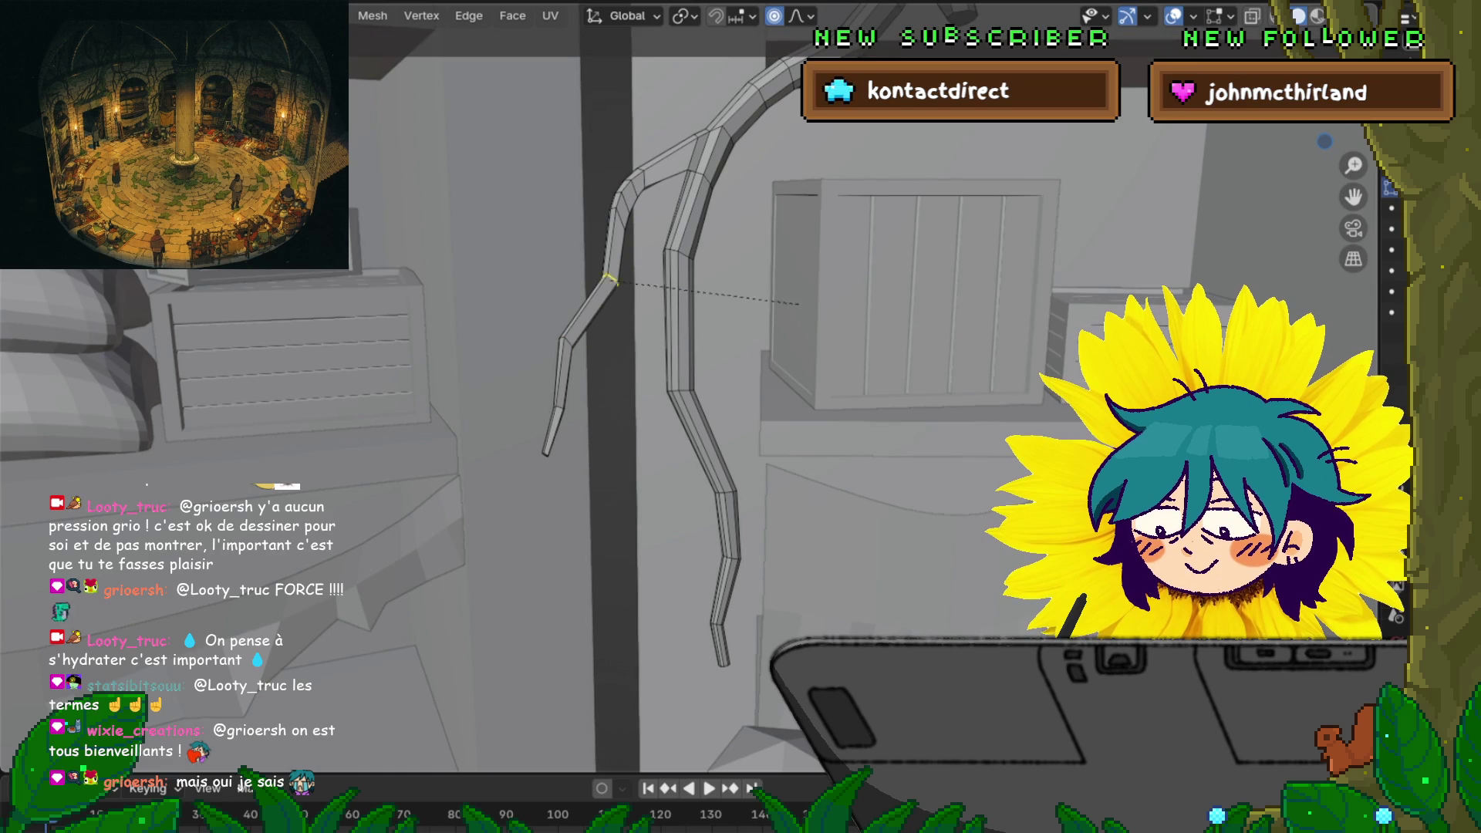
left_click(608, 277)
key("s")
left_click(810, 286)
scroll(810, 286, "down", 4)
middle_click_drag(810, 285, 559, 326)
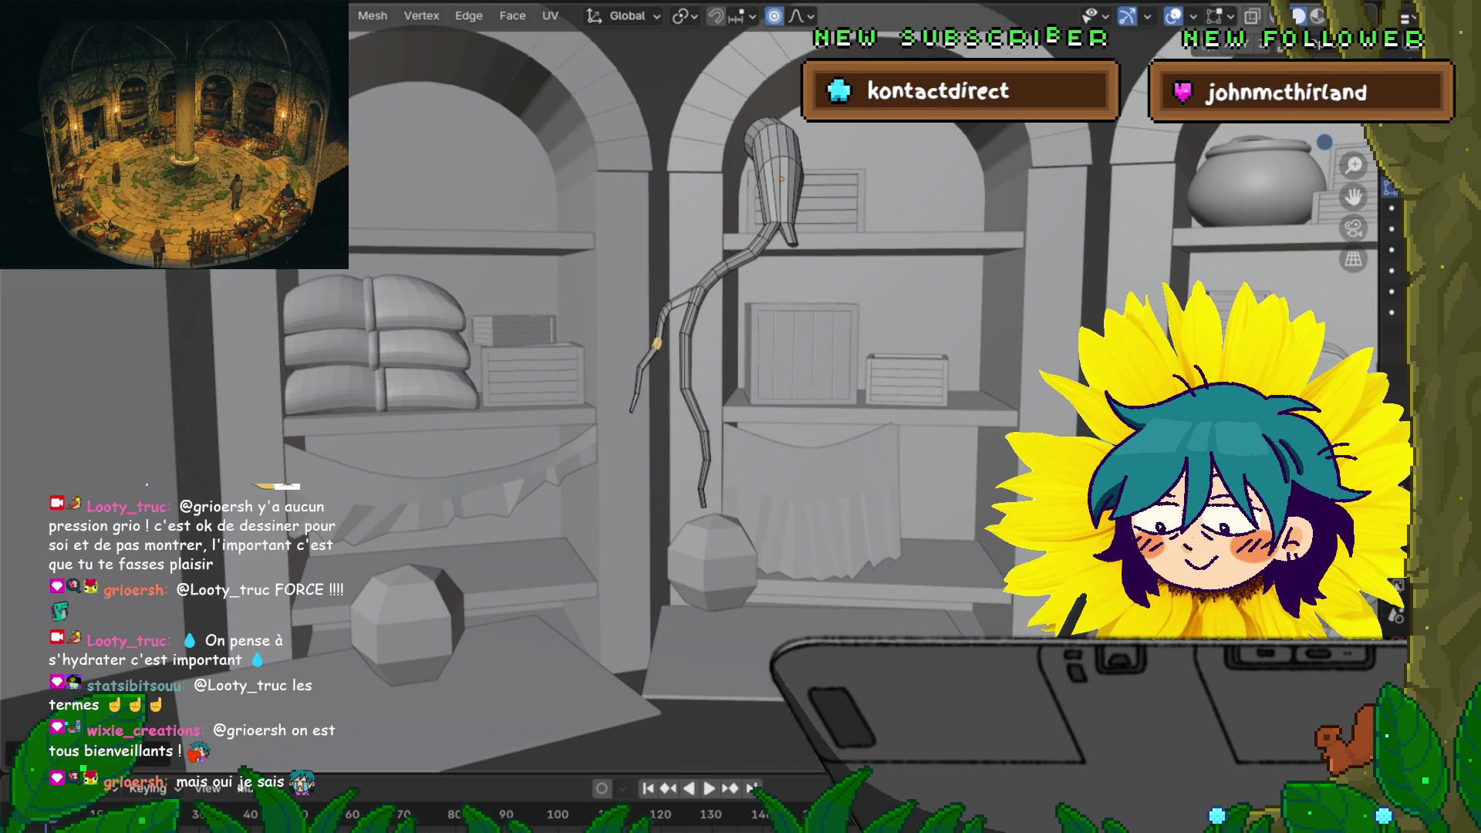
scroll(695, 347, "up", 6)
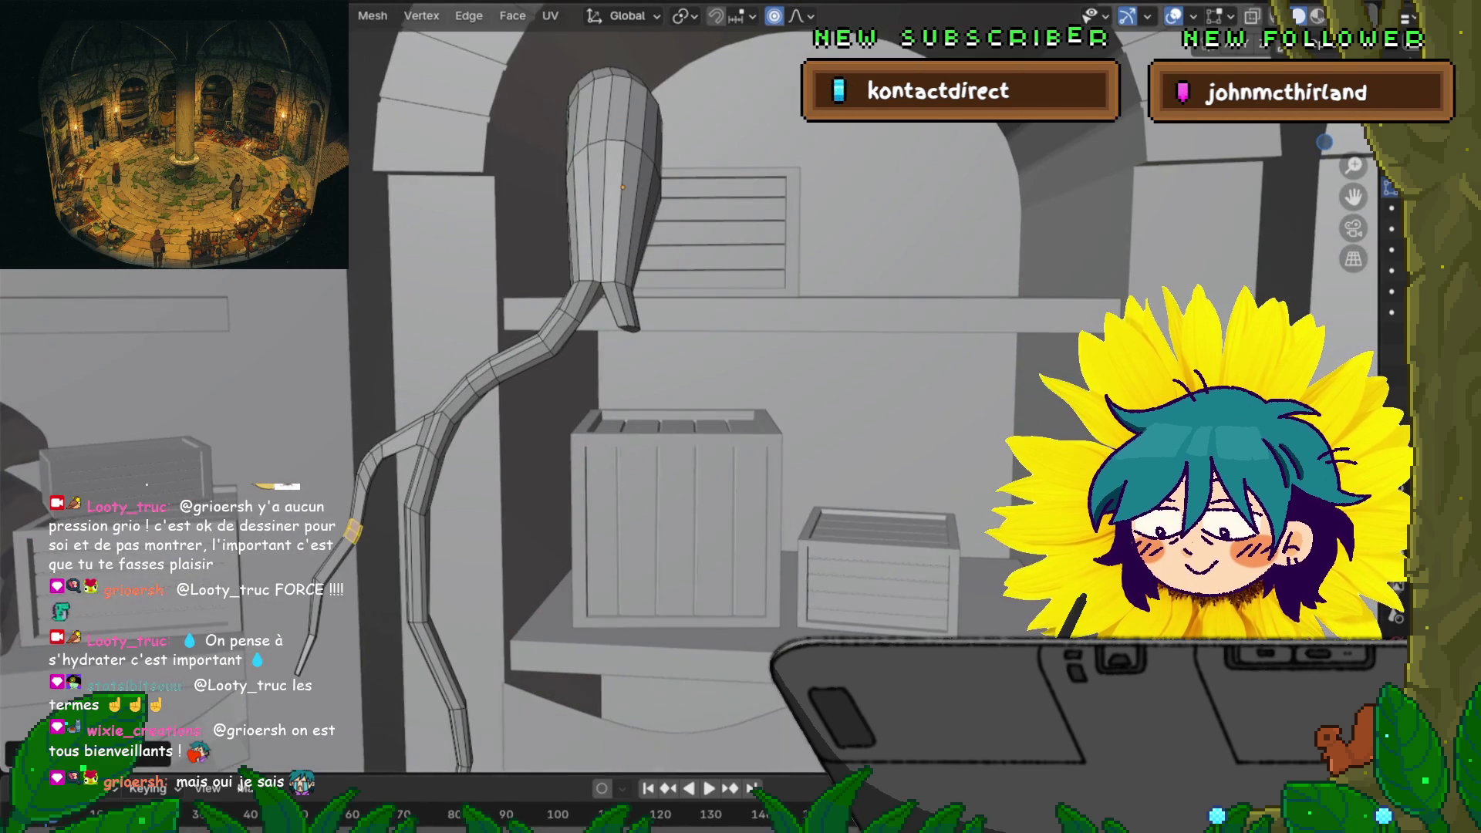